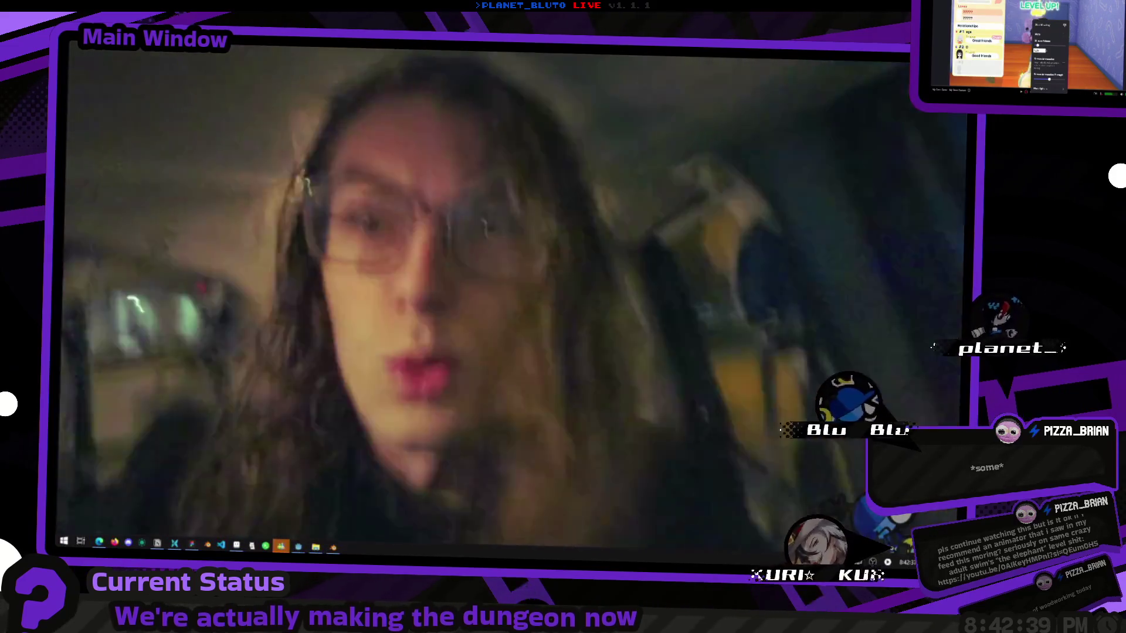
Finish the phone message, replacing the heart emojis with a 🤗 emoji.
type("5 ")
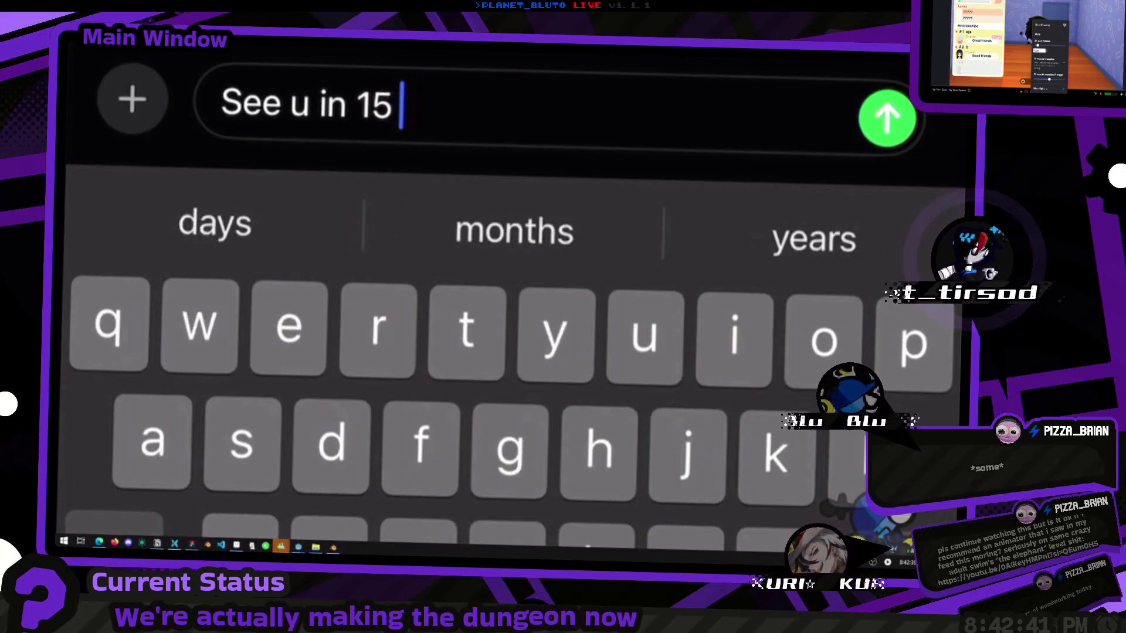
type("❤️❤️❤️")
key("BackSpace")
key("BackSpace")
key("BackSpace")
type("🤗")
Switch to the browser, pause the fullscreen YouTube video and exit fullscreen.
key("alt+Tab")
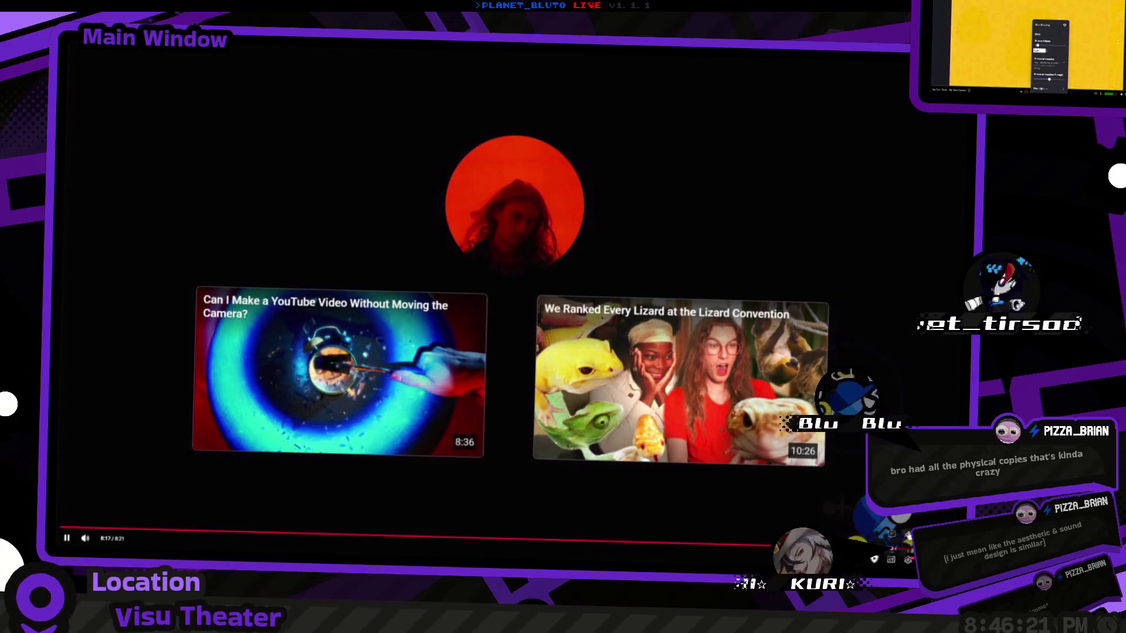
left_click(715, 516)
key("Escape")
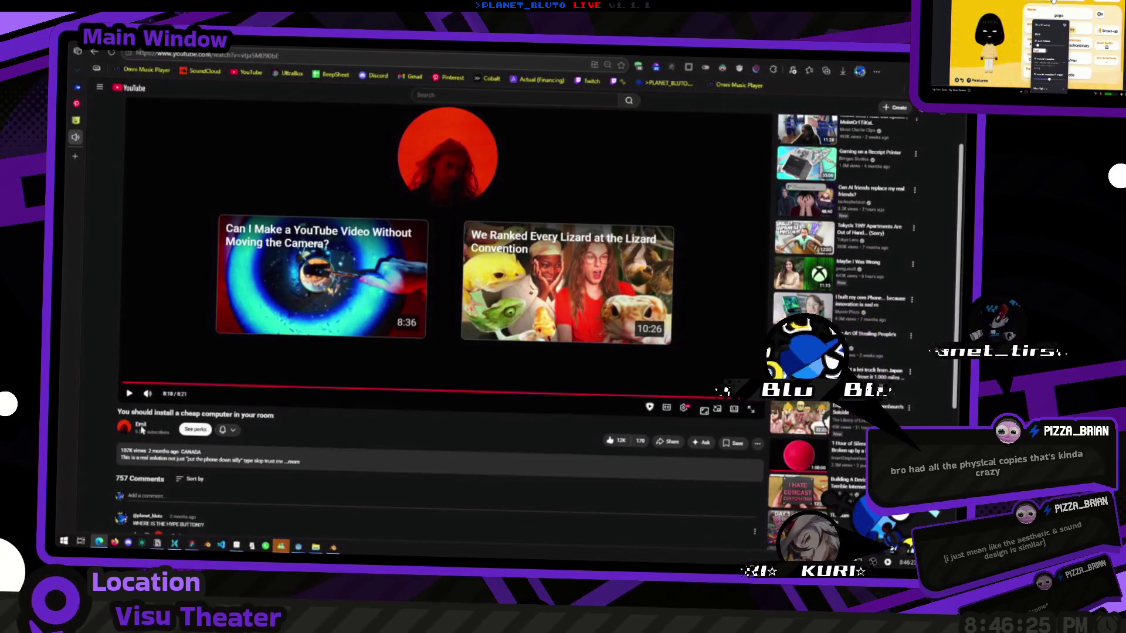
Open the uploader's channel from the name below the video title.
left_click(140, 428)
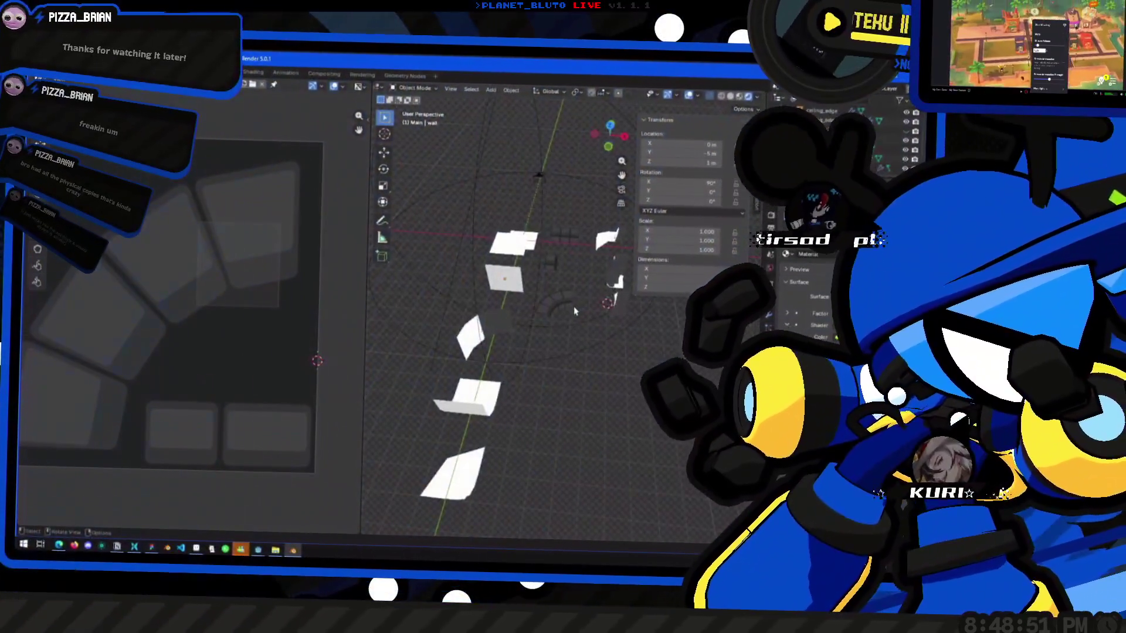
Select the pillar_corner_end piece from above and zoom in close on it.
mouse_move(528, 328)
middle_mouse_down()
mouse_move(506, 311)
mouse_move(524, 352)
middle_mouse_up()
left_click(525, 351)
scroll(534, 375, "up", 3)
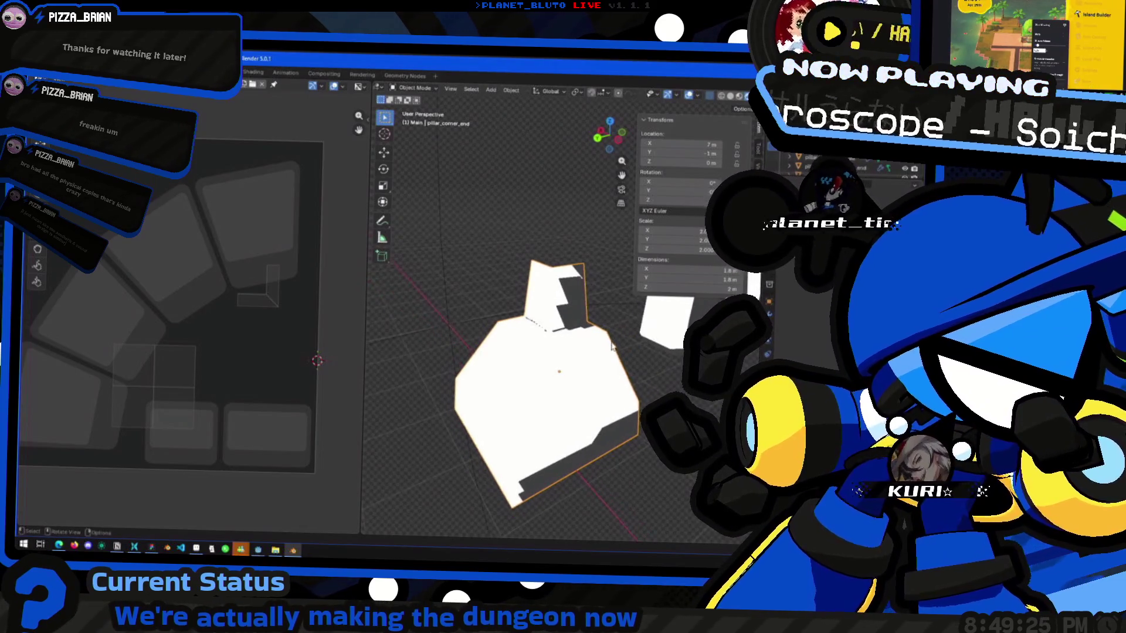
Orbit around pillar_corner_end, then enter Edit Mode to show its UV faces over the pillar texture.
key("Tab")
middle_click_drag(446, 355, 518, 374)
key("Tab")
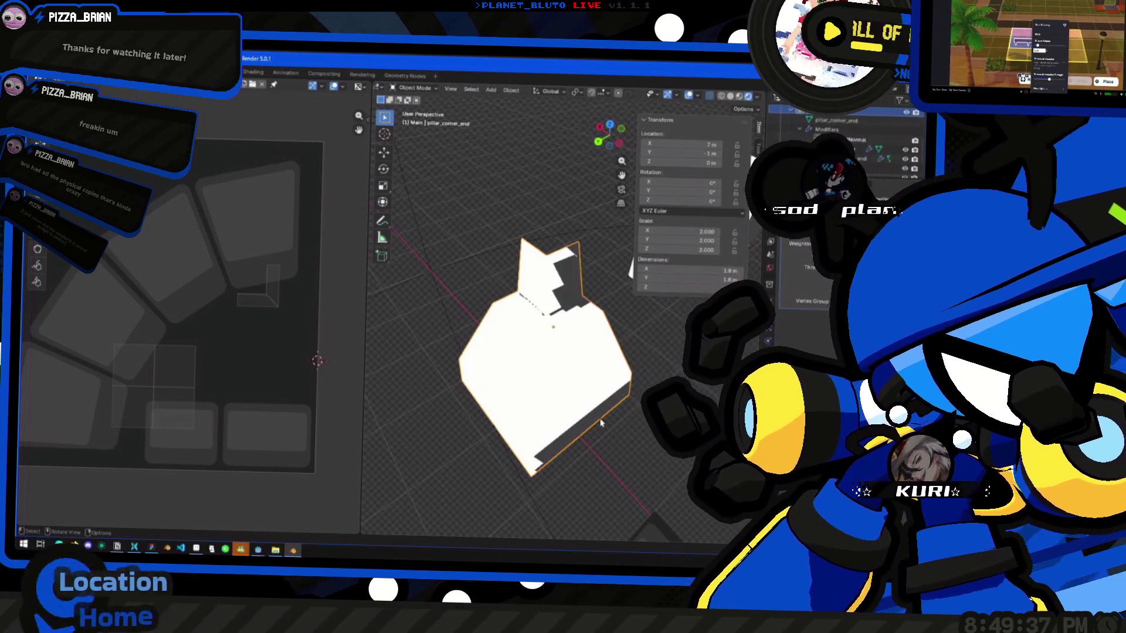
middle_click_drag(623, 345, 590, 353, "shift")
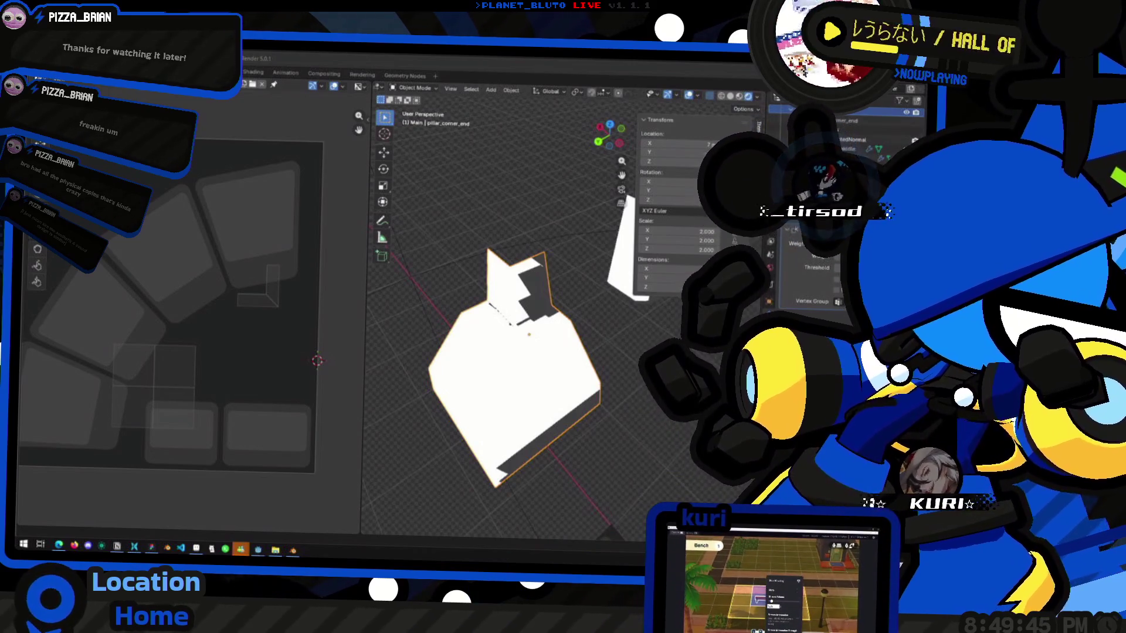
left_click(336, 378)
middle_click_drag(549, 306, 569, 312)
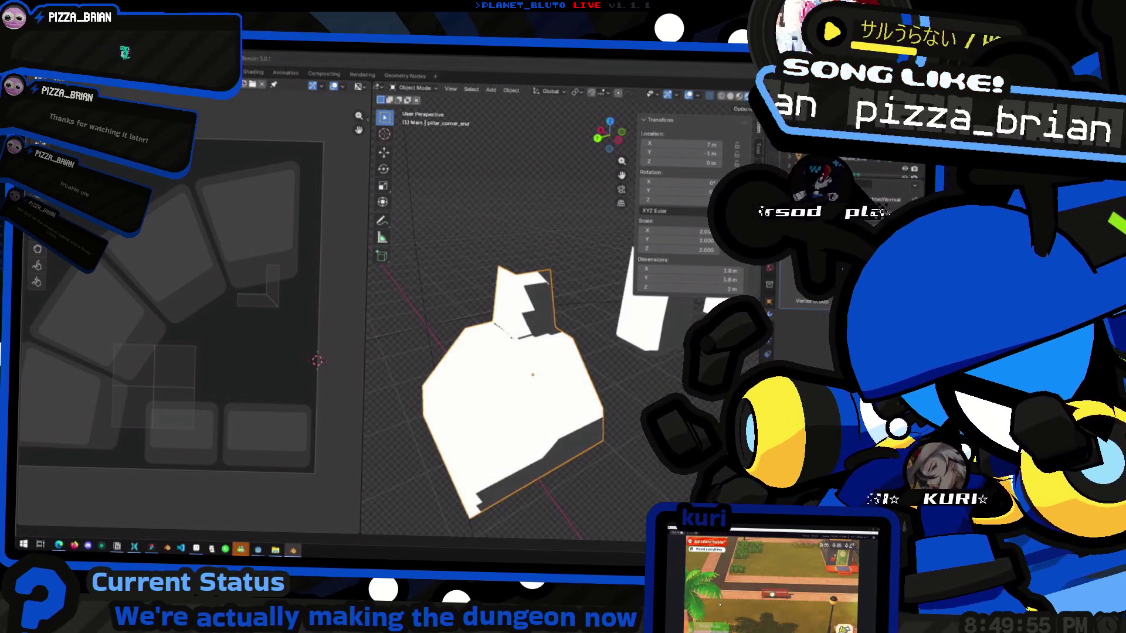
middle_click_drag(568, 358, 538, 390)
middle_click_drag(607, 377, 516, 404)
key("Tab")
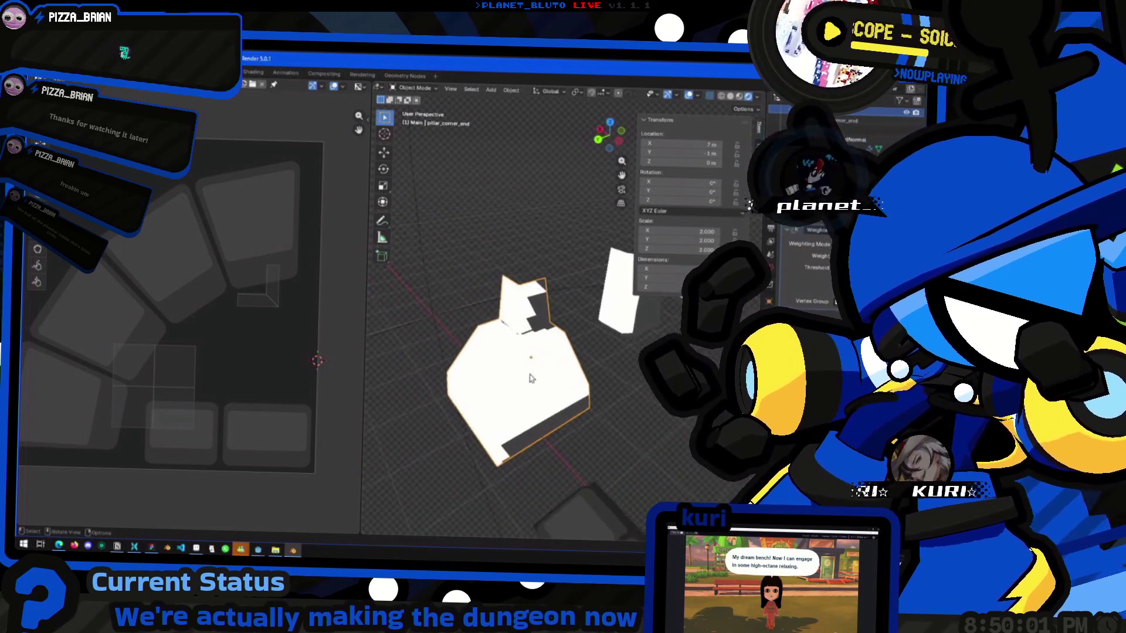
scroll(525, 396, "up", 4)
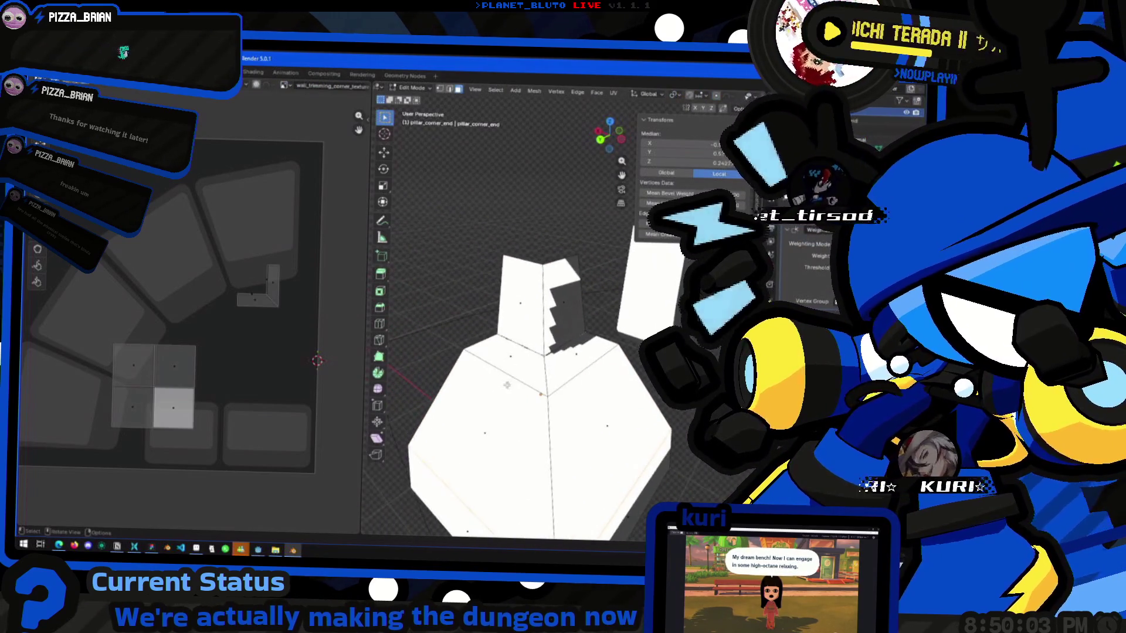
Apply Shade Smooth to the pillar_corner_end object.
key("Tab")
right_click(554, 365)
left_click(555, 368)
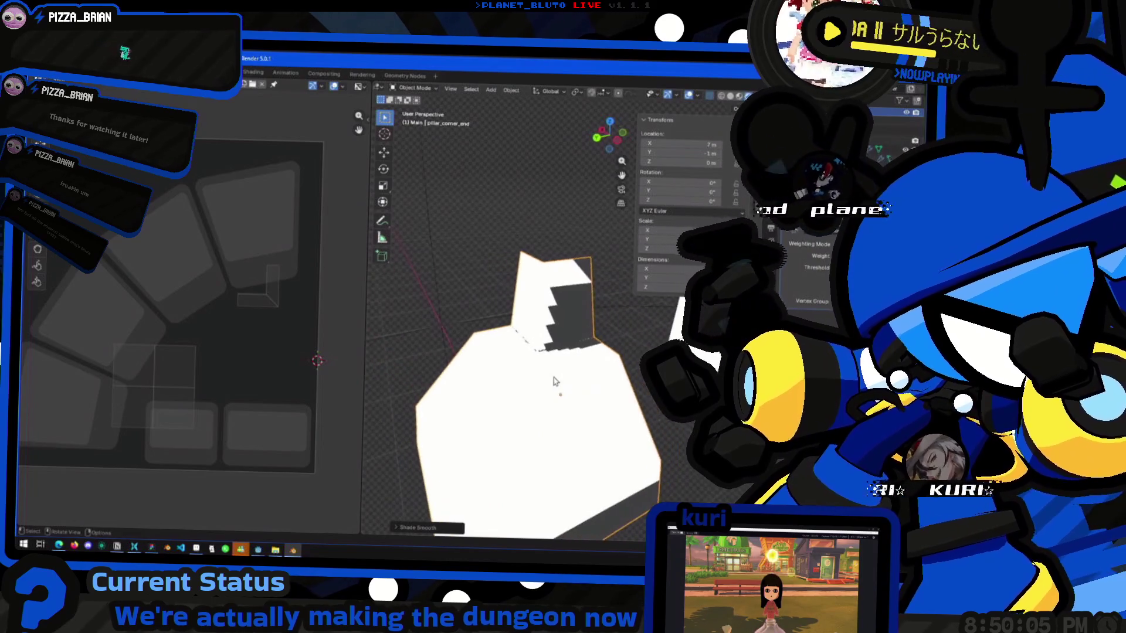
Move the stair-edged top face of the pillar up and to the right.
key("Tab")
key("Tab")
mouse_move(551, 382)
middle_mouse_down()
mouse_move(526, 394)
mouse_move(563, 340)
middle_mouse_up()
Return to Edit Mode on a frontal view of the pillar and bring up the window switcher.
key("Tab")
left_click(572, 329)
left_click_drag(571, 328, 639, 317)
key("Tab")
mouse_move(632, 375)
middle_mouse_down()
mouse_move(502, 421)
mouse_move(542, 379)
middle_mouse_up()
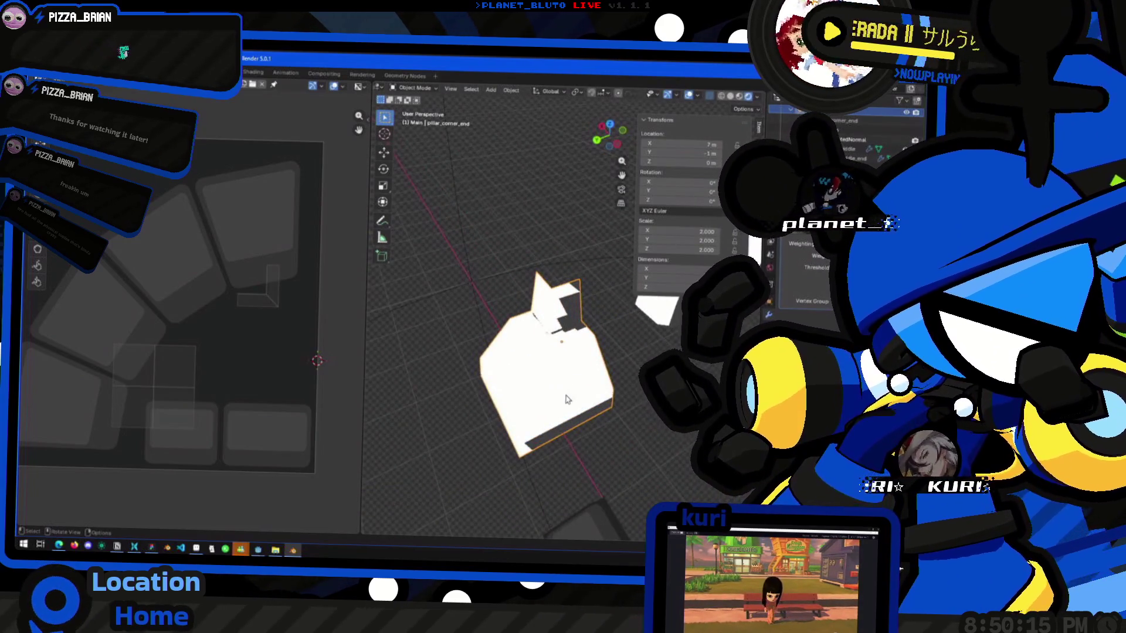
key("Tab")
middle_click_drag(580, 375, 619, 366)
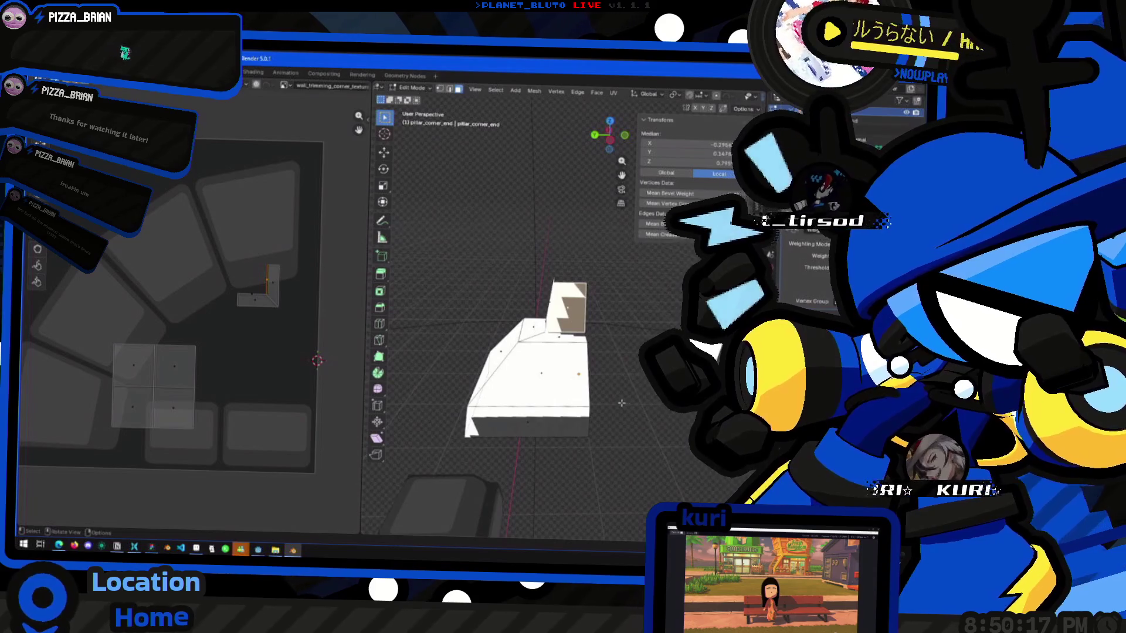
key("alt+Tab")
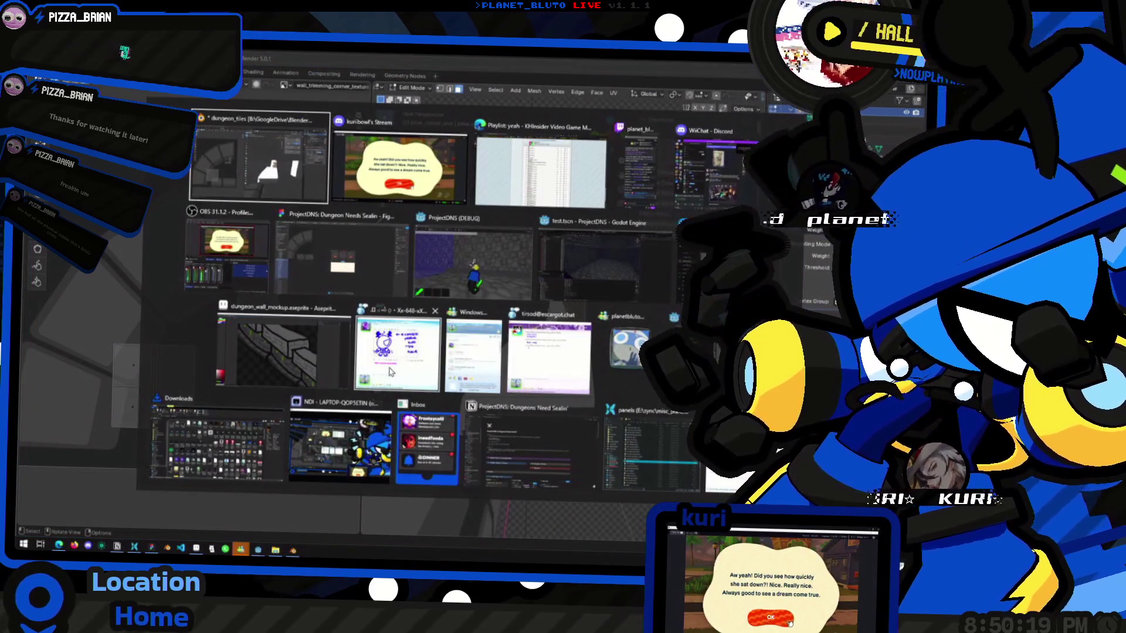
Check the dungeon corridor scene in Godot, then return to the pillar mesh in Blender.
left_click(216, 166)
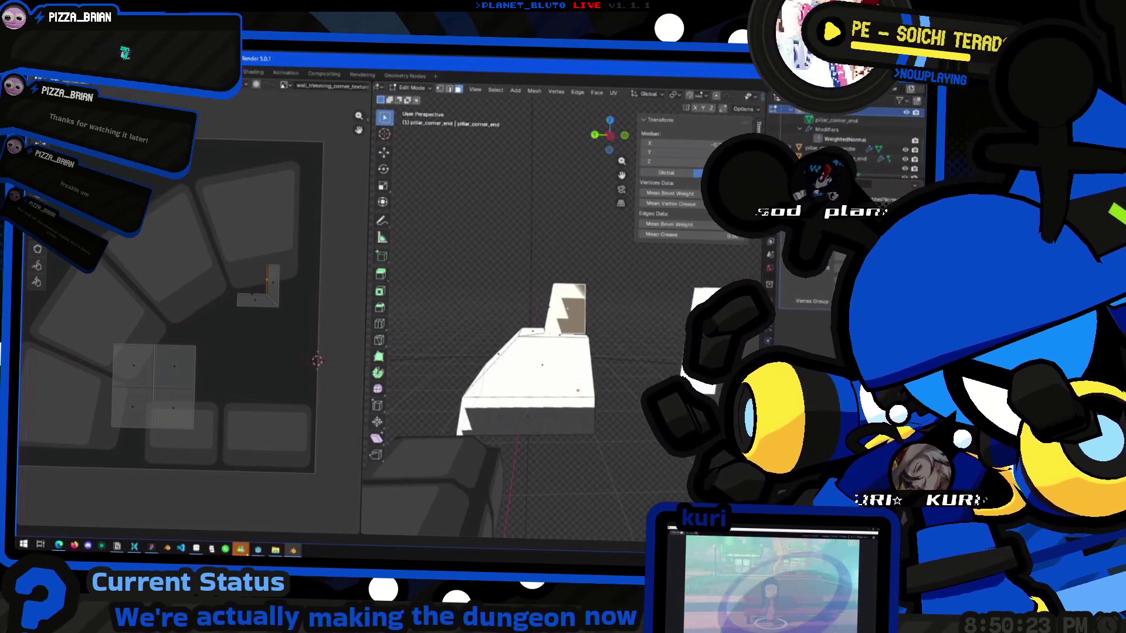
mouse_move(258, 550)
left_click(217, 519)
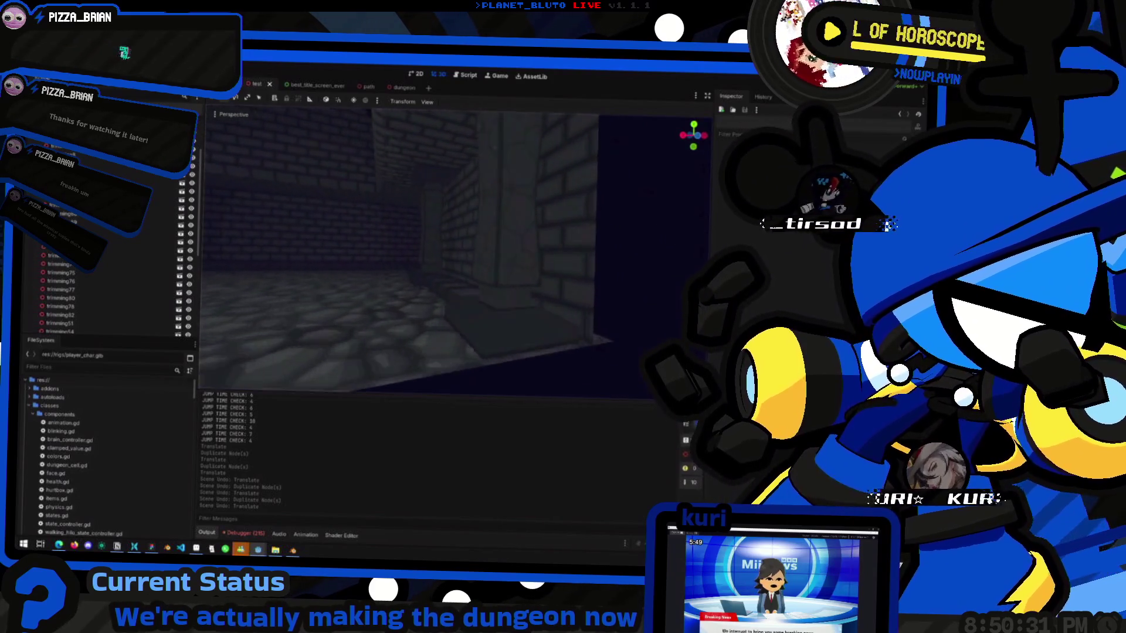
key("alt+Tab")
middle_click_drag(559, 382, 513, 383)
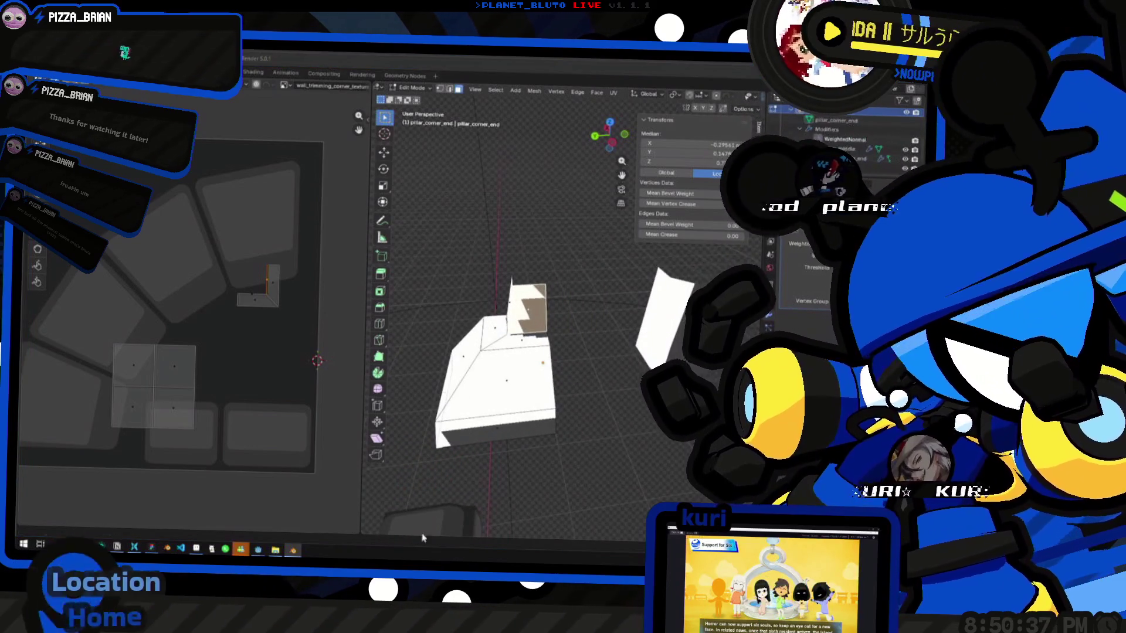
Leave pillar_corner_end editing, orbit to pillar_corner_middle_end and select one of its faces.
right_click(492, 275)
mouse_move(493, 276)
middle_mouse_down()
mouse_move(593, 369)
mouse_move(612, 360)
mouse_move(578, 439)
middle_mouse_up()
key("Tab")
key("Tab")
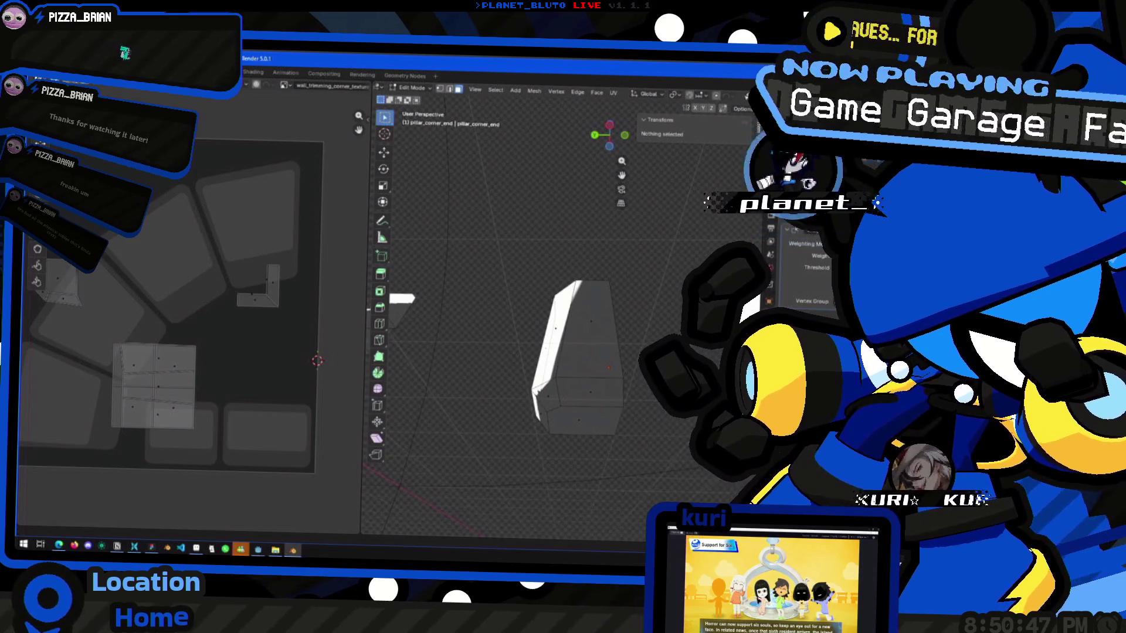
key("super+Tab")
key("Escape")
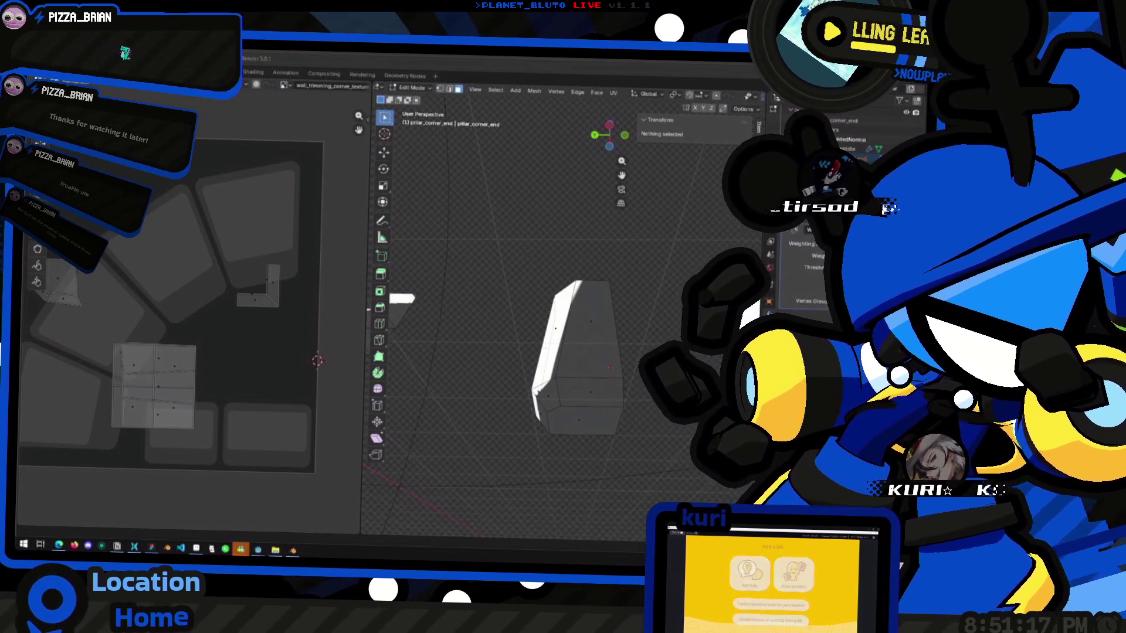
middle_click_drag(403, 297, 401, 278)
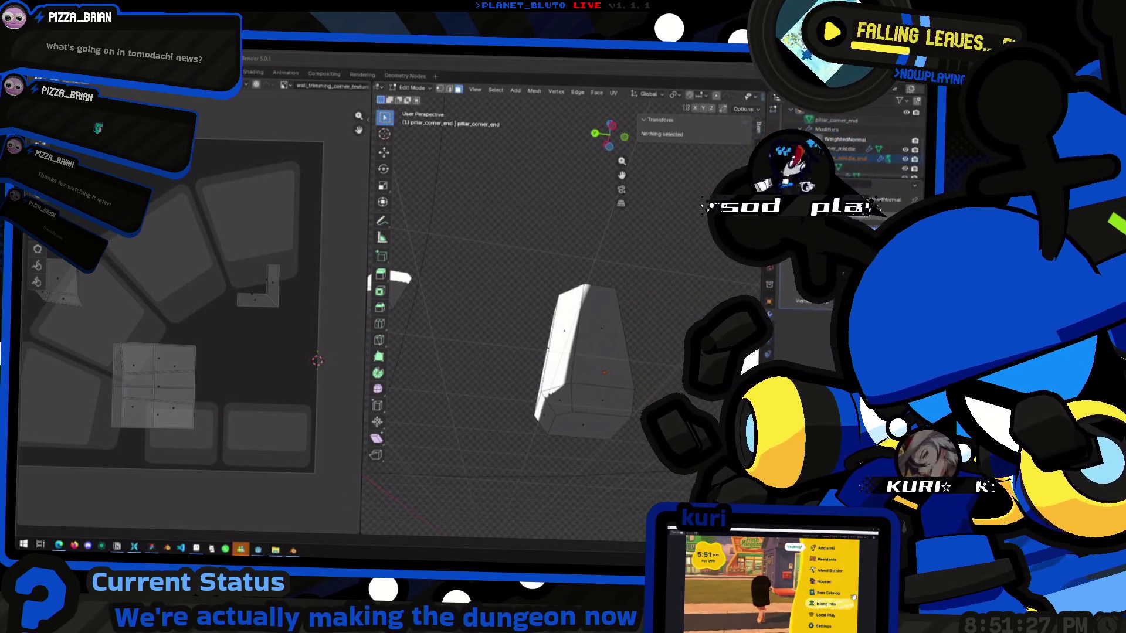
mouse_move(551, 265)
middle_mouse_down()
mouse_move(452, 391)
mouse_move(471, 362)
mouse_move(581, 403)
mouse_move(586, 365)
middle_mouse_up()
left_click(582, 404)
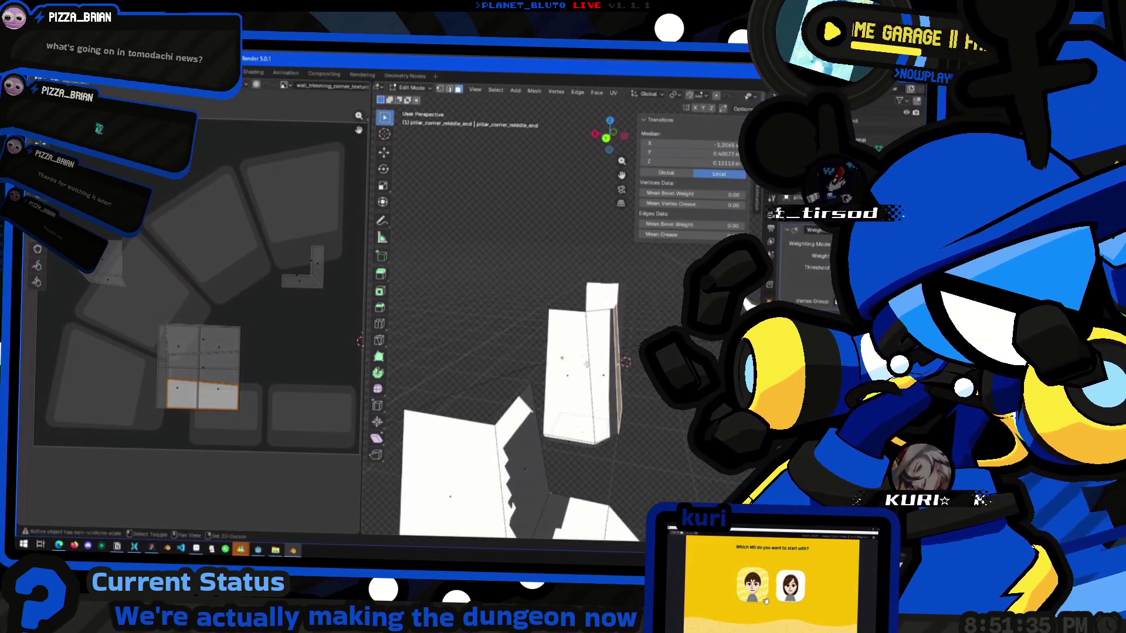
Isolate the pillar piece and select its middle strip, bottom and side faces for a material.
key("slash")
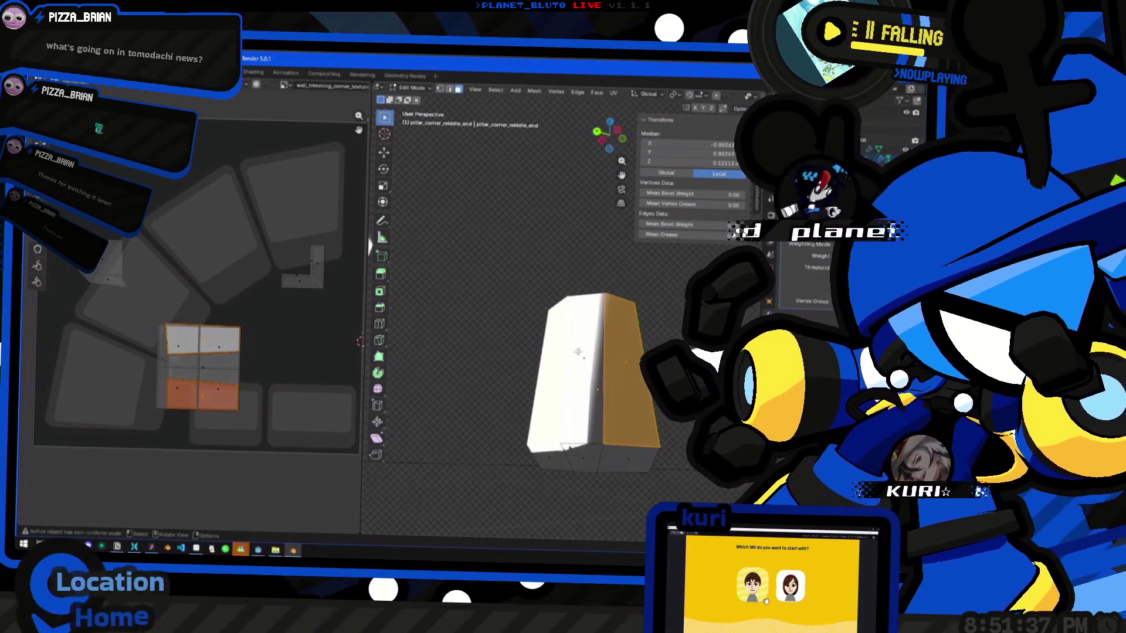
left_click(579, 457)
left_click(586, 463, "shift")
mouse_move(586, 463)
middle_mouse_down()
mouse_move(534, 468)
mouse_move(668, 277)
middle_mouse_up()
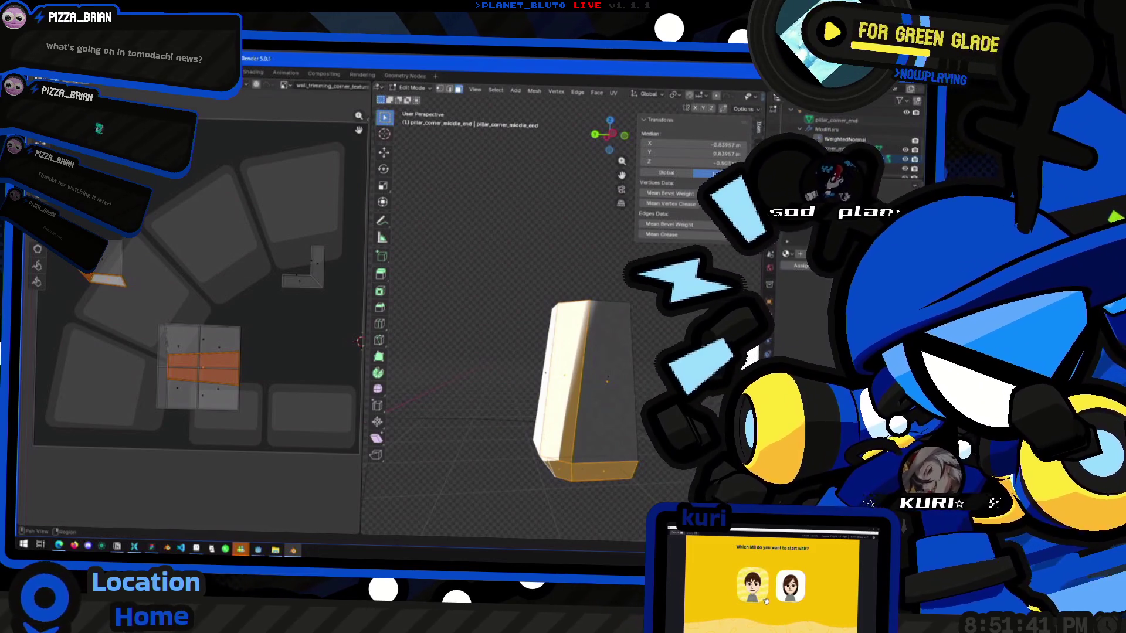
left_click(786, 254)
left_click(813, 288)
left_click(826, 266)
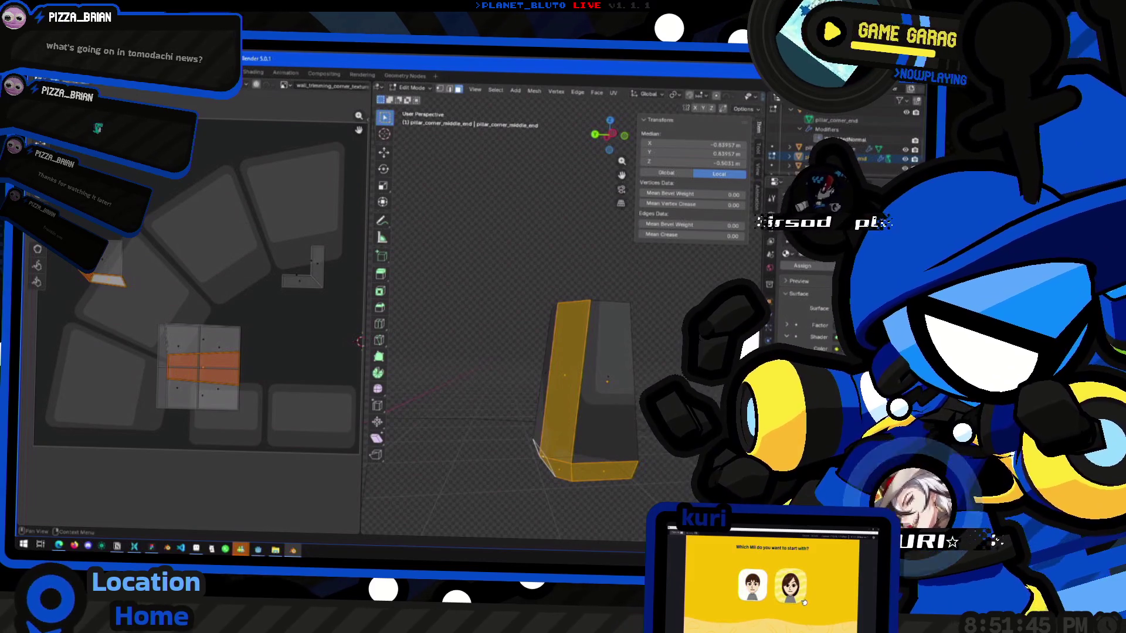
Assign Material.003 to the pillar_corner_middle_end piece.
key("Tab")
middle_click_drag(587, 405, 609, 402)
key("Tab")
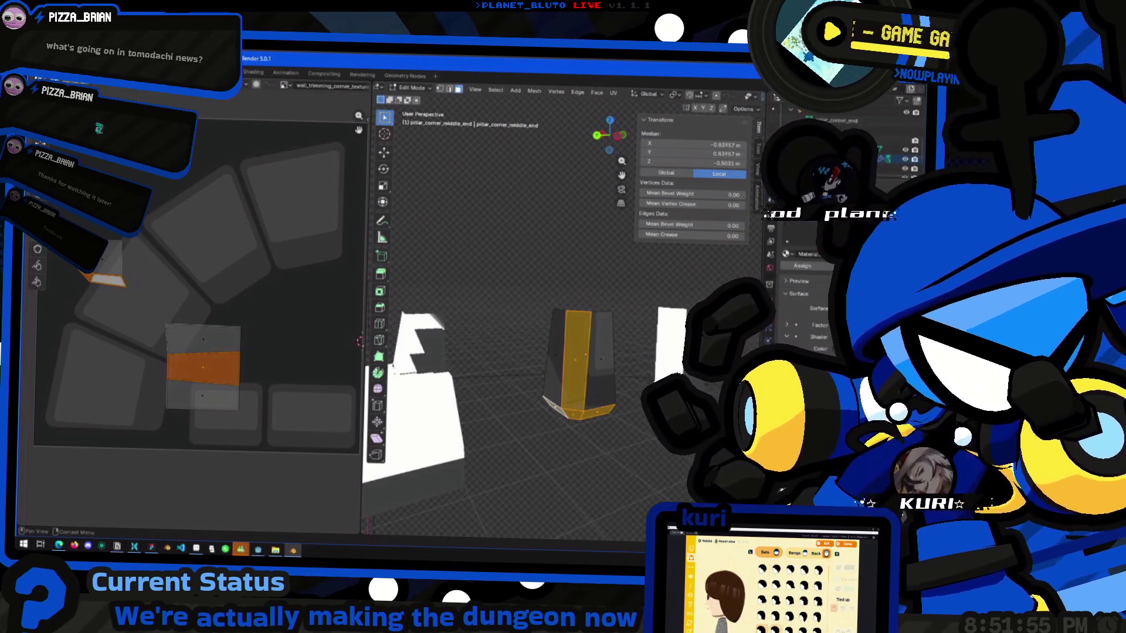
mouse_move(635, 386)
middle_mouse_down()
mouse_move(616, 387)
mouse_move(628, 386)
middle_mouse_up()
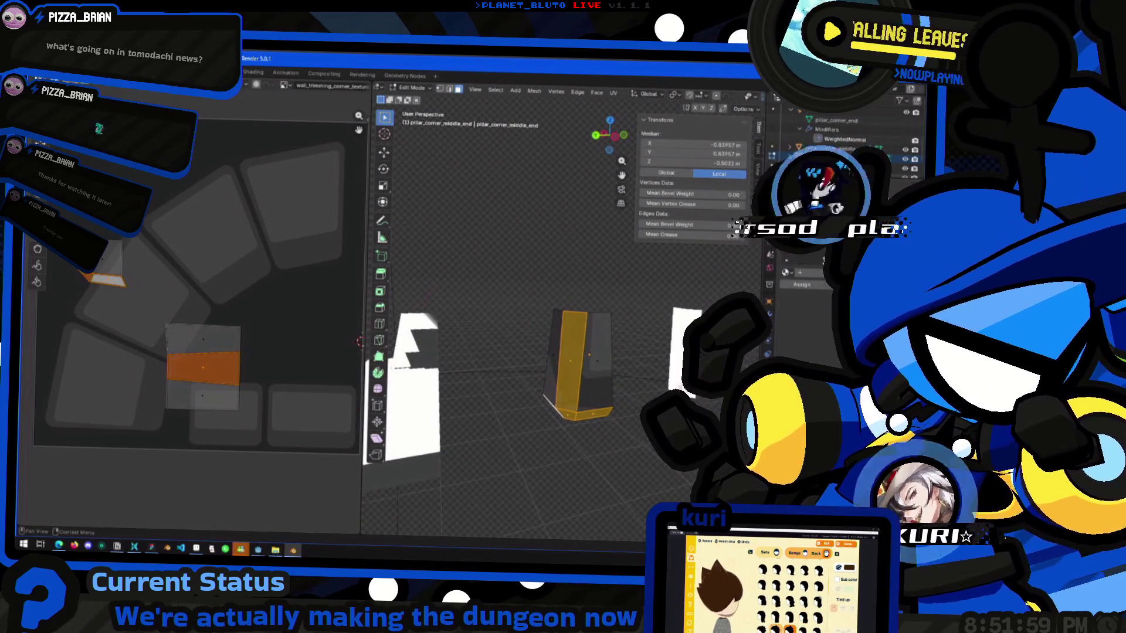
left_click(786, 272)
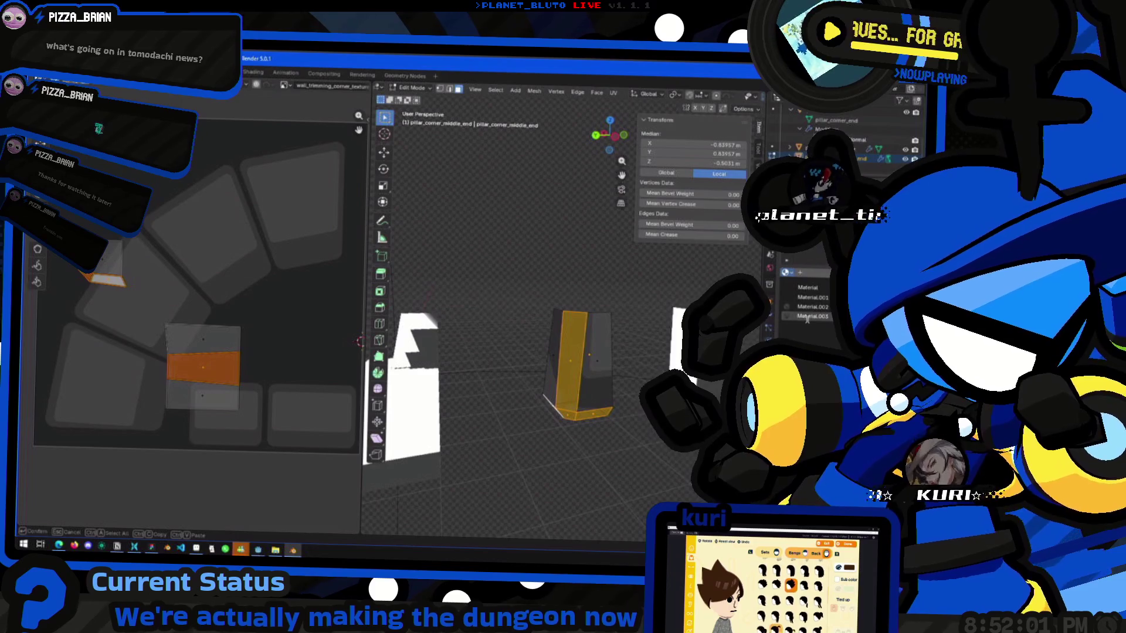
left_click(807, 317)
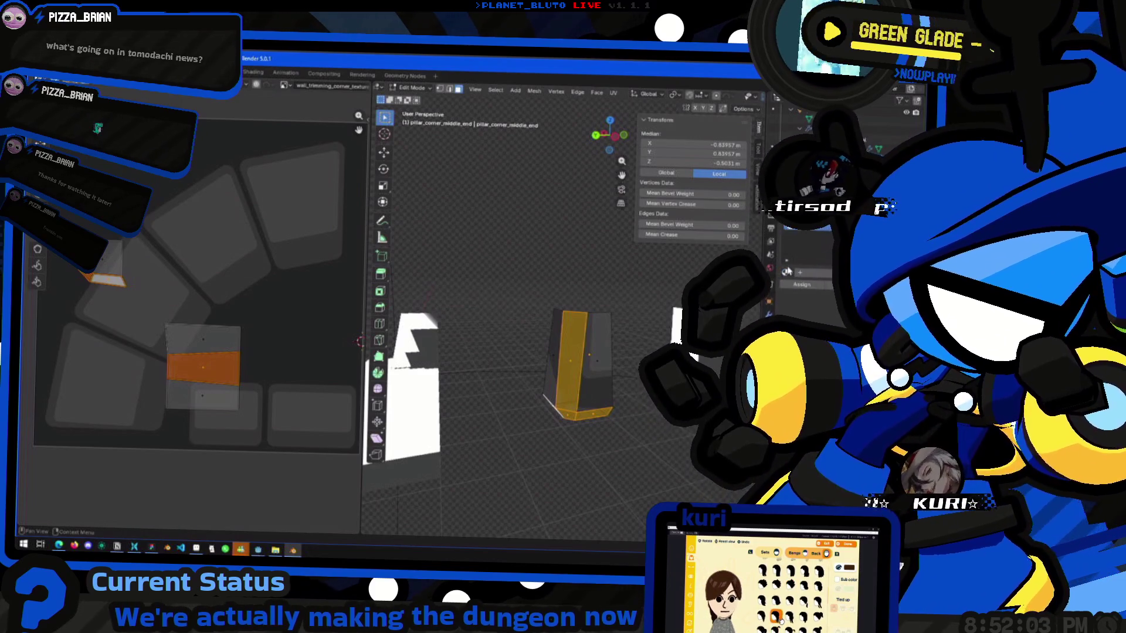
Return to object mode and select the curved wall_trimming_corner piece.
key("Tab")
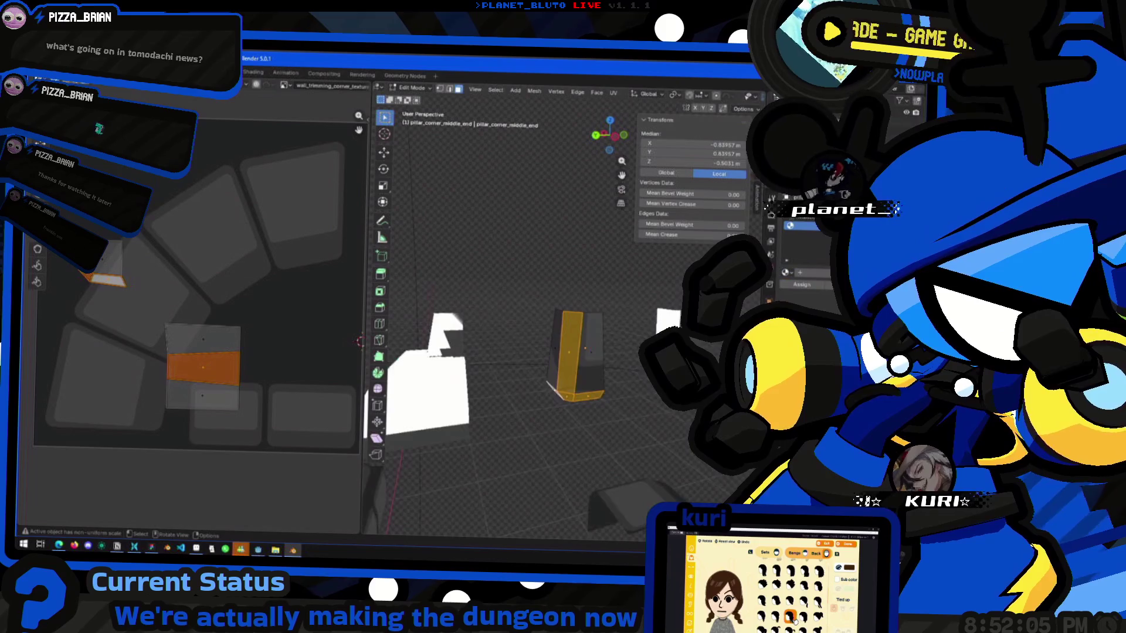
scroll(611, 434, "down", 5)
left_click(611, 434)
middle_click_drag(611, 434, 582, 412)
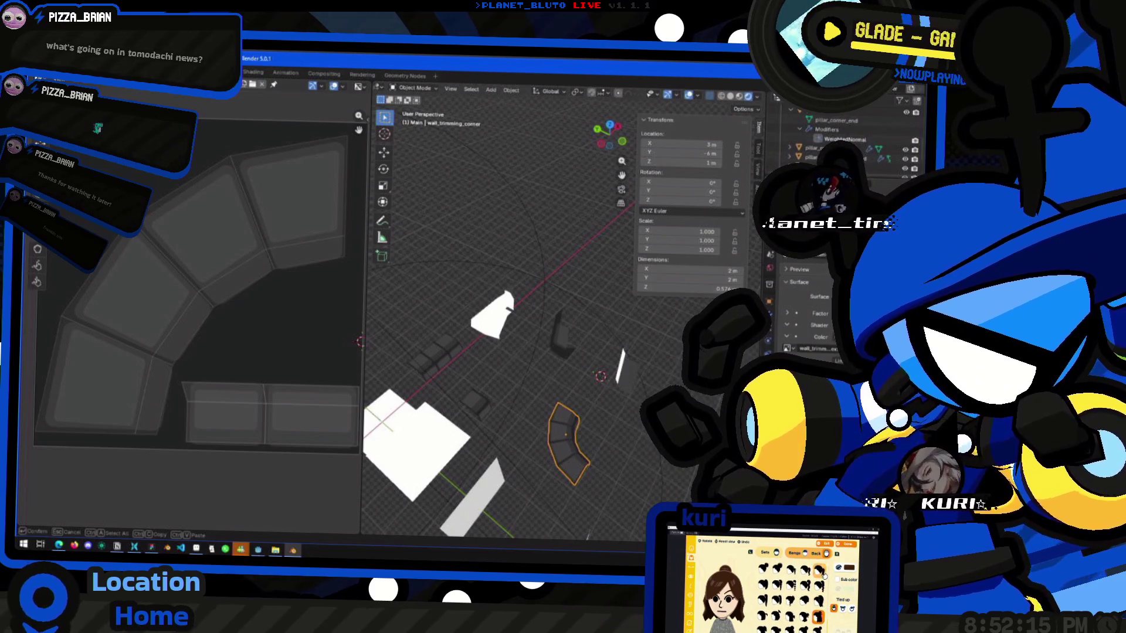
Select the flat wall_trimming piece and rename its Material.001 to wall_trim.
left_click(444, 462)
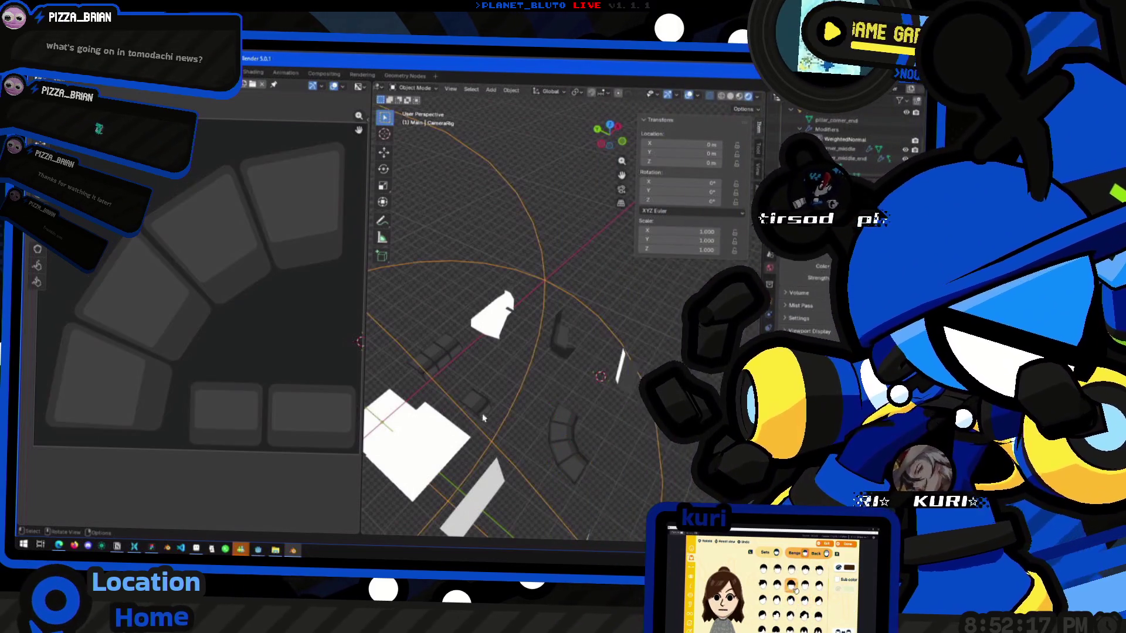
middle_click_drag(510, 408, 505, 343)
left_click(484, 306)
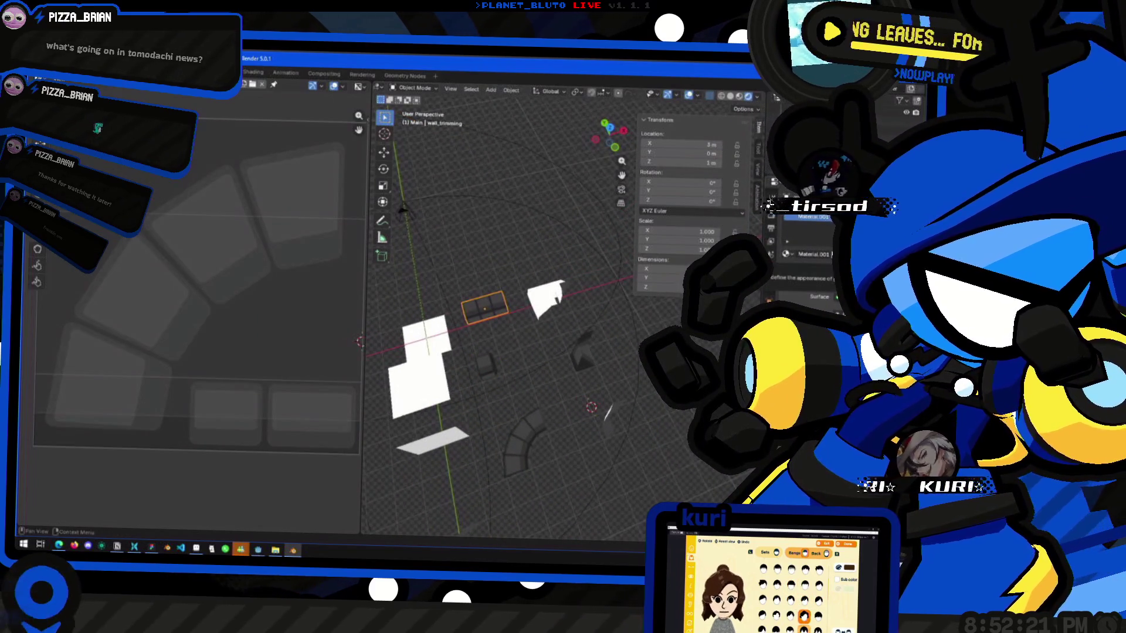
double_click(812, 254)
type("wall_trimmin")
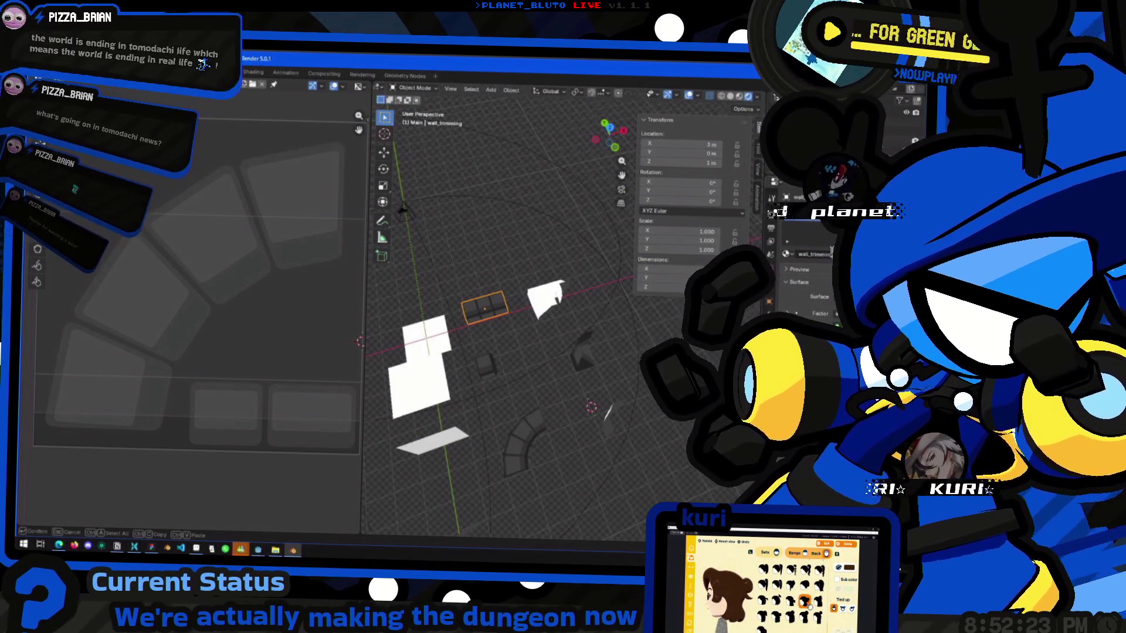
key("Return")
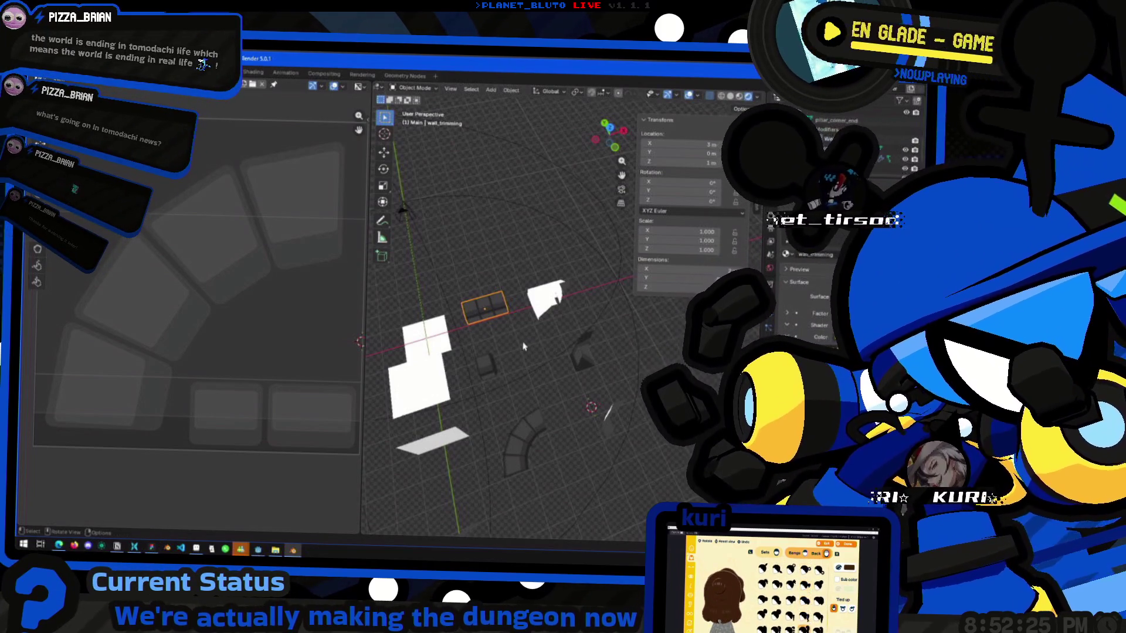
Inspect the wall_trimming_end, wall_trimming_corner and pillar pieces, opening the pillar's material list.
left_click(487, 365)
mouse_move(534, 340)
middle_mouse_down()
mouse_move(563, 329)
mouse_move(610, 352)
mouse_move(581, 363)
middle_mouse_up()
left_click(593, 337)
left_click(572, 446)
middle_click_drag(572, 446, 488, 368)
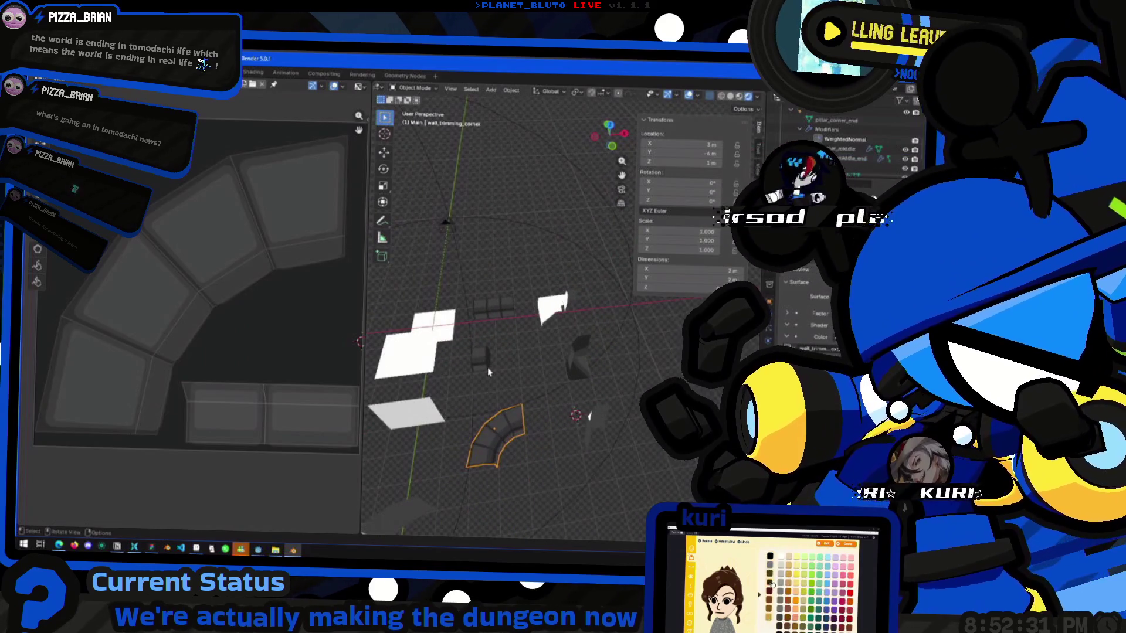
left_click(492, 306)
middle_click_drag(492, 306, 541, 396)
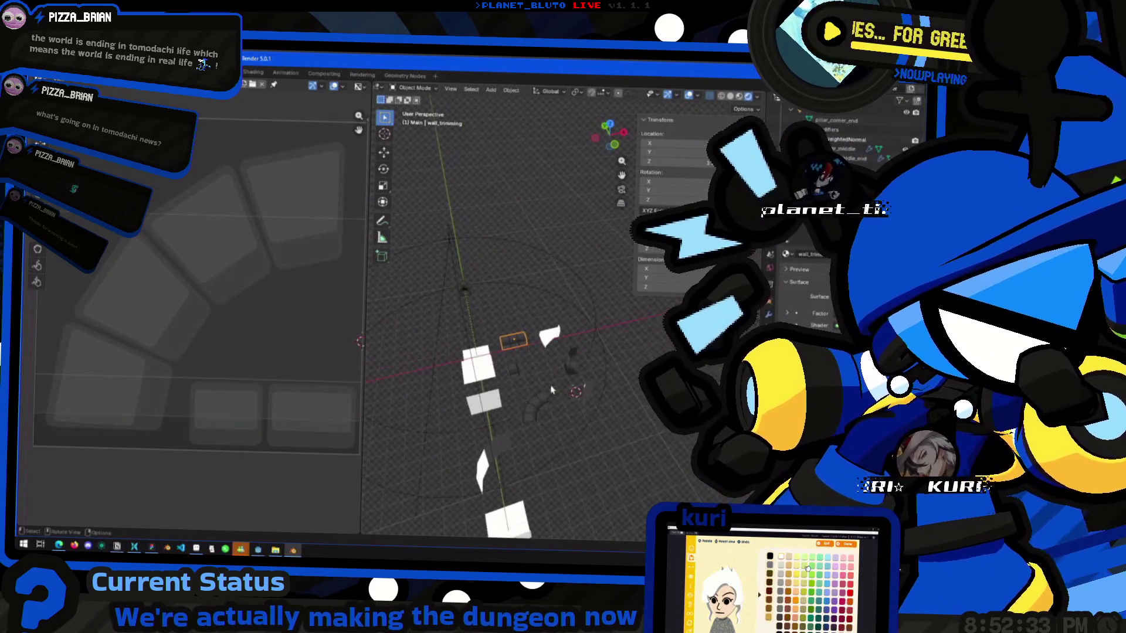
left_click(573, 360)
middle_click_drag(572, 359, 779, 230)
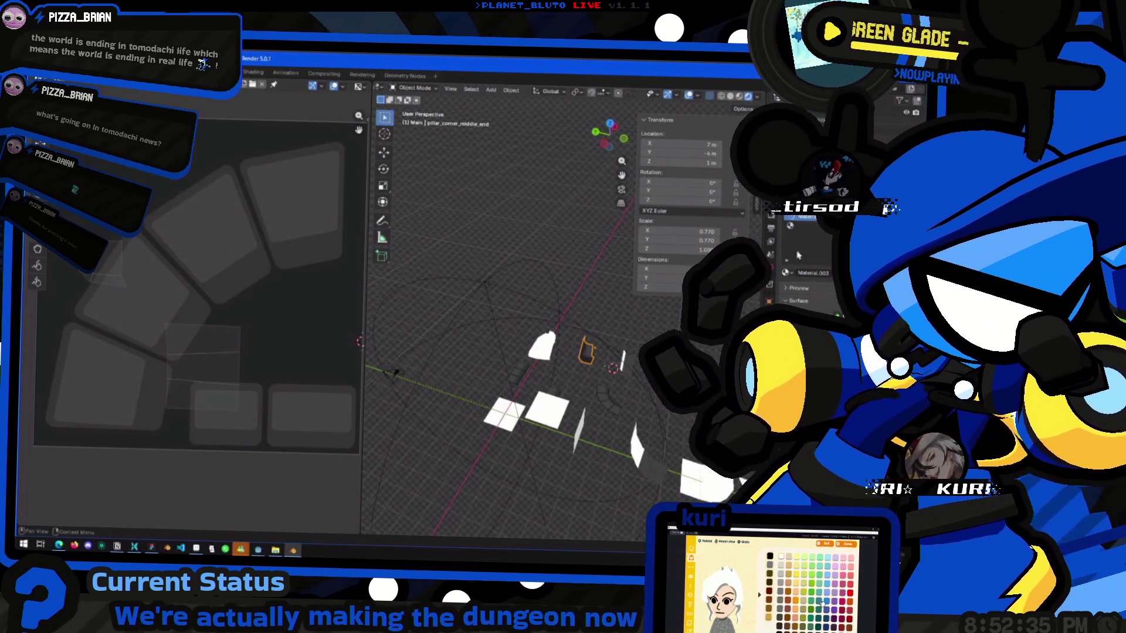
left_click(786, 273)
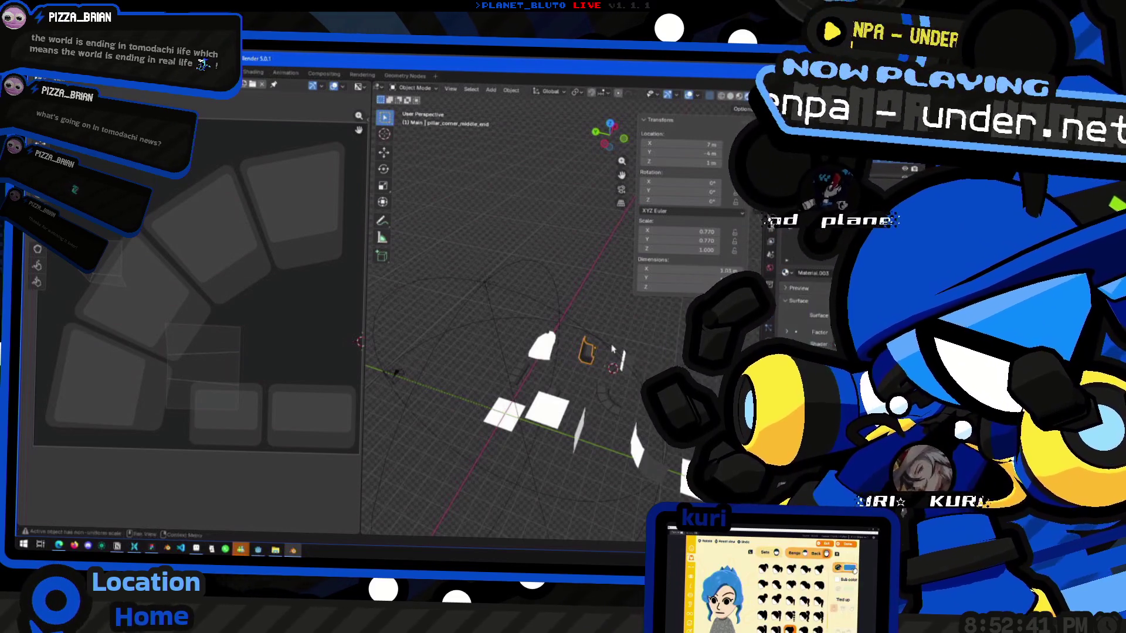
Reselect pillar_corner_middle_end, toggle its Edit Mode, then bring up the window switcher.
middle_click_drag(612, 349, 567, 373)
left_click(523, 413)
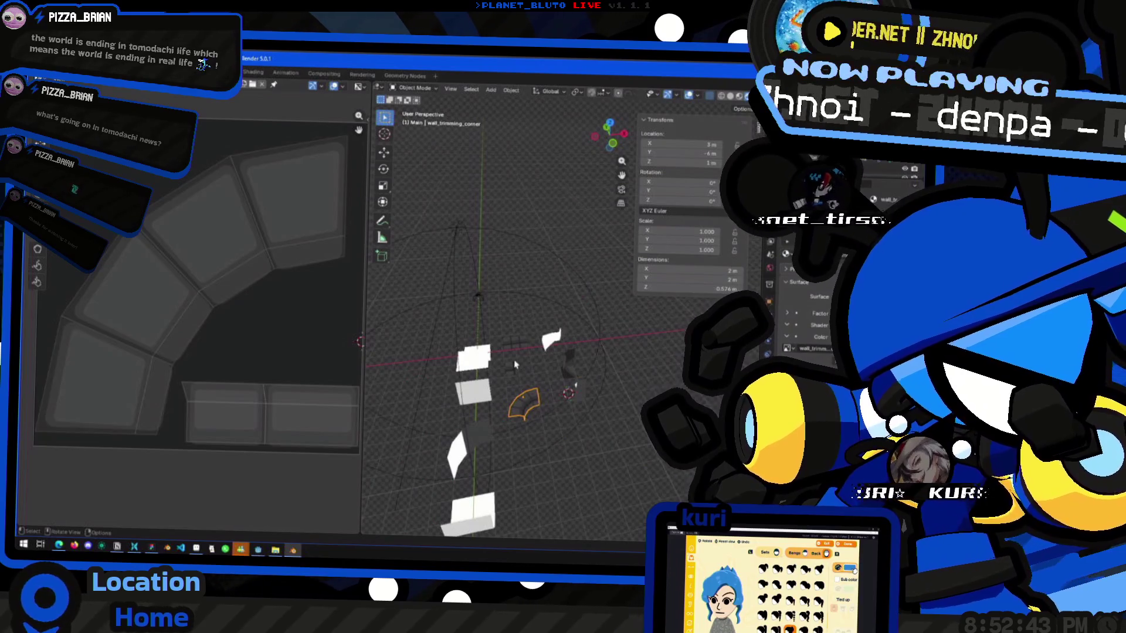
left_click(519, 374)
mouse_move(544, 366)
middle_mouse_down()
mouse_move(544, 393)
mouse_move(551, 363)
mouse_move(512, 363)
mouse_move(553, 365)
mouse_move(534, 389)
mouse_move(500, 382)
mouse_move(580, 409)
mouse_move(527, 411)
mouse_move(490, 455)
middle_mouse_up()
left_click(568, 364)
key("Tab")
key("Tab")
left_click(515, 412)
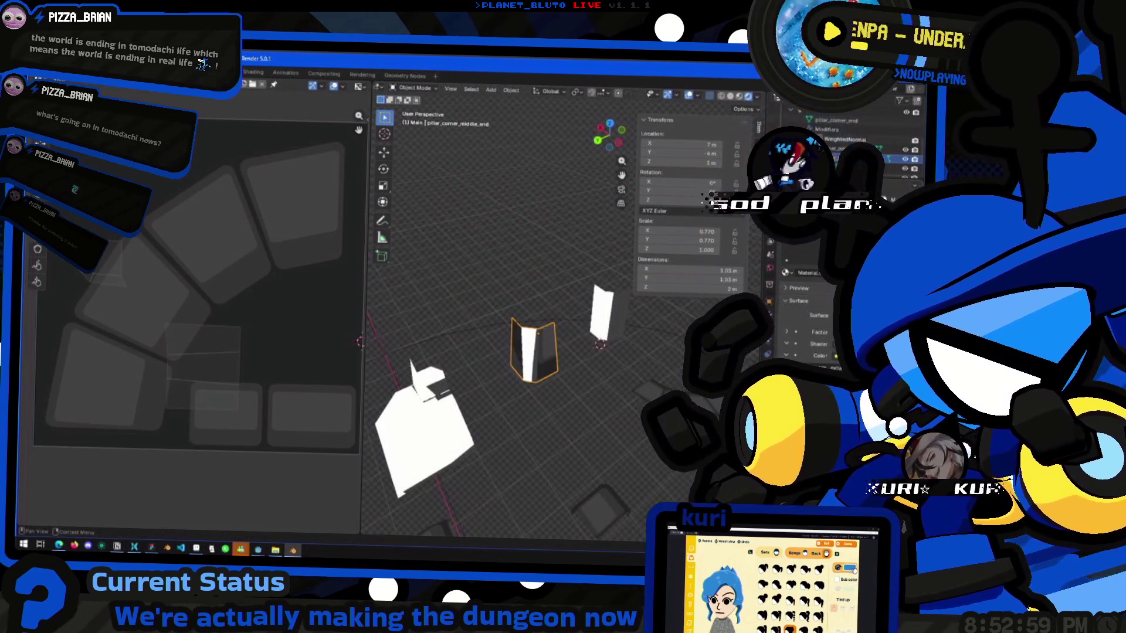
middle_click_drag(493, 332, 529, 410)
key("alt+Tab")
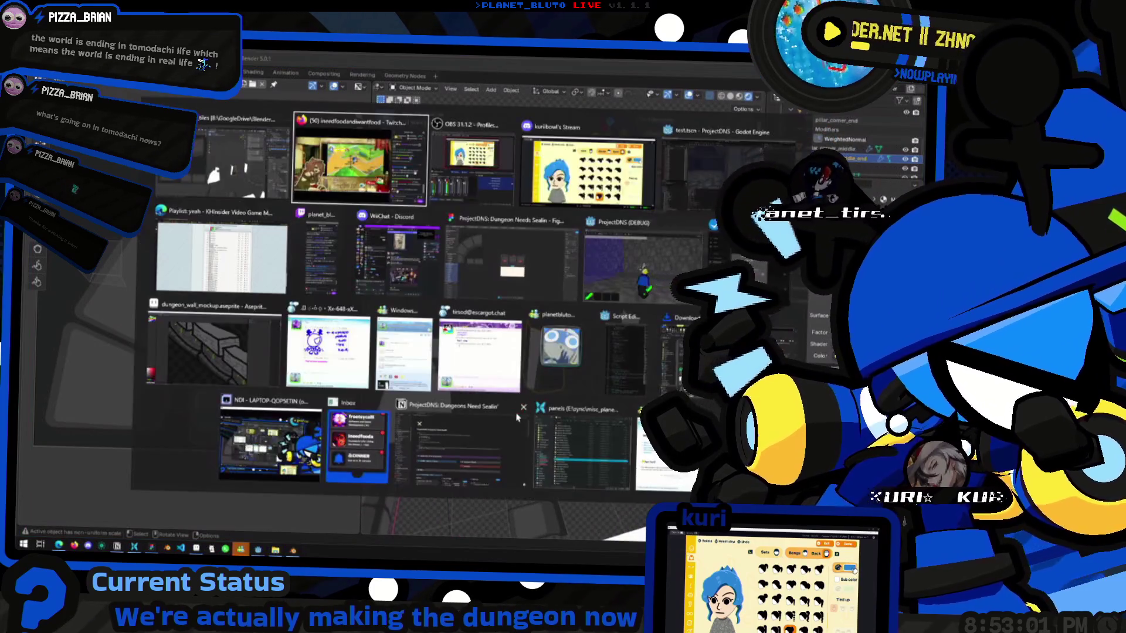
Cycle through Godot and Figma, then pick Aseprite's dungeon_wall_mockup window in Task View.
key("alt+Tab")
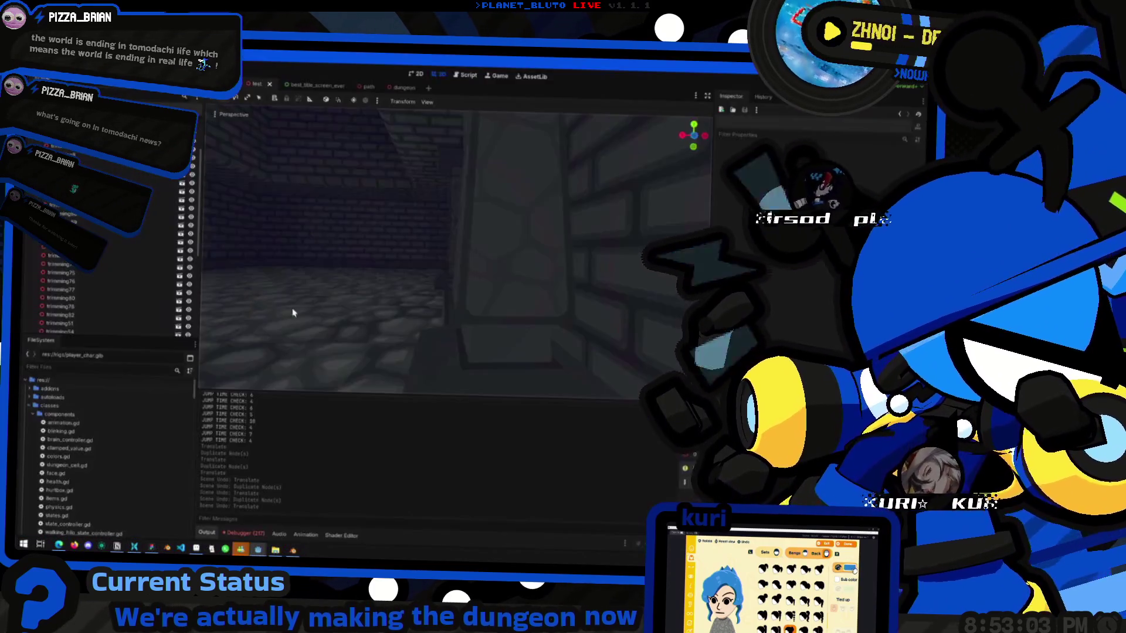
key("alt+Tab")
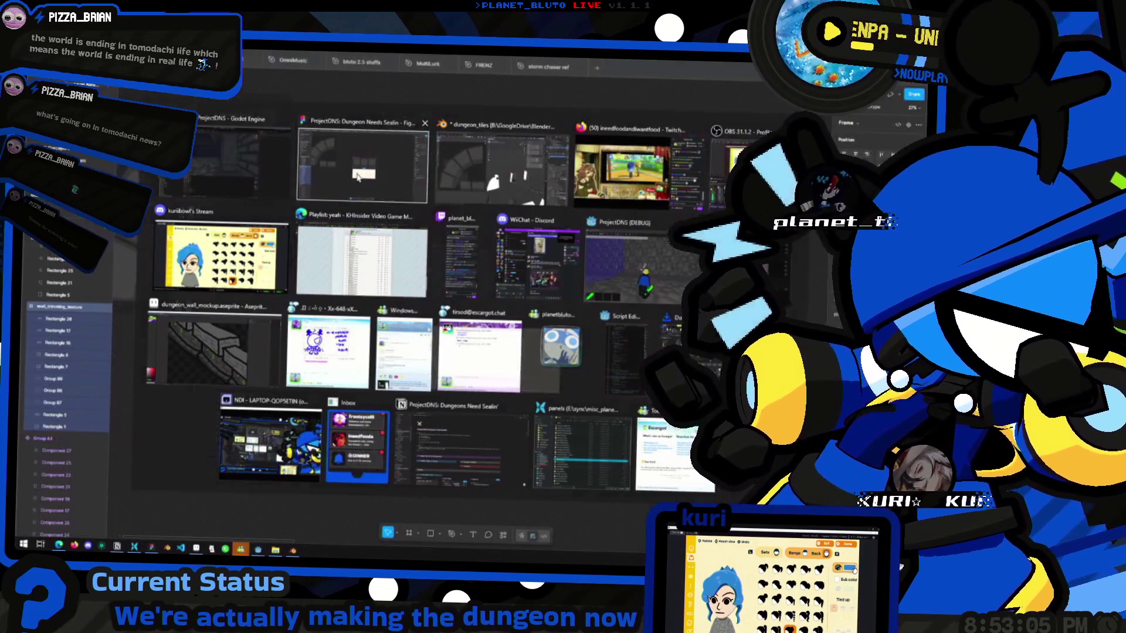
scroll(450, 382, "down", 5, "ctrl")
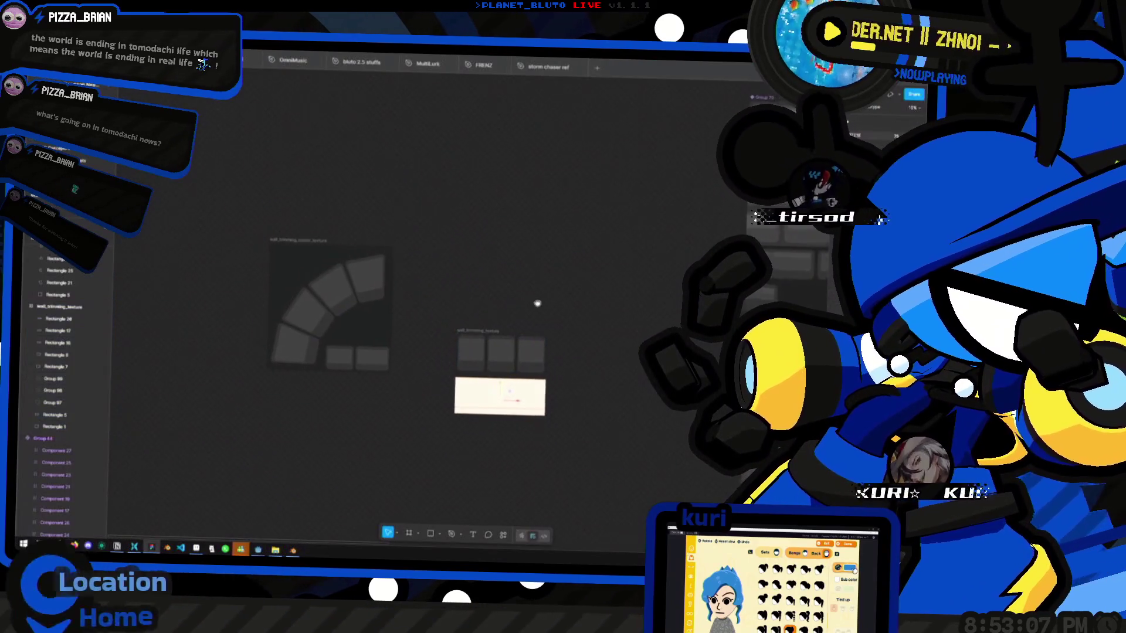
key("super+Tab")
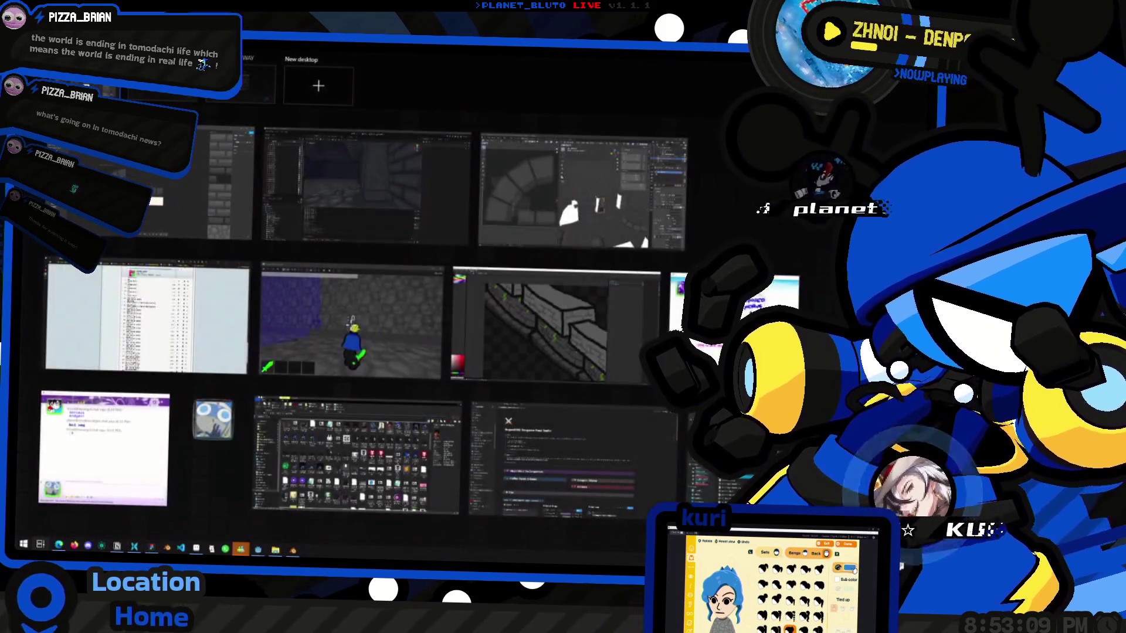
scroll(568, 381, "down", 5)
scroll(528, 369, "up", 5)
scroll(505, 364, "up", 1)
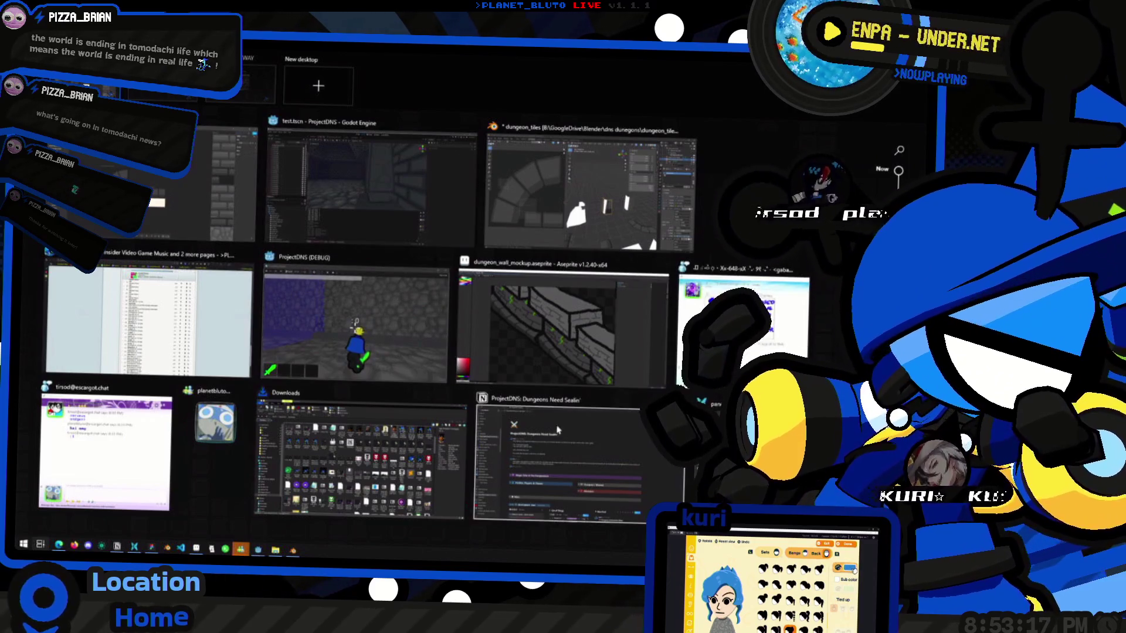
left_click(560, 328)
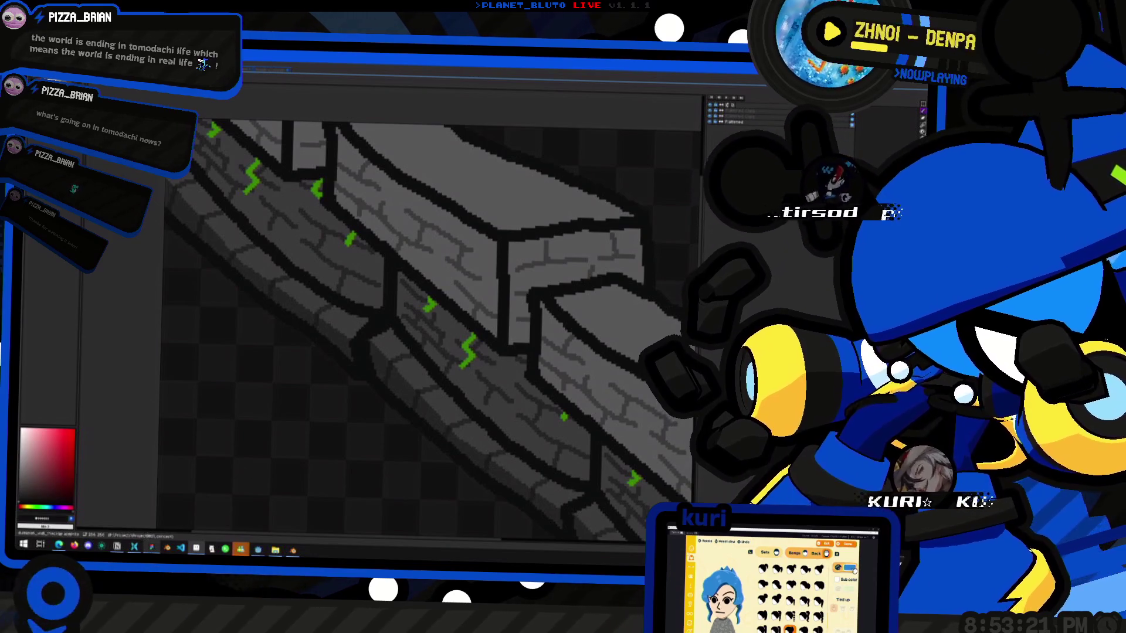
In Figma, zoom and pan over the stone pillar texture frames, then switch to the wall mockup.
key("alt+Tab")
scroll(490, 371, "down", 3, "ctrl")
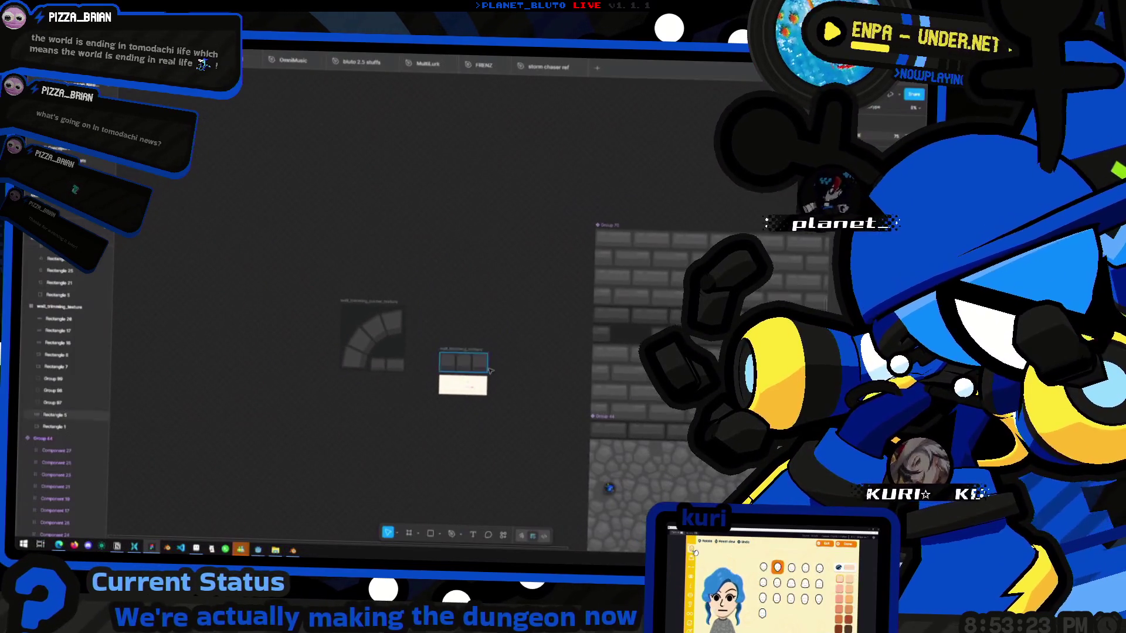
scroll(382, 347, "down", 3, "ctrl")
scroll(426, 217, "up", 5, "ctrl")
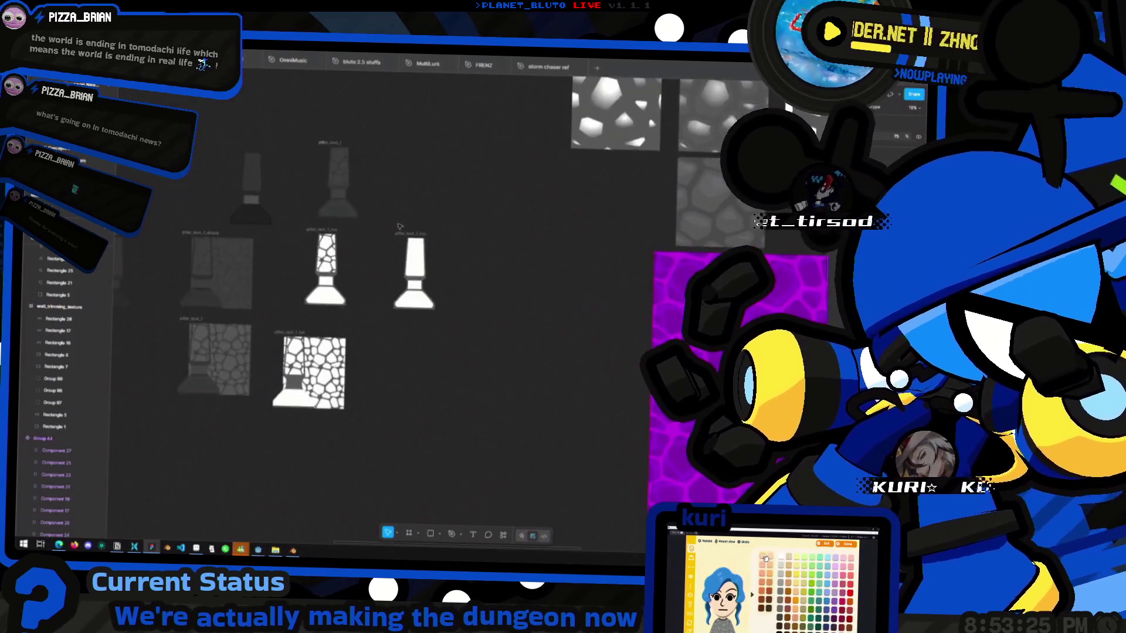
scroll(426, 218, "up", 5, "ctrl")
scroll(555, 302, "down", 3, "ctrl")
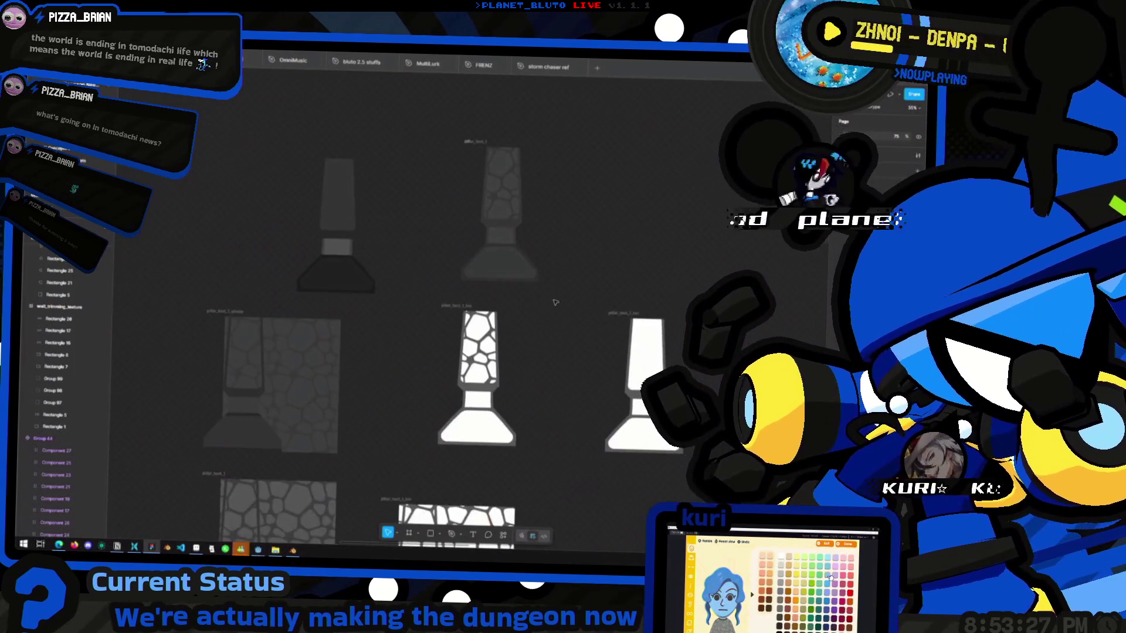
scroll(540, 445, "up", 5, "ctrl")
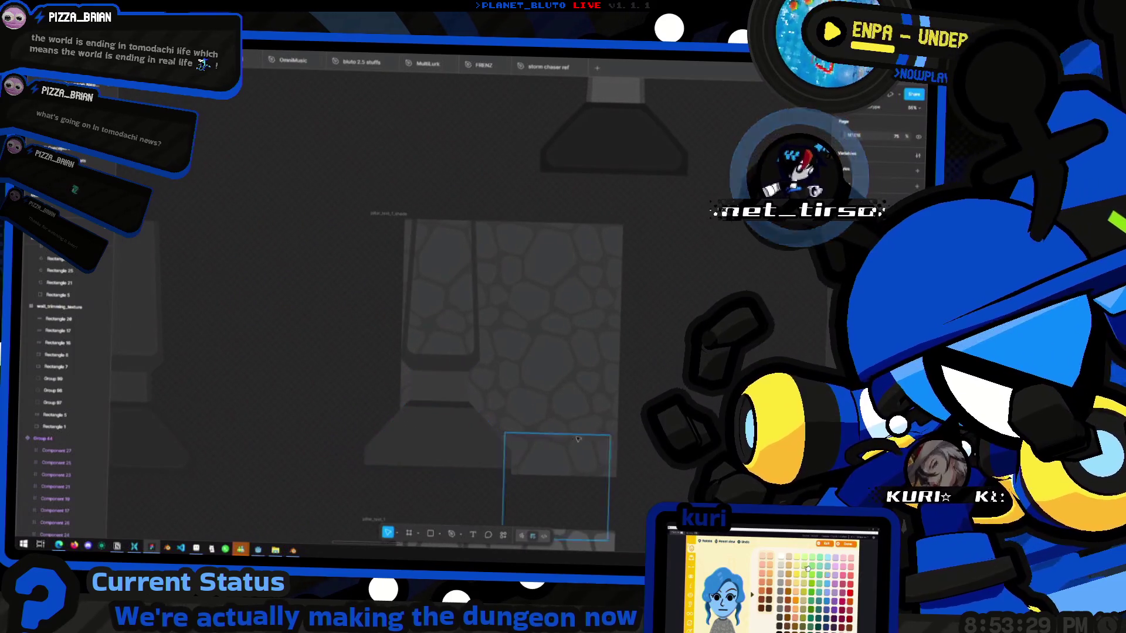
scroll(548, 398, "down", 5, "ctrl")
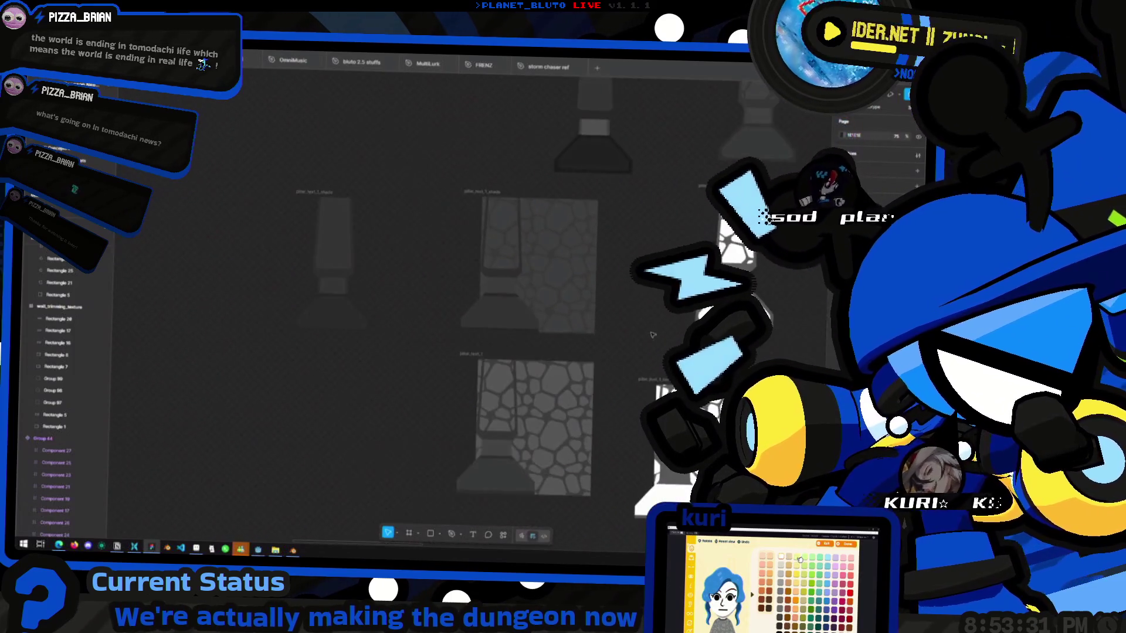
scroll(475, 352, "up", 3, "ctrl")
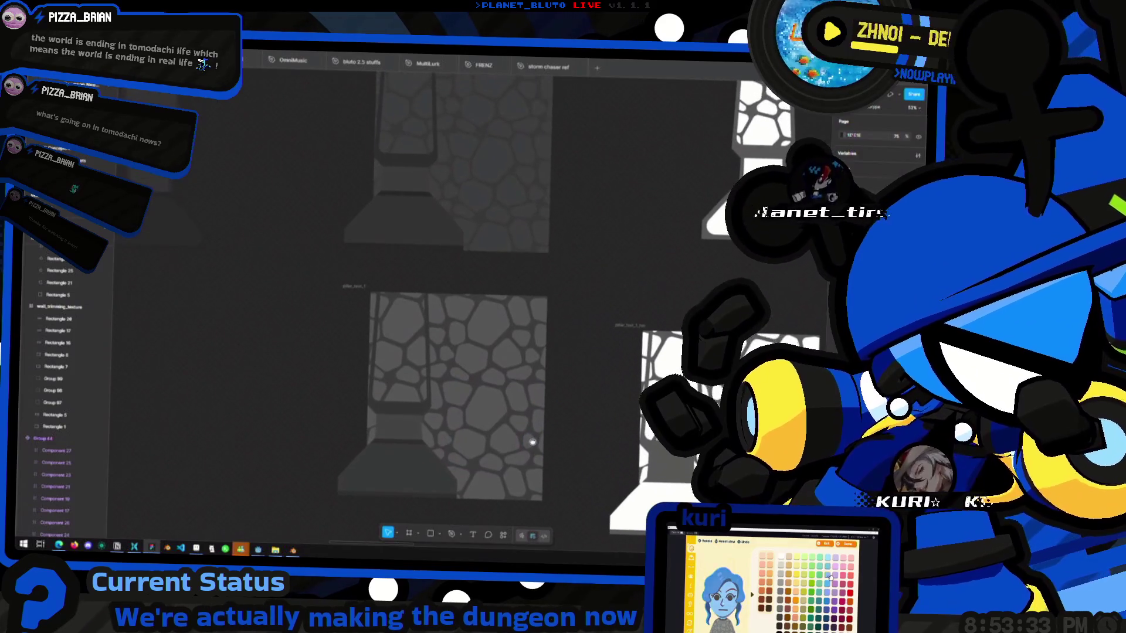
scroll(378, 487, "up", 3, "ctrl")
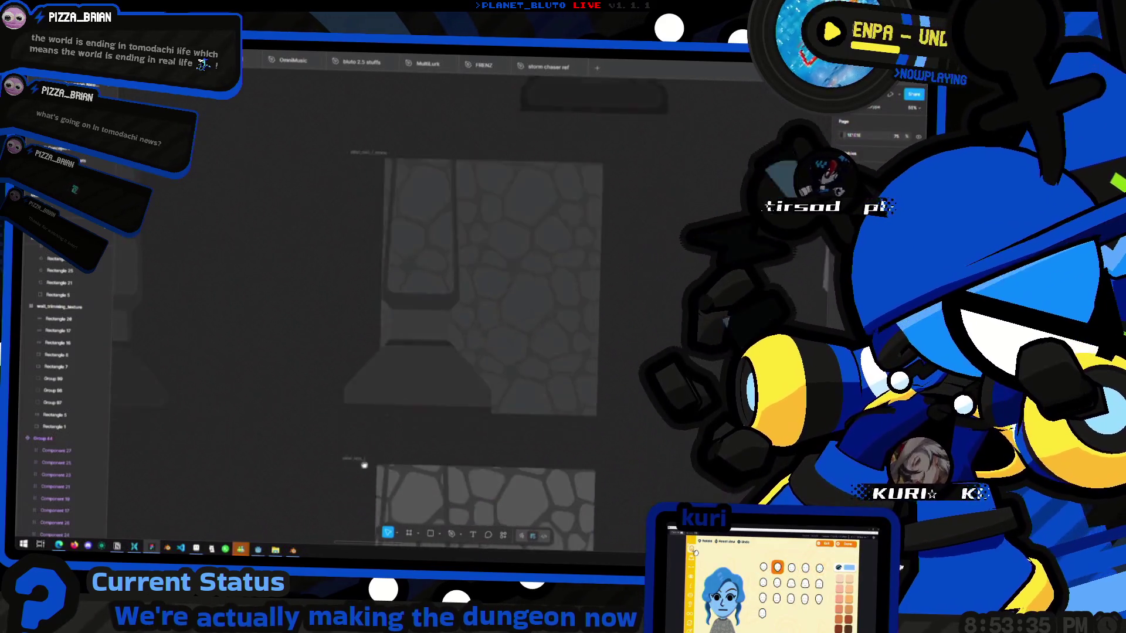
scroll(369, 337, "down", 2, "ctrl")
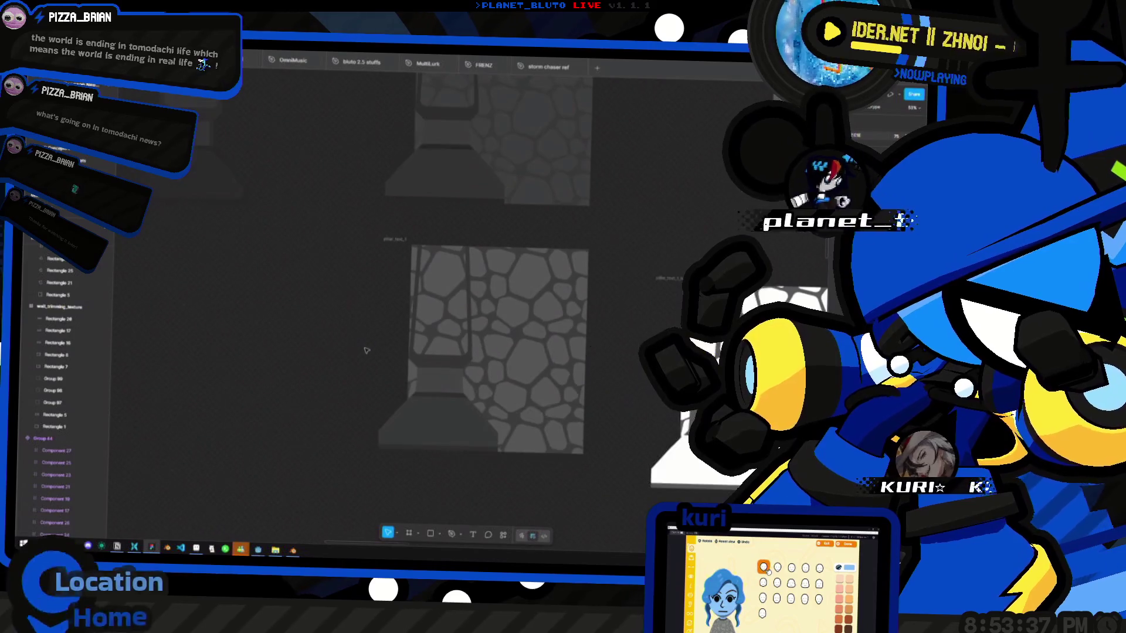
scroll(352, 375, "up", 3)
mouse_move(349, 408)
middle_mouse_down()
mouse_move(359, 335)
mouse_move(339, 355)
middle_mouse_up()
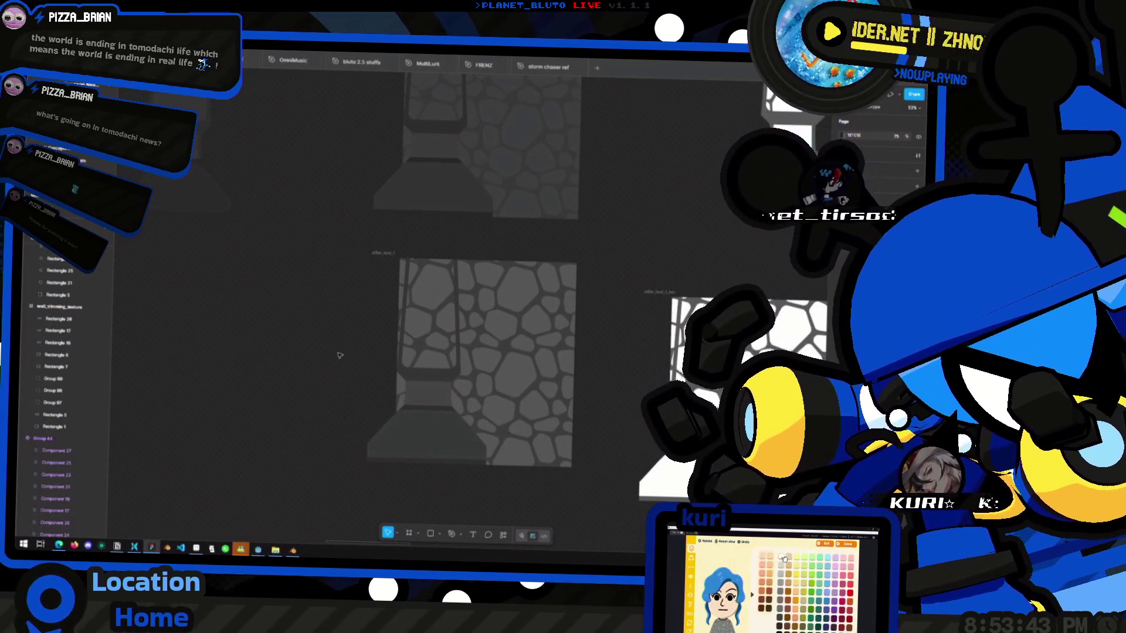
key("alt+Tab")
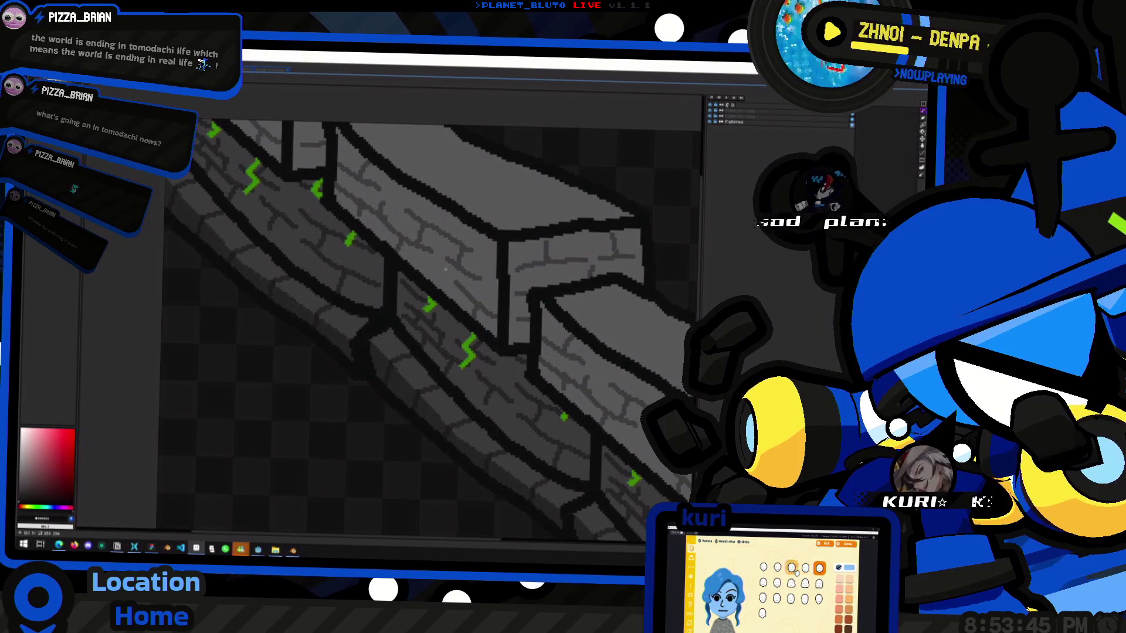
Glance at the Blender pillar scene, then pan the Figma canvas back to the pillar textures.
key("alt+Tab")
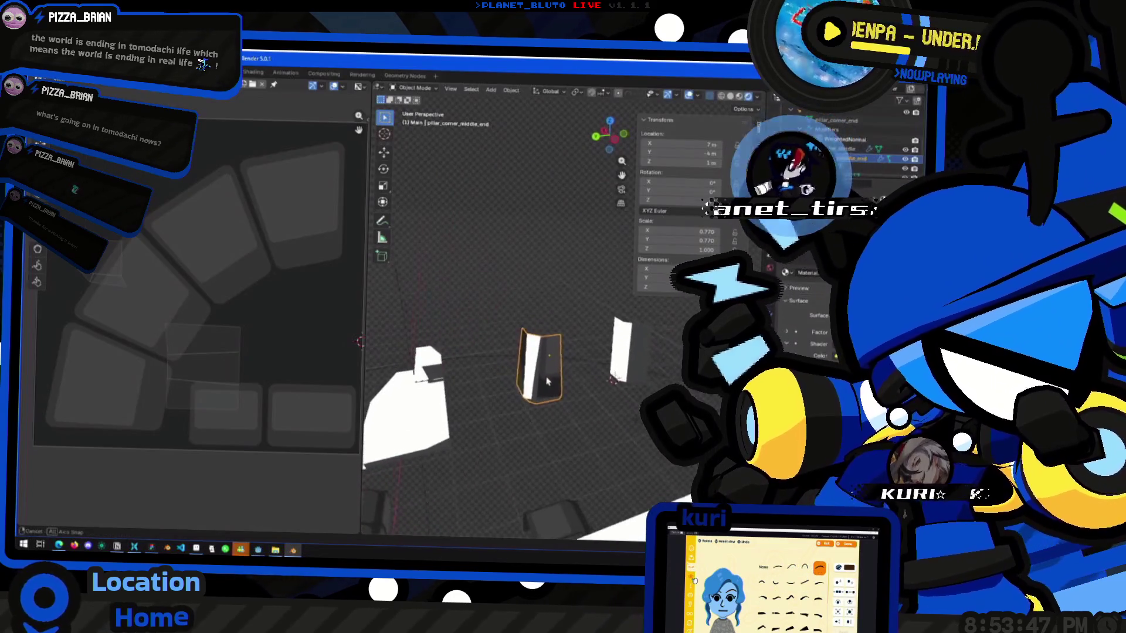
key("alt+Tab")
key("alt+Tab")
key("alt+Tab")
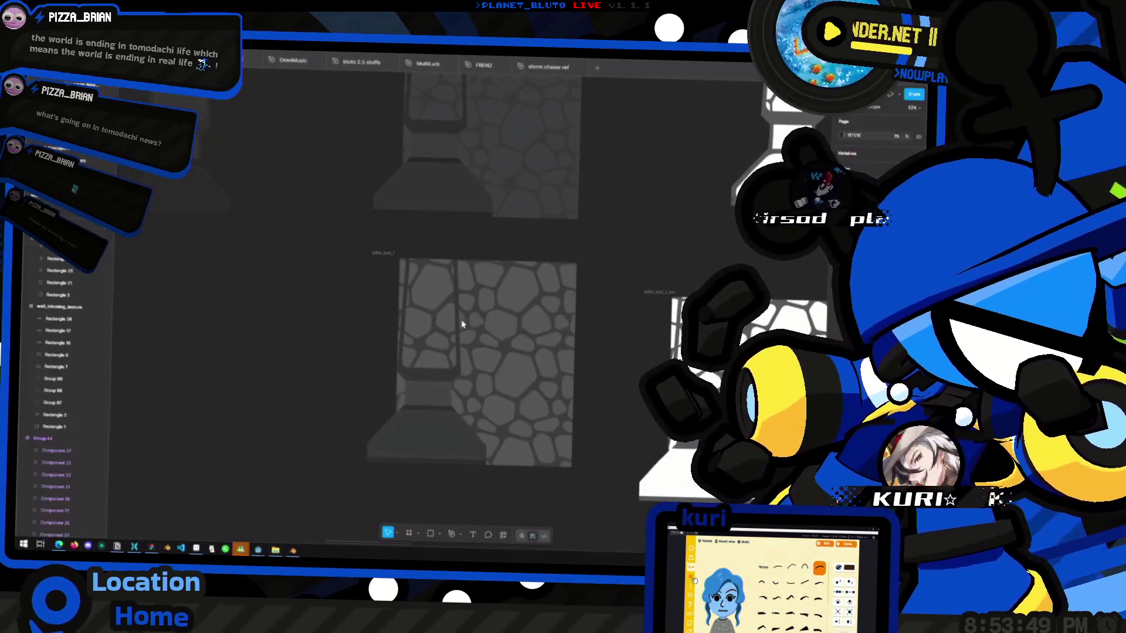
scroll(528, 316, "right", 1)
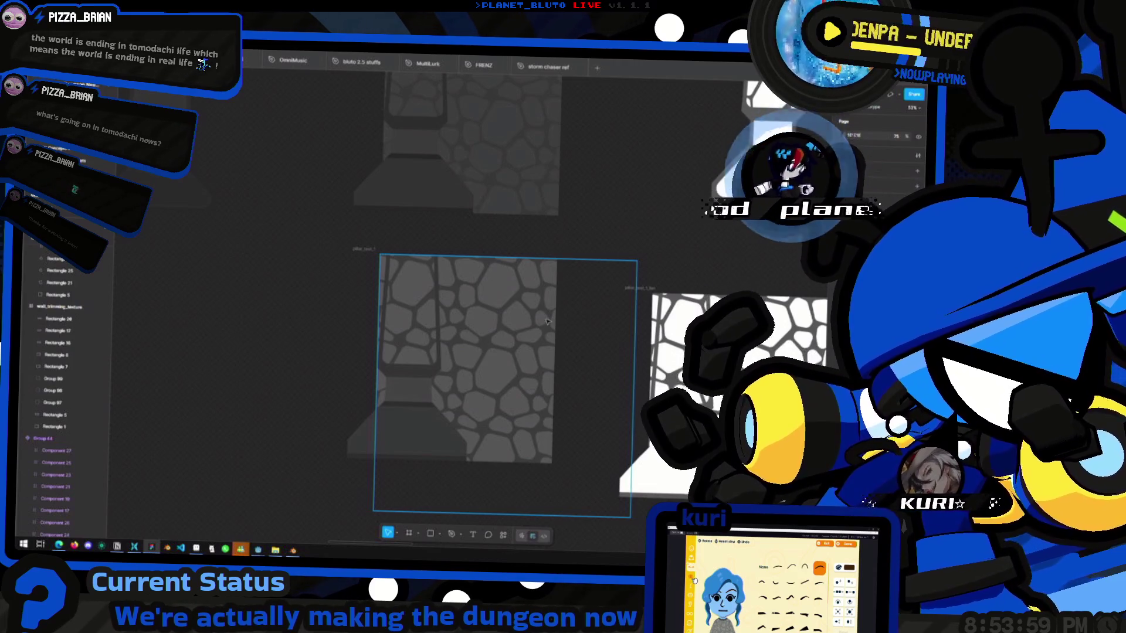
scroll(498, 276, "up", 1)
scroll(474, 241, "left", 1)
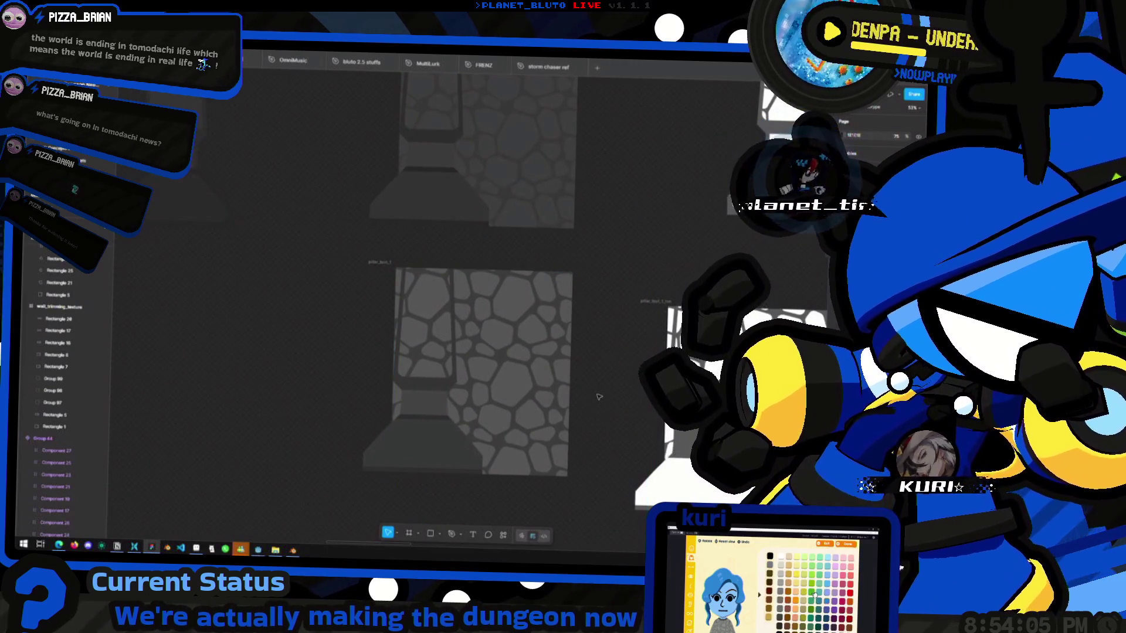
scroll(595, 396, "up", 4)
scroll(514, 343, "right", 2)
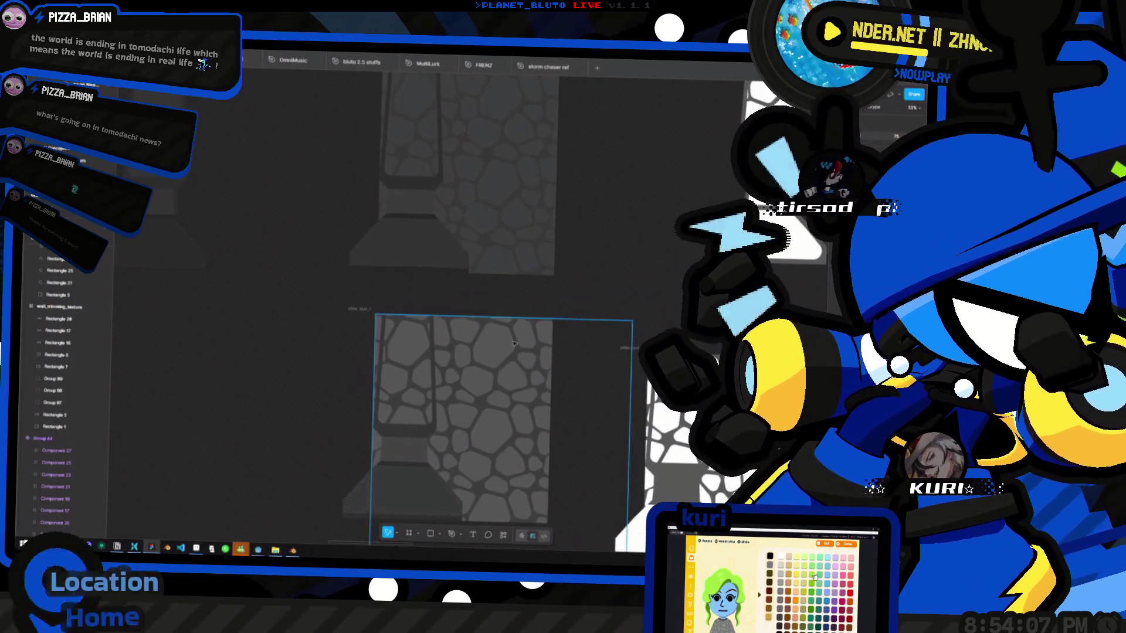
scroll(411, 282, "down", 2)
scroll(411, 282, "left", 1)
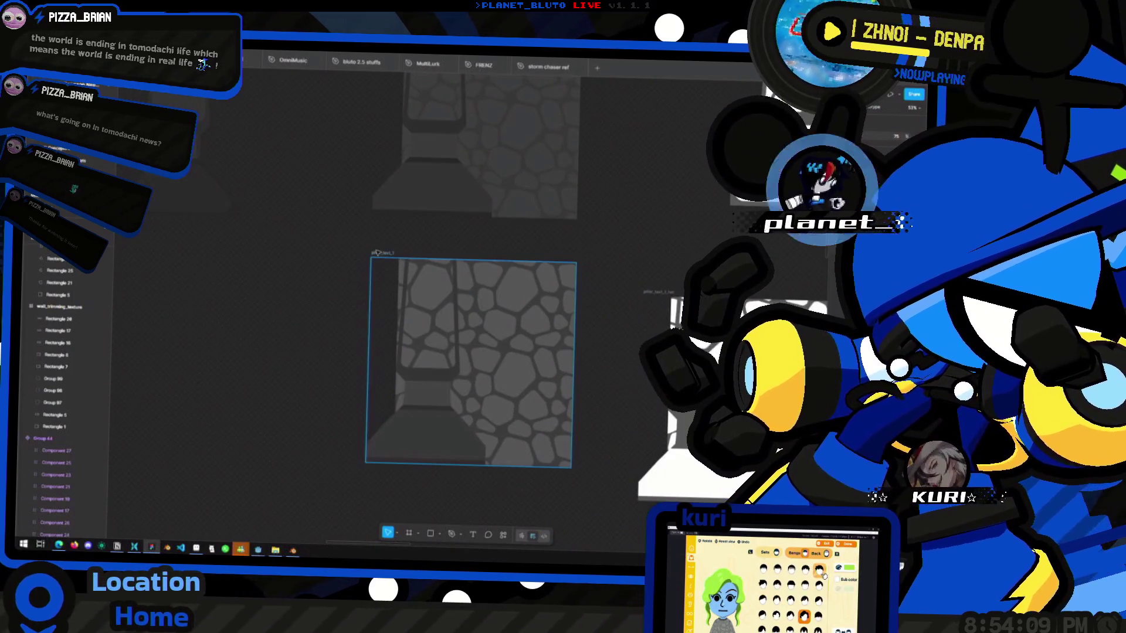
Select the pillar_text_1 frame, then deselect it.
left_click(377, 252)
left_click(293, 376)
scroll(293, 375, "down", 2)
scroll(411, 387, "up", 2)
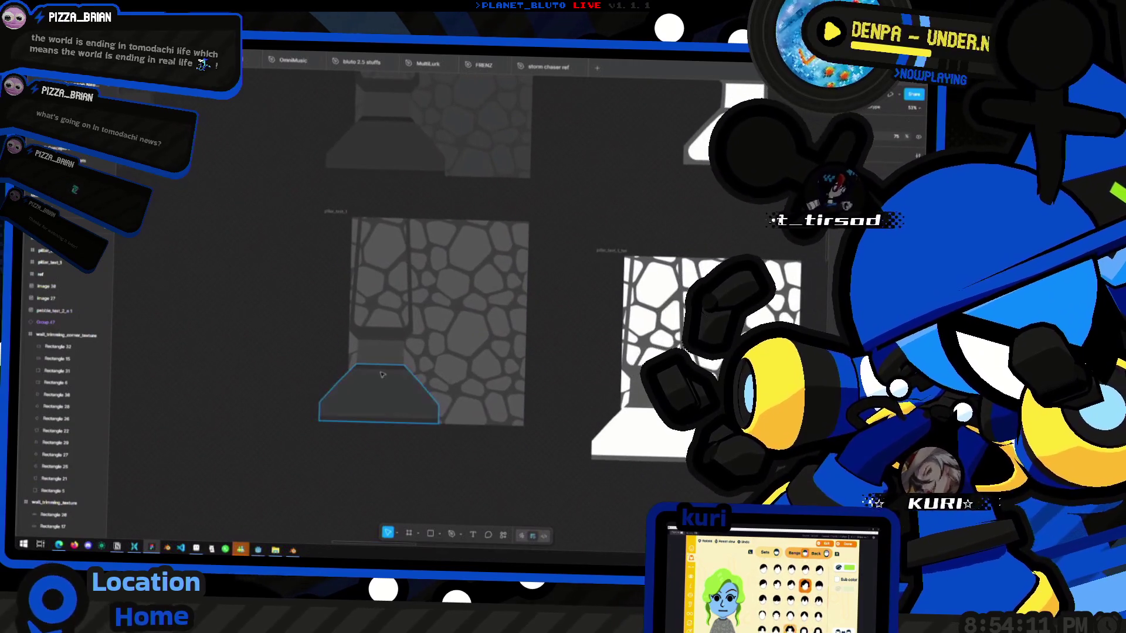
Zoom out and back in, select the 1024×1024 pillar frame, recentre, and switch toward Godot.
scroll(424, 374, "down", 5, "ctrl")
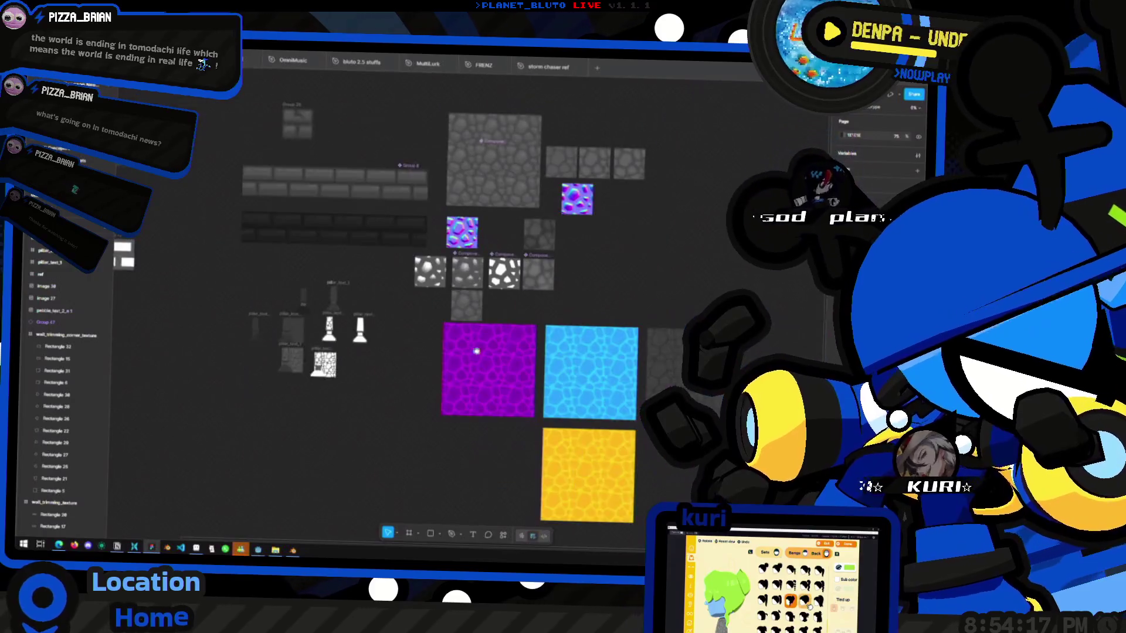
scroll(352, 328, "right", 3)
scroll(294, 296, "left", 3)
scroll(337, 324, "up", 10, "ctrl")
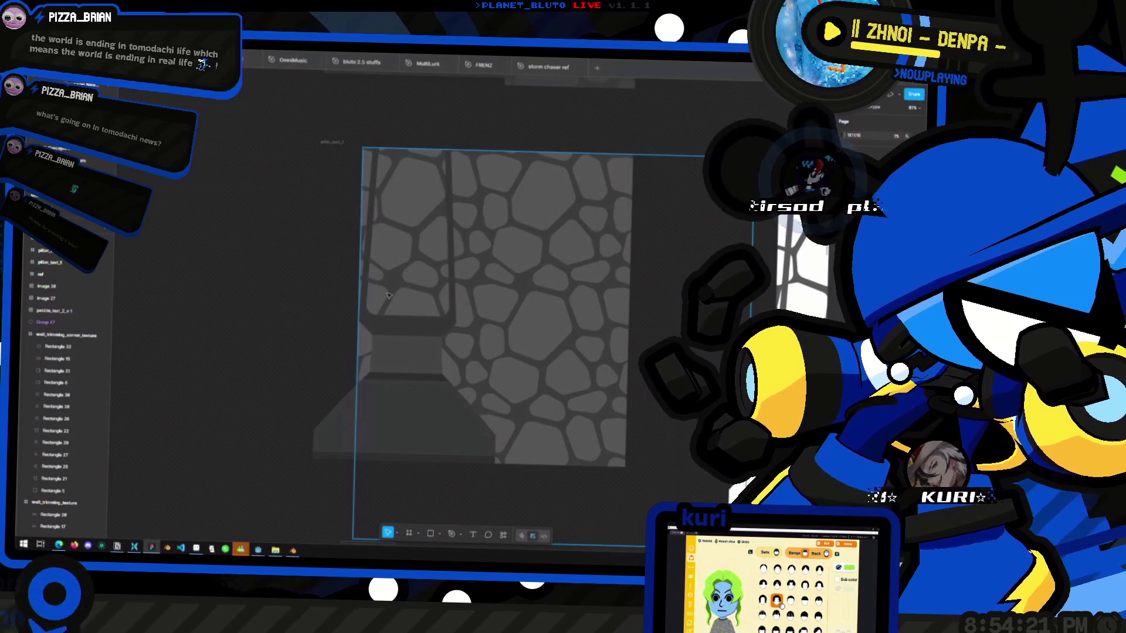
left_click(340, 142)
scroll(297, 357, "down", 5, "ctrl")
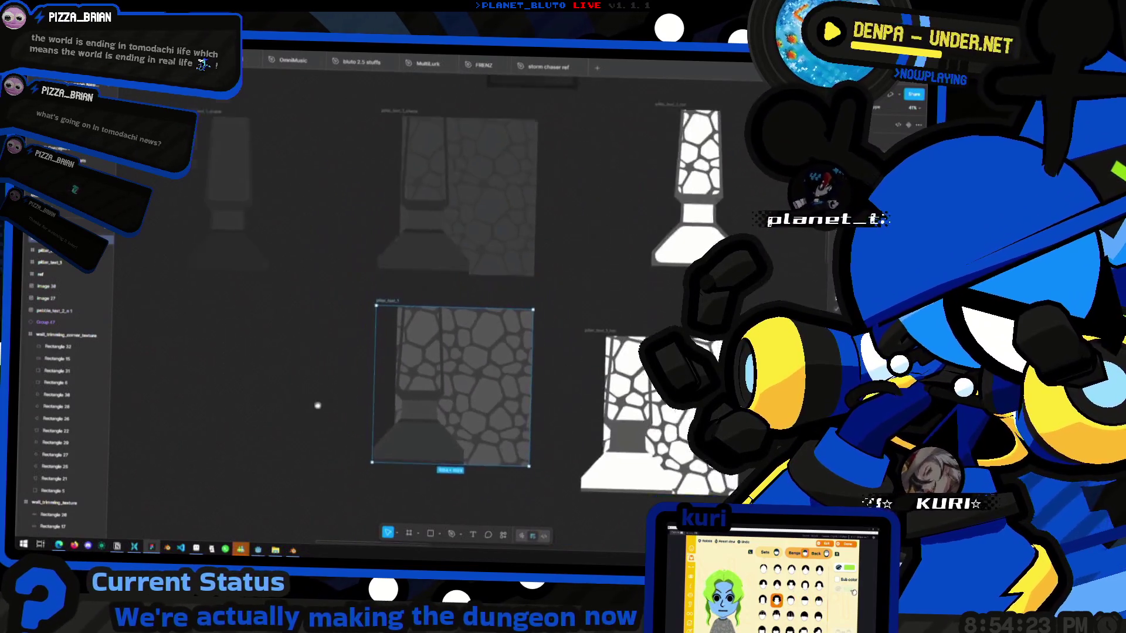
middle_click_drag(340, 404, 354, 387)
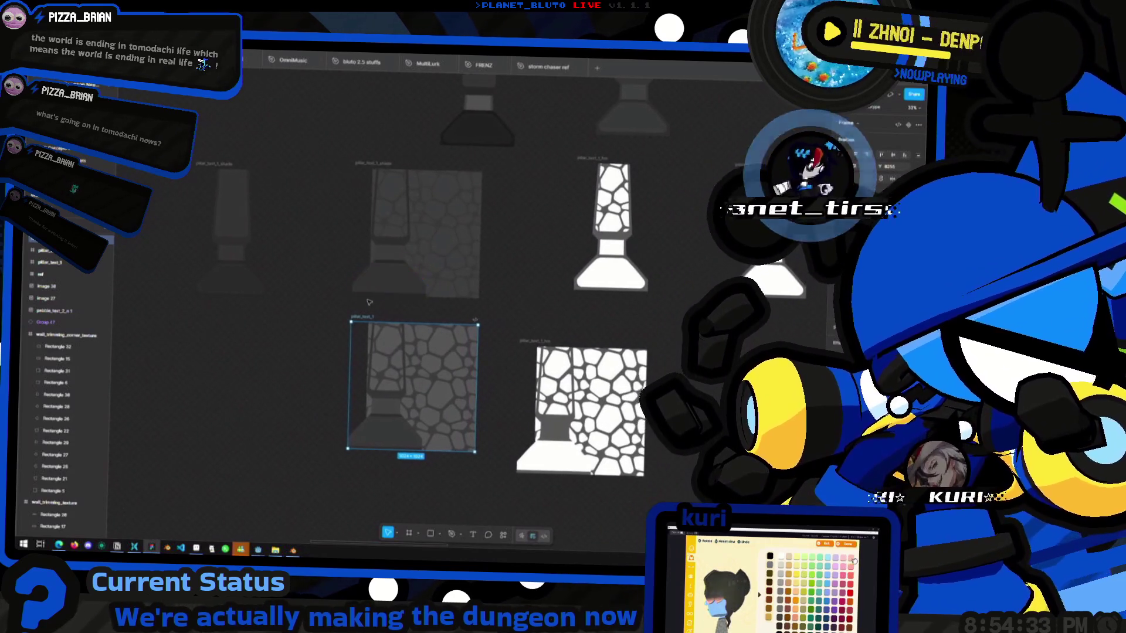
key("alt+Tab")
key("alt+Tab")
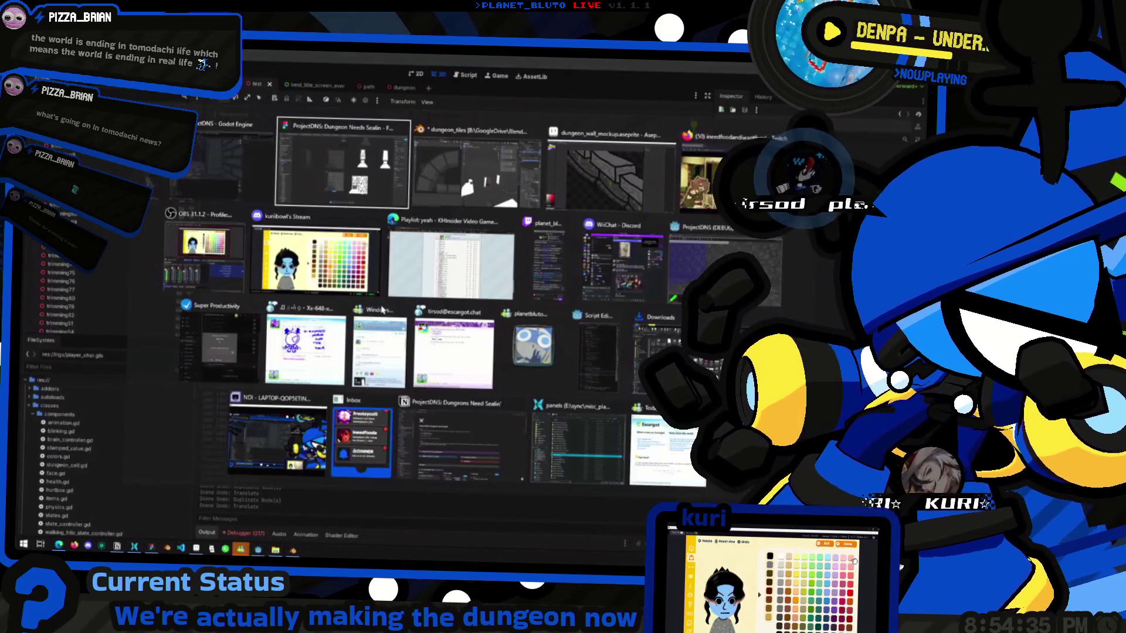
In Godot, turn and fly the dungeon's 3D view up close to its brick walls.
scroll(478, 258, "down", 5, "ctrl")
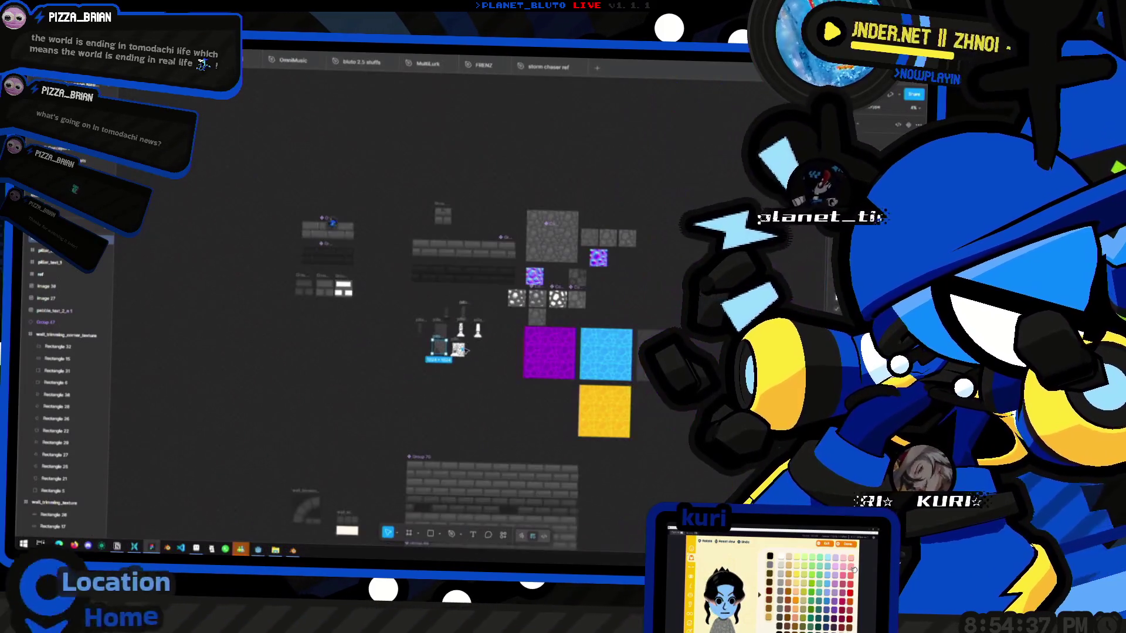
scroll(362, 347, "up", 4, "ctrl")
scroll(362, 347, "up", 2, "ctrl")
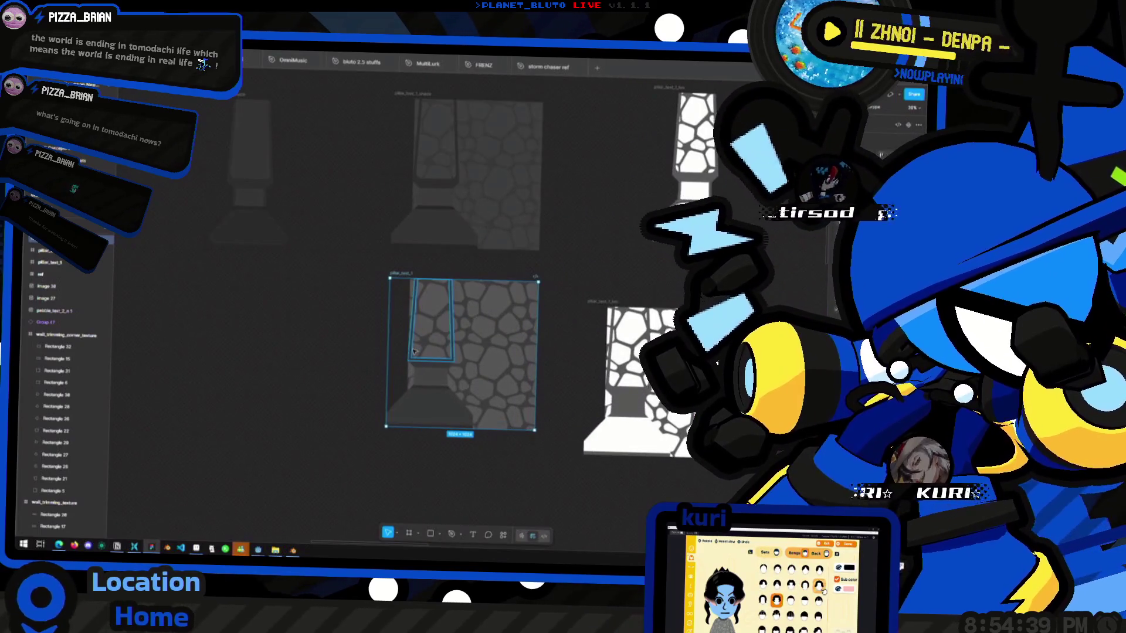
key("alt+Tab")
mouse_move(414, 354)
middle_mouse_down()
mouse_move(395, 293)
mouse_move(443, 298)
mouse_move(389, 285)
middle_mouse_up()
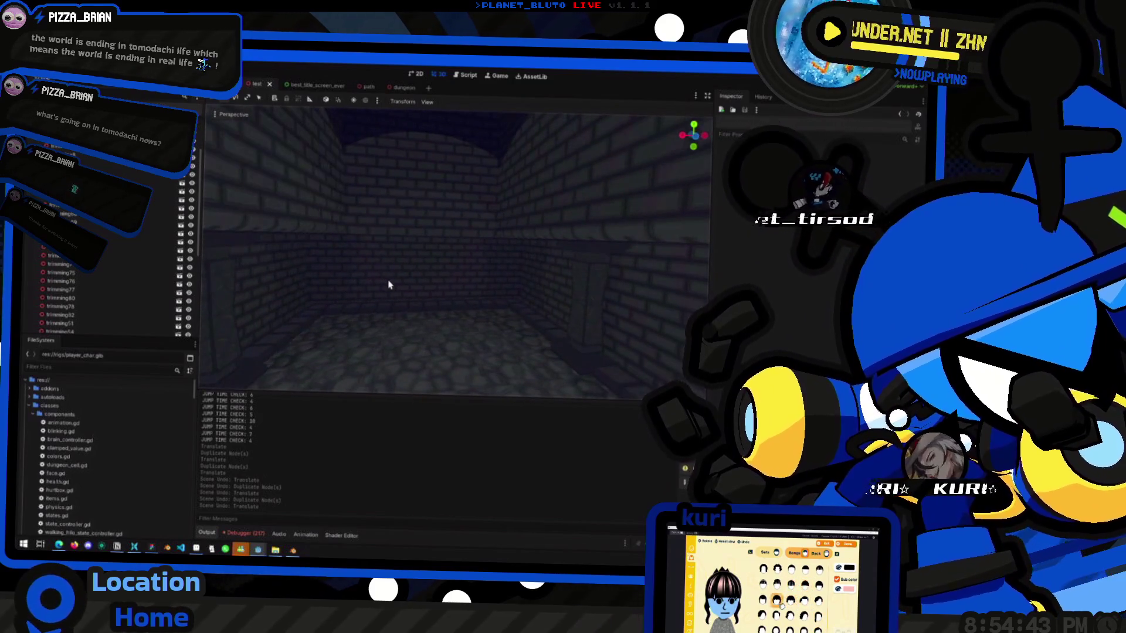
scroll(388, 285, "down", 5)
scroll(388, 285, "down", 2)
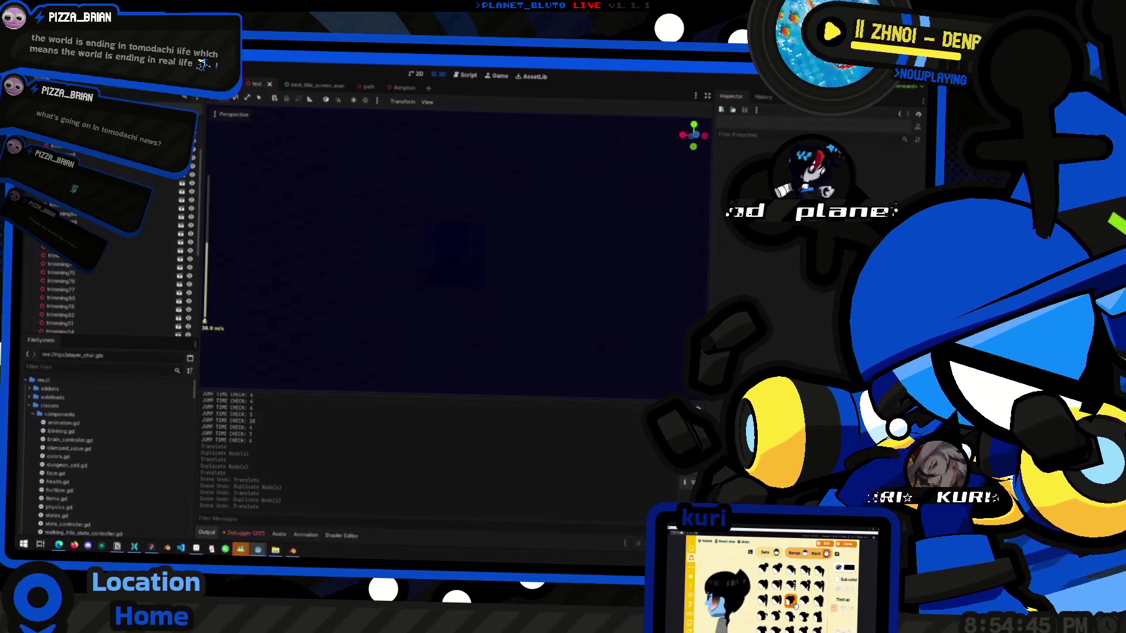
scroll(388, 284, "up", 10)
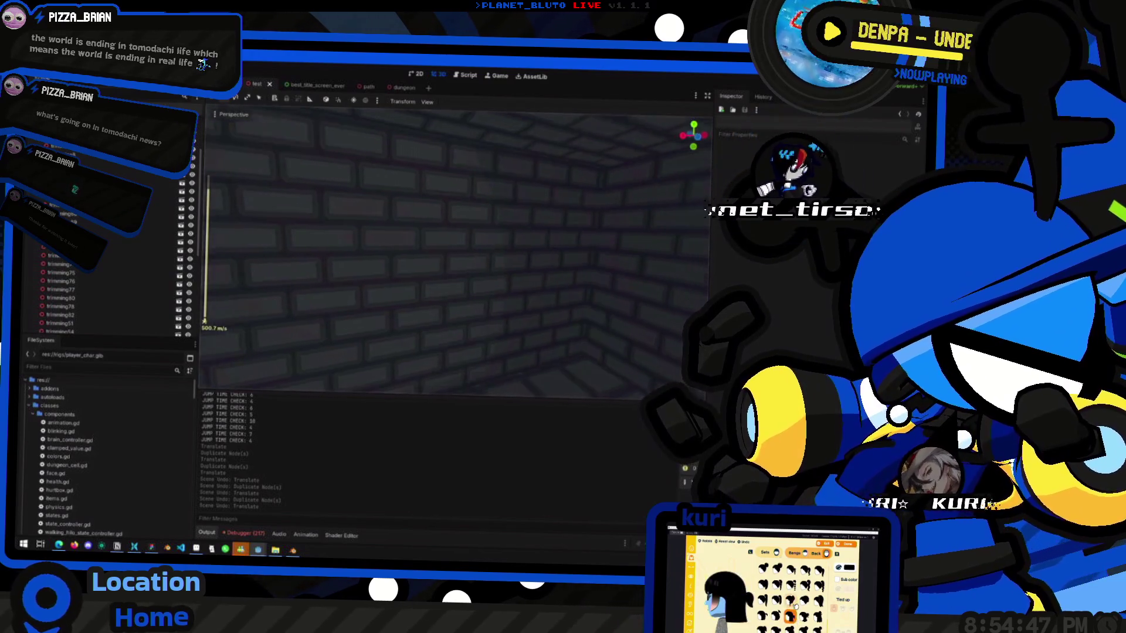
scroll(433, 248, "down", 15)
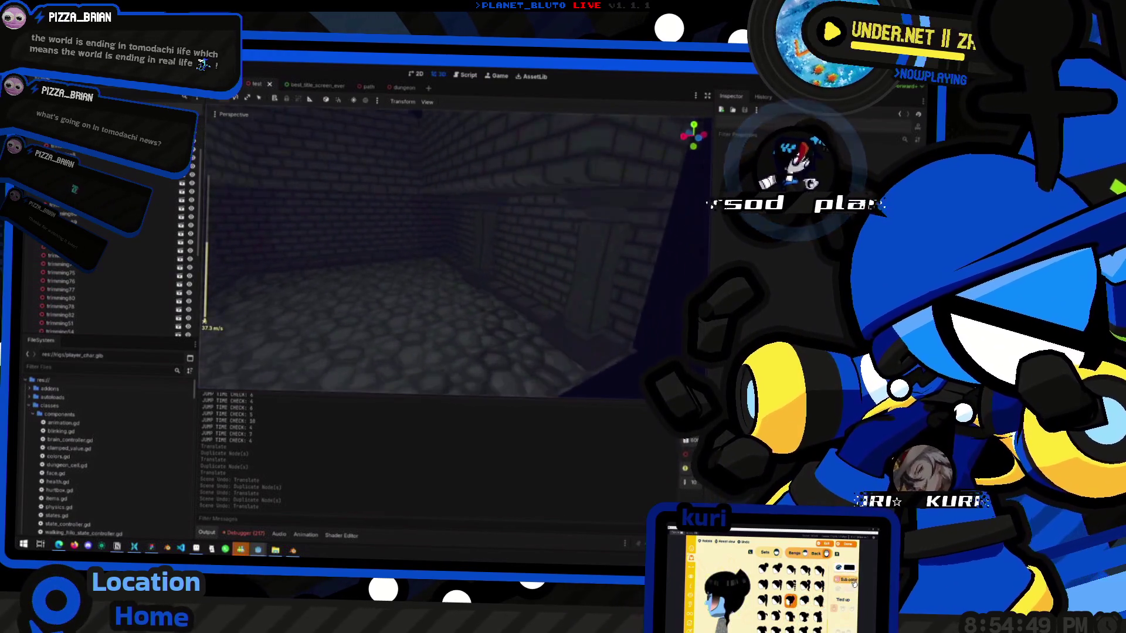
scroll(433, 249, "down", 4)
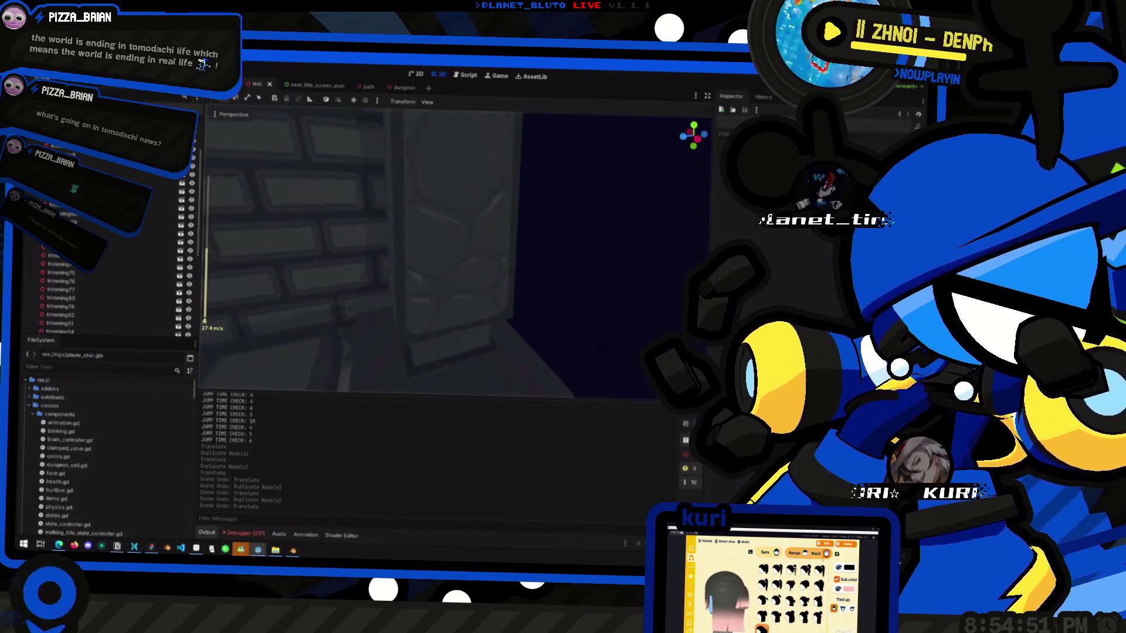
scroll(433, 248, "down", 14)
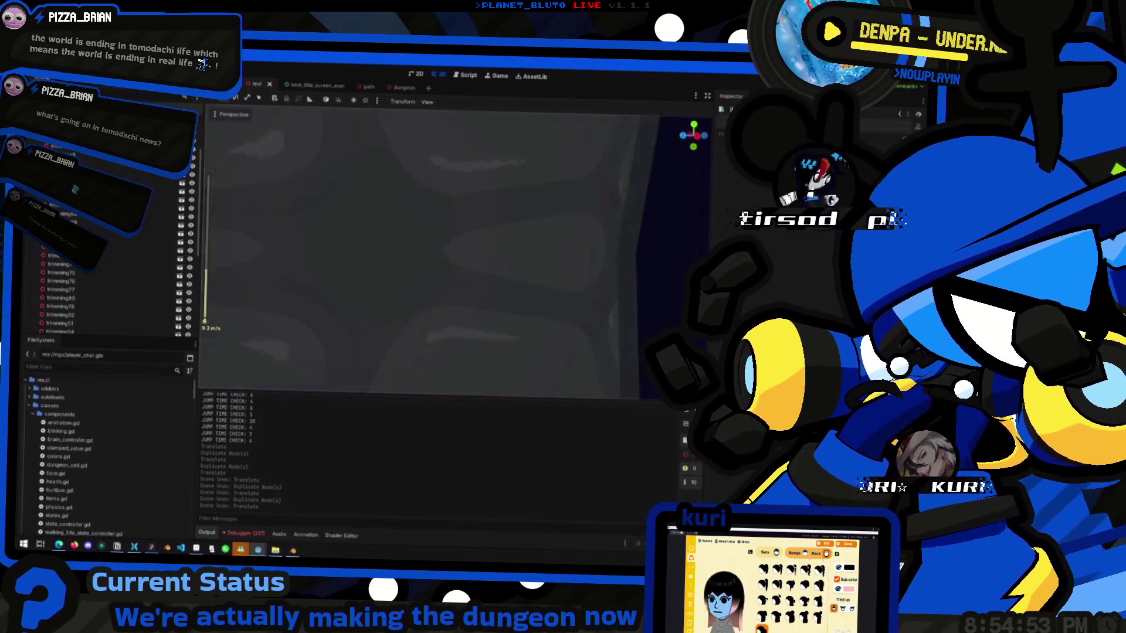
scroll(433, 249, "down", 10)
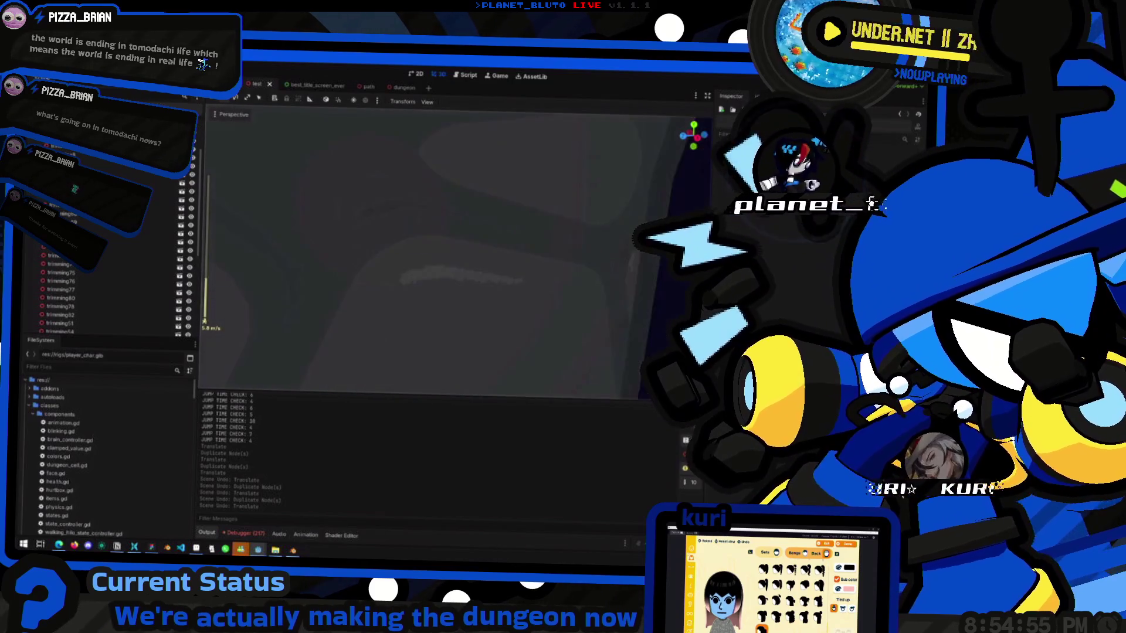
scroll(433, 249, "down", 20)
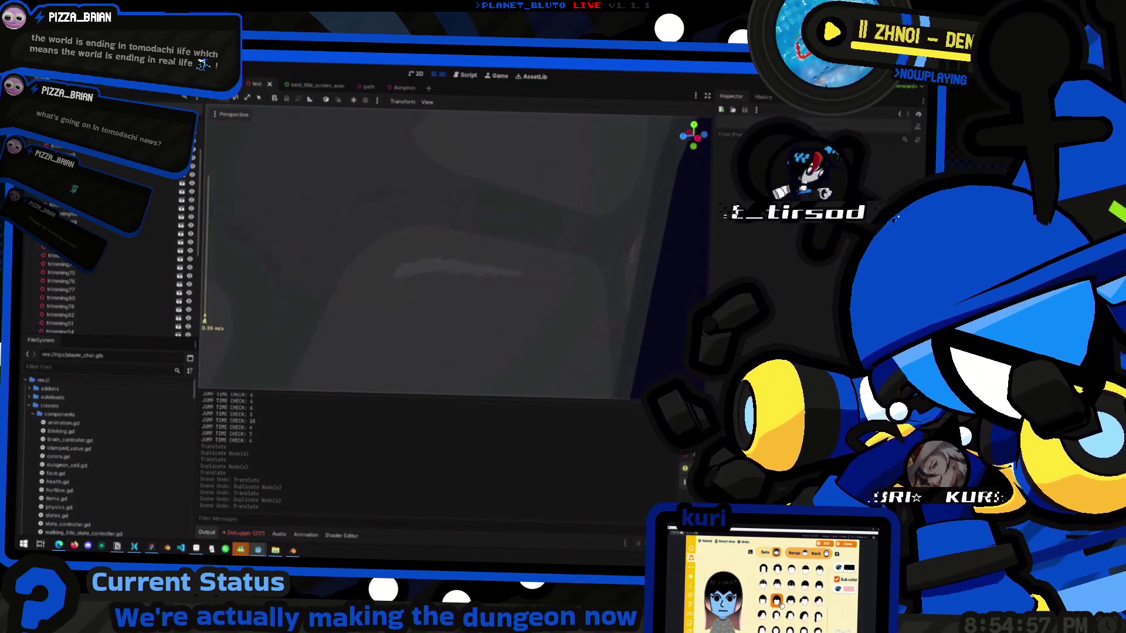
mouse_move(433, 248)
right_mouse_down()
mouse_move(474, 255)
mouse_move(466, 294)
right_mouse_up()
Pass through Figma back to Blender and snap the viewport to Left Orthographic.
scroll(474, 254, "up", 20)
key("alt+Tab")
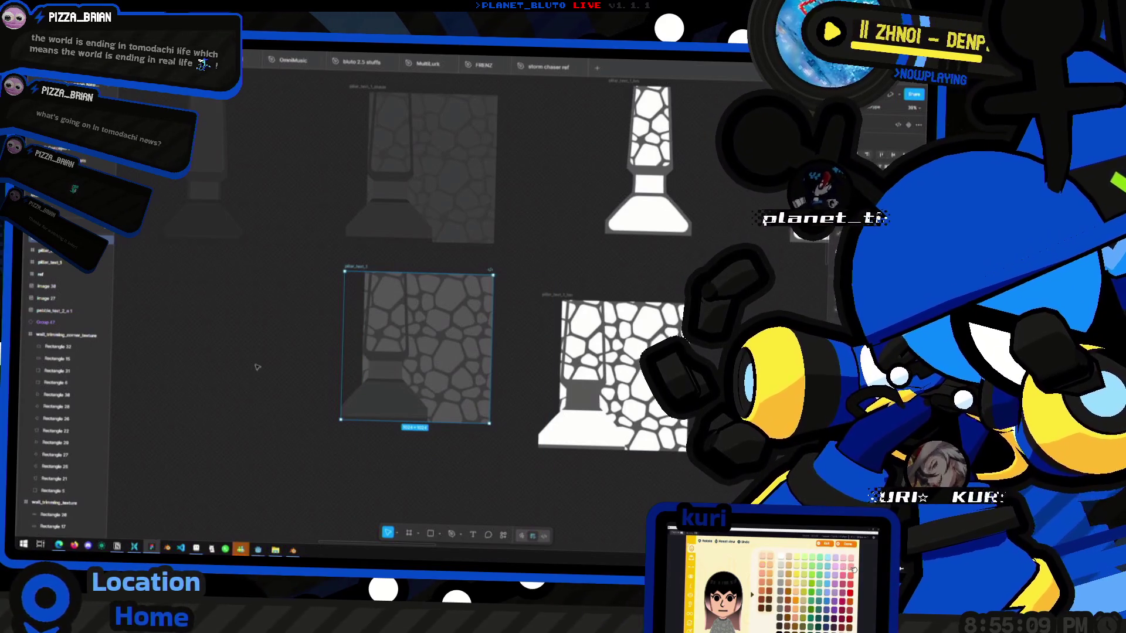
key("alt+Tab")
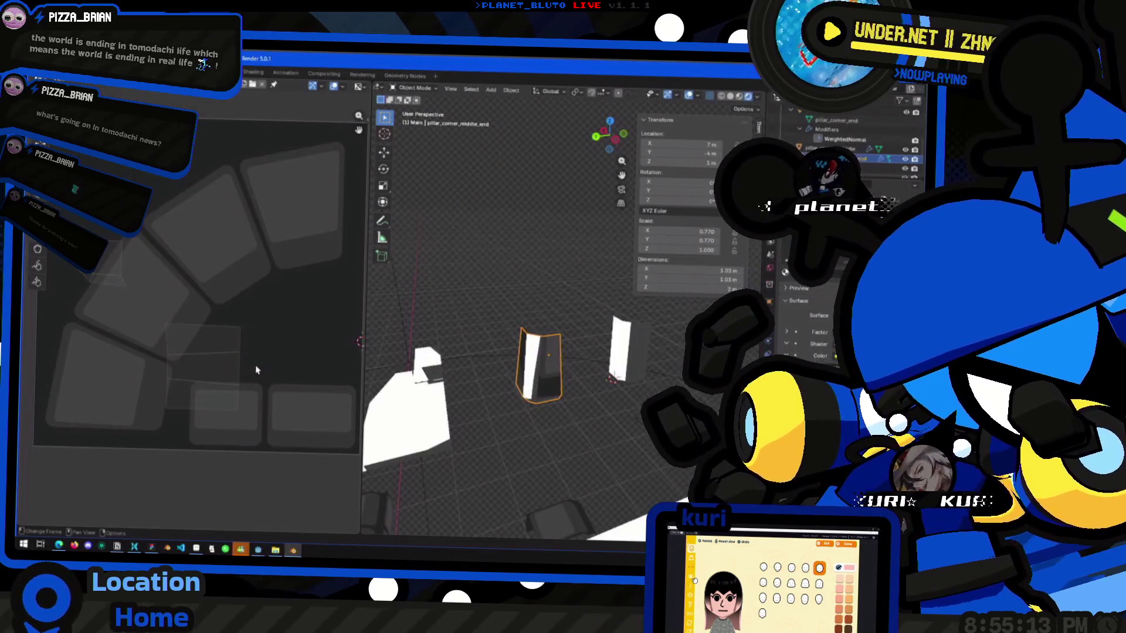
left_click(615, 140)
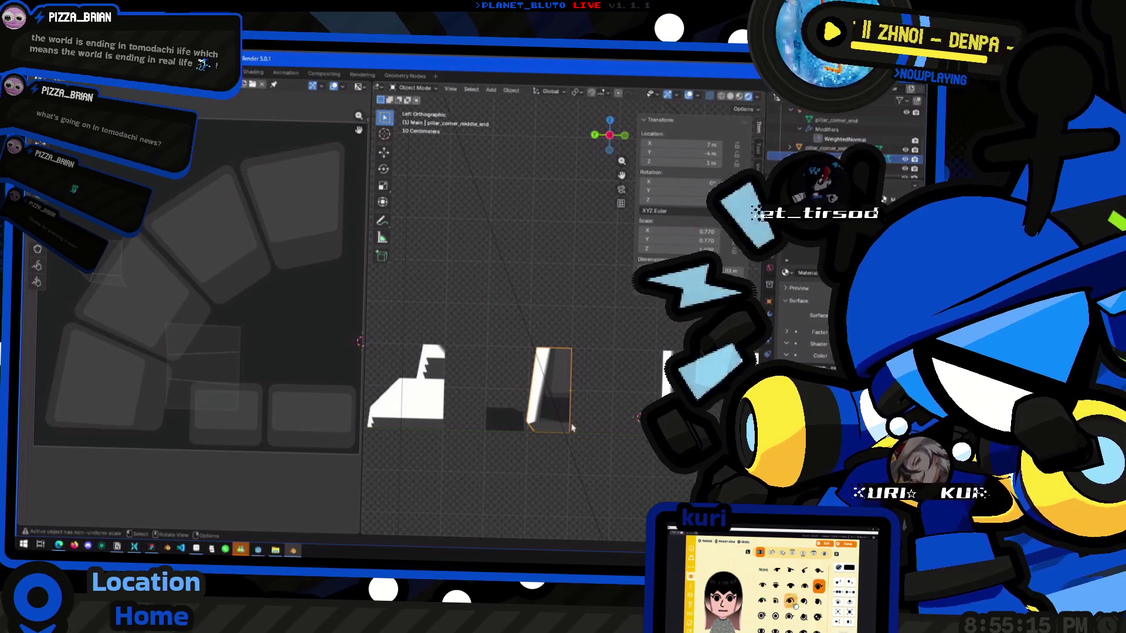
key("alt+Tab")
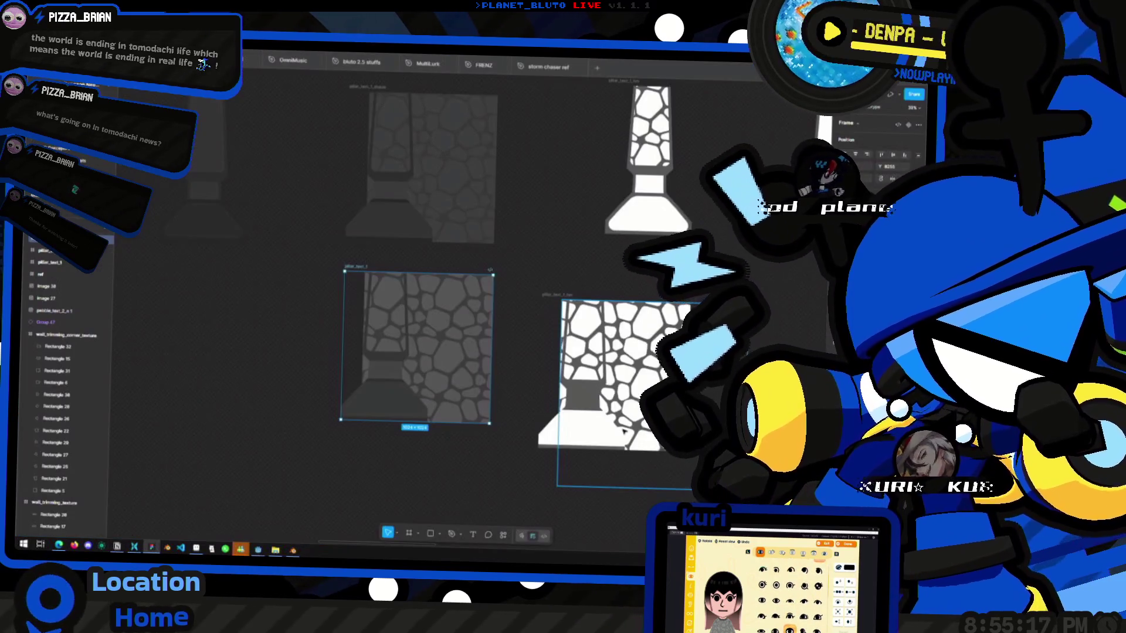
key("alt+Tab")
scroll(567, 448, "up", 2)
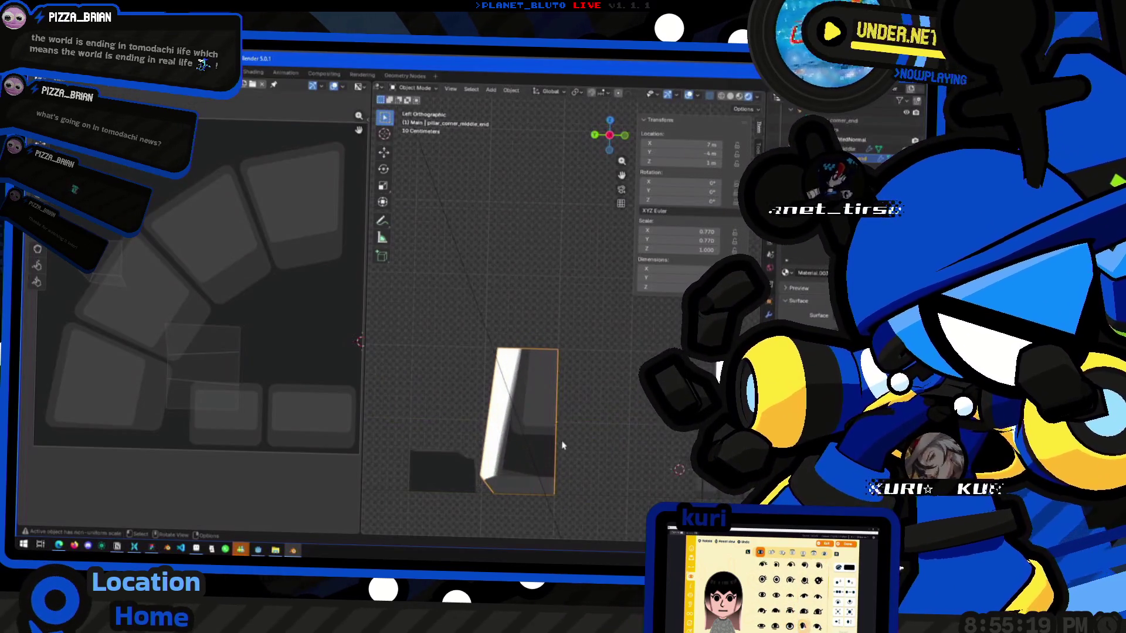
scroll(562, 446, "down", 1)
mouse_move(518, 439)
middle_mouse_down()
mouse_move(528, 434)
mouse_move(465, 422)
middle_mouse_up()
key("alt+Tab")
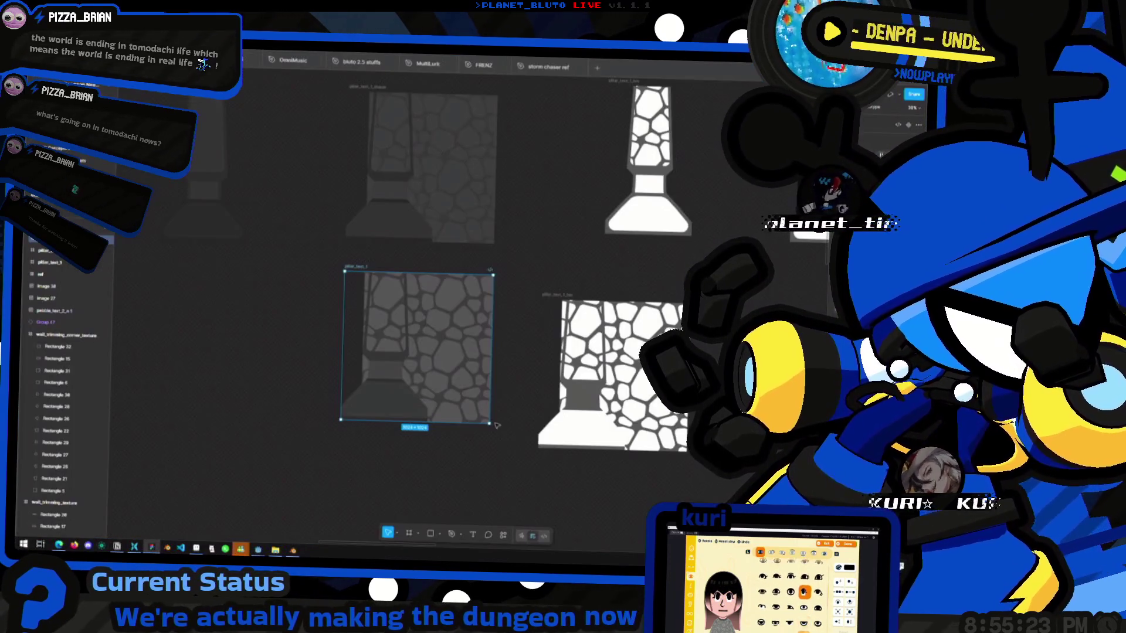
key("alt+Tab")
middle_click_drag(460, 434, 491, 435)
left_click_drag(615, 155, 592, 158)
key("alt+Tab")
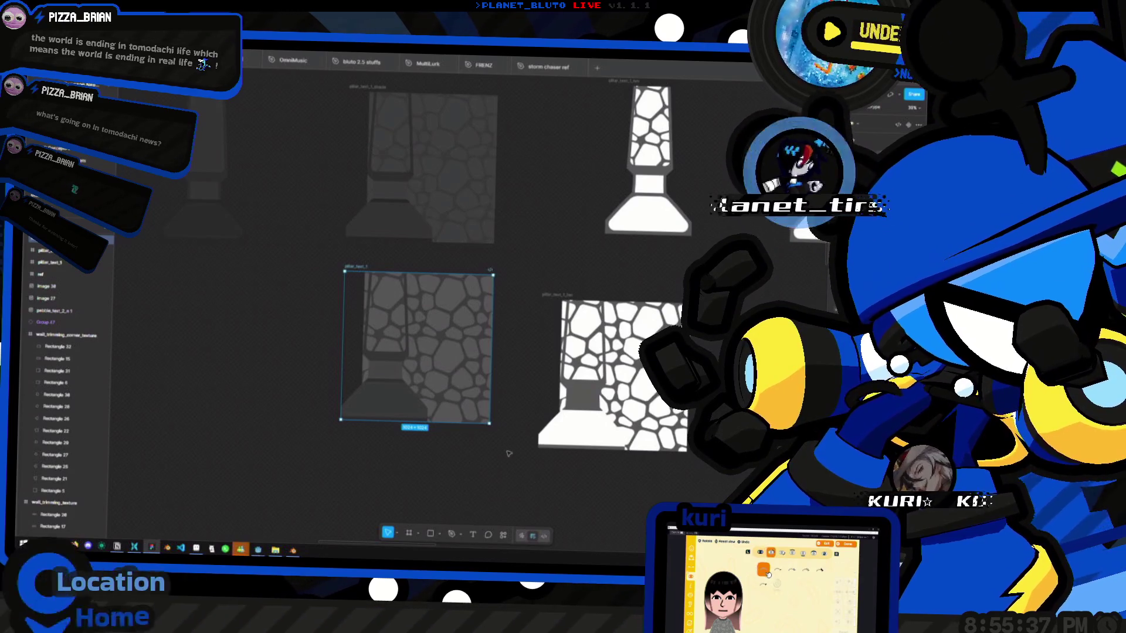
scroll(335, 270, "right", 1)
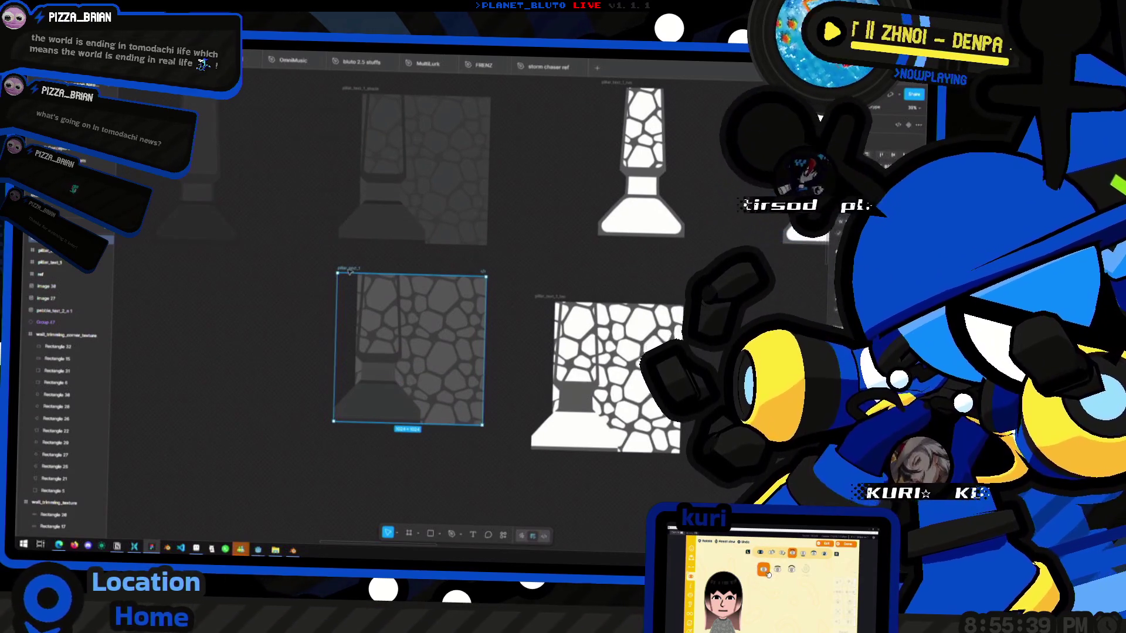
key("alt+Tab")
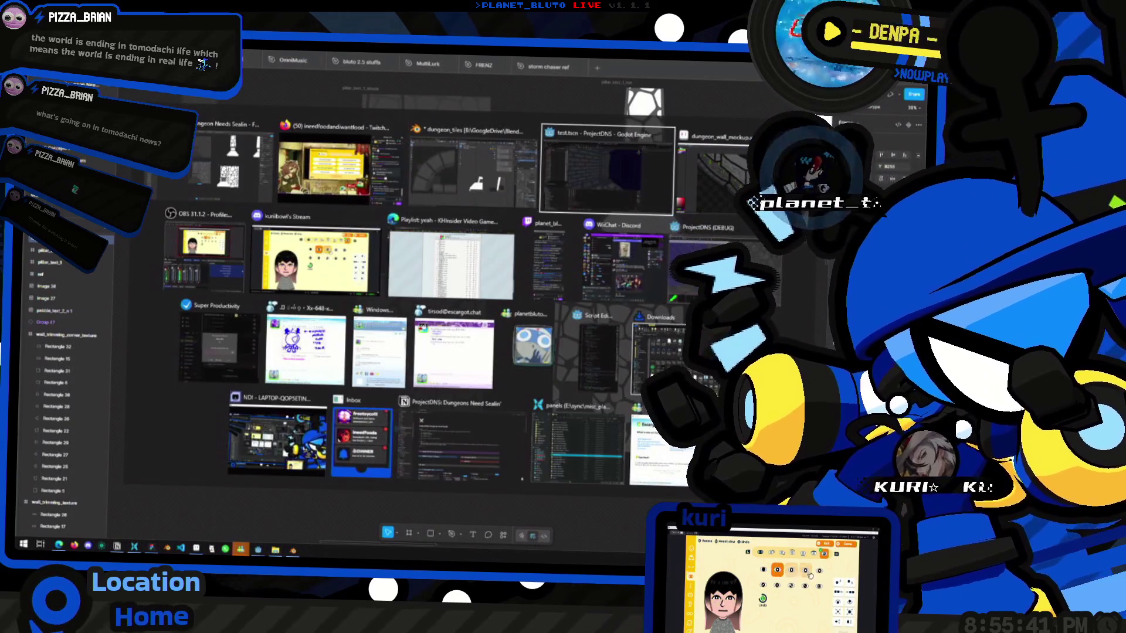
key("shift+Tab")
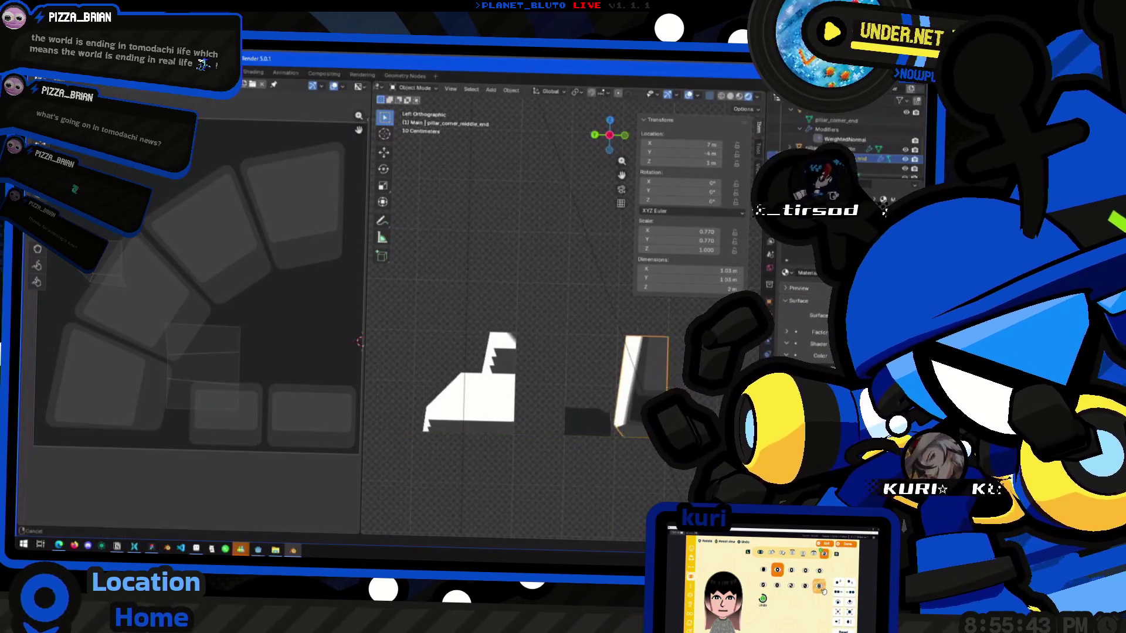
middle_click_drag(630, 404, 598, 408, "shift")
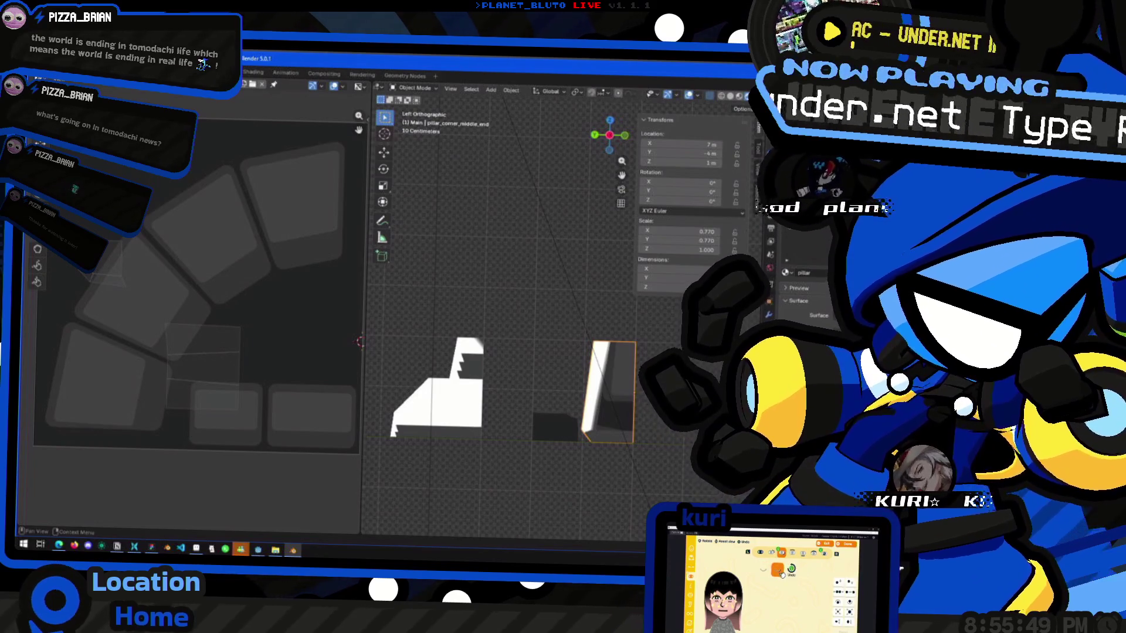
With Blender's image browser started, export the Figma stone pillar frame as pillar_text_1.png.
key("alt+o")
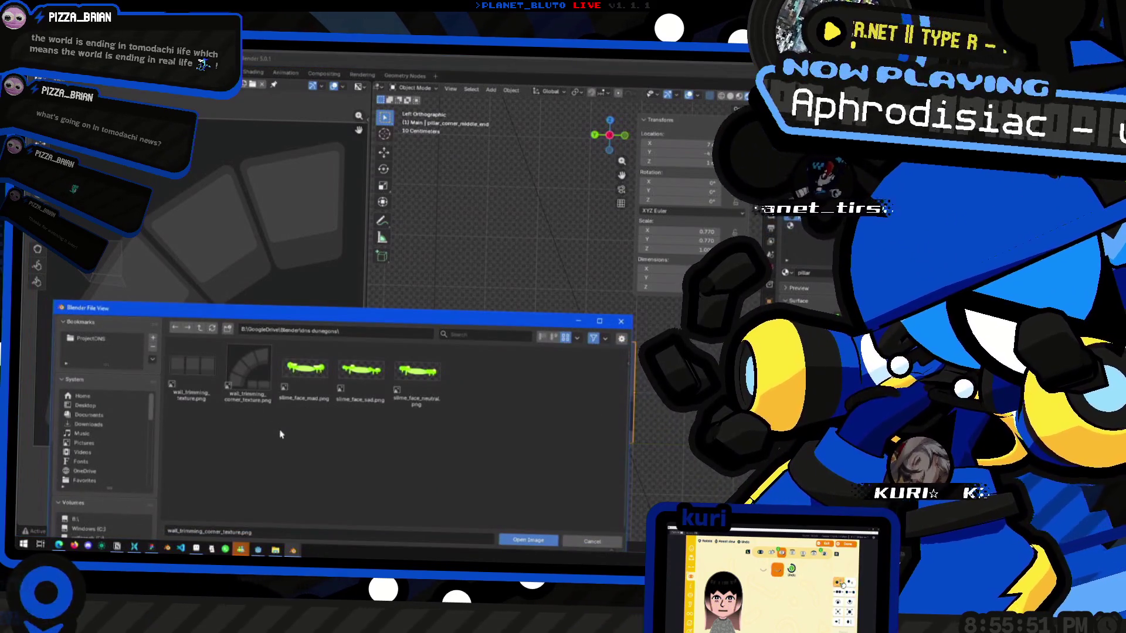
key("alt+Tab")
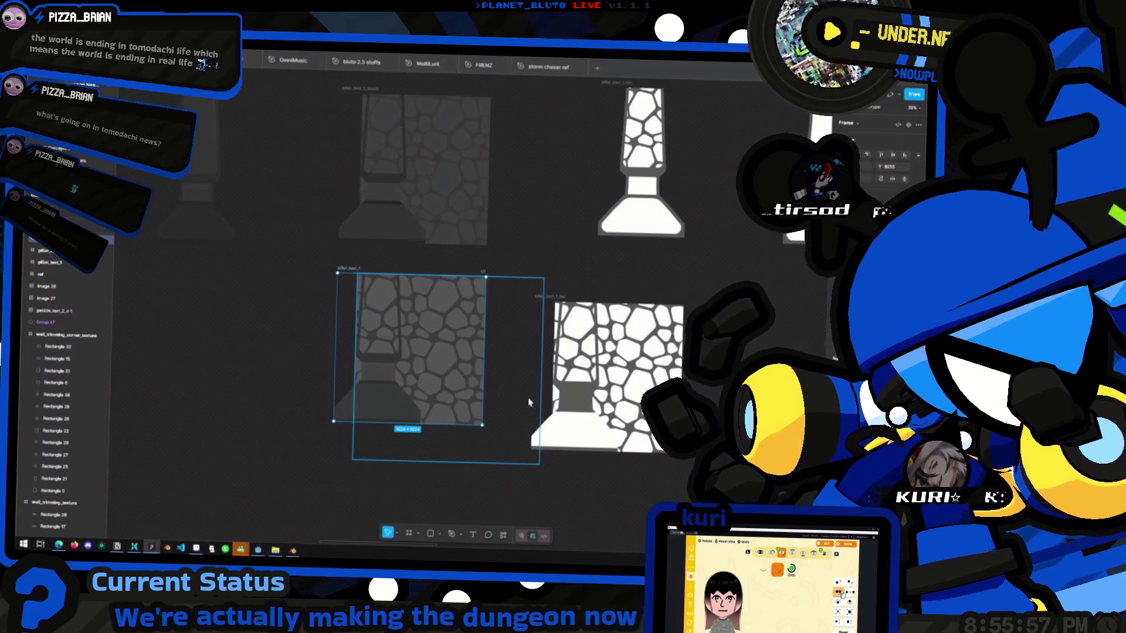
key("ctrl+shift+e")
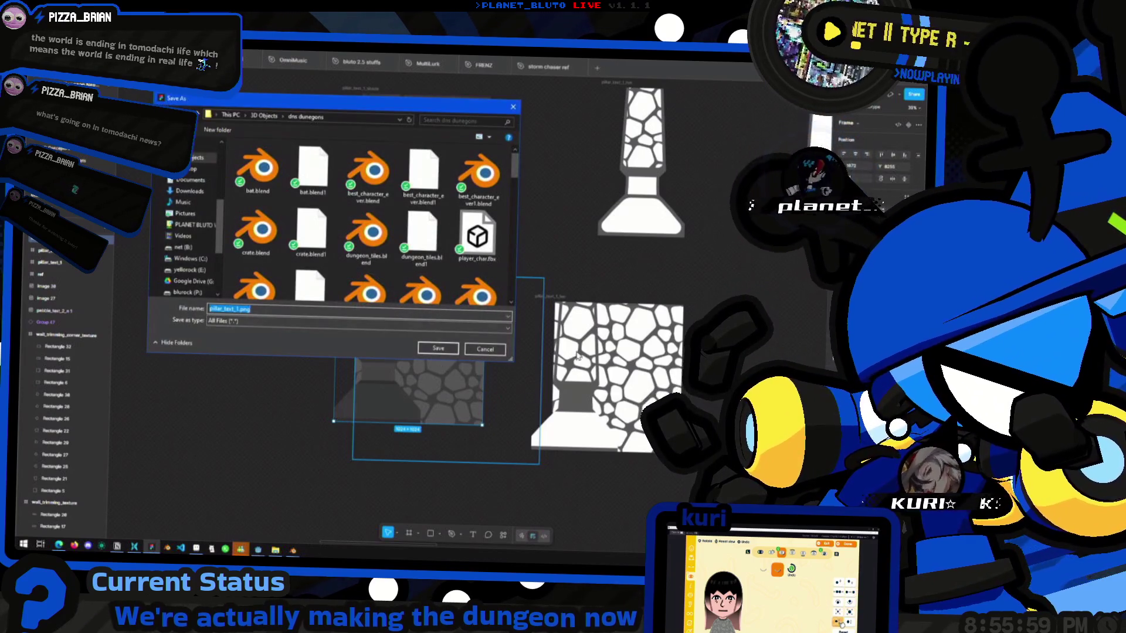
left_click(444, 351)
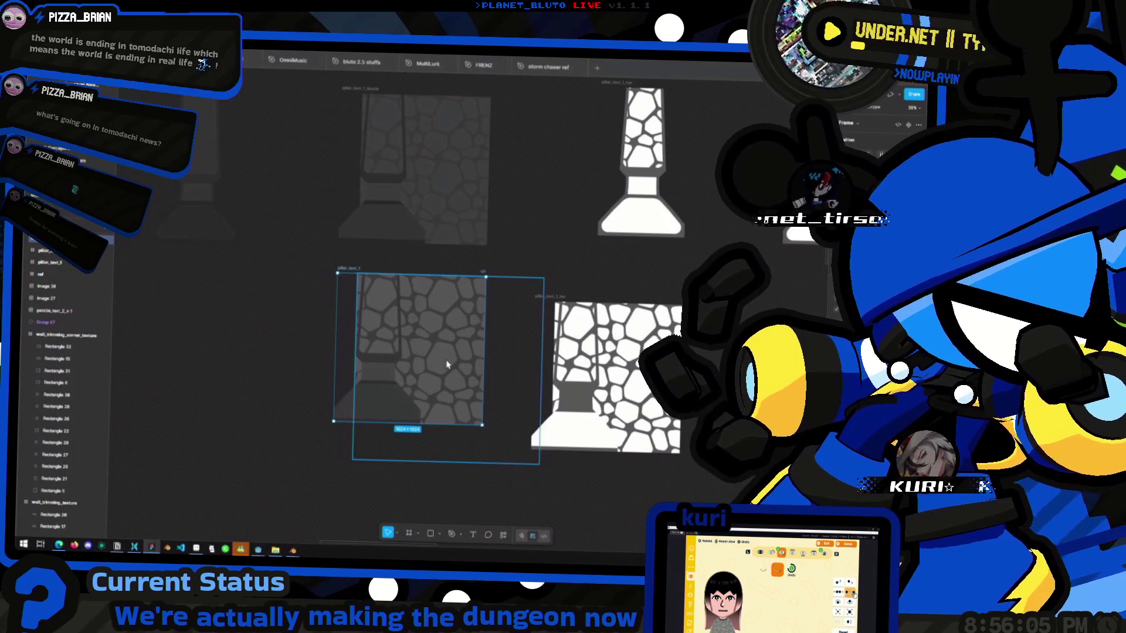
key("alt+Tab")
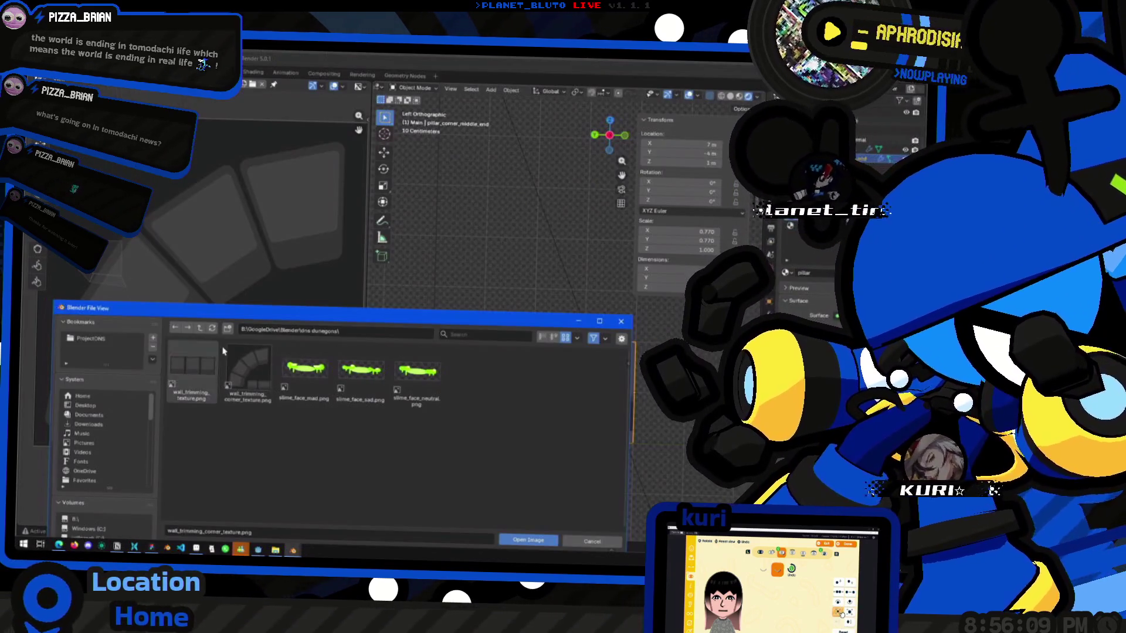
Load pillar_text_1.png into the image editor and apply Shade Smooth to the pillar.
left_click(212, 329)
double_click(213, 374)
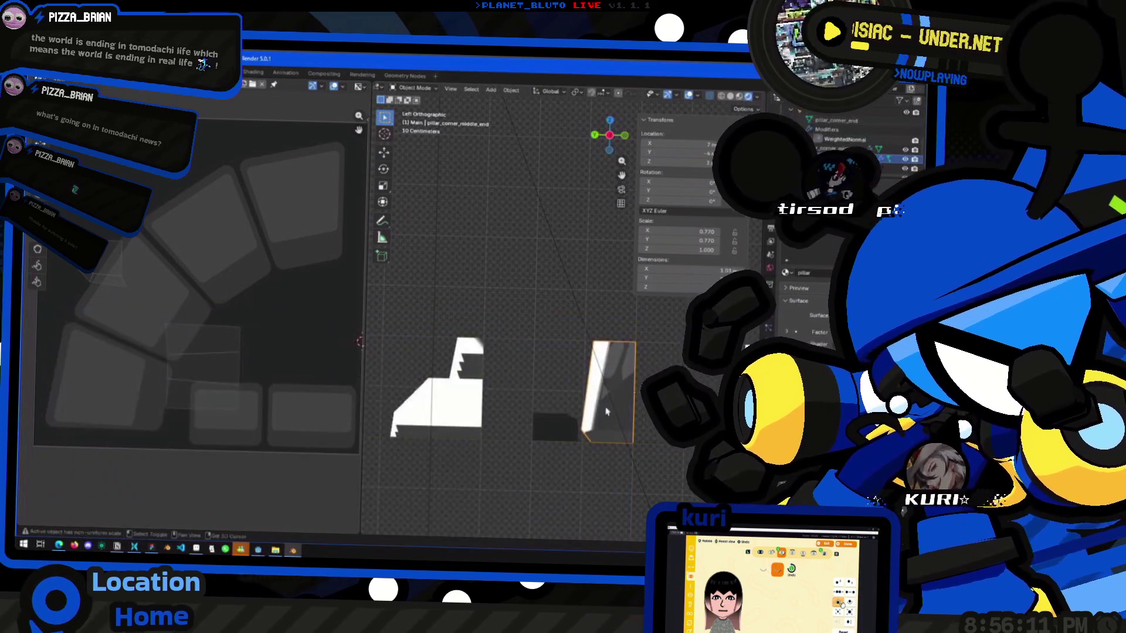
right_click(511, 364)
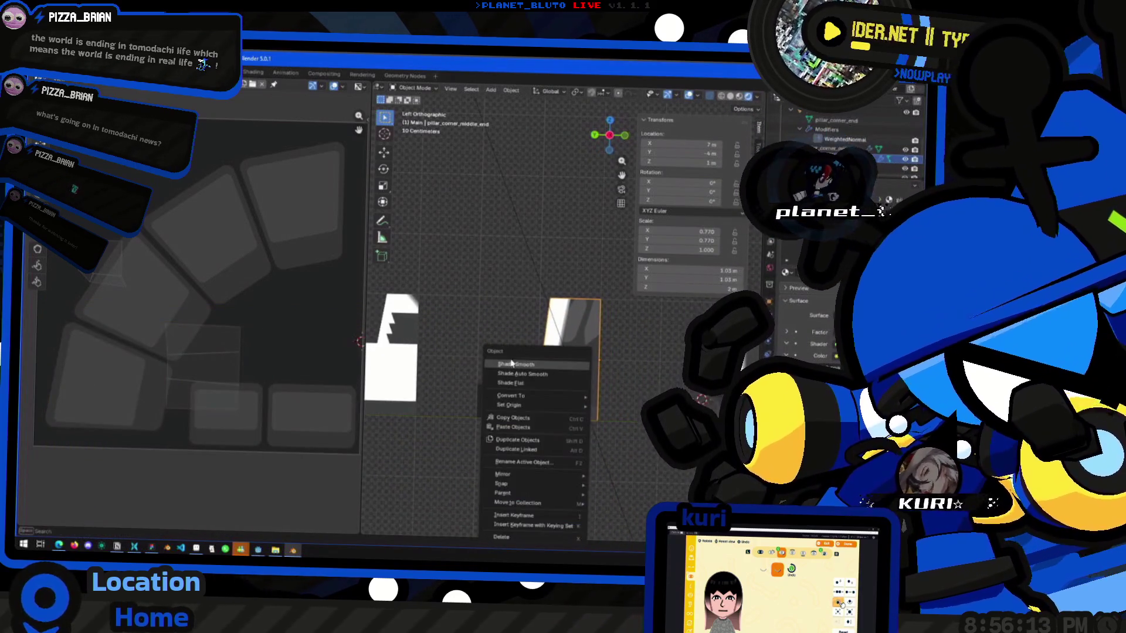
left_click(516, 364)
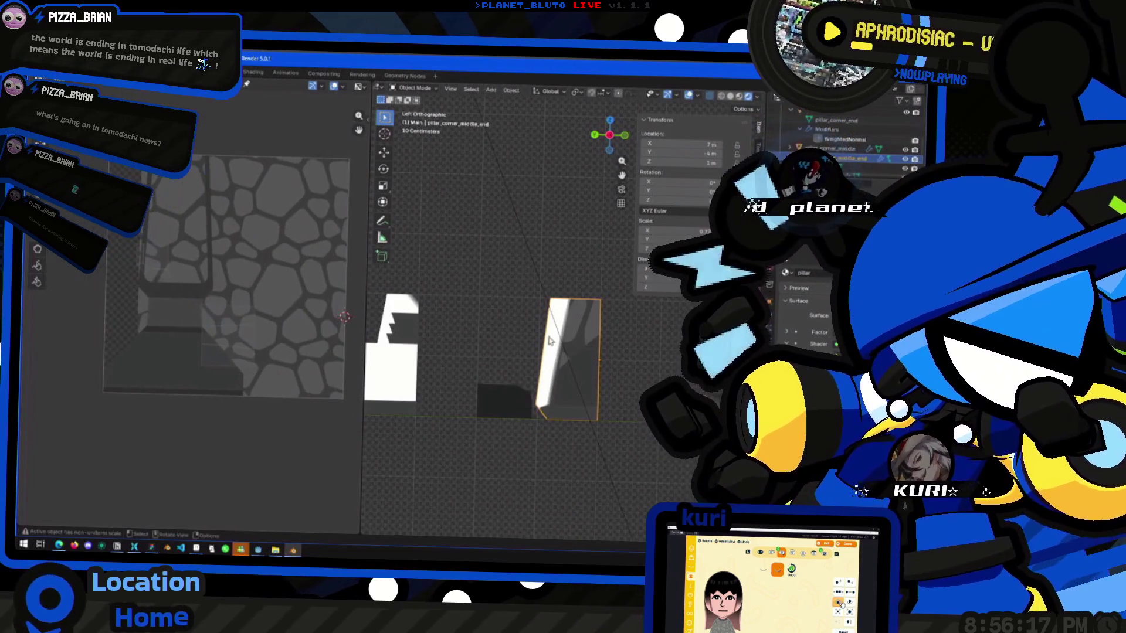
Dismiss the object context menu and enter Edit Mode on the pillar mesh.
right_click(572, 352)
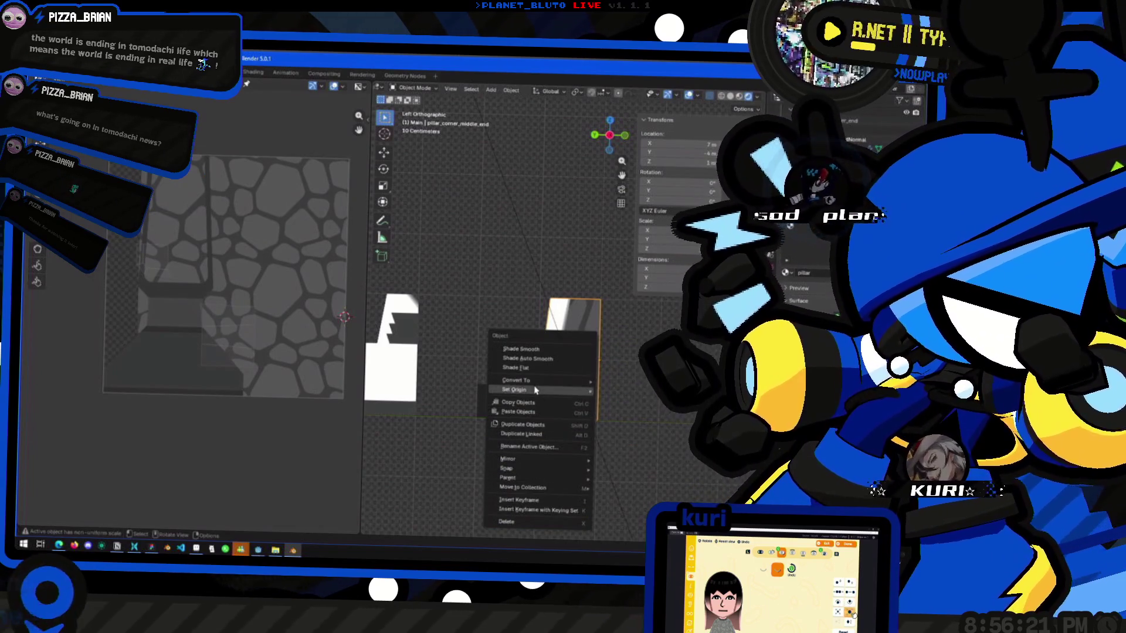
mouse_move(522, 469)
mouse_move(528, 381)
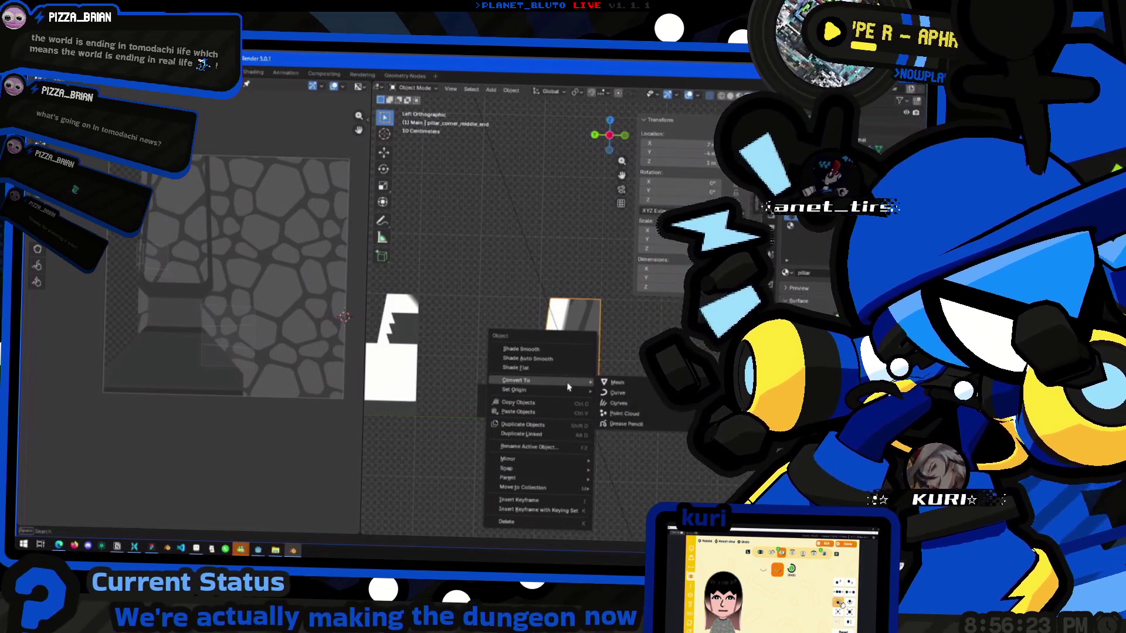
key("Escape")
key("Tab")
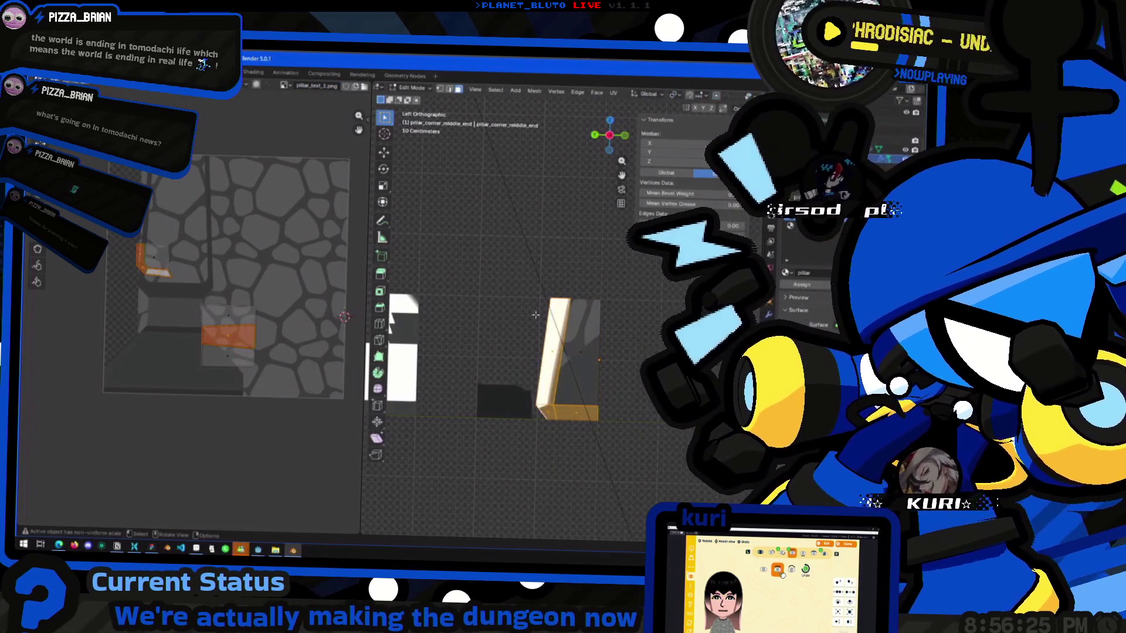
Select the pillar's faces and project their UVs from the current view.
left_click(581, 360)
right_click(546, 291)
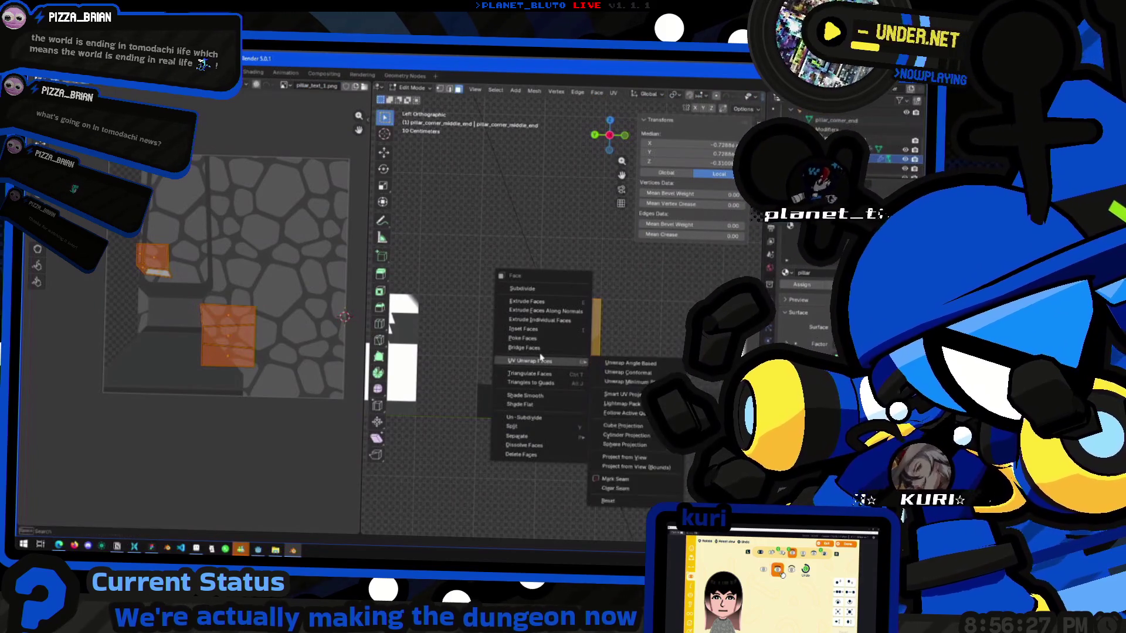
mouse_move(555, 365)
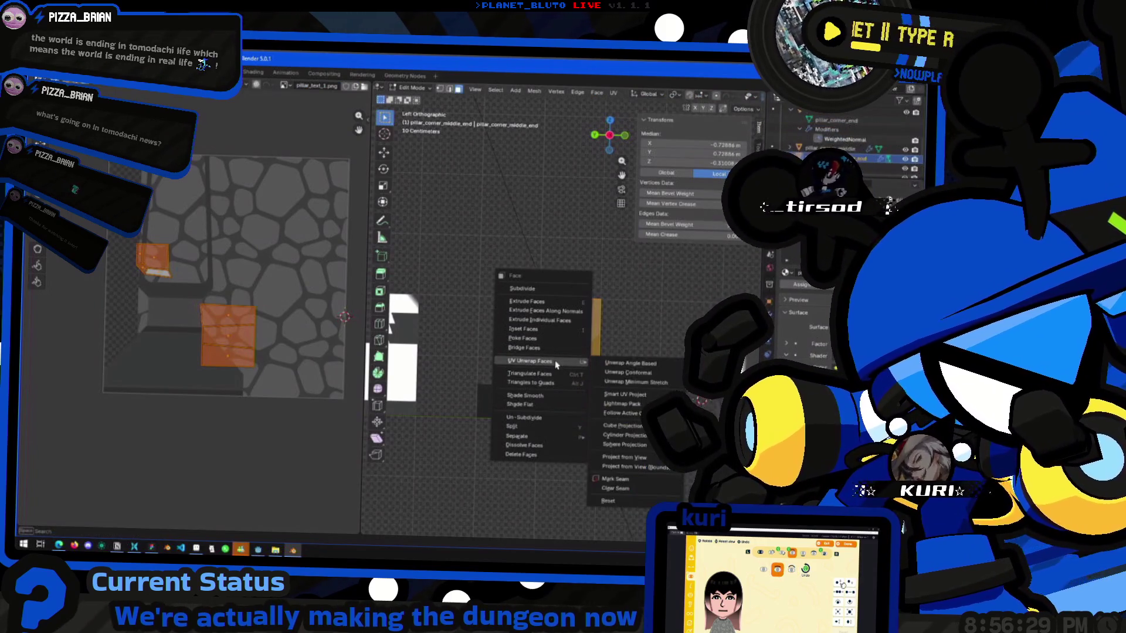
left_click(624, 457)
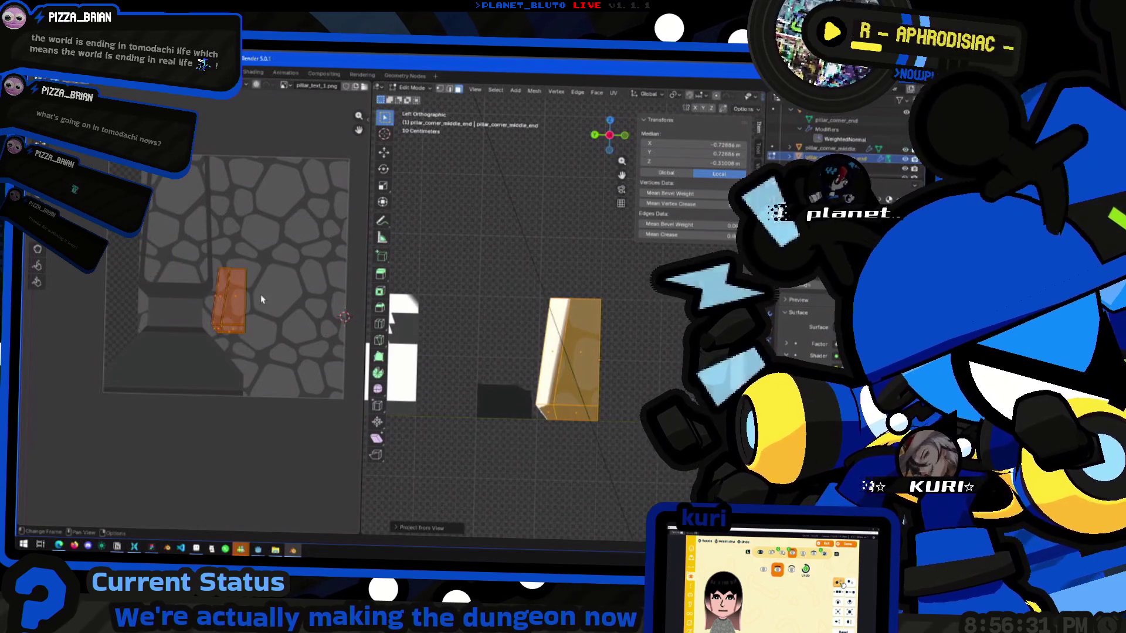
scroll(205, 292, "up", 2)
middle_click_drag(189, 284, 205, 292)
Move the UV island over the texture, scale it up, nudge it right, then deselect.
key("g")
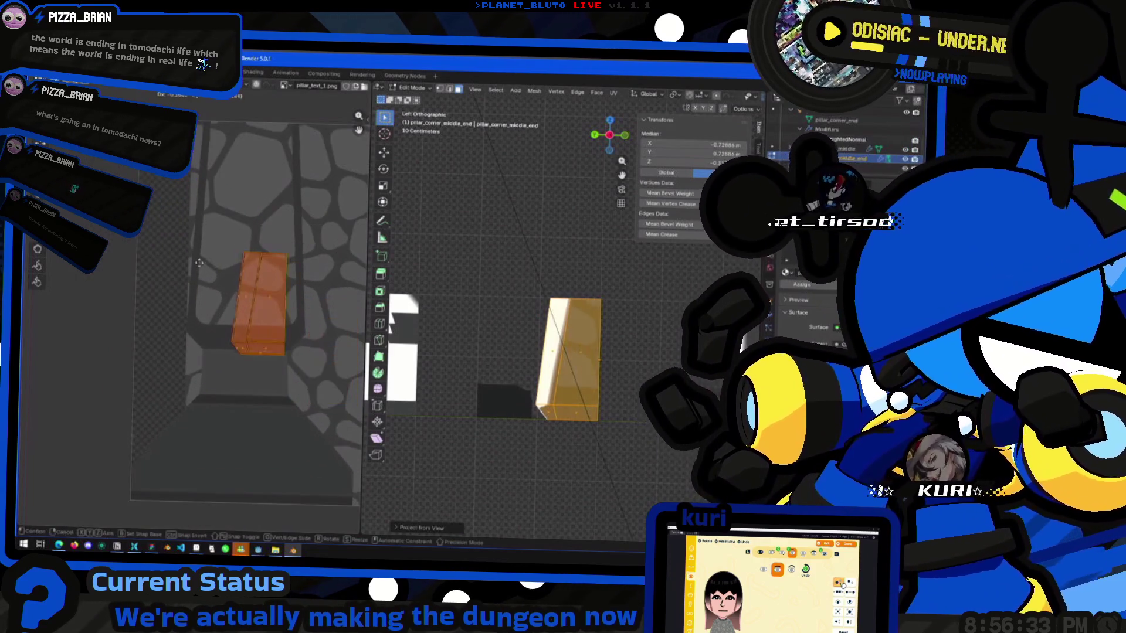
left_click(192, 256)
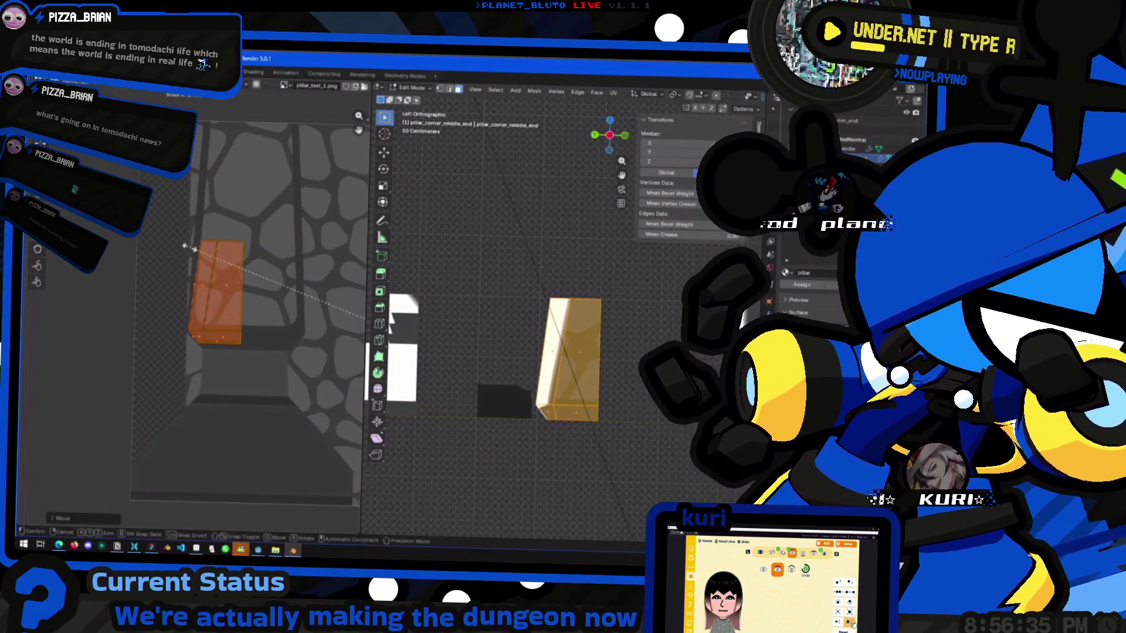
scroll(196, 259, "down", 1)
key("period")
left_click(217, 263)
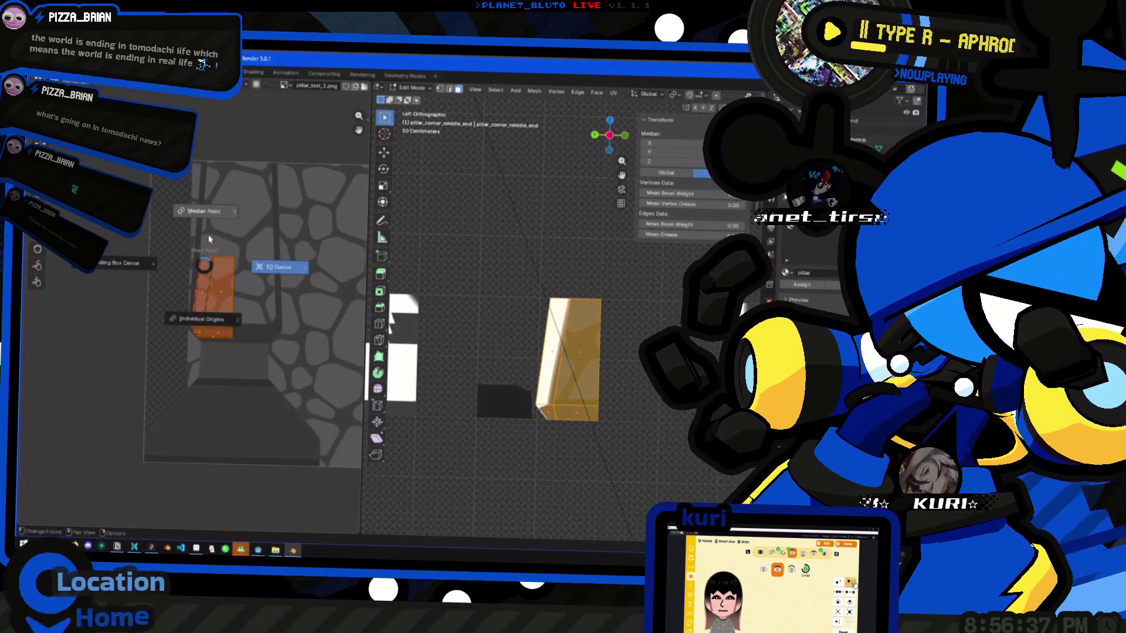
key("s")
left_click(238, 304)
key("g")
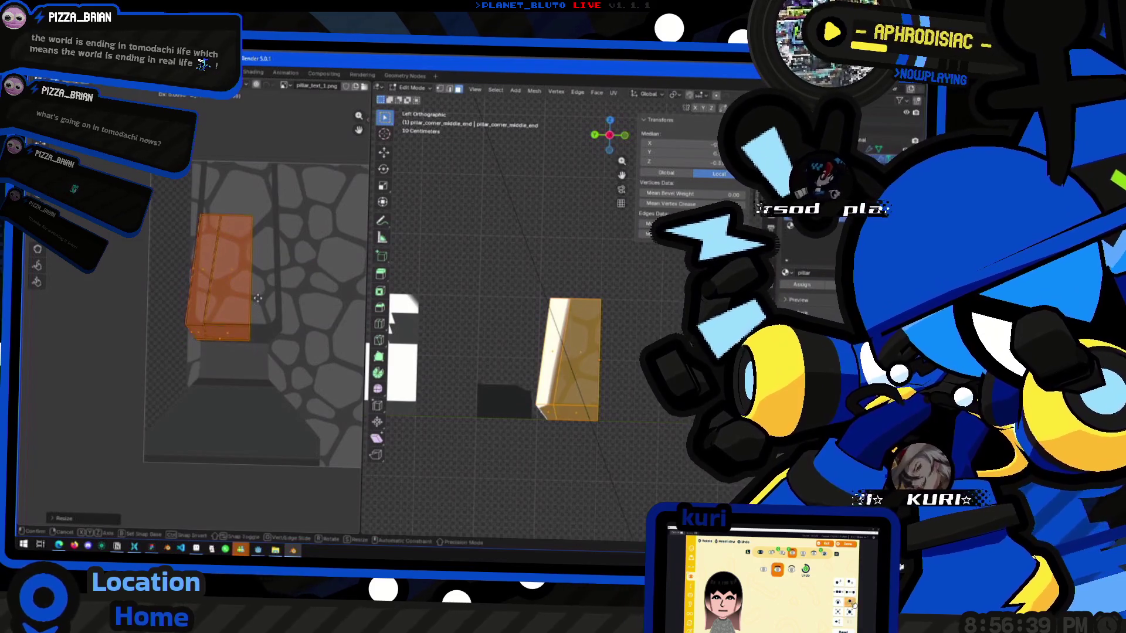
left_click(286, 297)
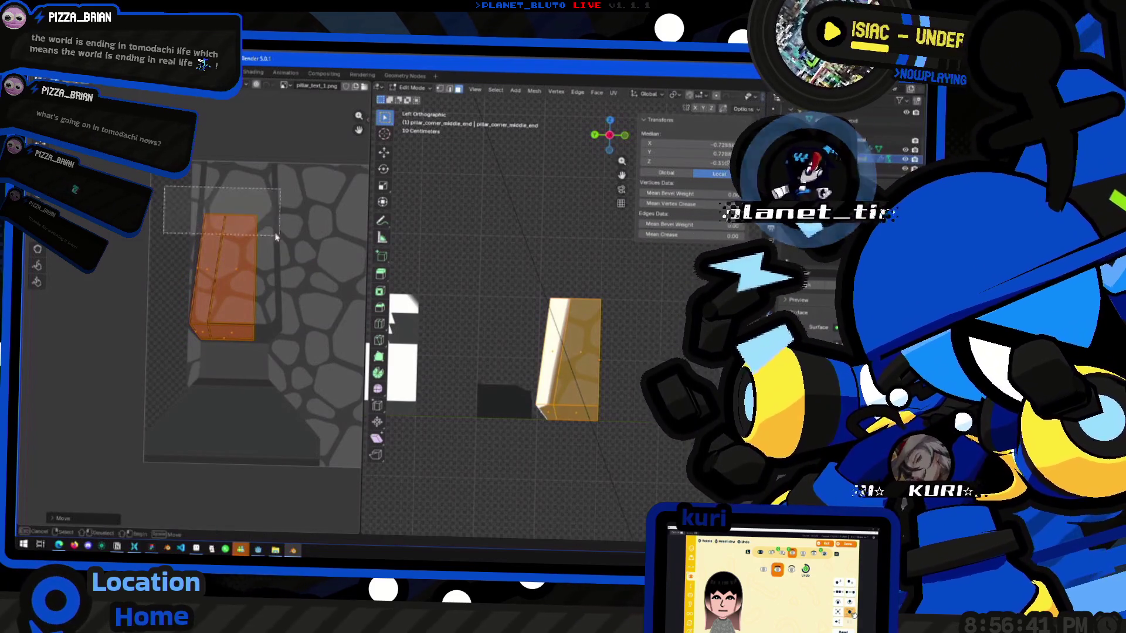
left_click(293, 260)
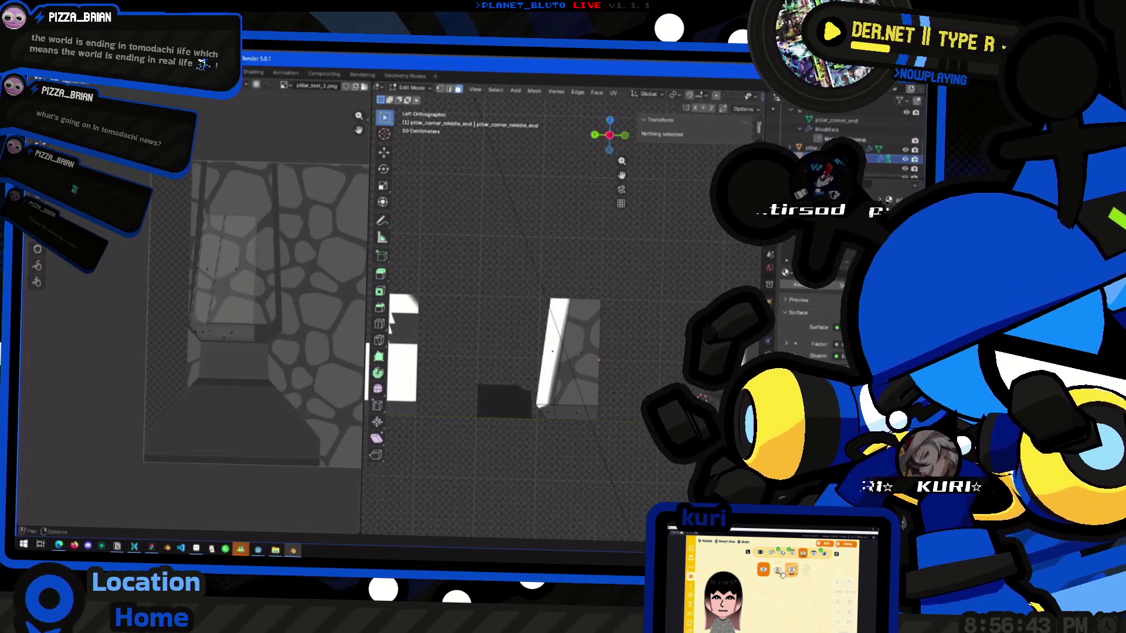
Rescale the whole UV island, then widen its top edge along X.
key("a")
key("s")
left_click(230, 265)
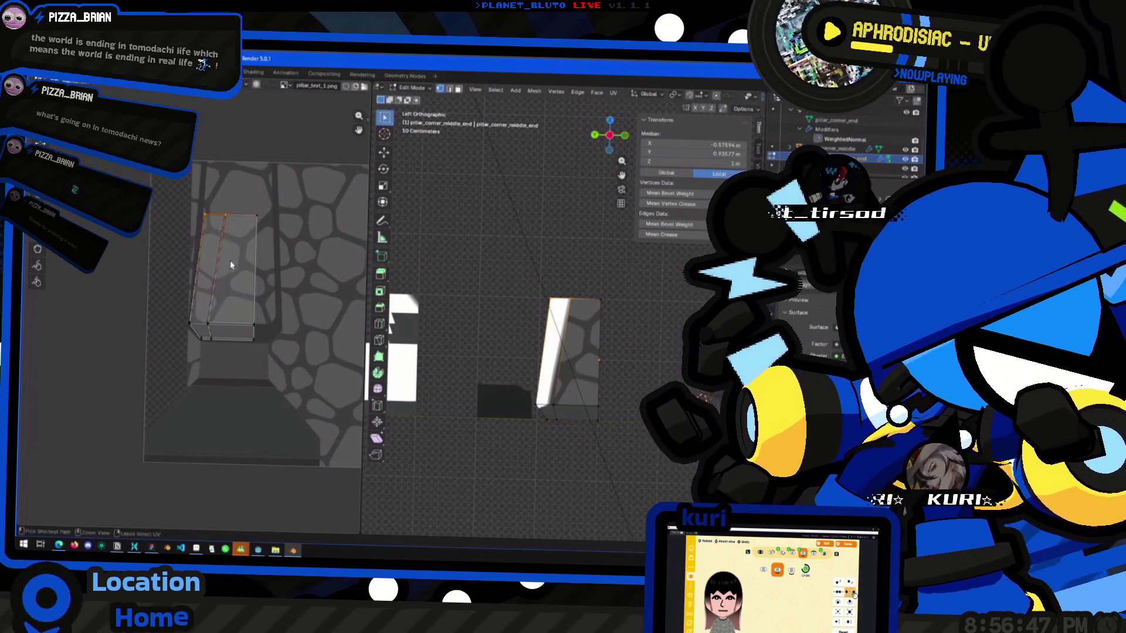
left_click(248, 230)
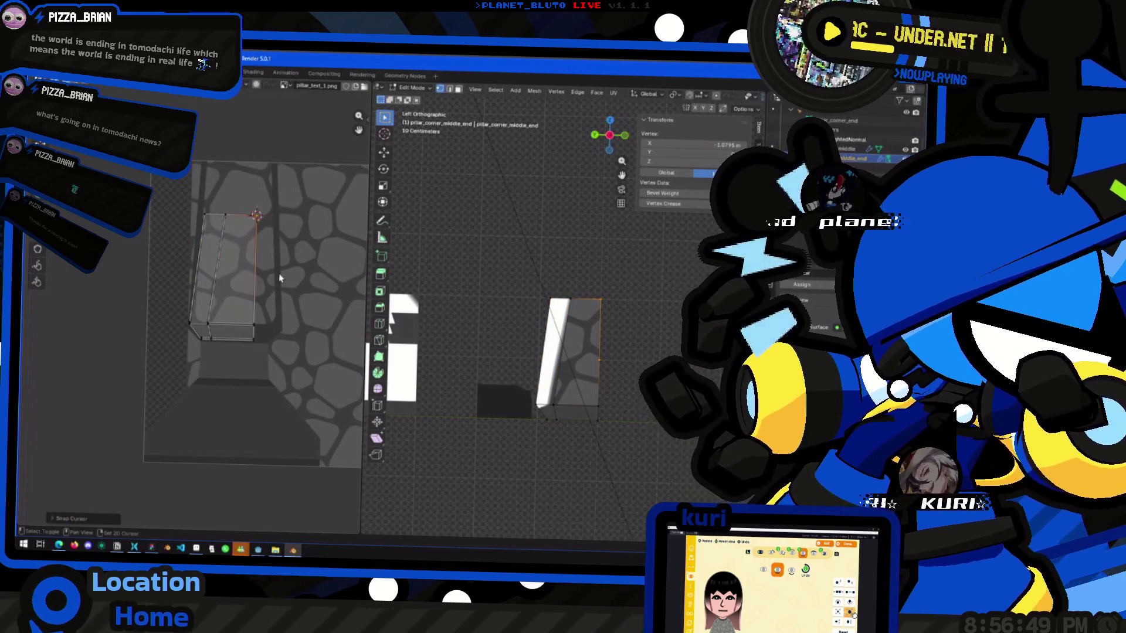
left_click(207, 215, "shift")
key("s")
left_click(275, 235)
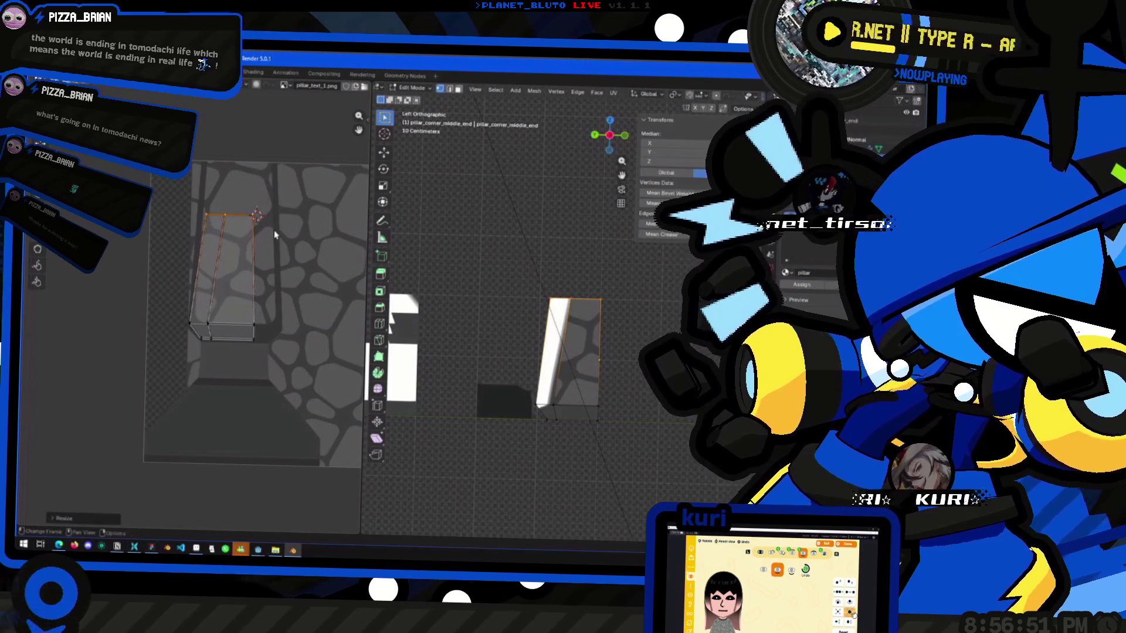
key("s")
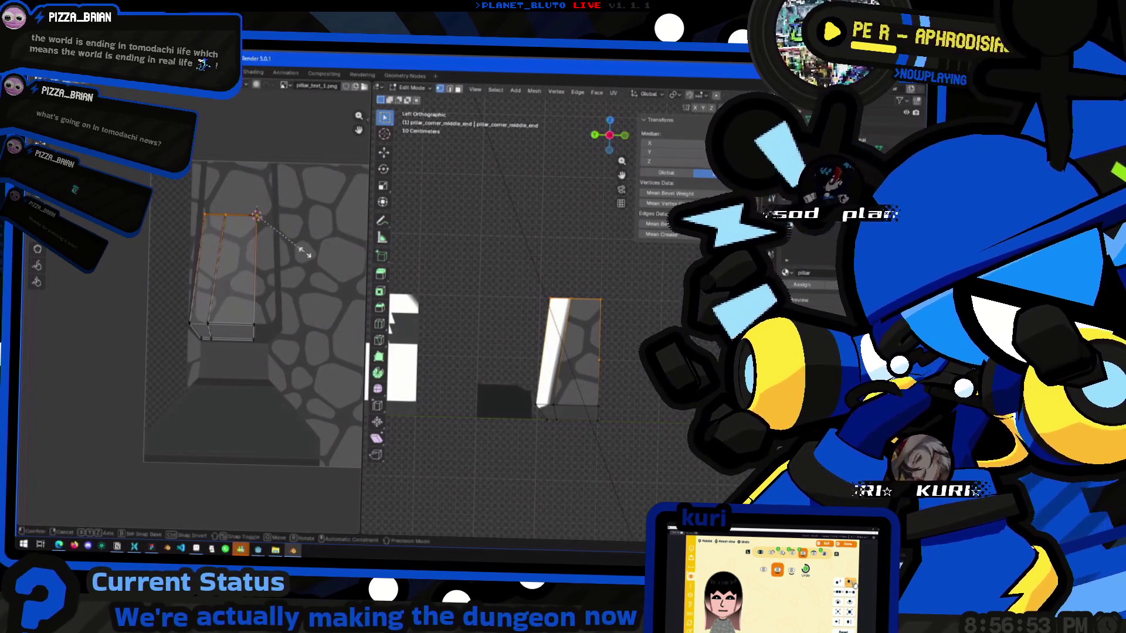
key("x")
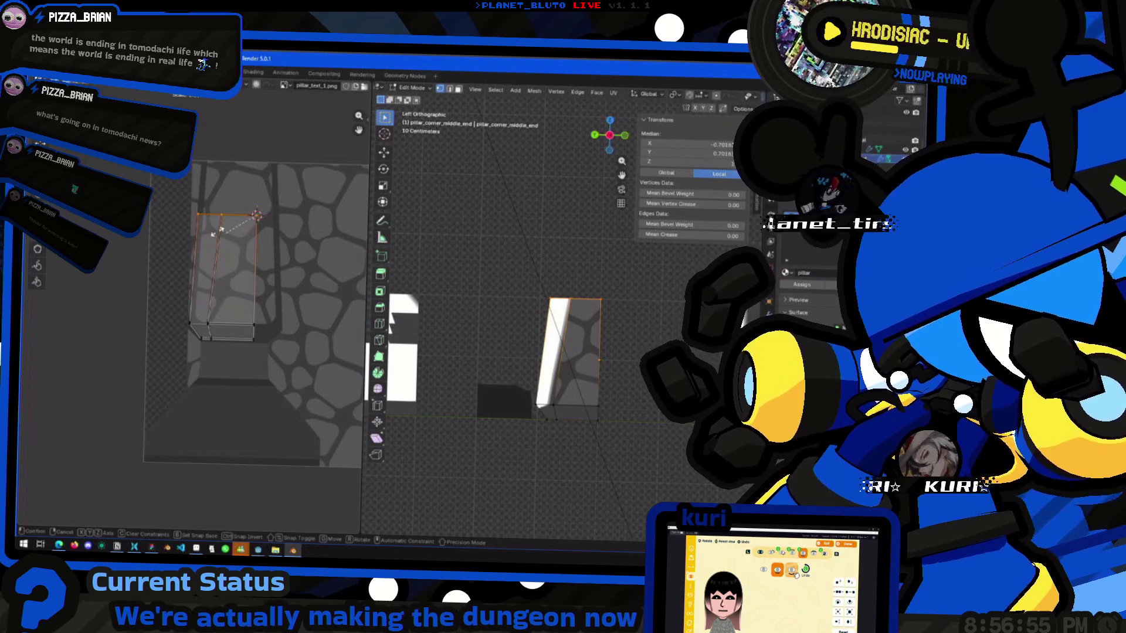
left_click(221, 234)
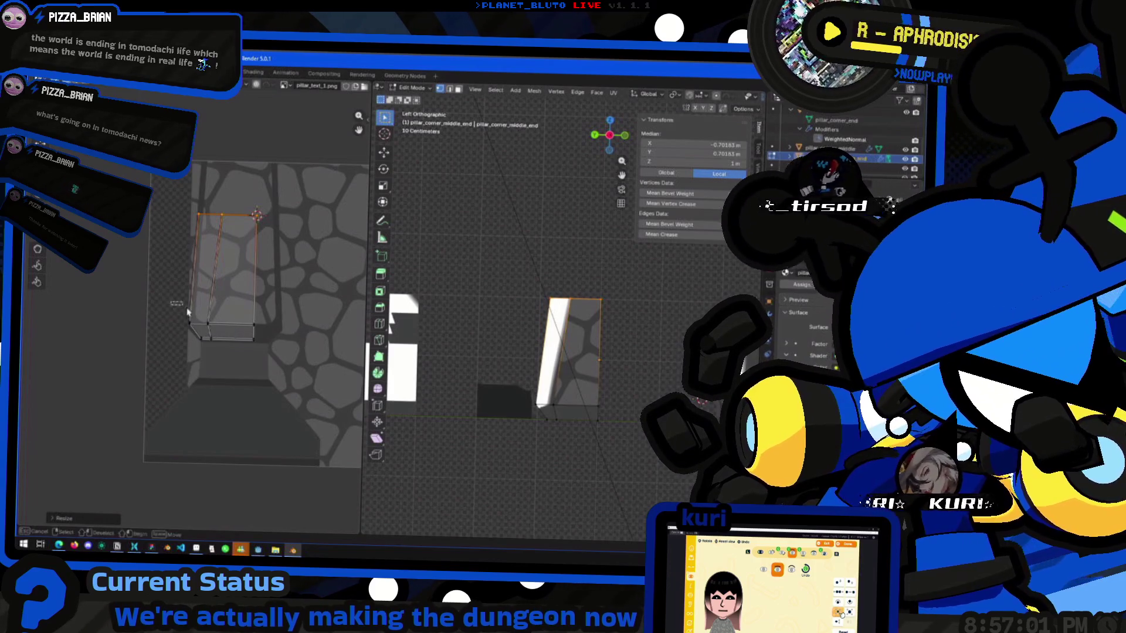
Move the island's bottom edge and snap the 2D cursor to a corner vertex.
left_click_drag(183, 309, 287, 378)
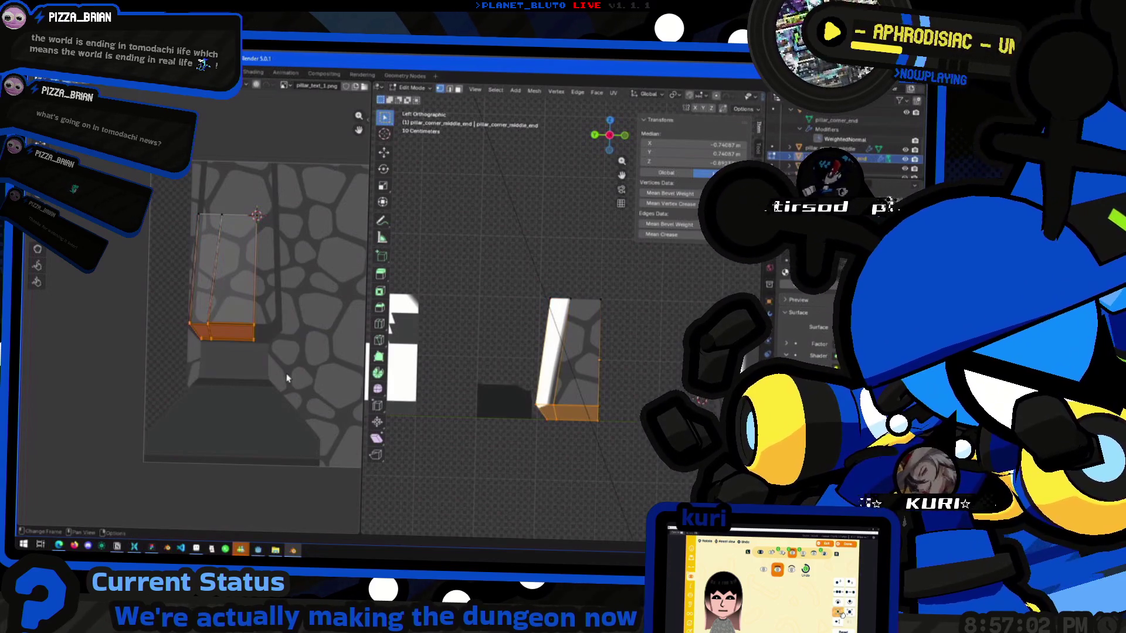
key("g")
left_click(248, 342)
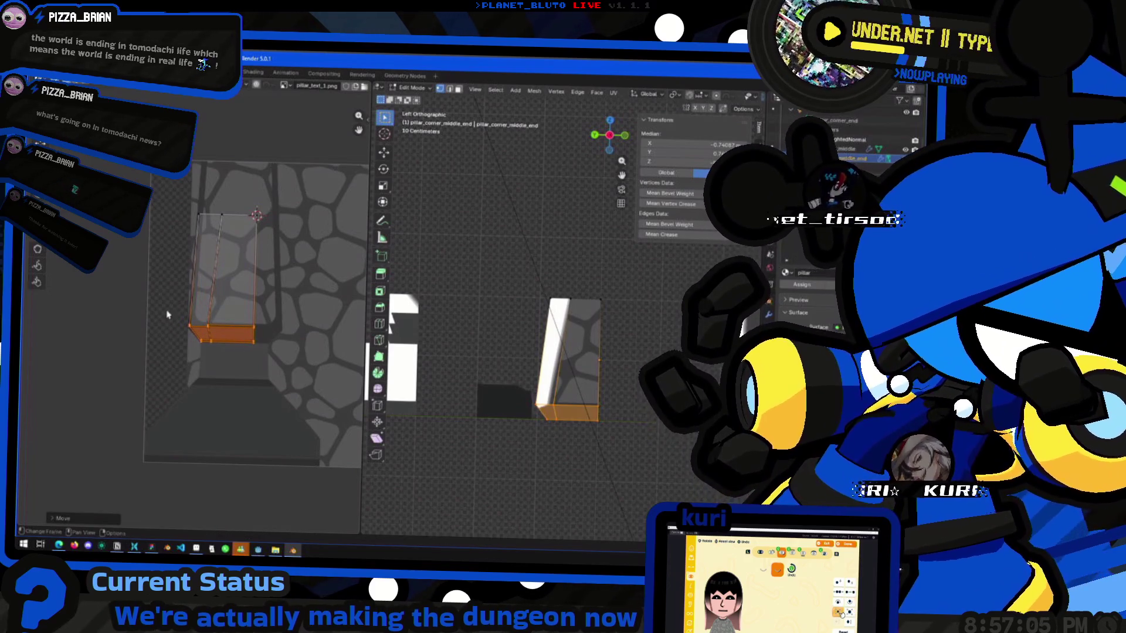
key("b")
left_click_drag(274, 309, 247, 339)
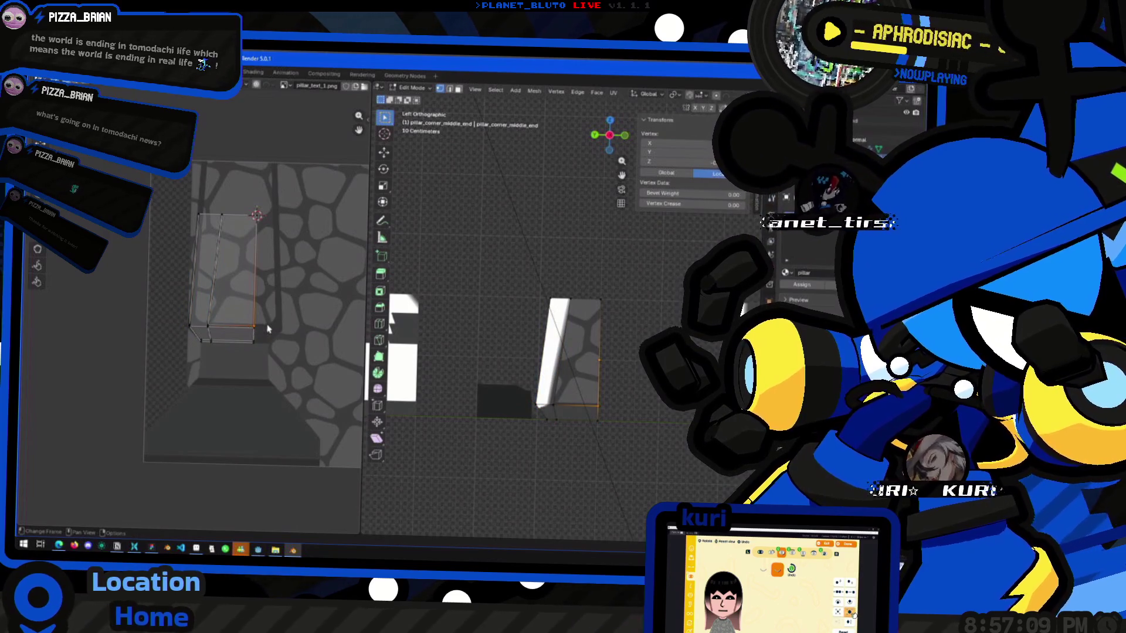
key("shift+s")
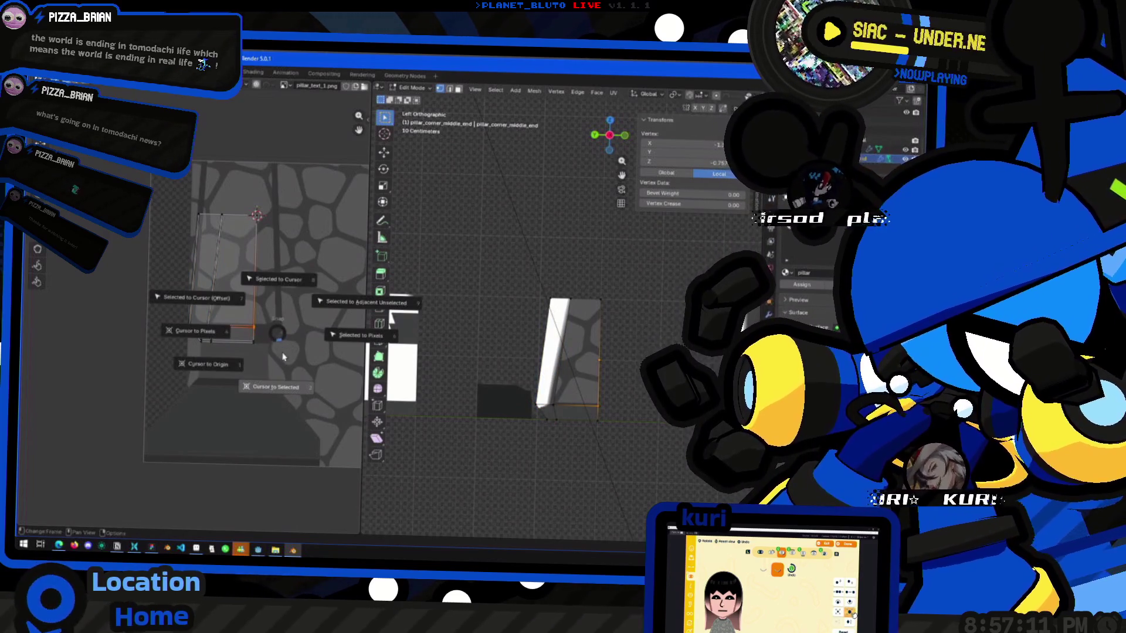
left_click(280, 351)
key("ctrl+l")
left_click(286, 339)
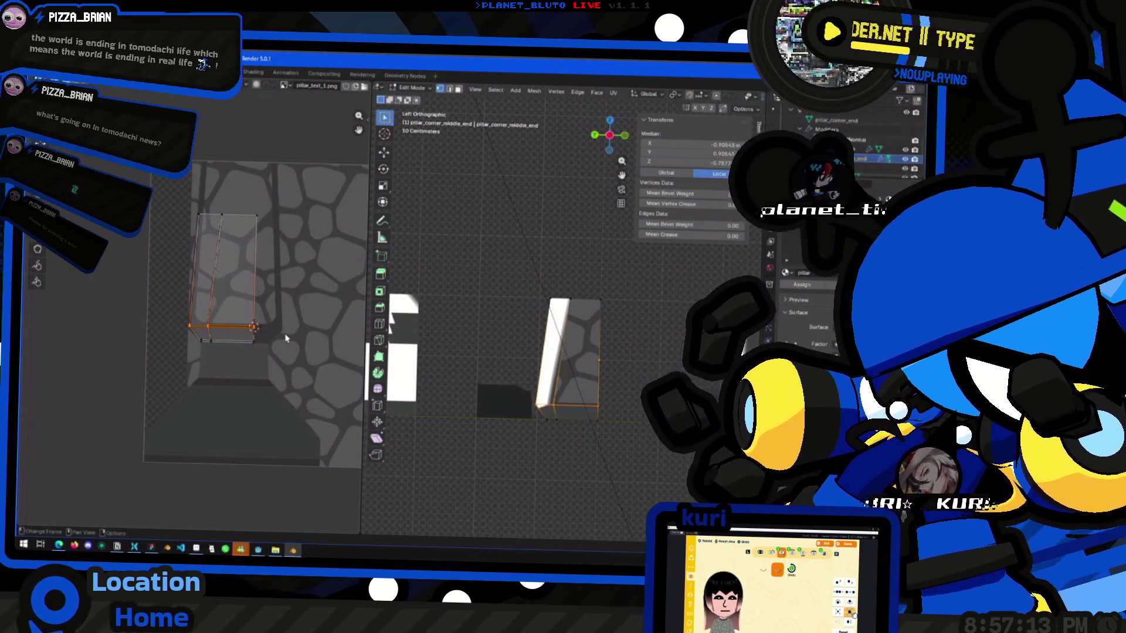
Return the 3D view to Left view and pick pillar_test_1.png in the image browser.
mouse_move(434, 352)
middle_mouse_down()
mouse_move(473, 374)
mouse_move(596, 386)
middle_mouse_up()
left_click(619, 140)
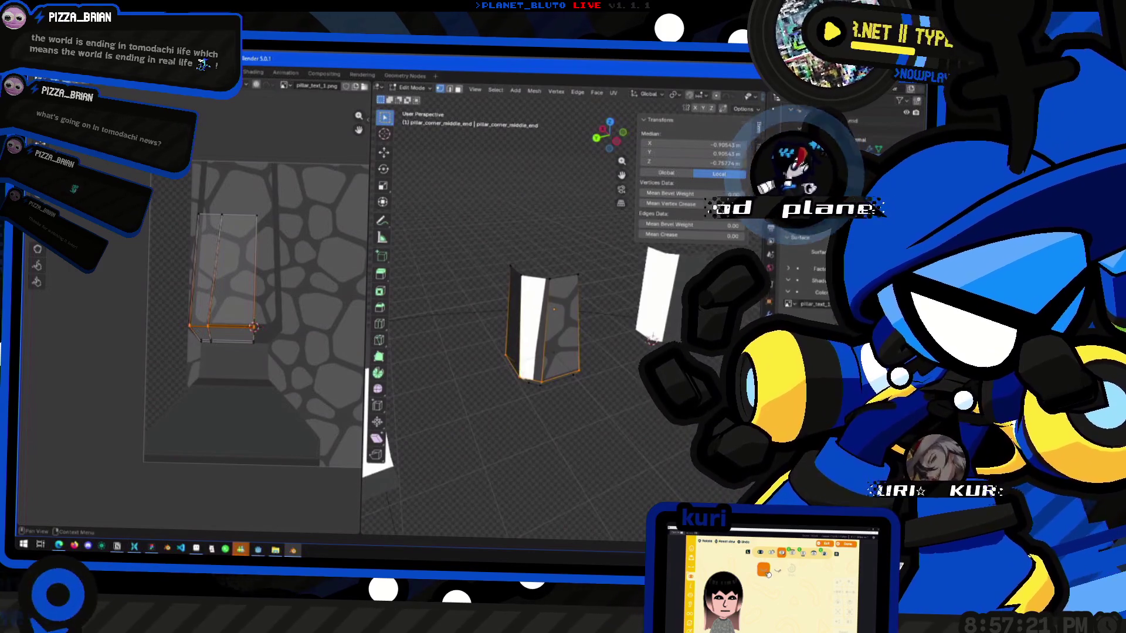
key("alt+o")
left_click(193, 363)
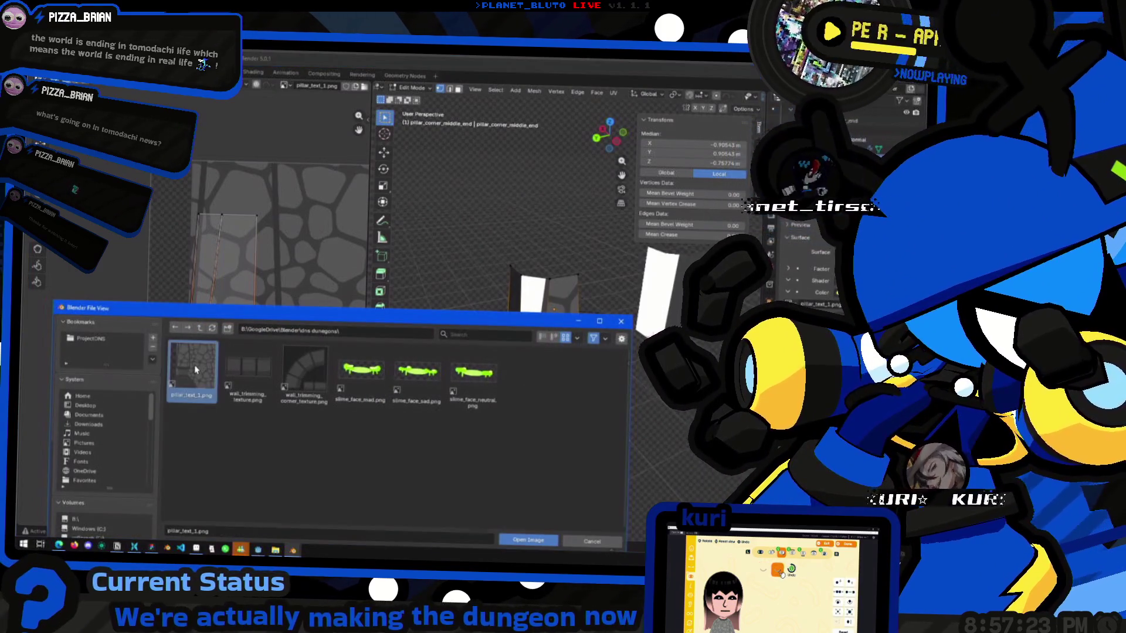
Load pillar_test_1.png into the UV editor and select a narrow side face of the pillar.
left_click(522, 536)
middle_click_drag(526, 381, 534, 384)
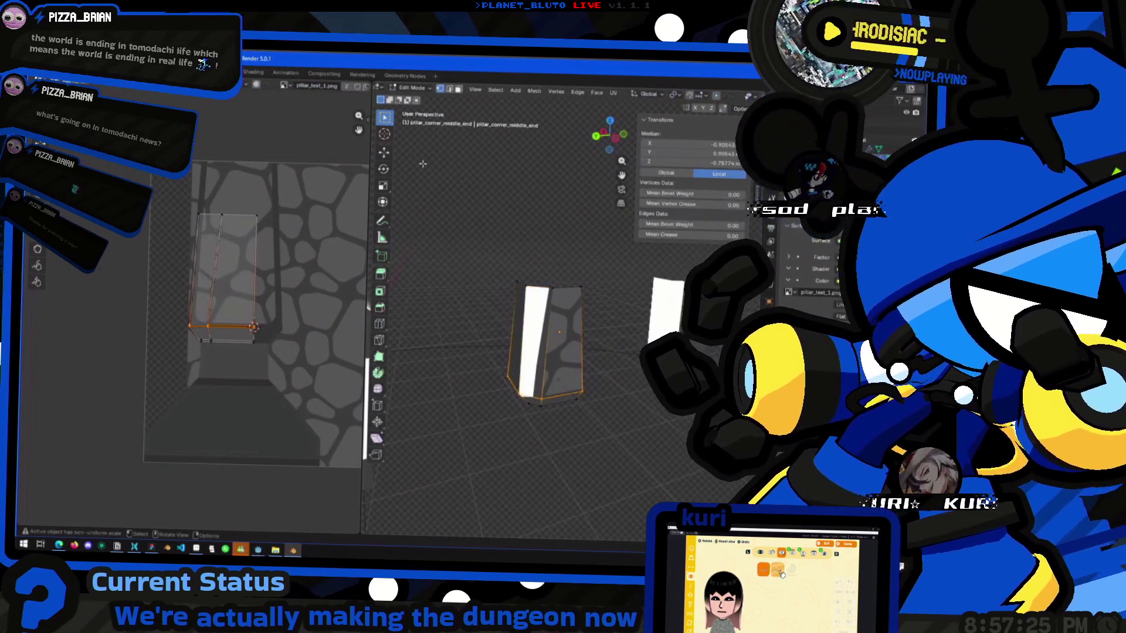
mouse_move(550, 314)
middle_mouse_down()
mouse_move(536, 351)
mouse_move(556, 376)
middle_mouse_up()
left_click(458, 89)
left_click(527, 339)
Try moving the side face's UVs, undo the move, and leave Edit Mode.
middle_click_drag(236, 297, 264, 298)
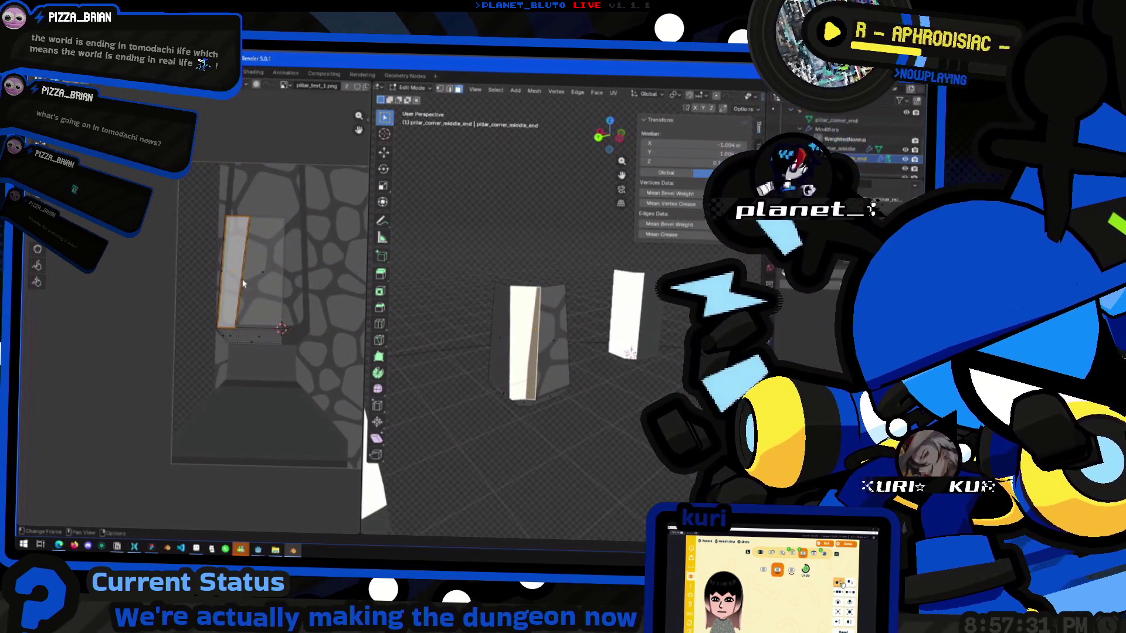
left_click_drag(243, 284, 266, 269)
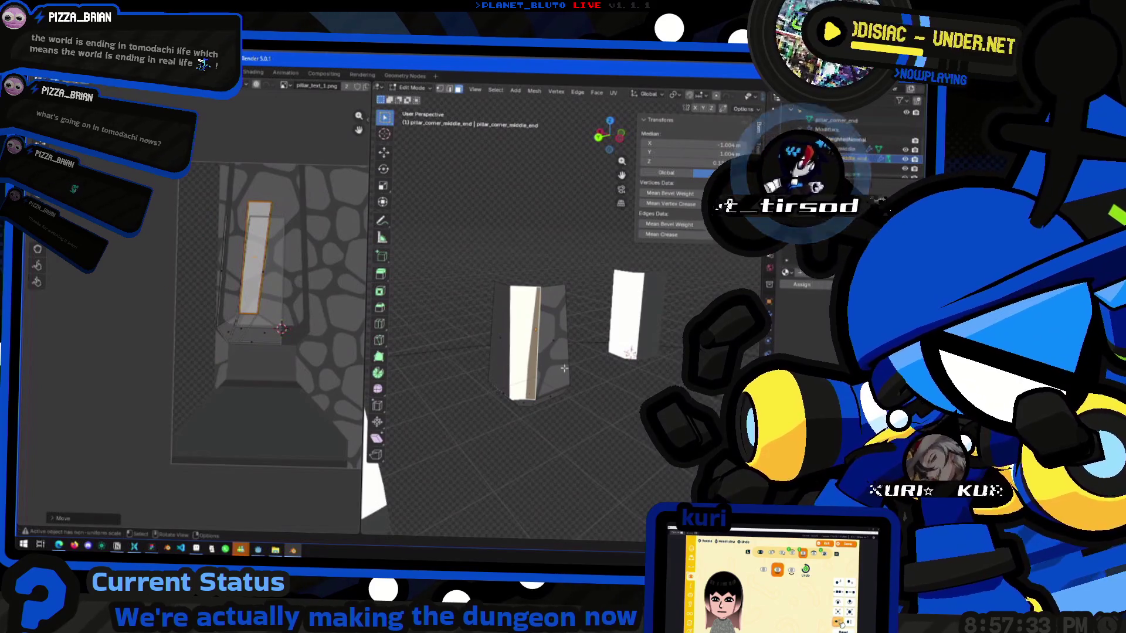
key("ctrl+z")
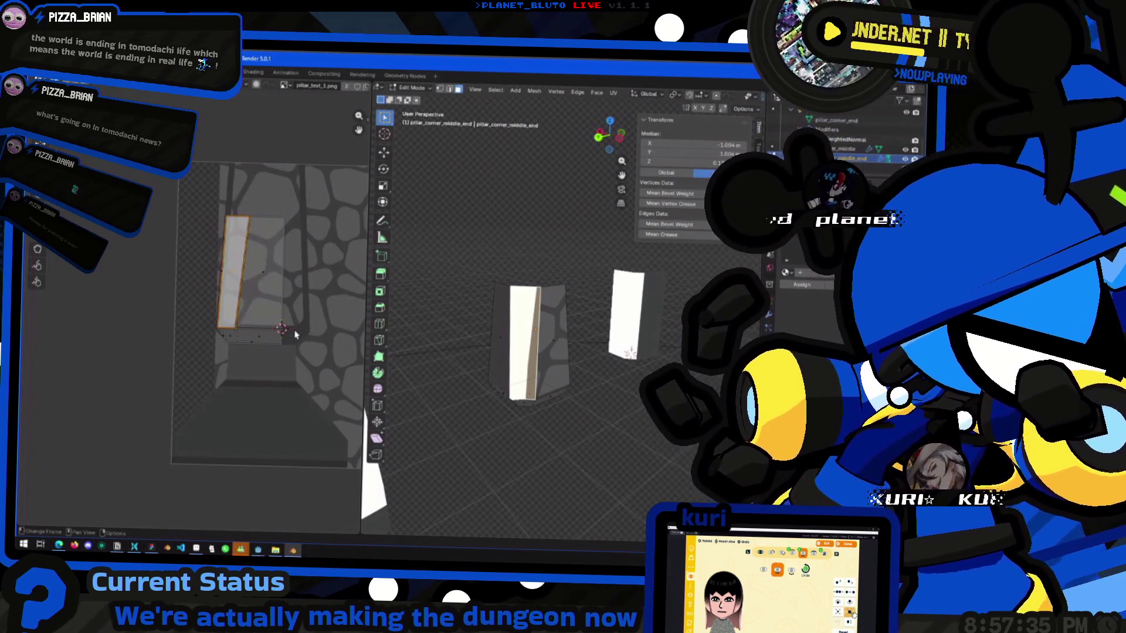
mouse_move(364, 346)
middle_mouse_down()
mouse_move(535, 329)
mouse_move(491, 342)
mouse_move(607, 397)
mouse_move(580, 404)
middle_mouse_up()
key("Tab")
key("Tab")
Delete the selected vertices and reposition the remaining pillar geometry.
key("x")
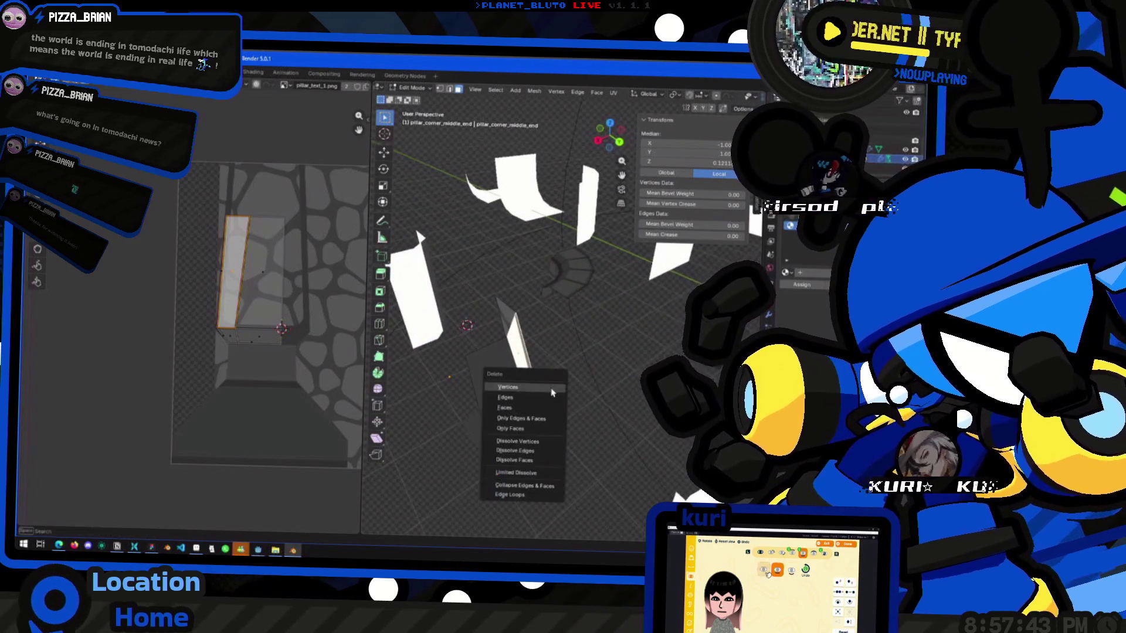
left_click(551, 390)
middle_click_drag(551, 392, 520, 400)
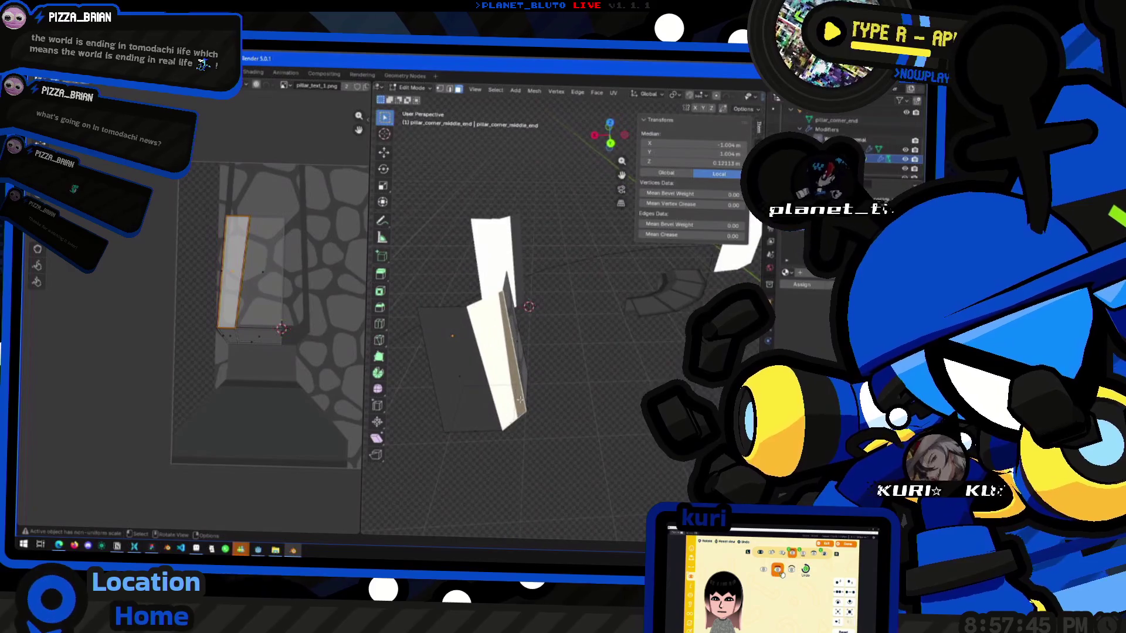
mouse_move(501, 384)
left_mouse_down()
mouse_move(567, 361)
mouse_move(598, 383)
left_mouse_up()
middle_click_drag(599, 383, 622, 328)
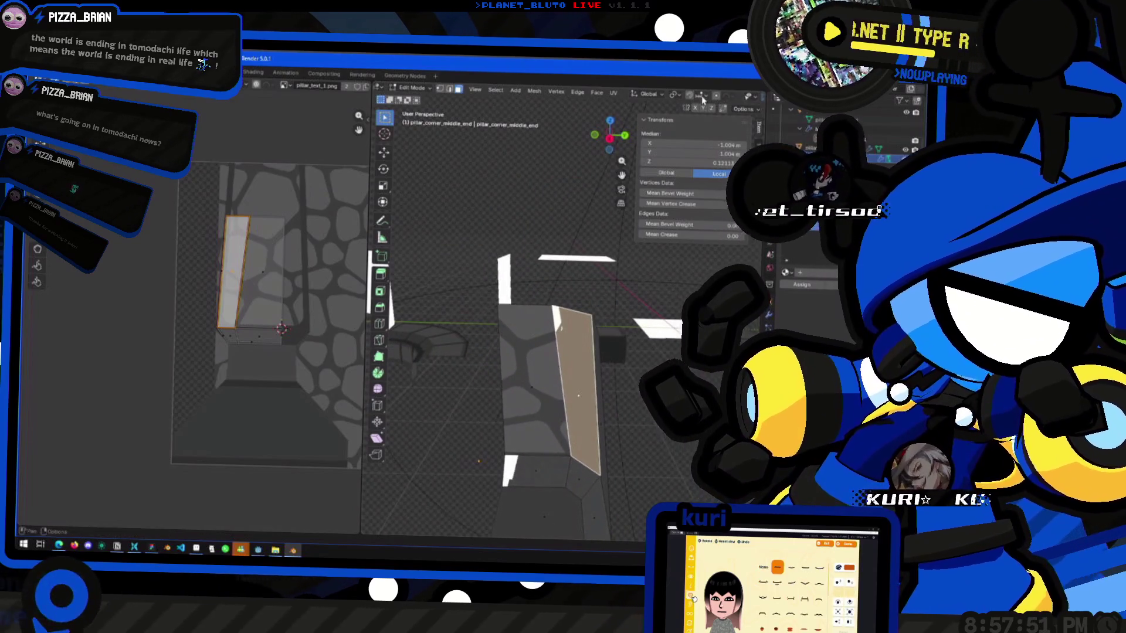
scroll(708, 100, "down", 3)
scroll(709, 101, "down", 1)
Turn on face normals in the edit-mode overlays and inspect the mesh.
left_click(694, 95)
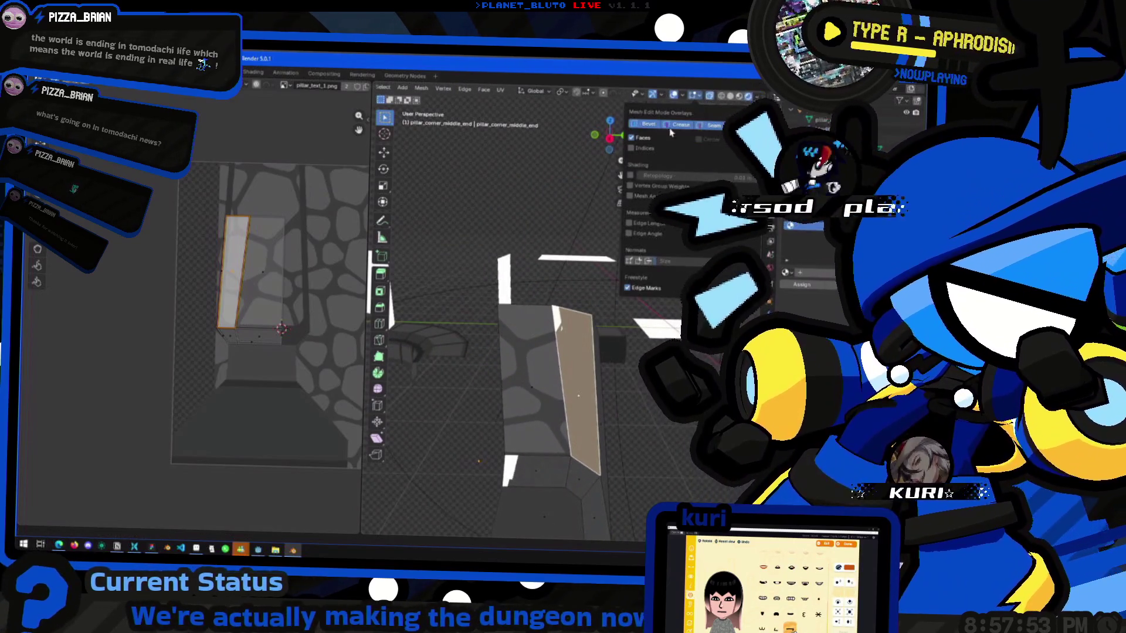
left_click(648, 260)
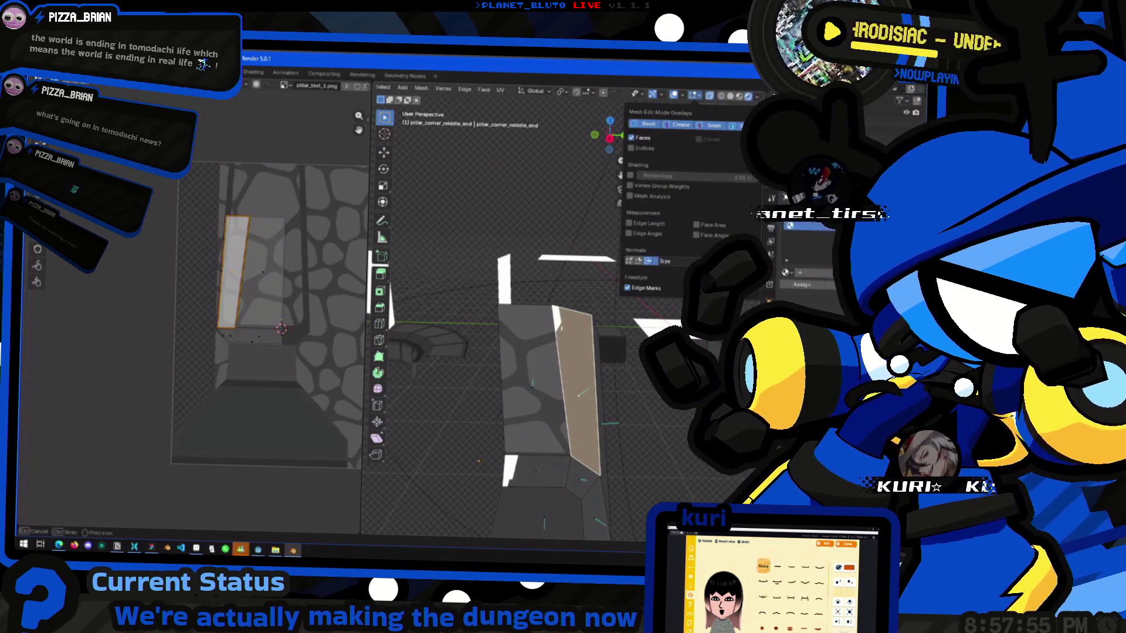
middle_click_drag(528, 329, 409, 423)
scroll(502, 399, "up", 4)
Switch between Object and Edit Mode while framing both pillar pieces.
key("Tab")
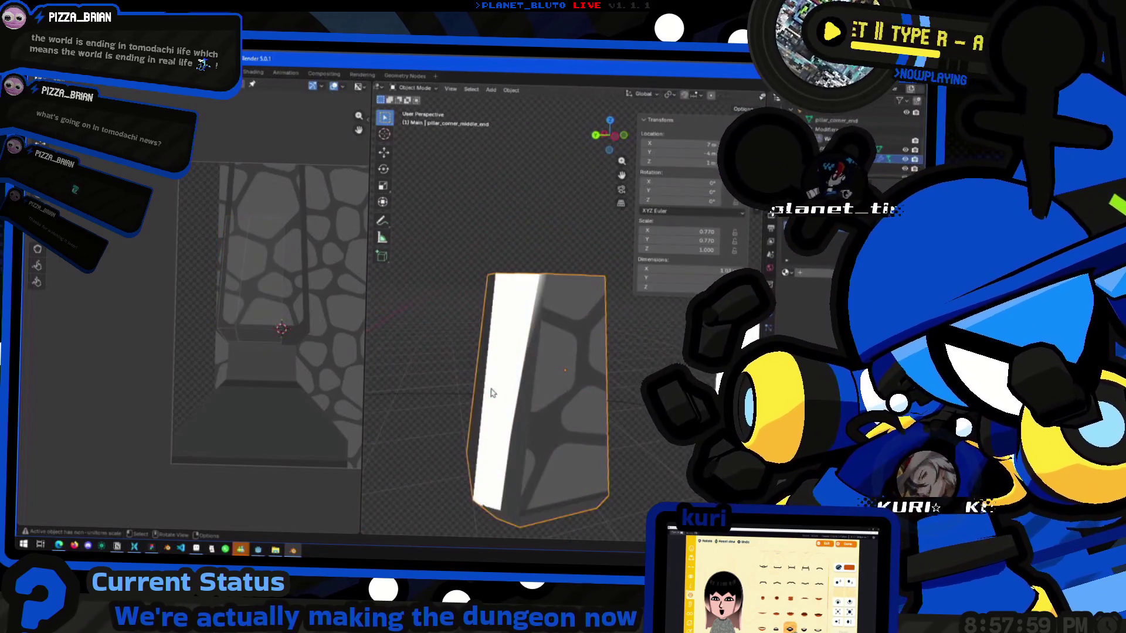
scroll(508, 381, "down", 4)
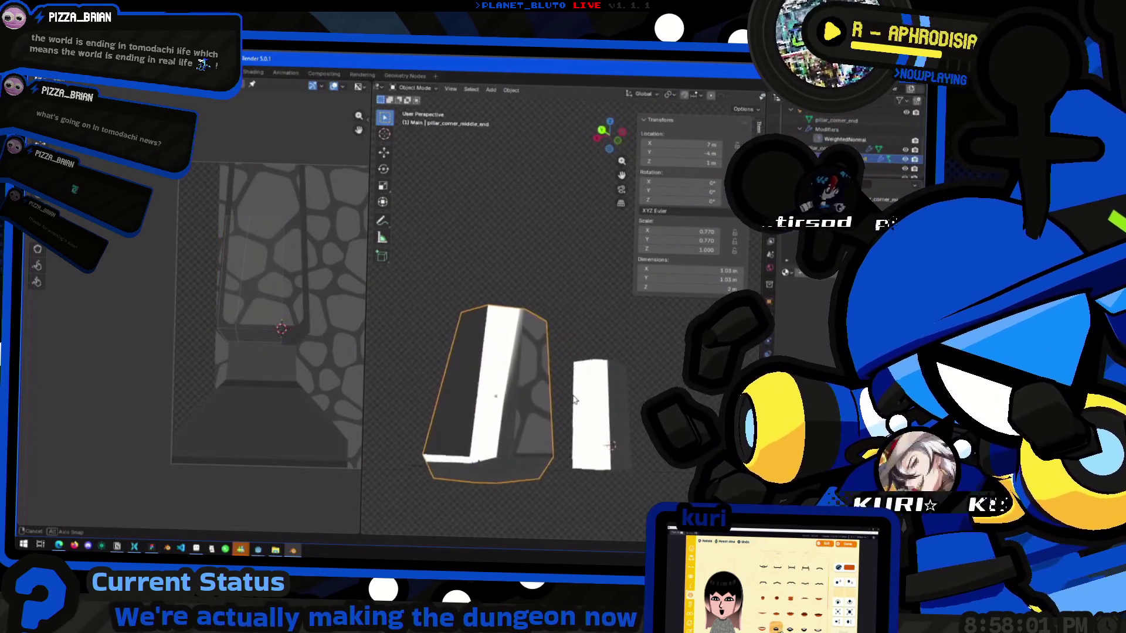
key("Tab")
middle_click_drag(516, 420, 586, 410, "shift")
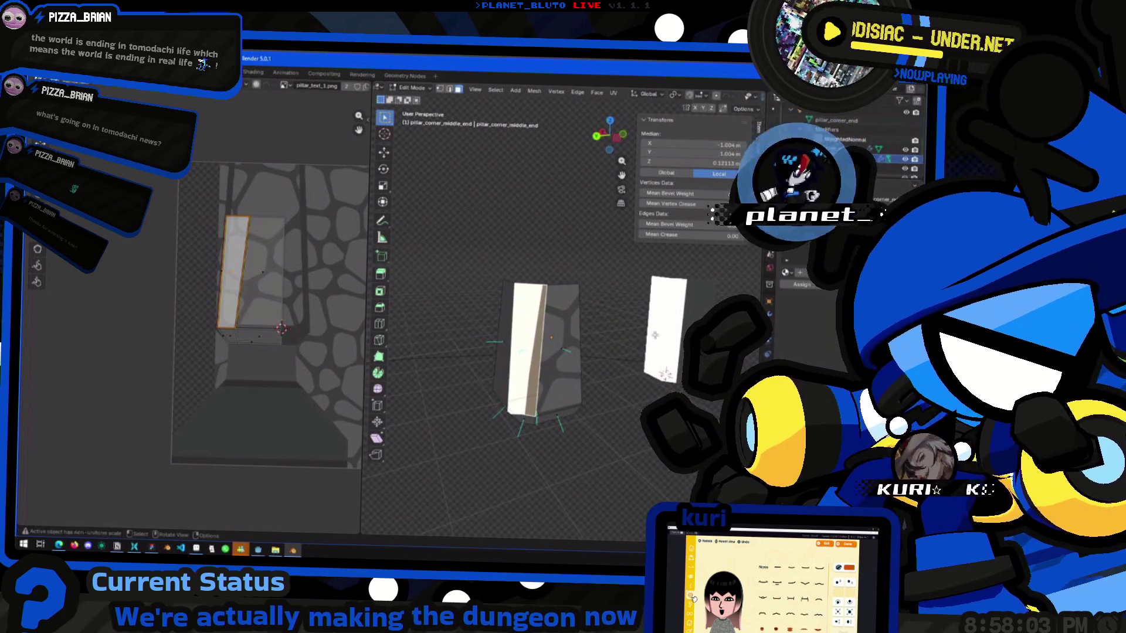
key("Tab")
scroll(597, 405, "up", 3)
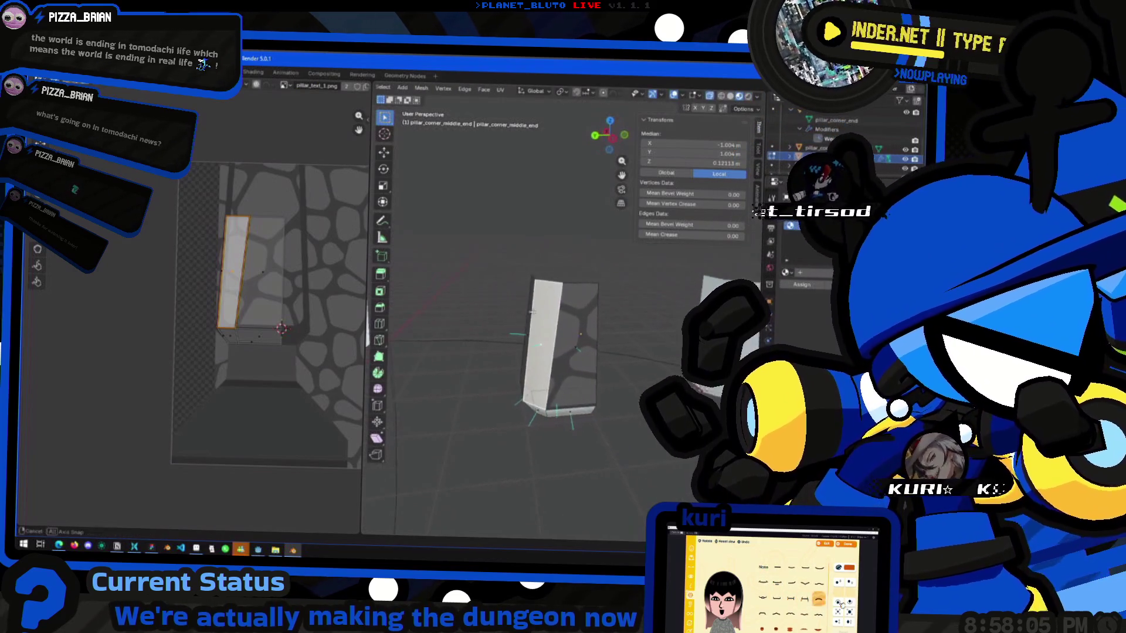
key("Tab")
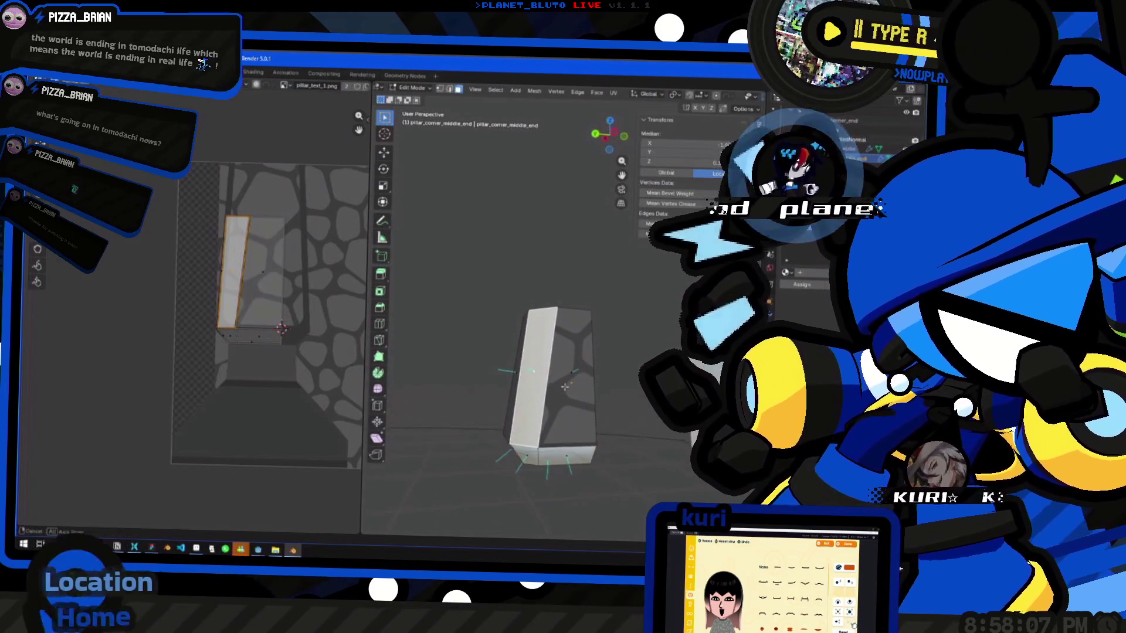
middle_click_drag(596, 404, 491, 453)
Assign the pillar material to the whole mesh and orbit to inspect the texture.
key("a")
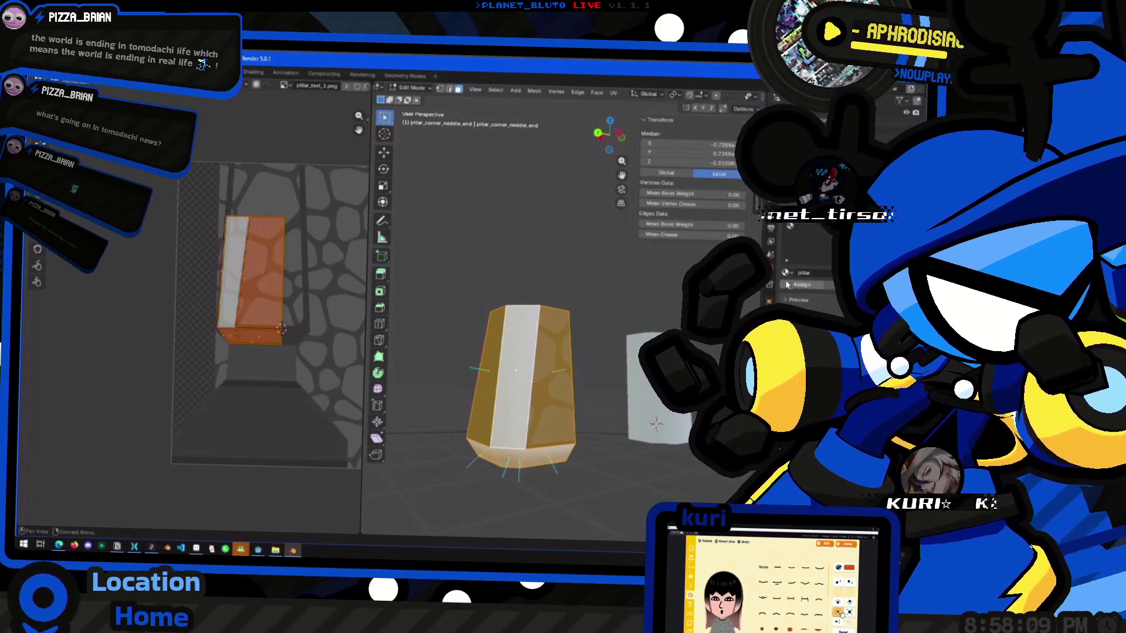
left_click(791, 285)
key("Tab")
middle_click_drag(548, 352, 581, 298)
mouse_move(620, 129)
left_mouse_down()
mouse_move(656, 332)
mouse_move(505, 371)
mouse_move(534, 325)
mouse_move(560, 339)
left_mouse_up()
mouse_move(560, 339)
middle_mouse_down()
mouse_move(505, 311)
mouse_move(551, 354)
mouse_move(516, 315)
mouse_move(496, 333)
mouse_move(516, 305)
middle_mouse_up()
From the left side view, move the UV island onto the stone texture.
key("Tab")
left_click(609, 149)
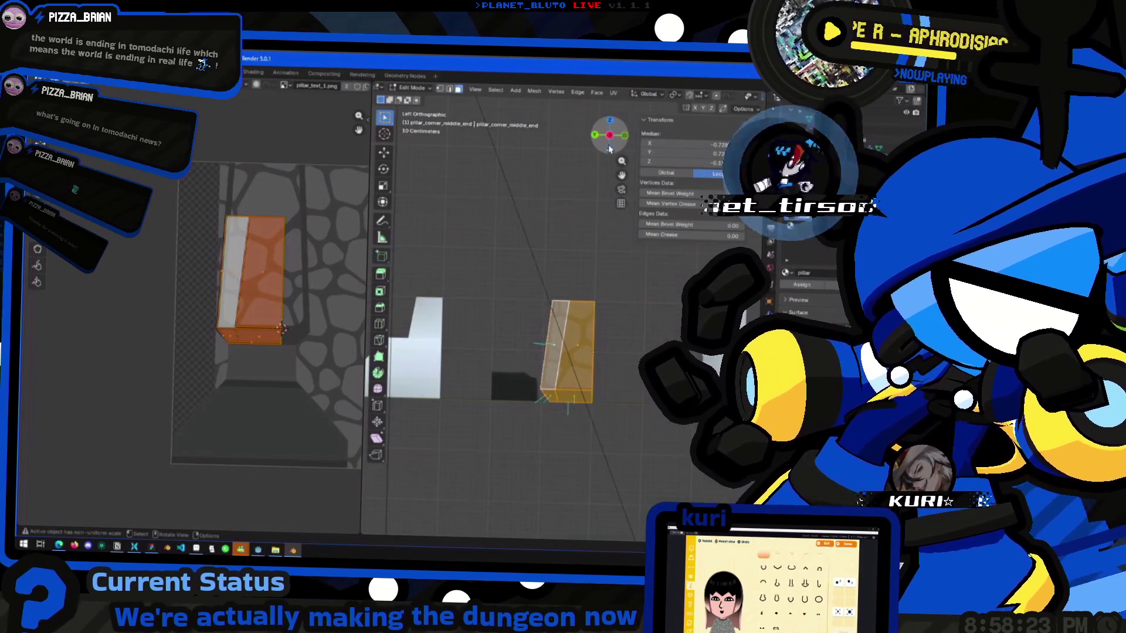
scroll(562, 317, "up", 4)
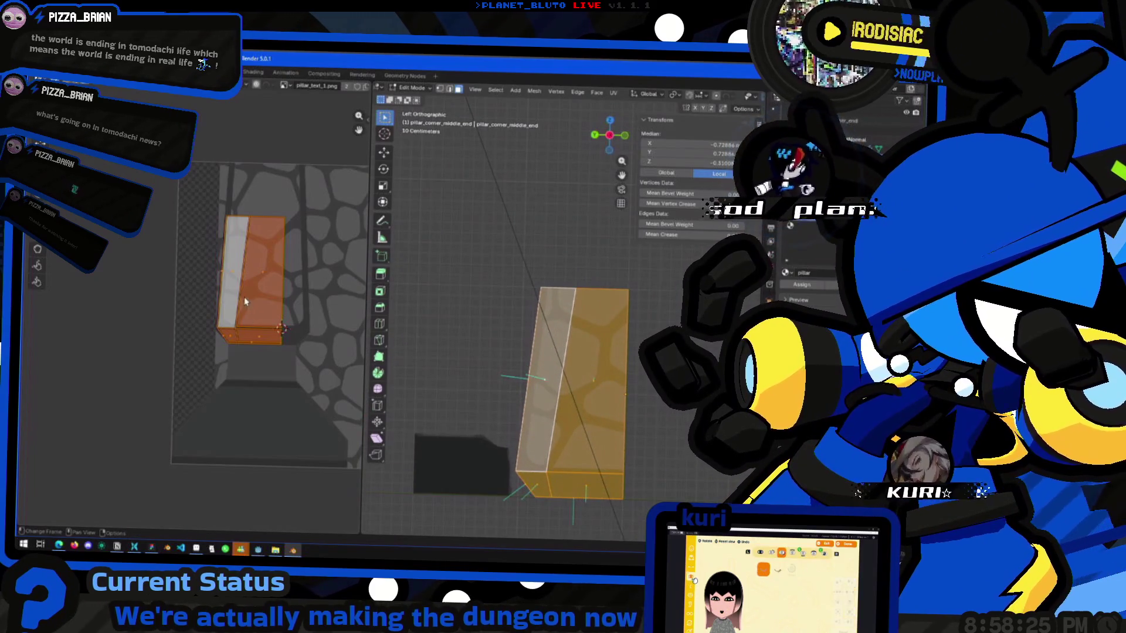
key("g")
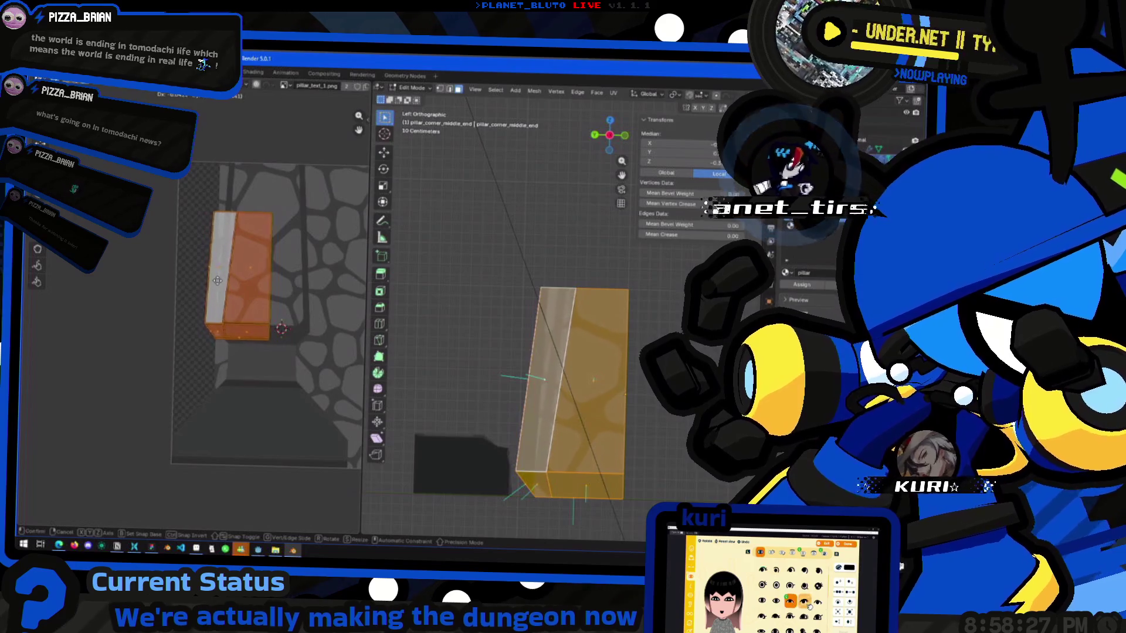
left_click(242, 297)
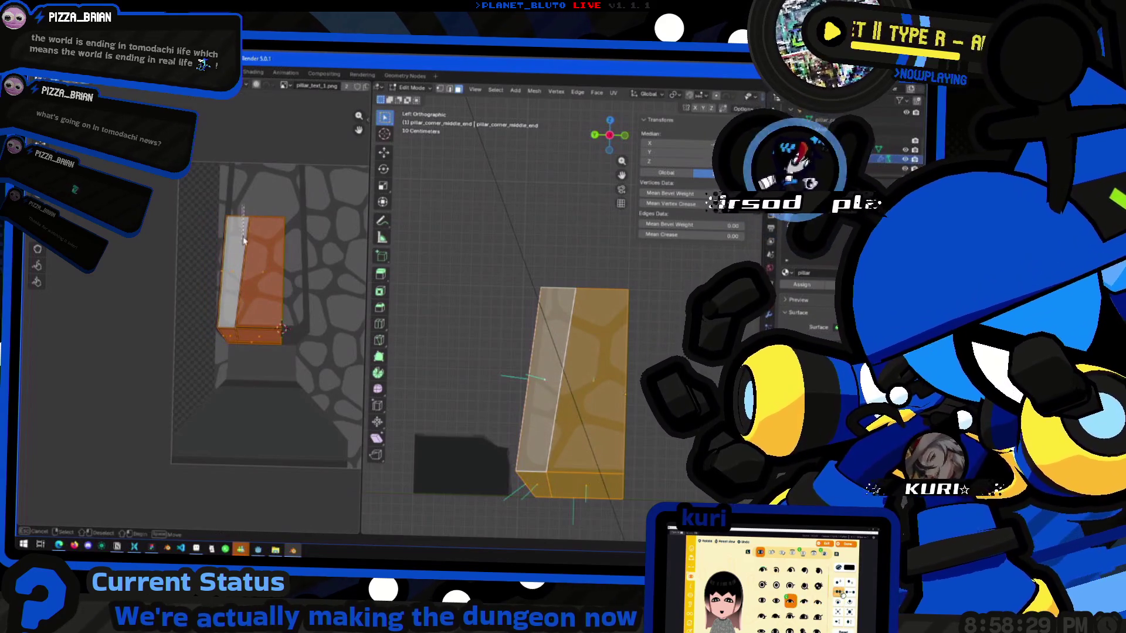
Slide the left column of UV vertices along the X axis.
left_click(249, 383)
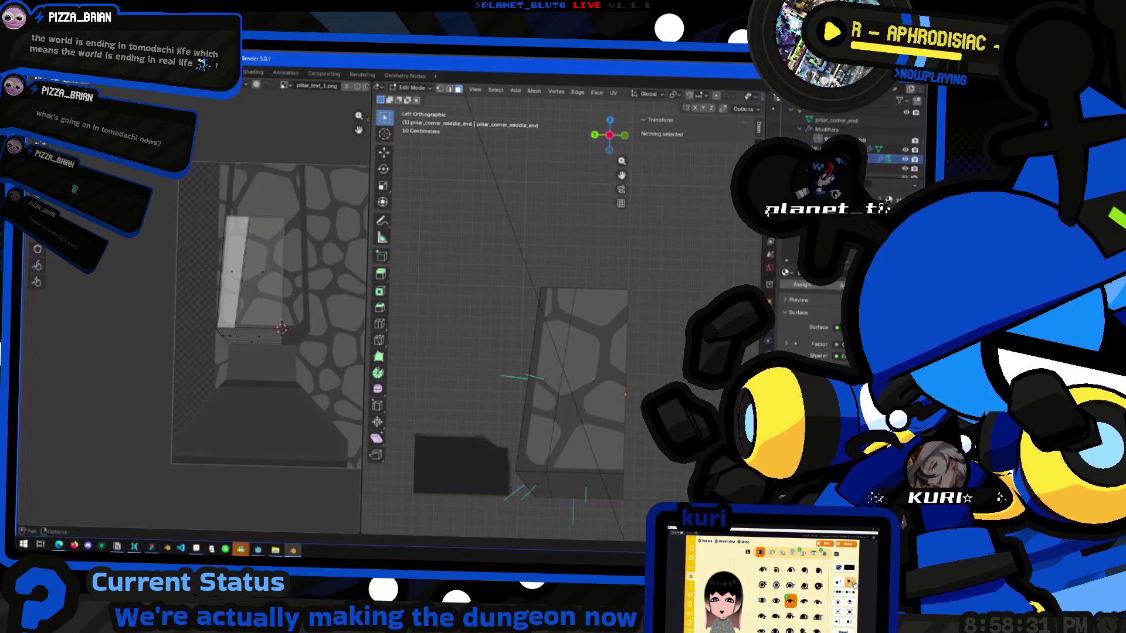
key("1")
left_click_drag(261, 200, 232, 360)
key("g")
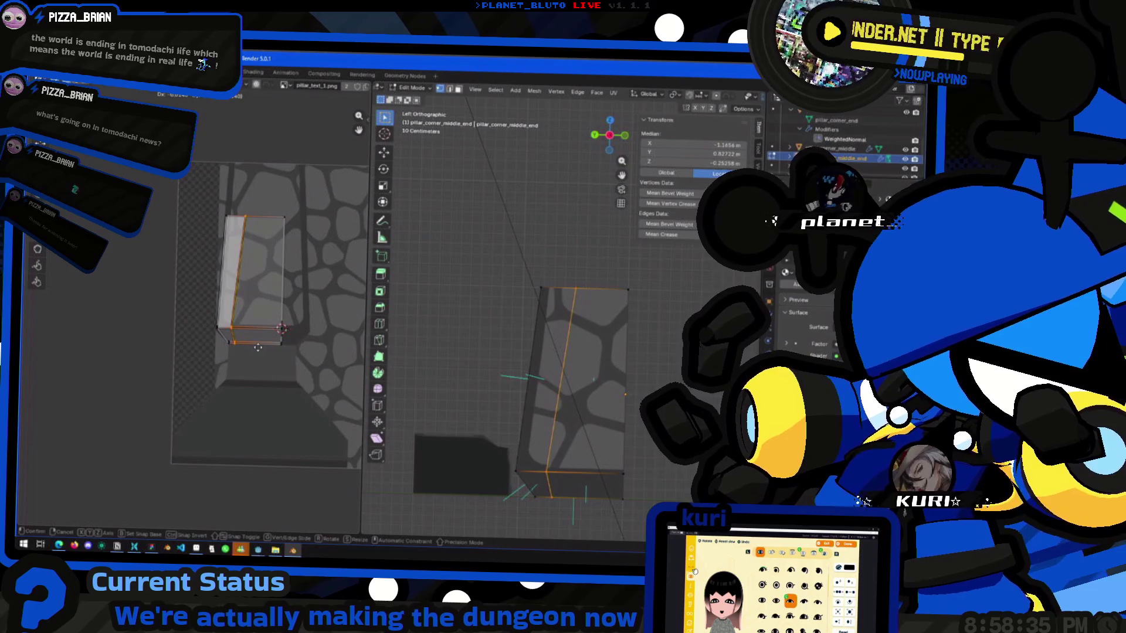
key("x")
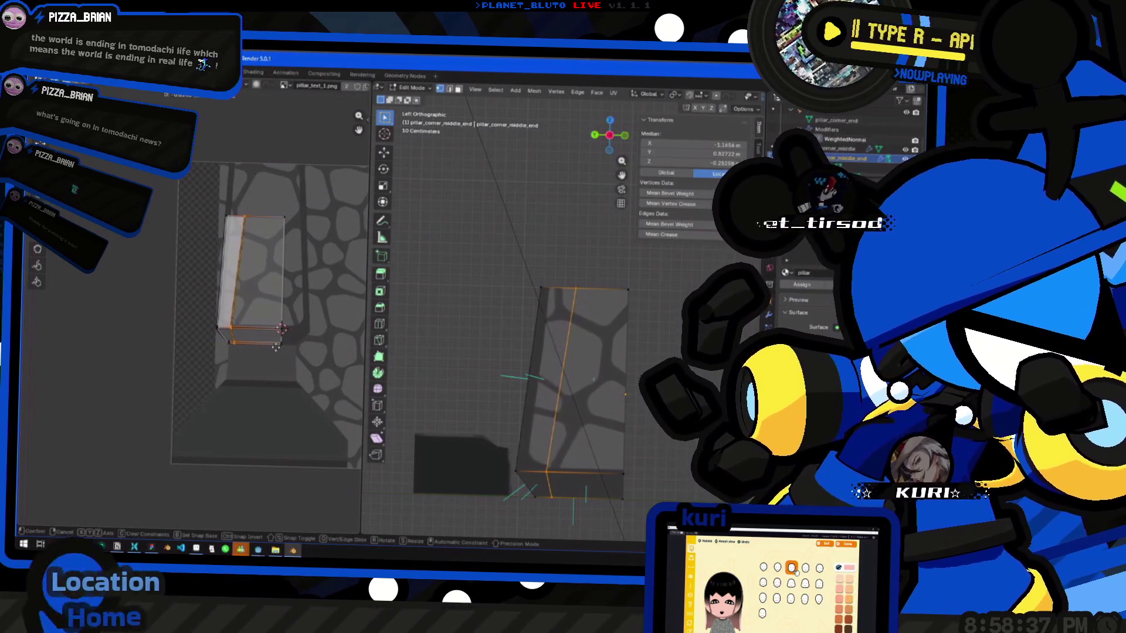
left_click(304, 354)
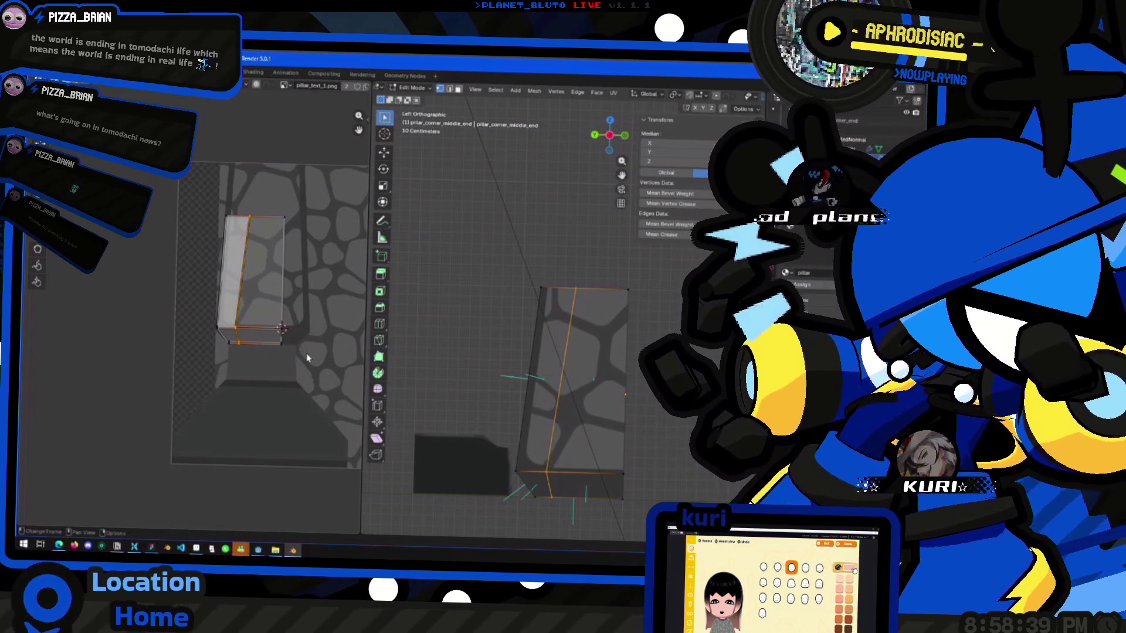
Move the UV island's edge to line up with the stone pillar area.
scroll(227, 297, "up", 3)
middle_click_drag(245, 300, 199, 316)
key("g")
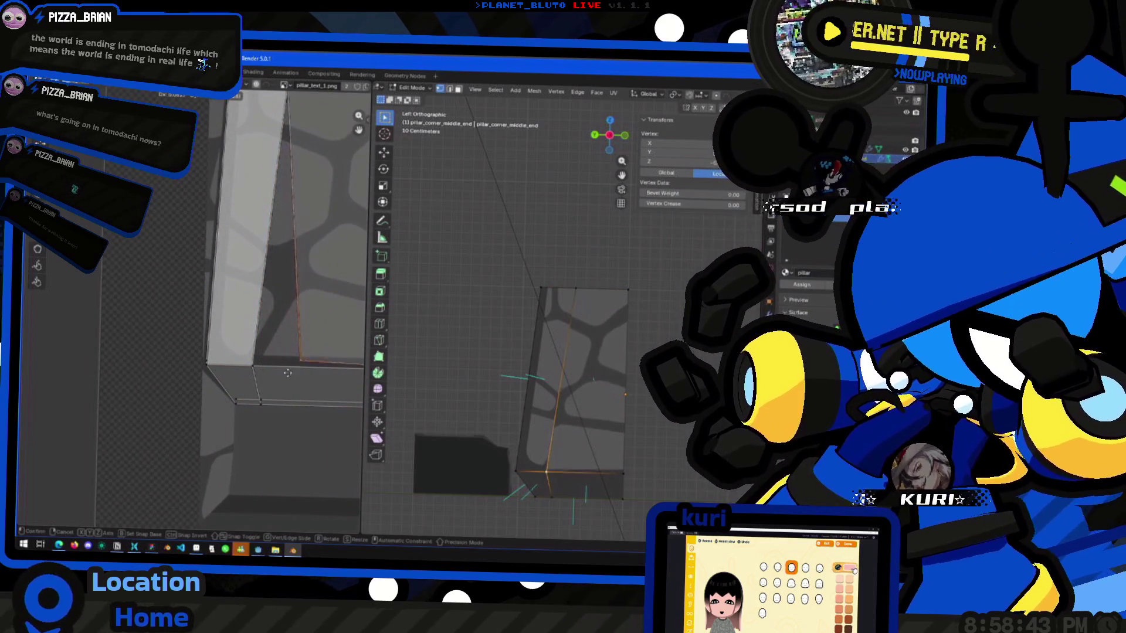
left_click(270, 328)
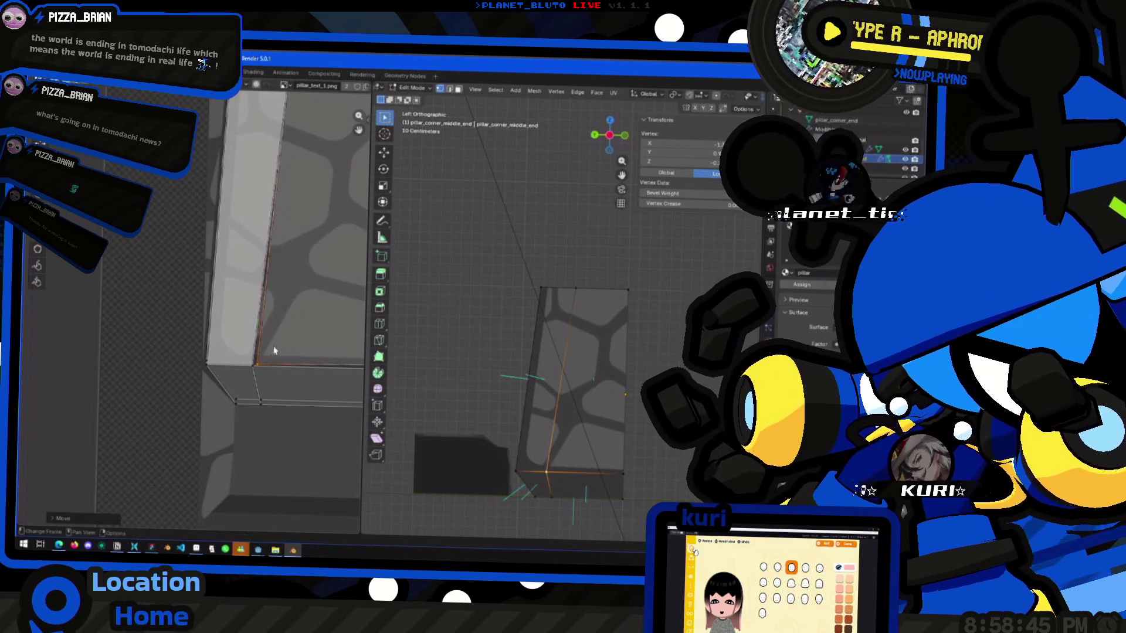
scroll(273, 329, "down", 3)
scroll(274, 329, "up", 1)
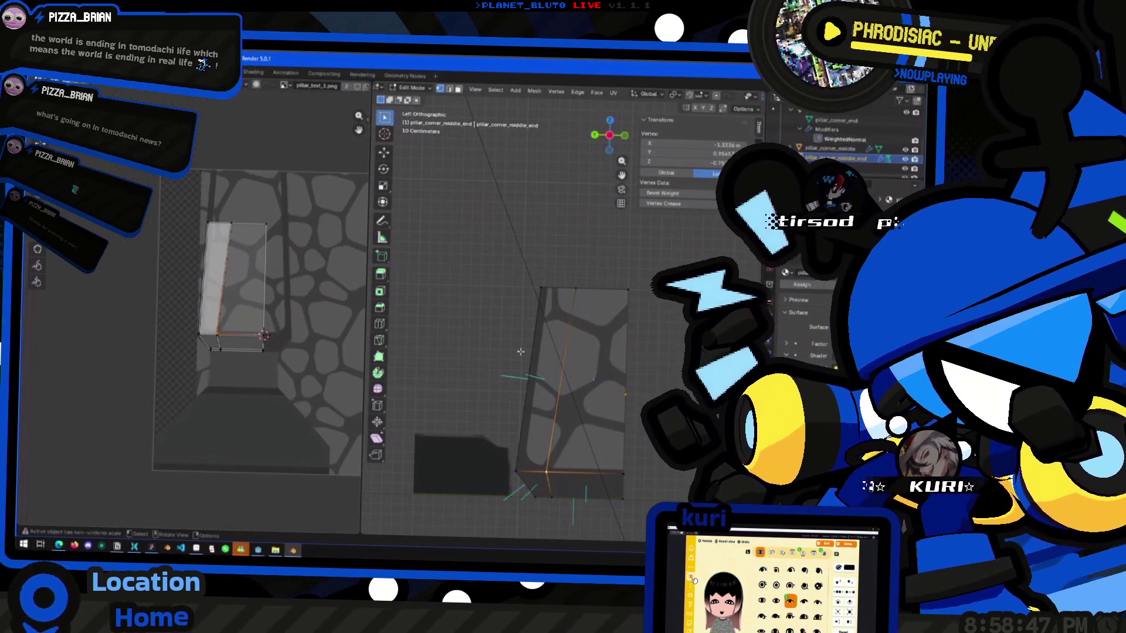
Select the pillar's left face and its linked geometry, viewed from the left side.
key("a")
right_click(577, 345)
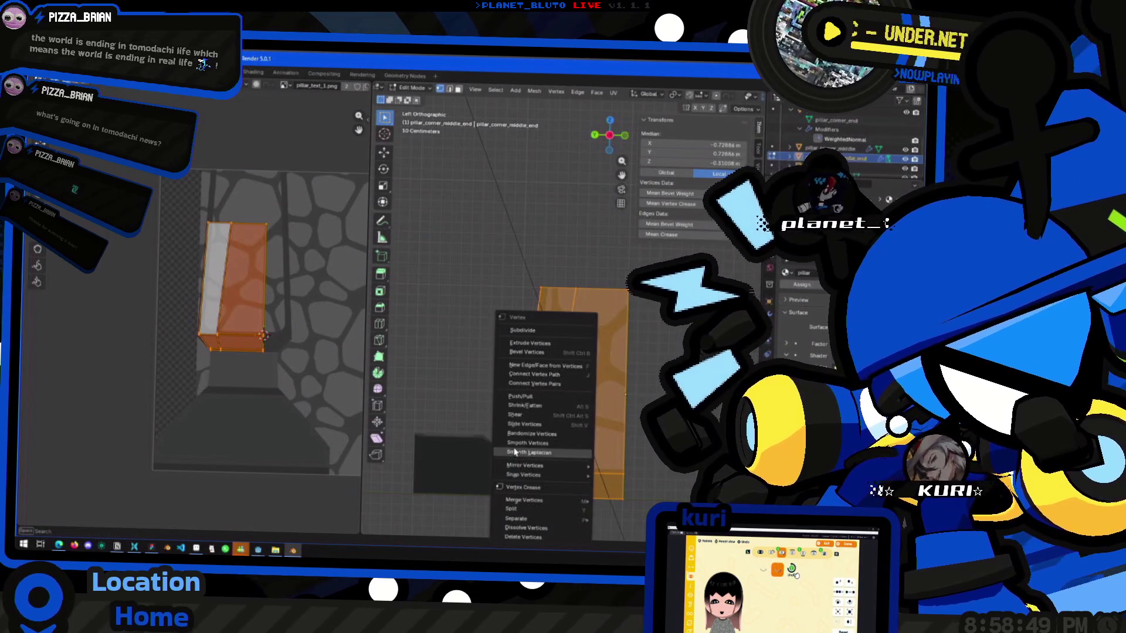
middle_click_drag(510, 375, 526, 422)
left_click(526, 423)
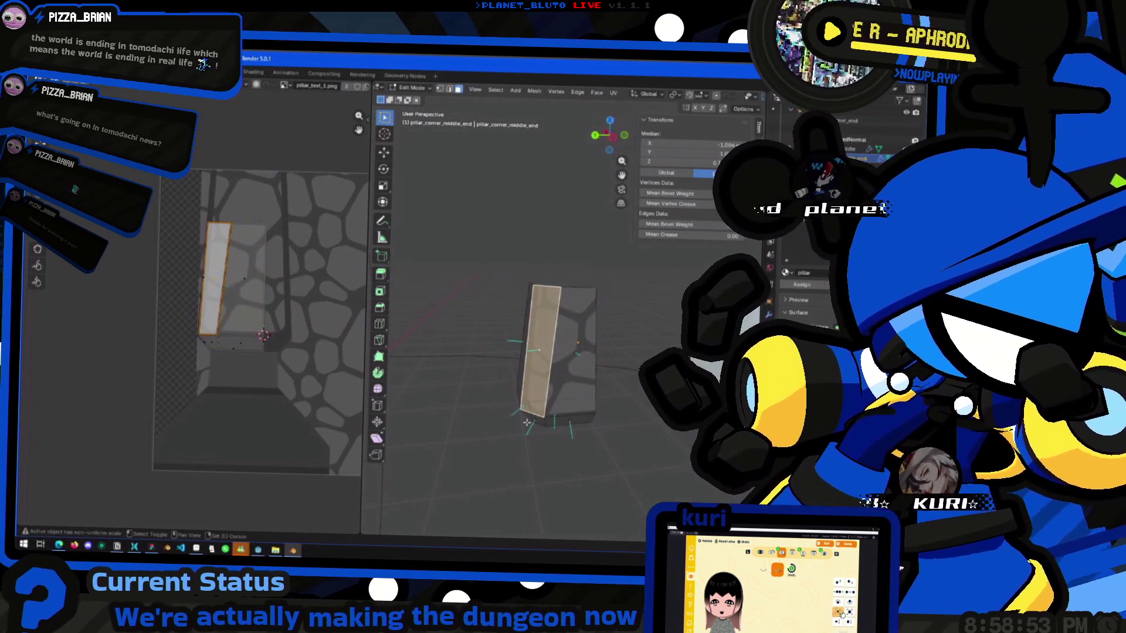
key("l")
left_click(608, 137)
left_click_drag(610, 154, 593, 168)
Unwrap the face with Project from View and move the island onto the texture.
left_click(611, 142)
key("ctrl+f")
mouse_move(551, 355)
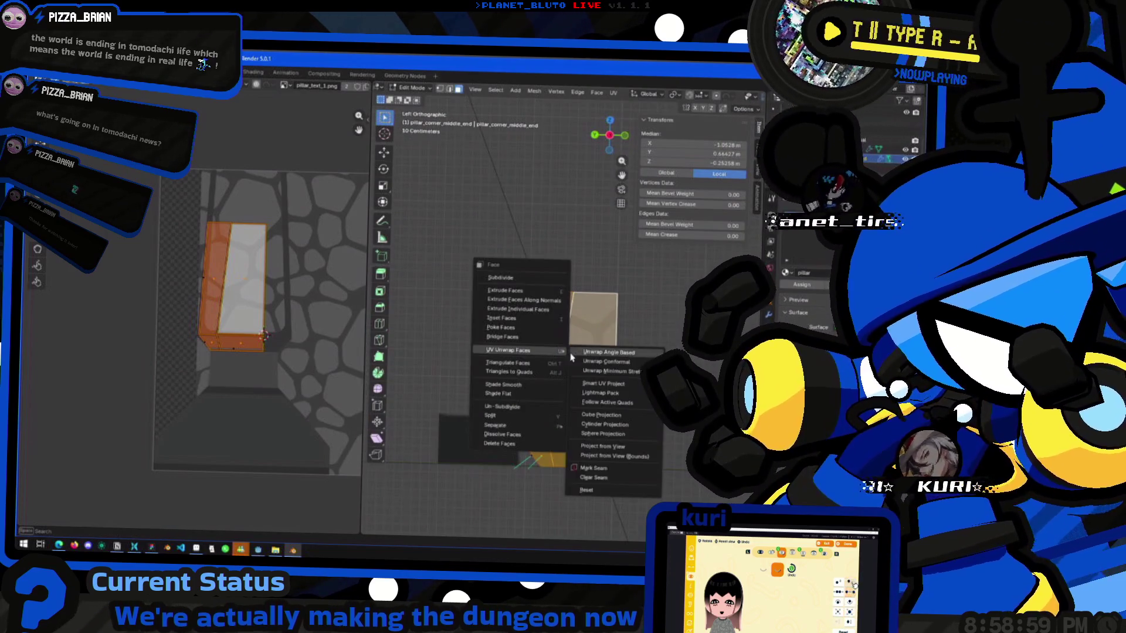
left_click(602, 447)
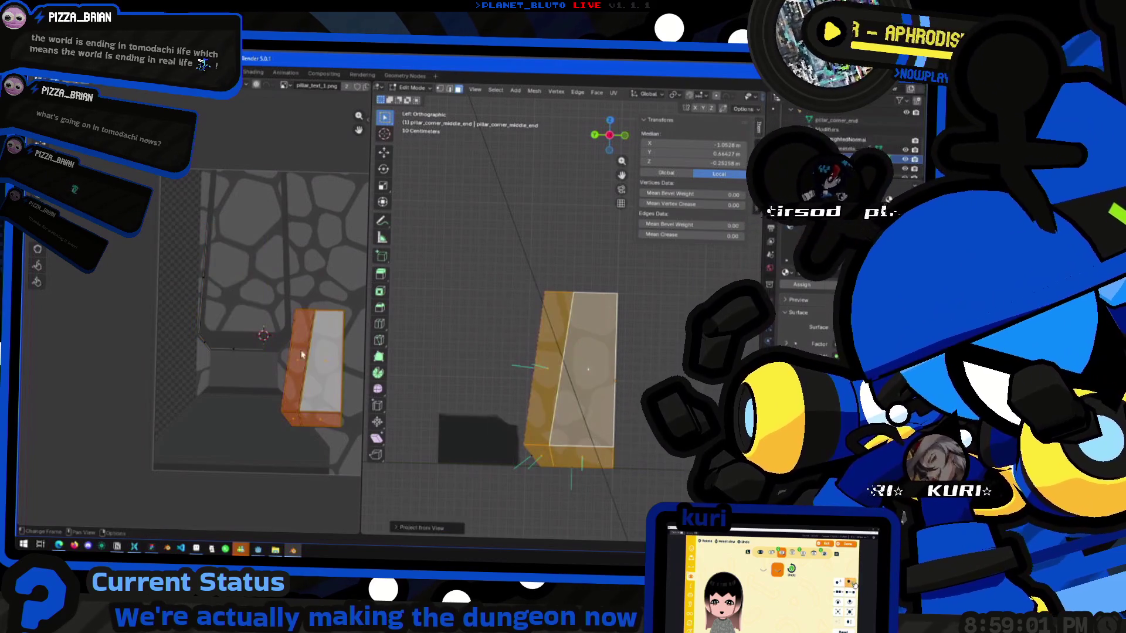
left_click_drag(329, 388, 261, 300)
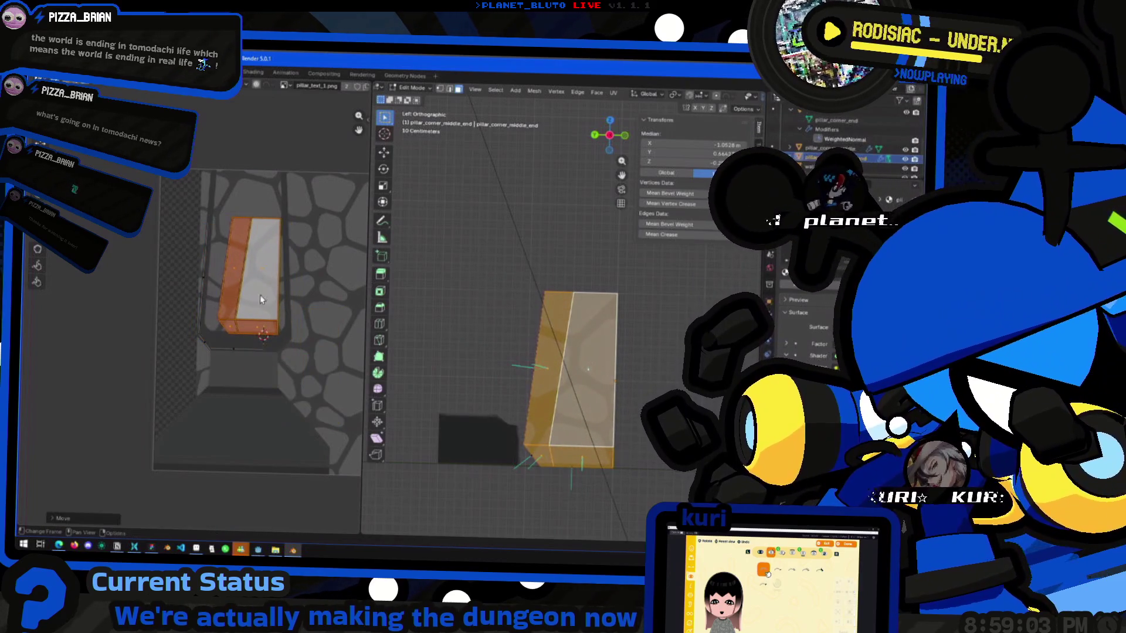
Reposition the whole UV island over the stone texture.
left_click(242, 371)
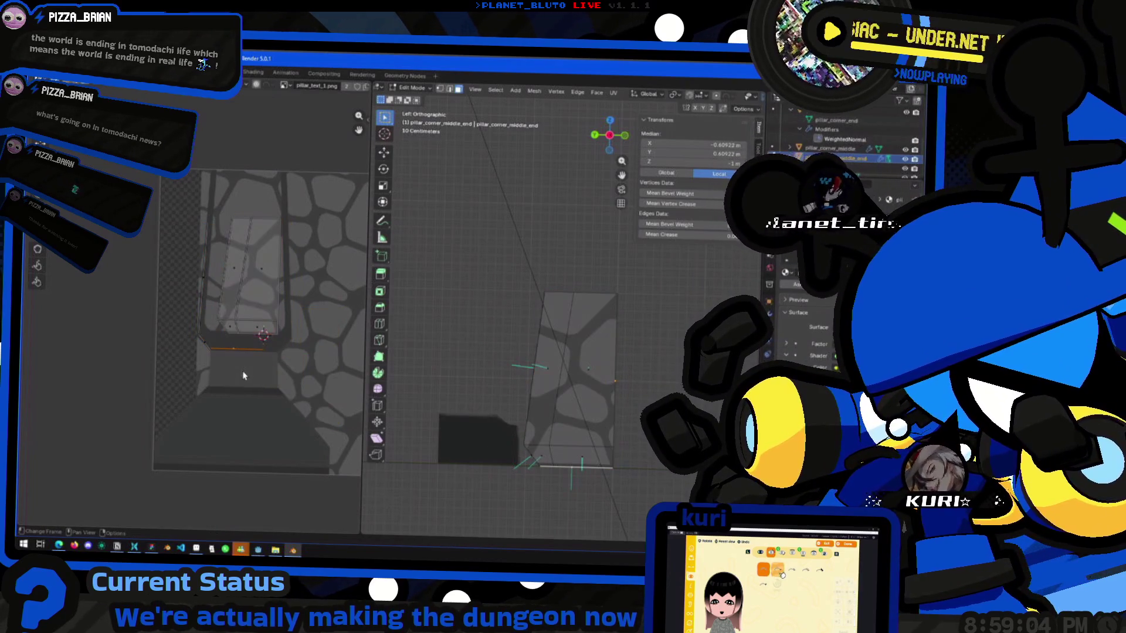
left_click(262, 301)
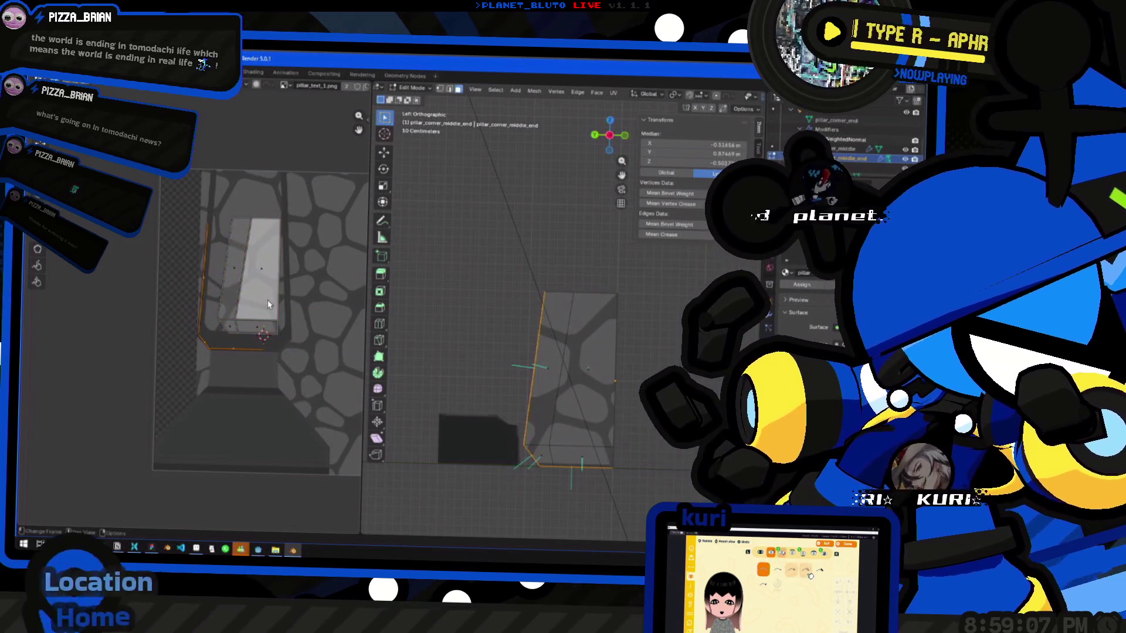
key("g")
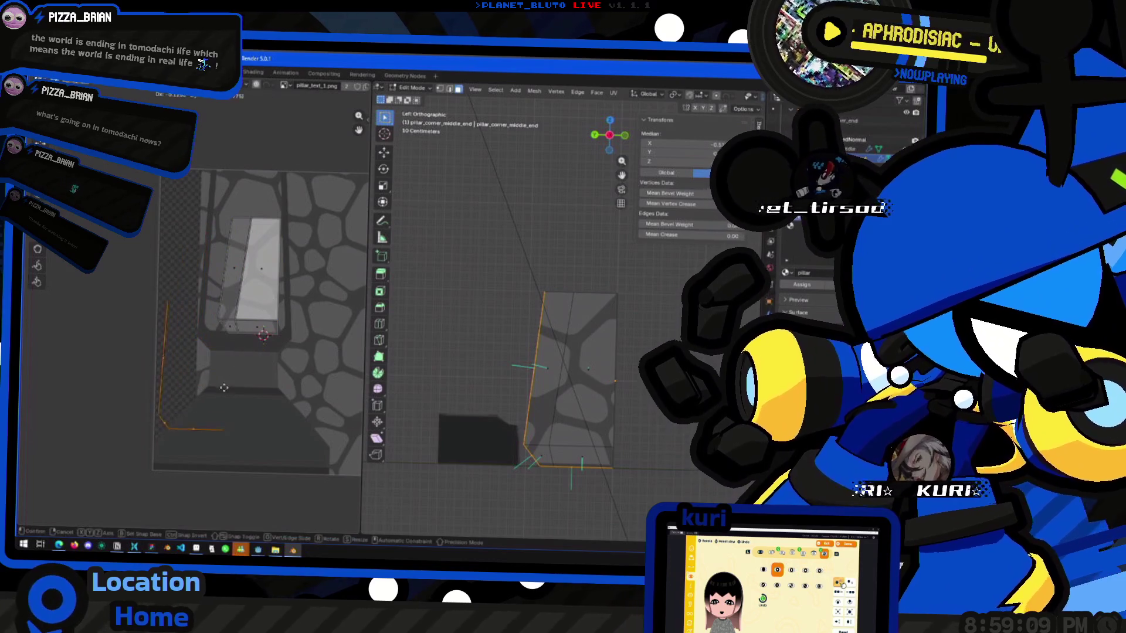
key("Escape")
key("a")
key("g")
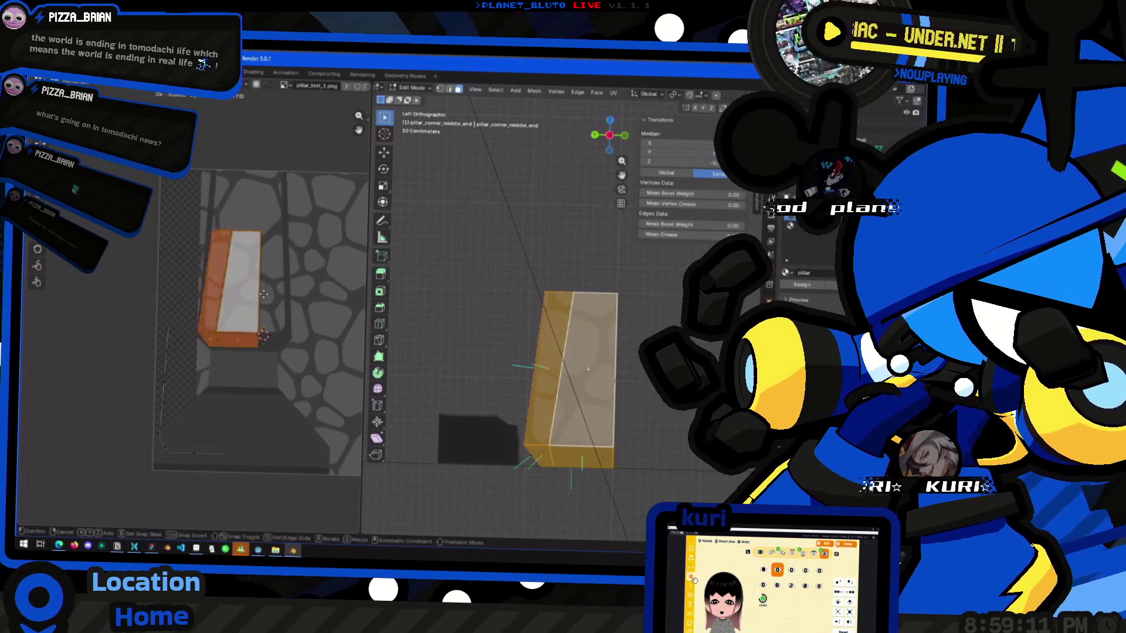
left_click(265, 295)
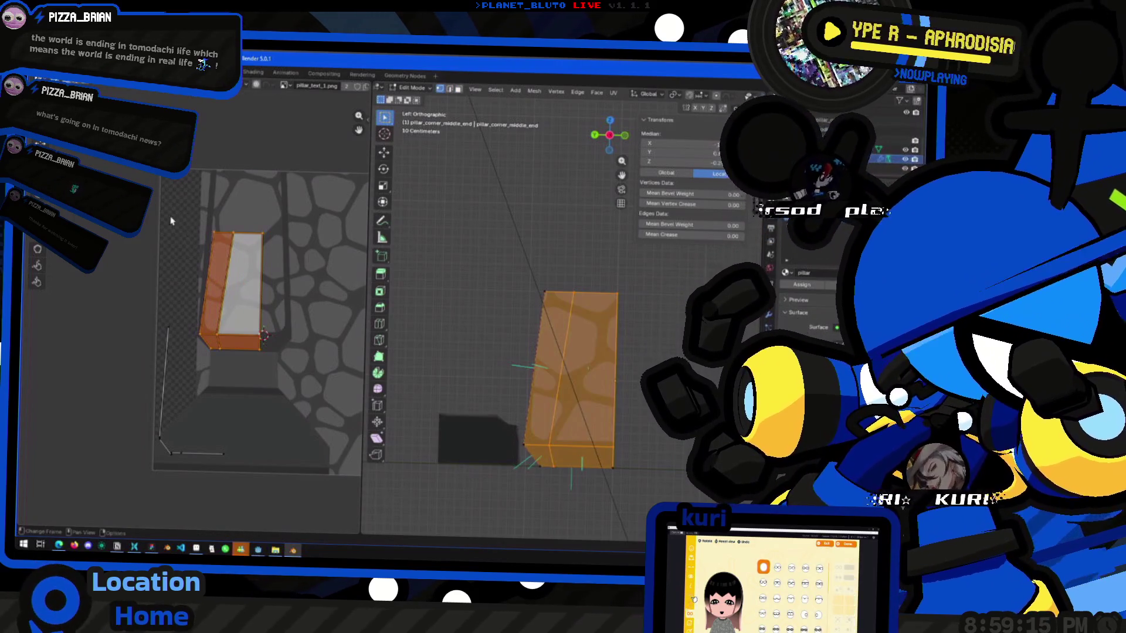
Snap the 2D cursor to the island's top-right vertex and shift the island into place.
left_click(262, 233)
key("shift+s")
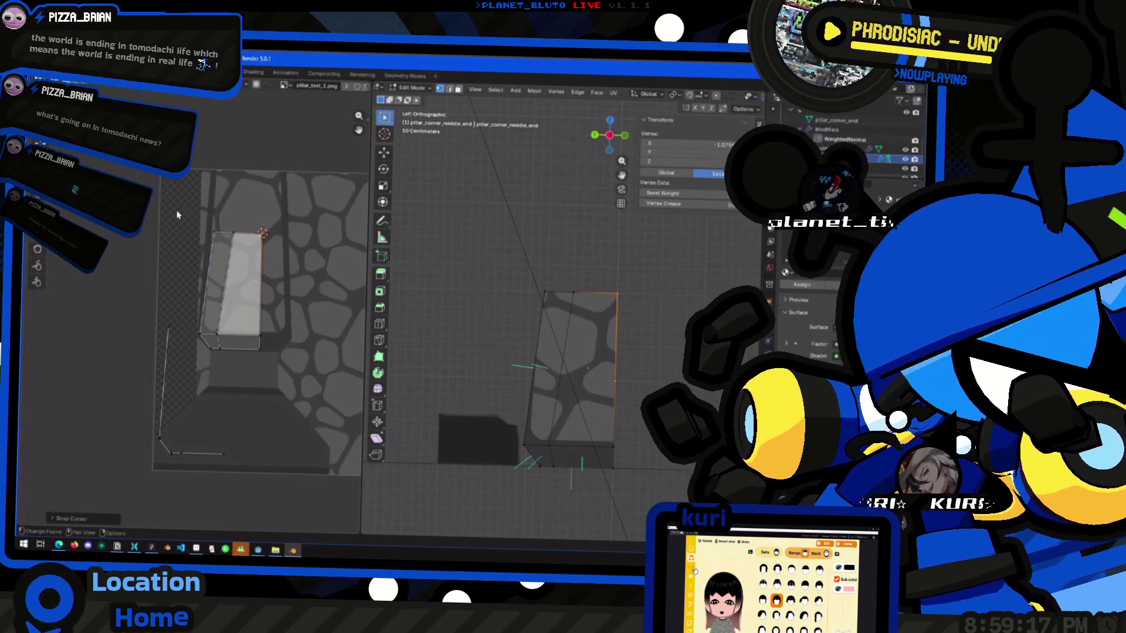
key("ctrl+l")
key("g")
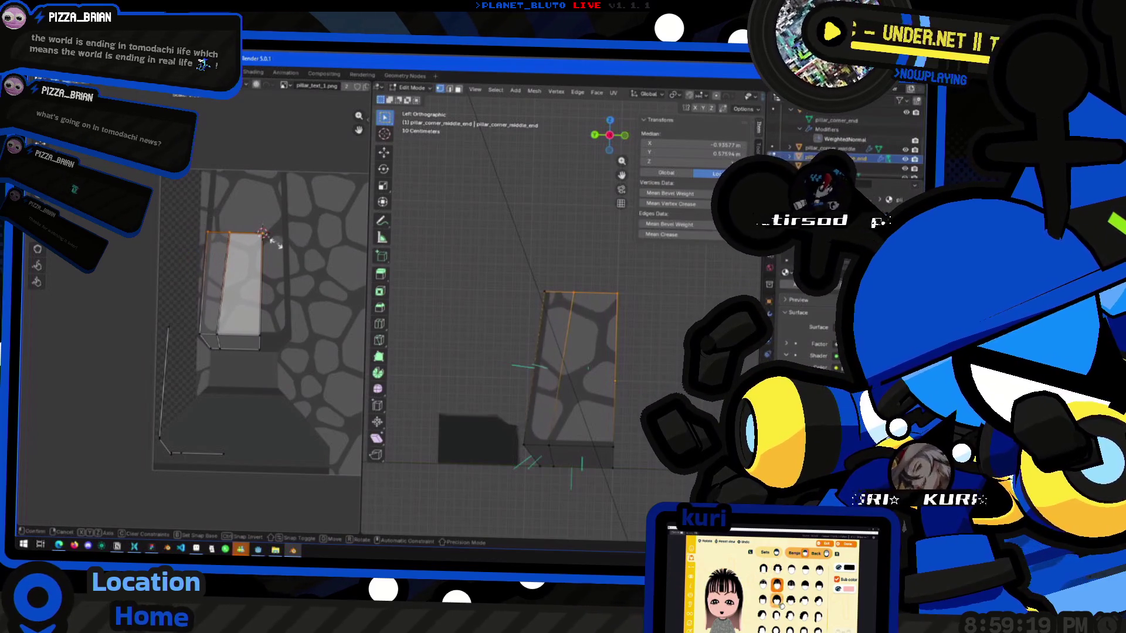
left_click(277, 242)
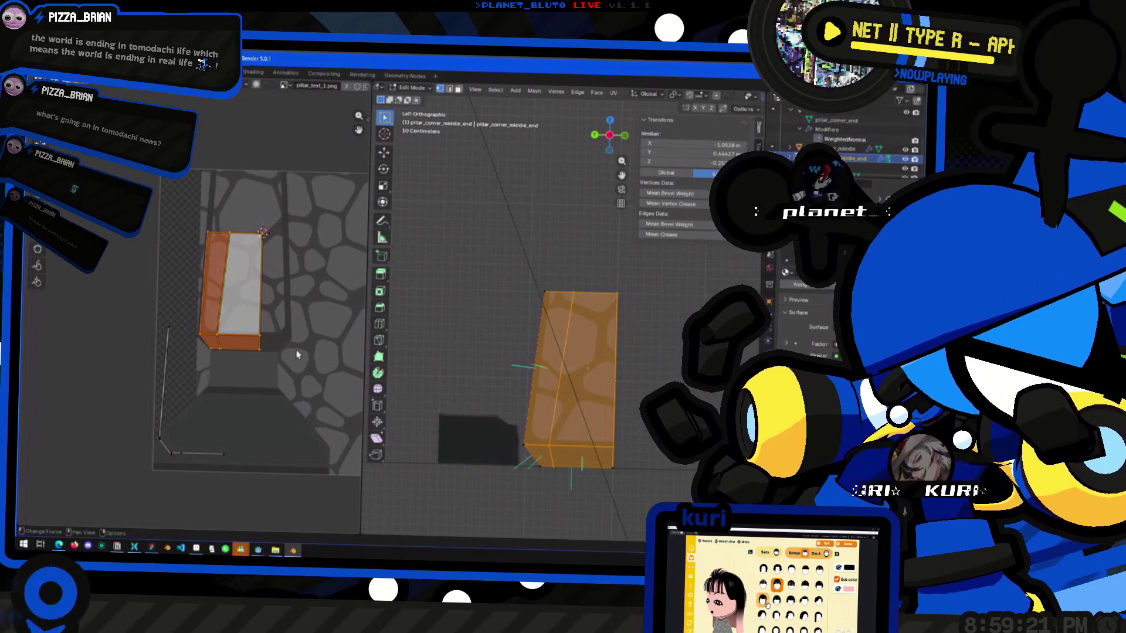
key("g")
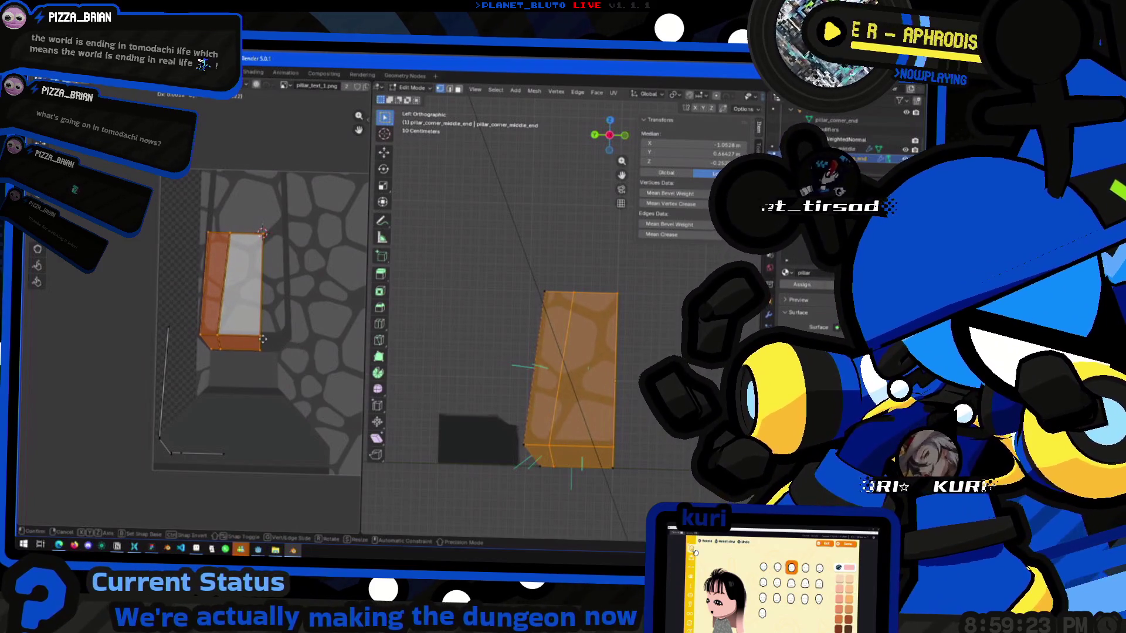
left_click(260, 343)
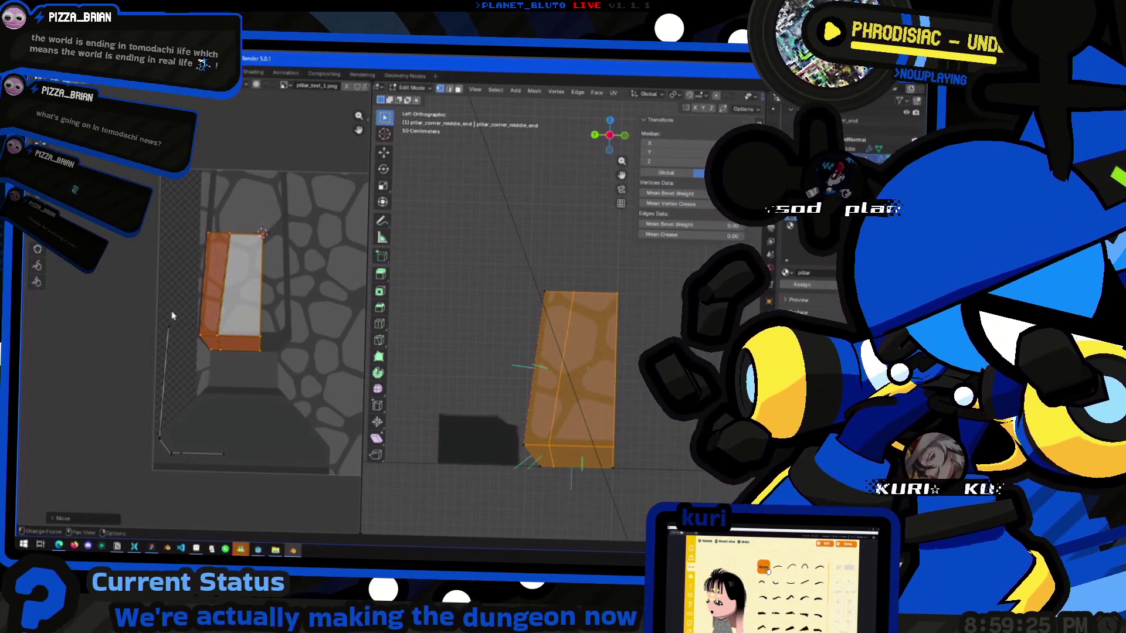
Set a corner vertex of the strip as the pivot and adjust its bottom edge.
left_click(283, 347)
key("g")
left_click(281, 350)
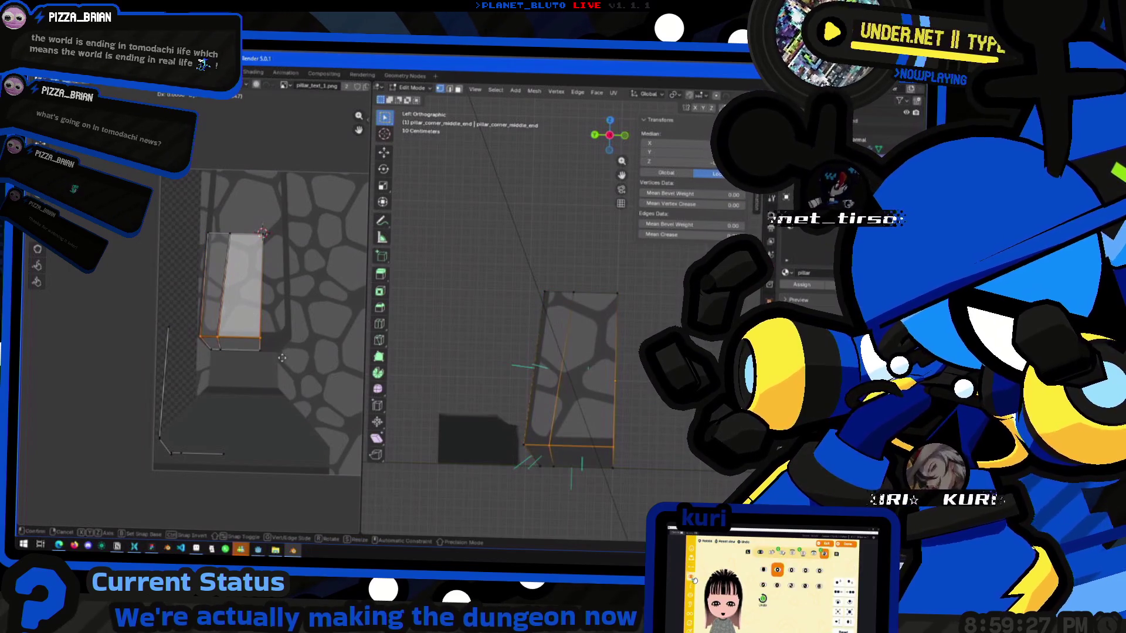
left_click(258, 340)
key("shift+s")
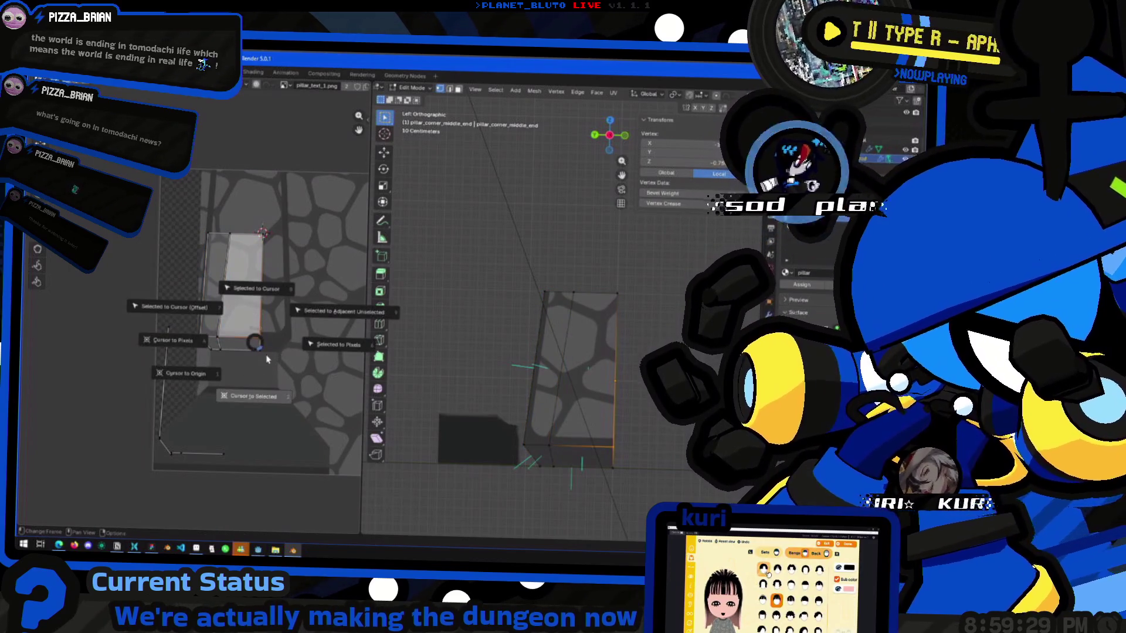
left_click(267, 364)
left_click_drag(182, 347, 184, 346)
key("g")
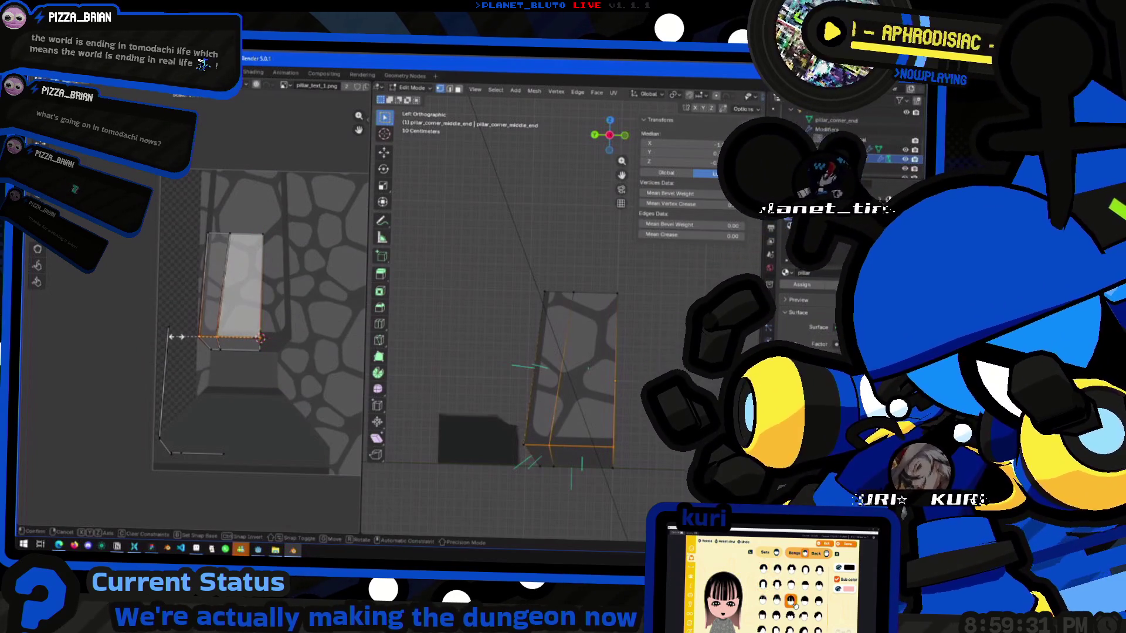
right_click(170, 335)
Move the strip's top edge along the Z axis to align with the texture.
left_click_drag(204, 210, 287, 259)
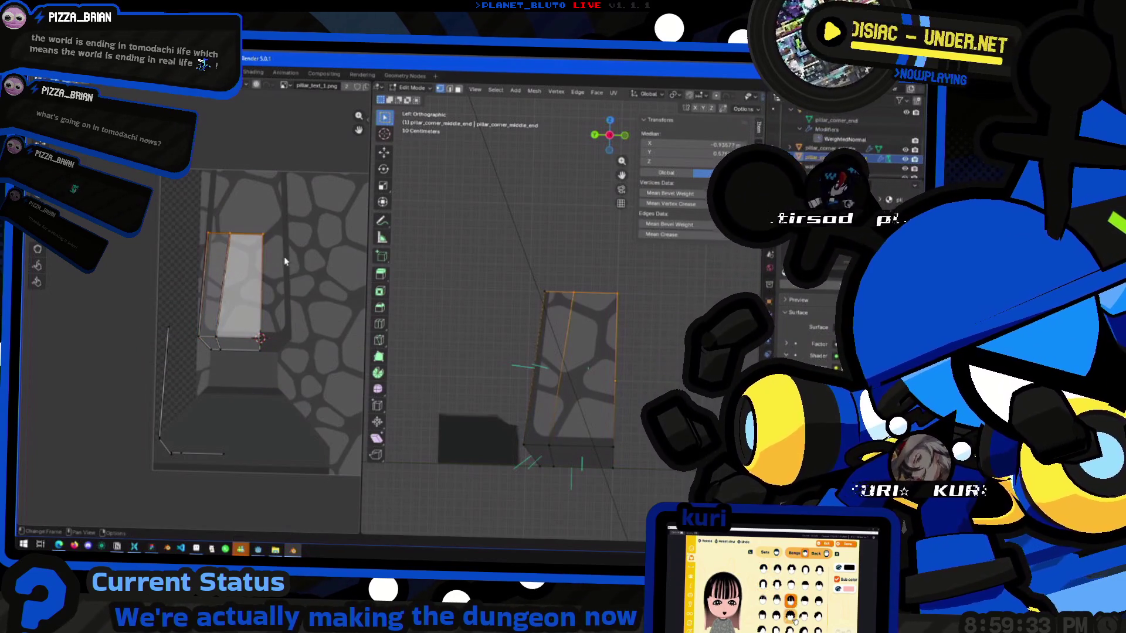
key("shift+s")
left_click(284, 287)
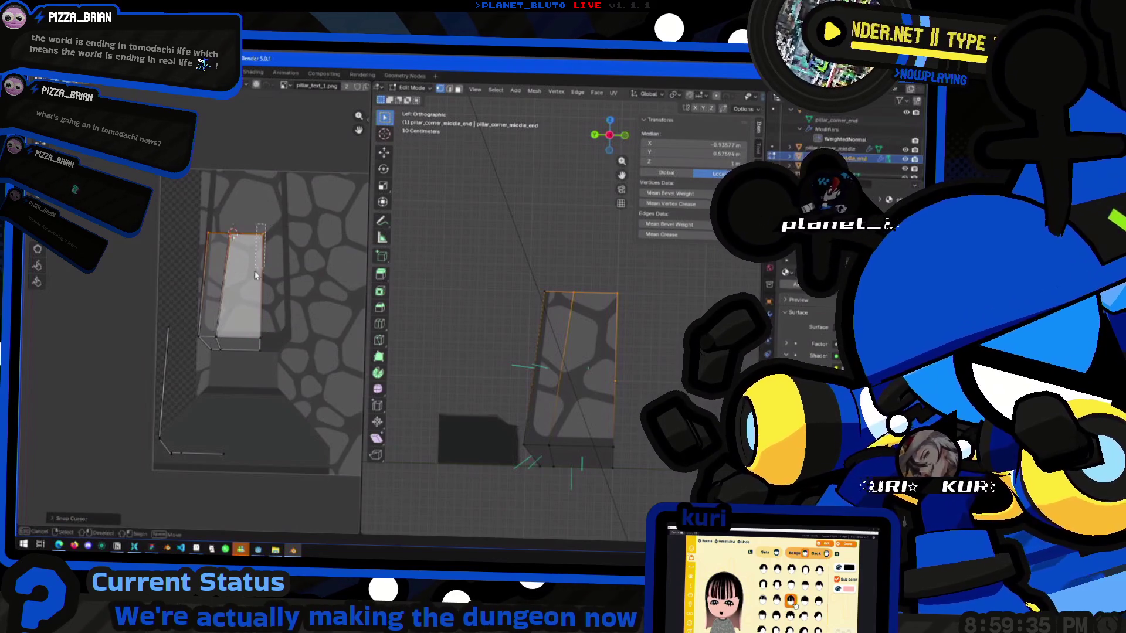
key("g")
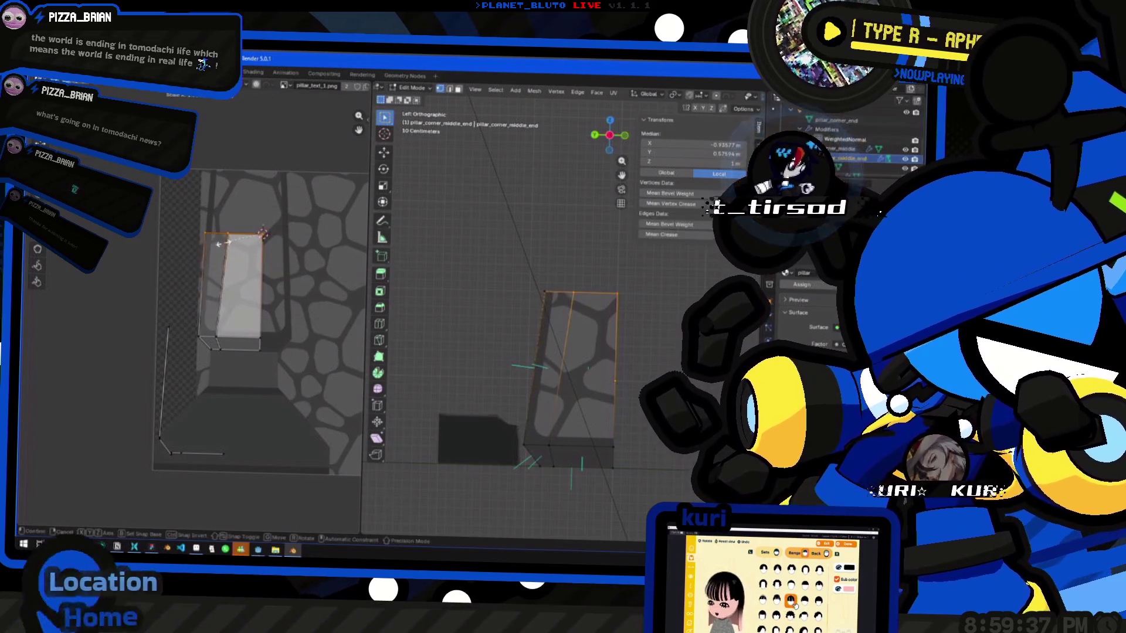
key("z")
right_click(264, 234)
left_click(527, 457)
mouse_move(528, 457)
middle_mouse_down()
mouse_move(516, 452)
mouse_move(549, 455)
mouse_move(539, 414)
mouse_move(499, 436)
middle_mouse_up()
Select the pillar's front face and add a vertical loop cut running down it.
left_click(540, 414)
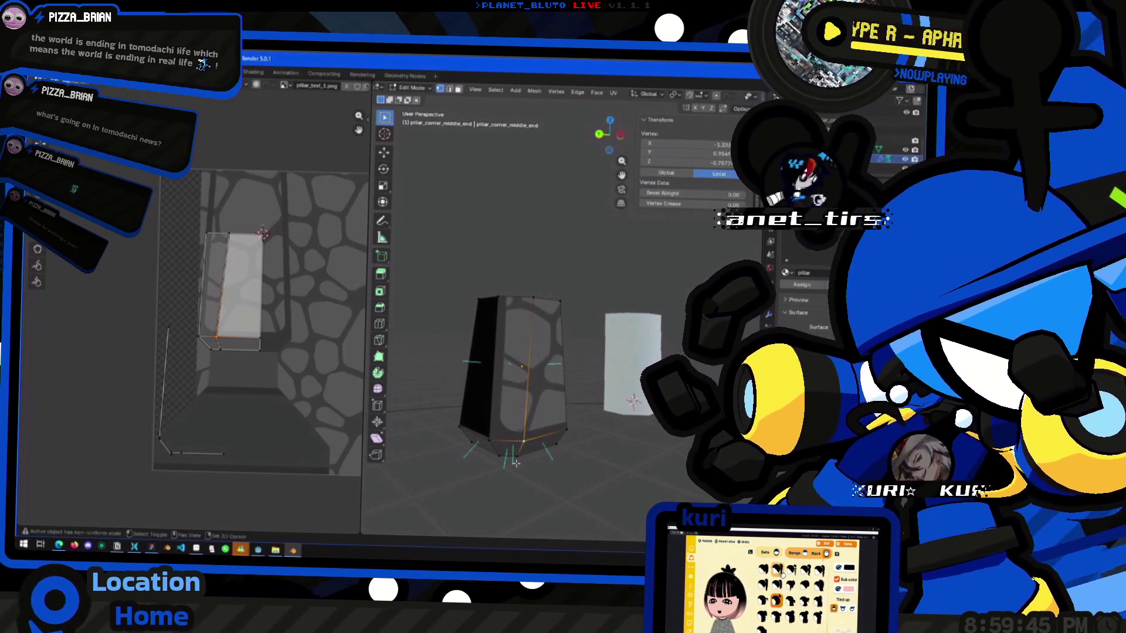
left_click(497, 438, "shift")
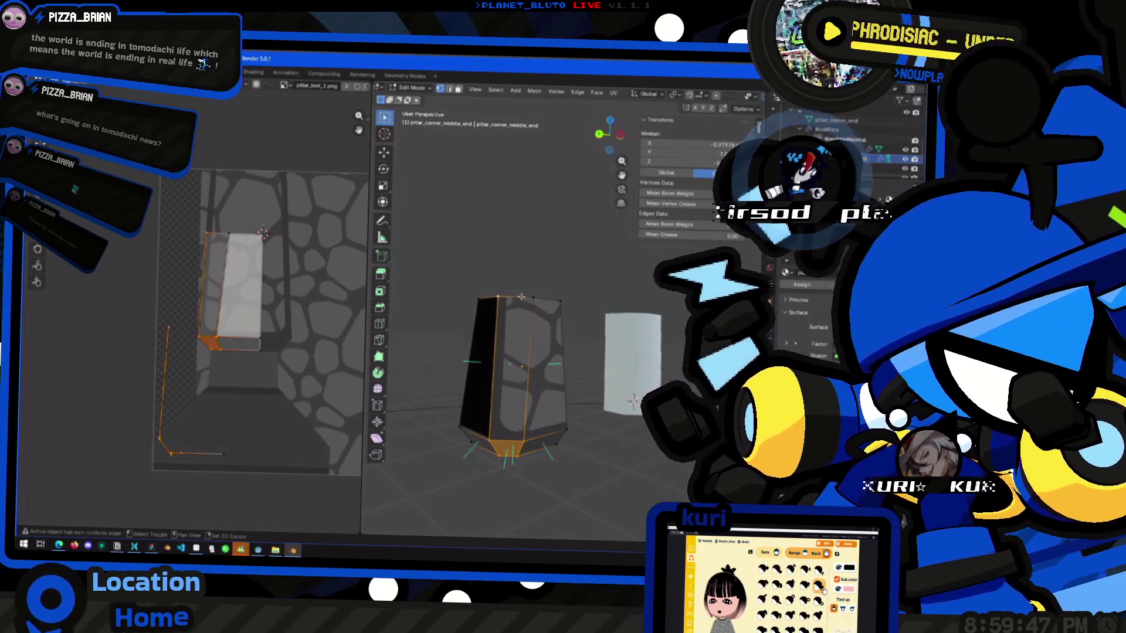
left_click(521, 297, "shift")
middle_click_drag(521, 297, 535, 359)
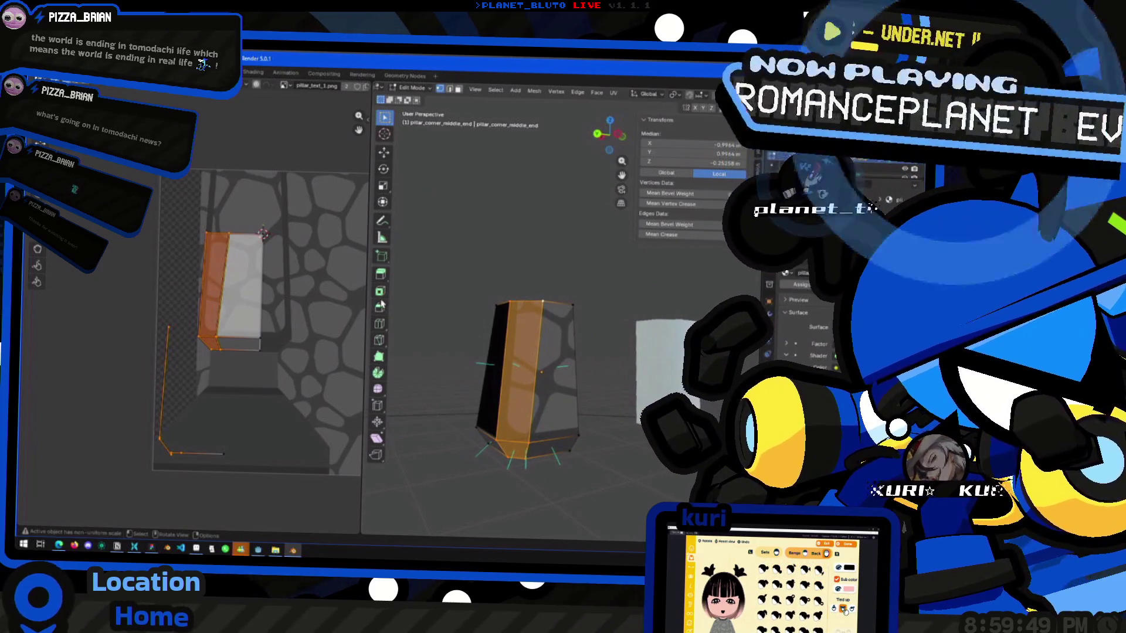
left_click(379, 323)
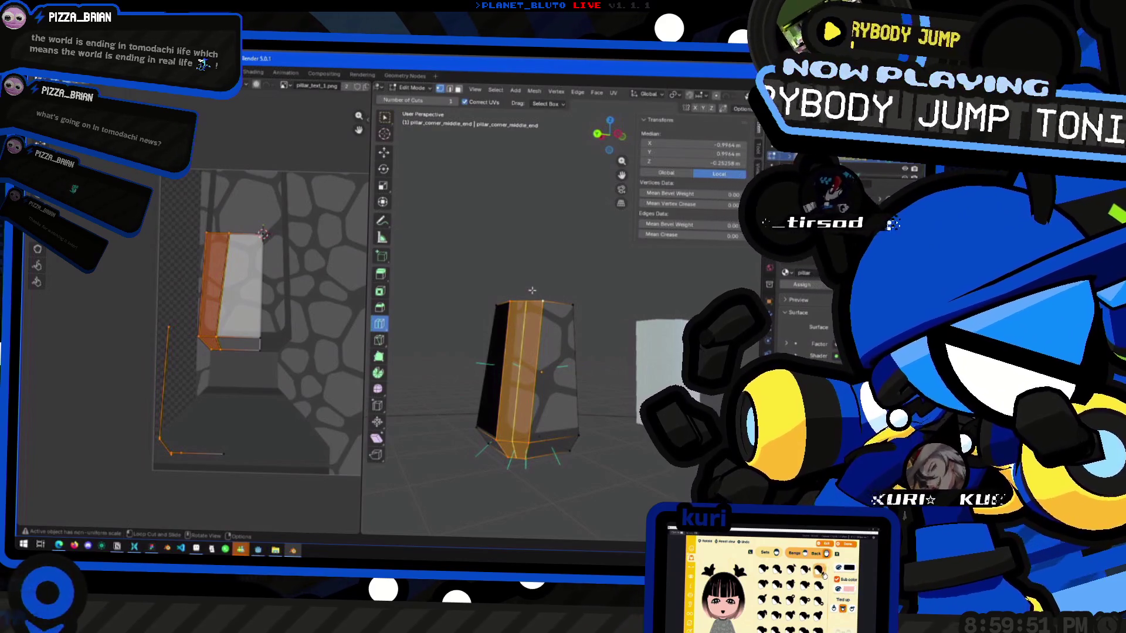
left_click(532, 292)
middle_click_drag(532, 292, 532, 364)
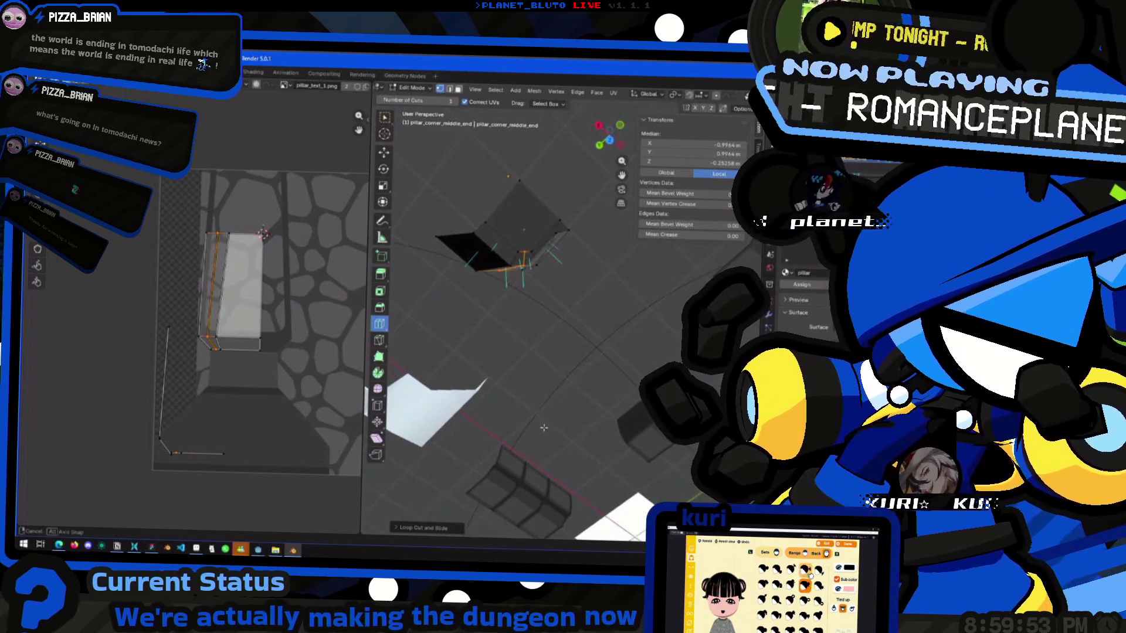
middle_click_drag(543, 422, 586, 427)
key("Tab")
key("Tab")
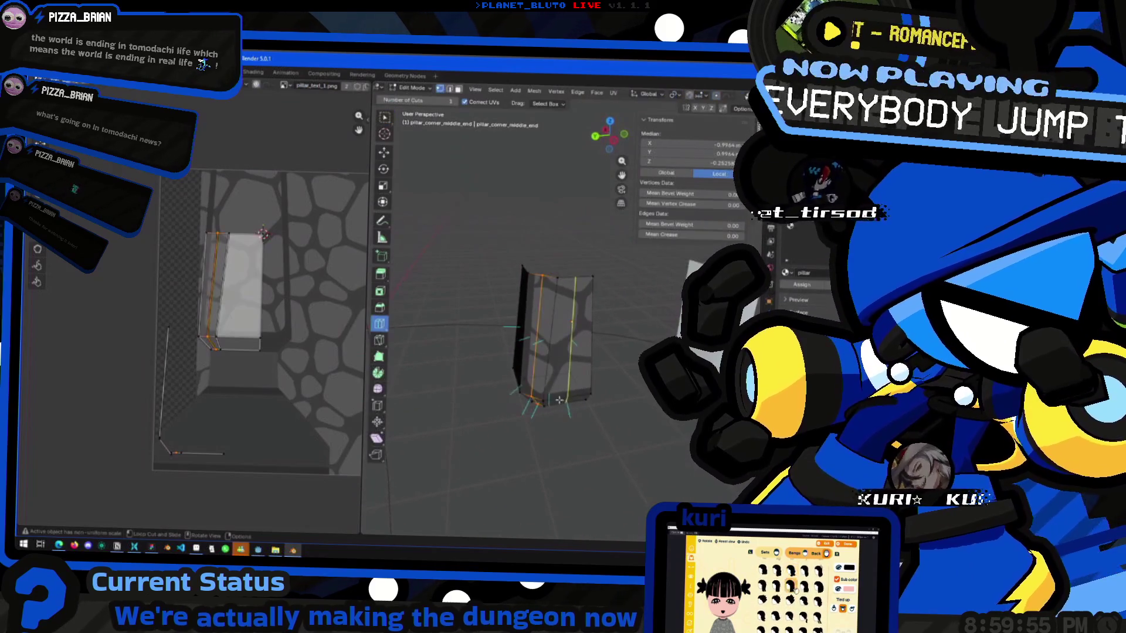
left_click(616, 140)
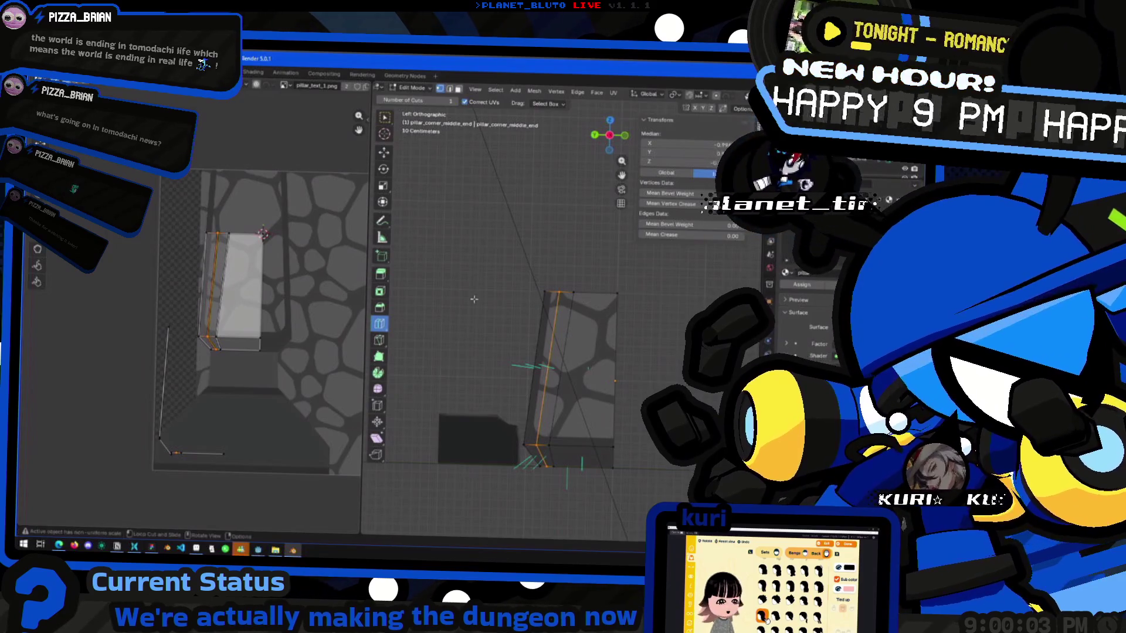
Select the pillar's large side face and project its UVs from the side view.
key("alt+a")
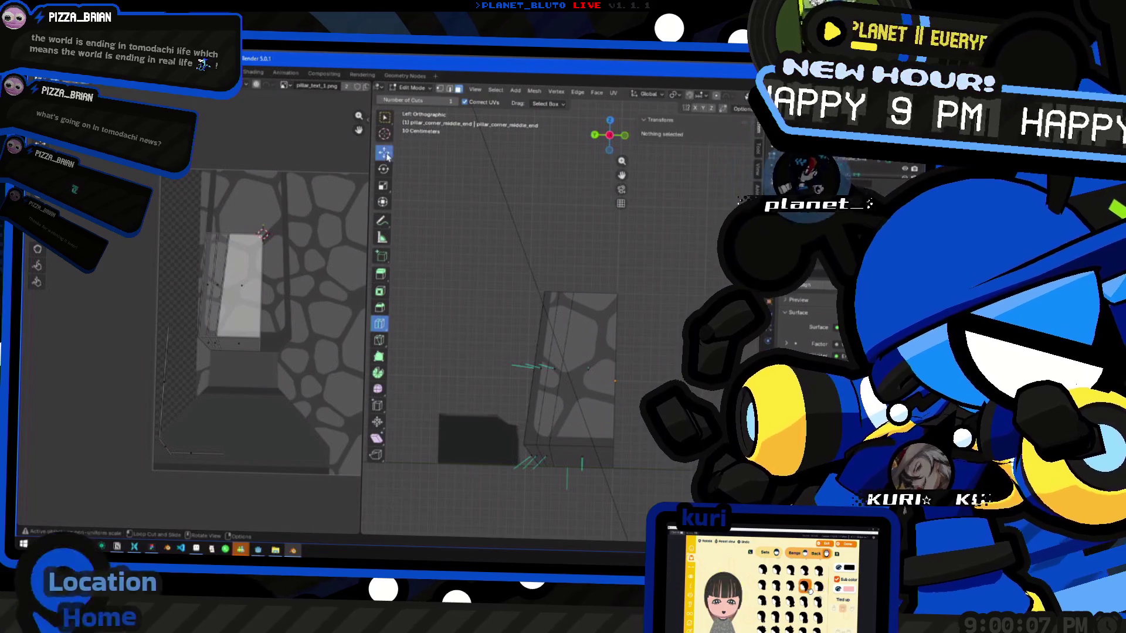
key("shift+space")
key("g")
key("a")
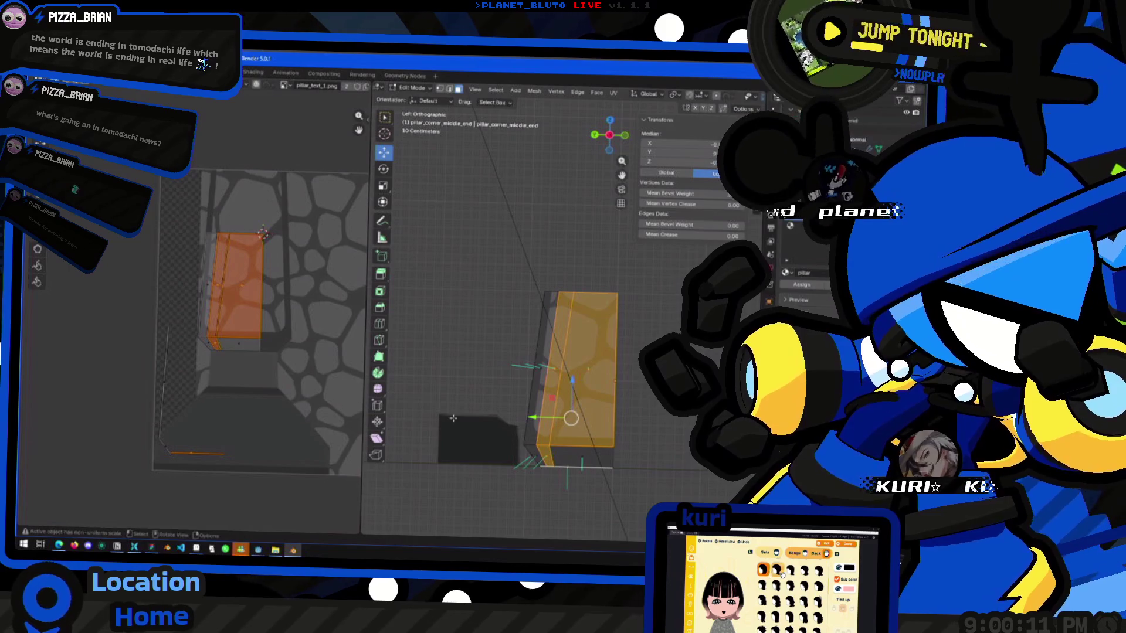
left_click(235, 343)
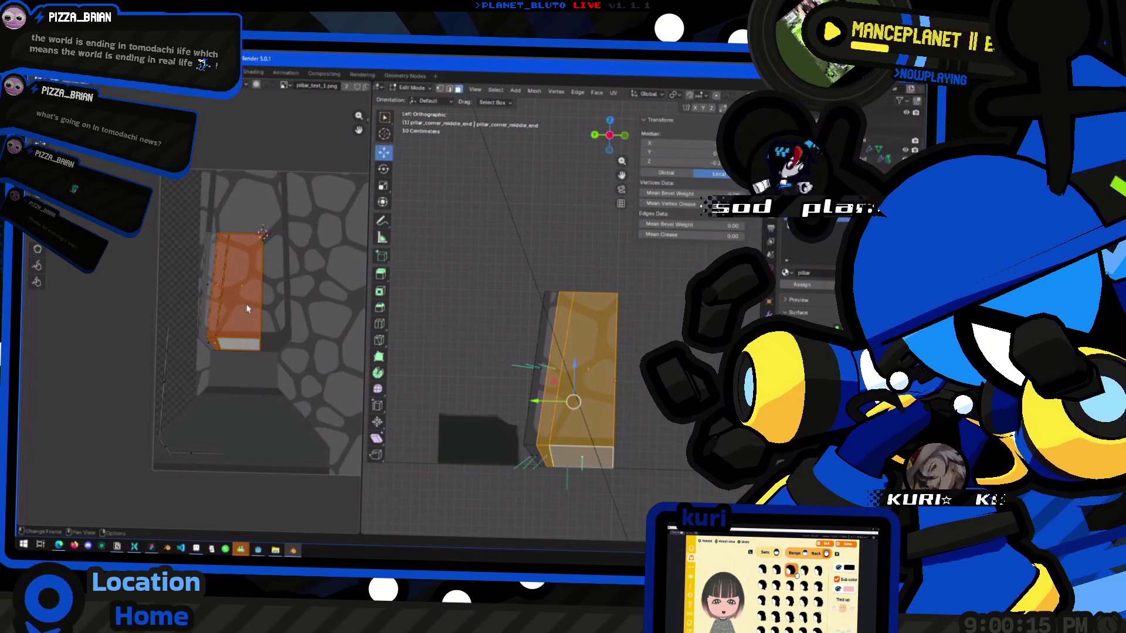
right_click(246, 309)
right_click(521, 474)
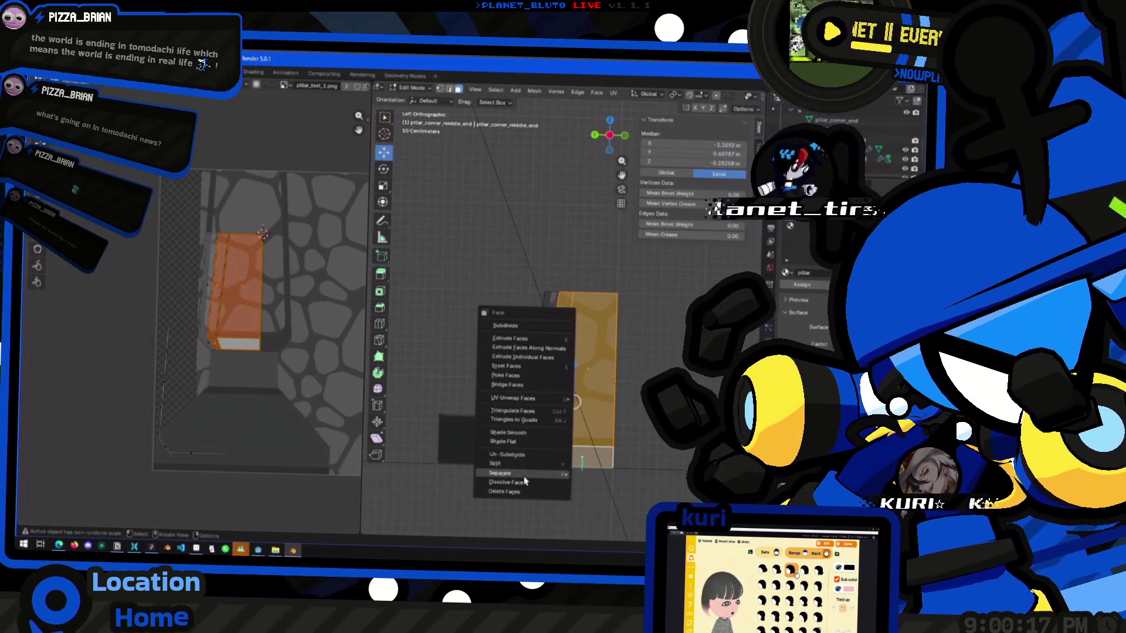
mouse_move(525, 476)
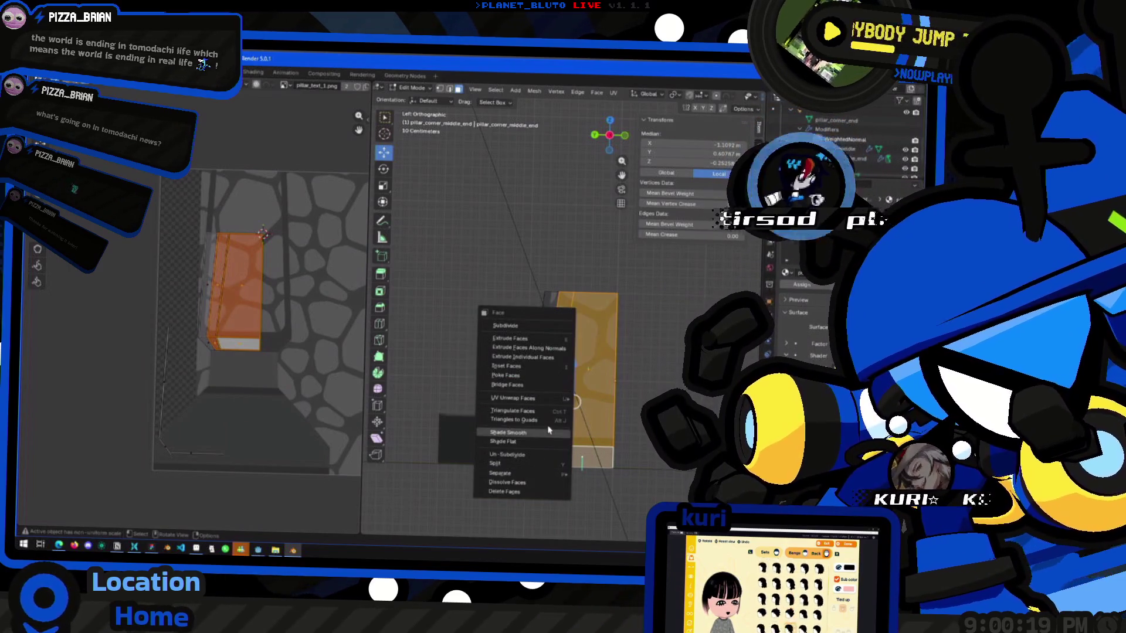
mouse_move(544, 398)
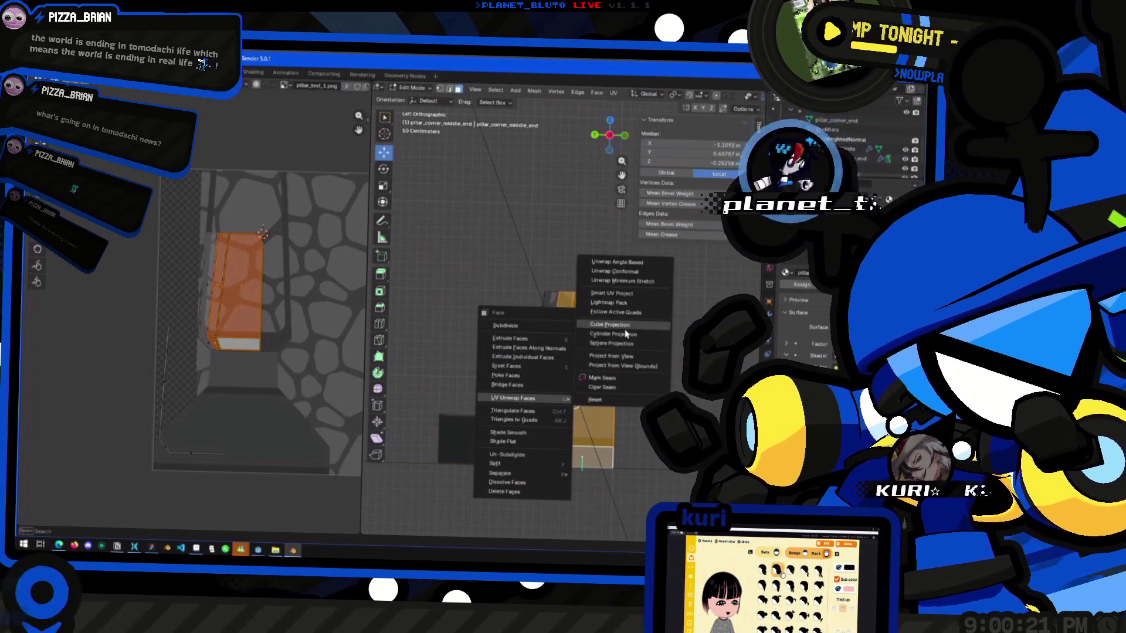
left_click(611, 355)
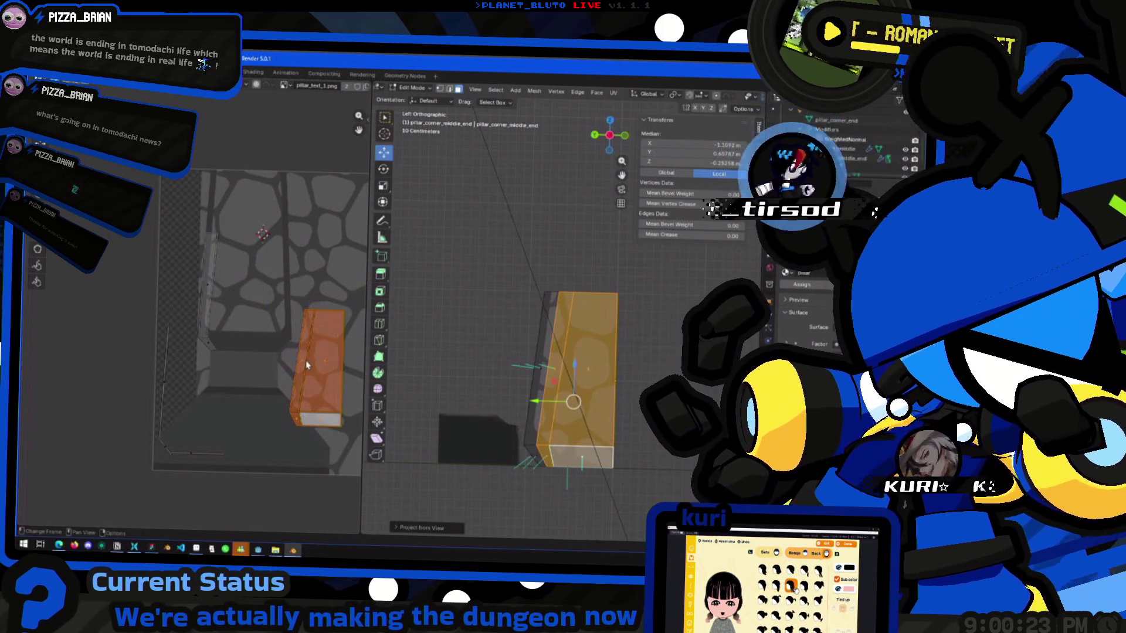
Scale the thin L-shaped strip's UVs by 0 to collapse them to a point.
left_click_drag(214, 239, 203, 399)
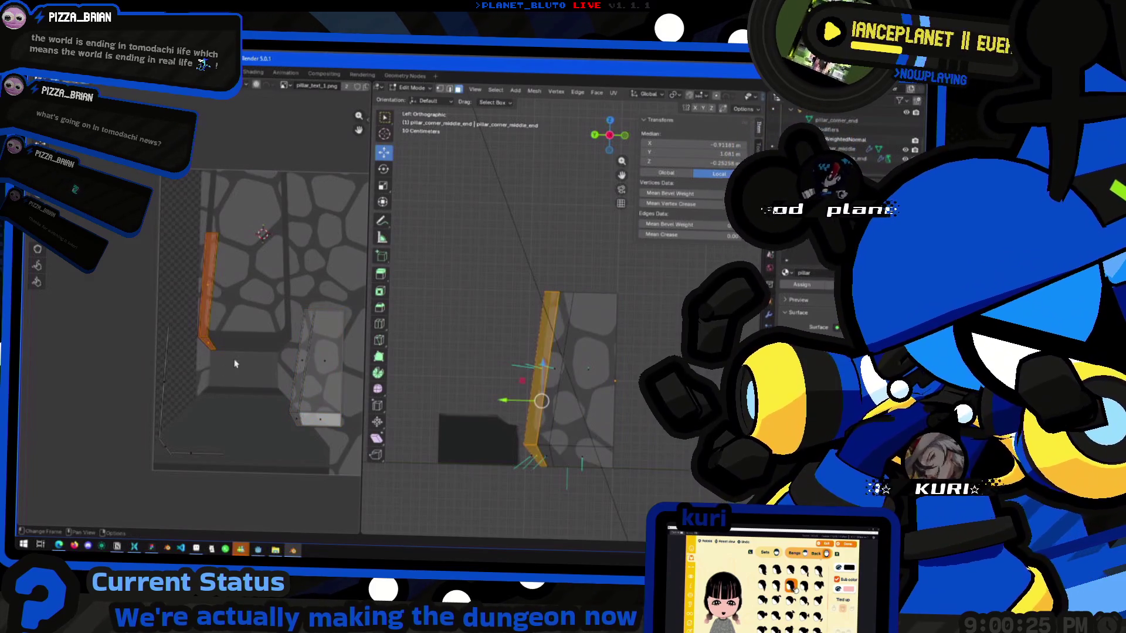
left_click(221, 404, "ctrl")
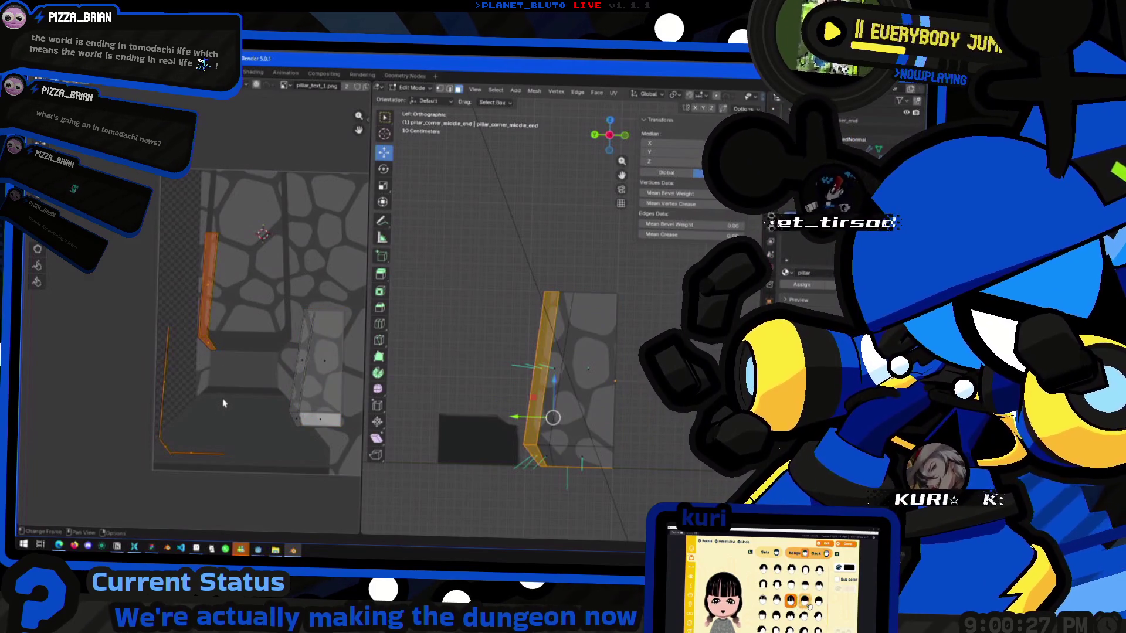
key("s")
key("0")
key("Return")
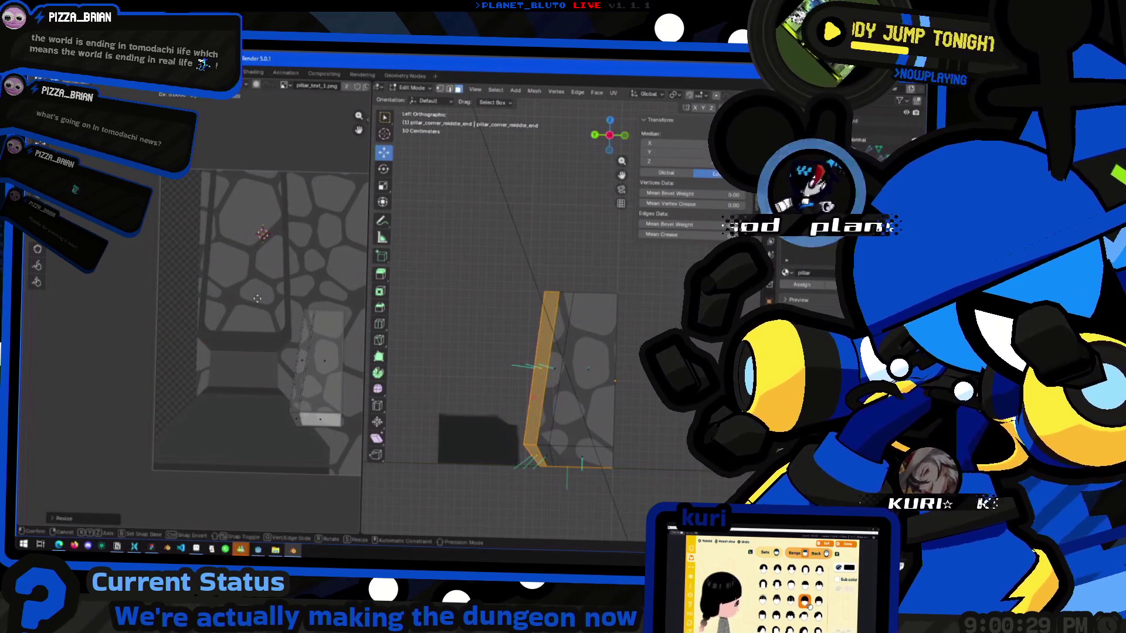
Move the projected face UVs up and left on the cobblestone texture.
left_click(316, 357)
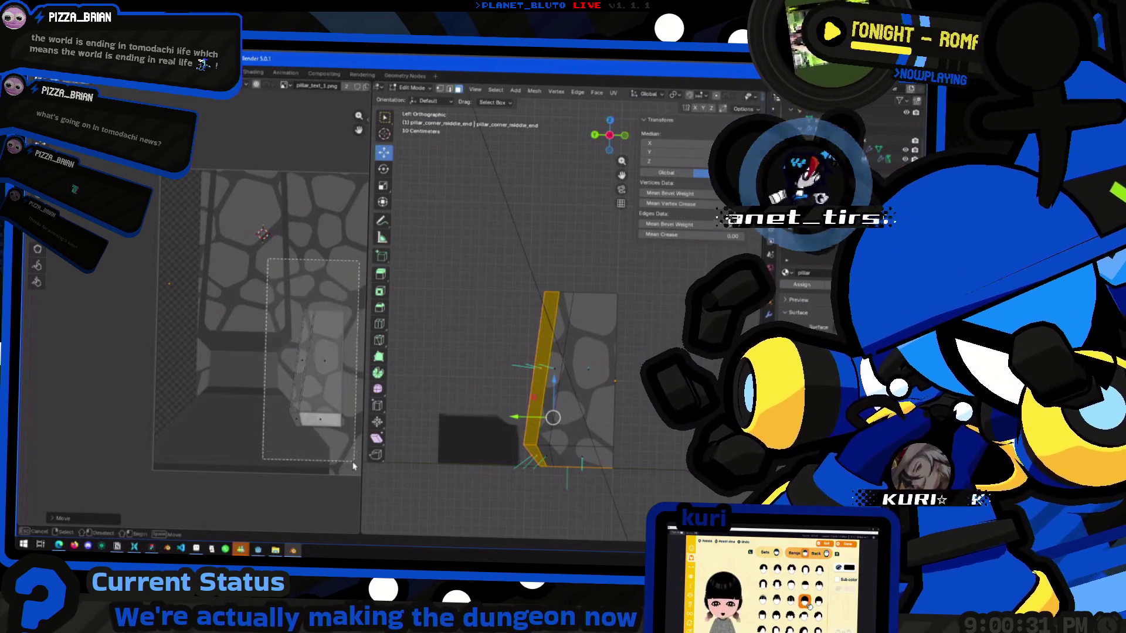
key("g")
left_click(248, 353)
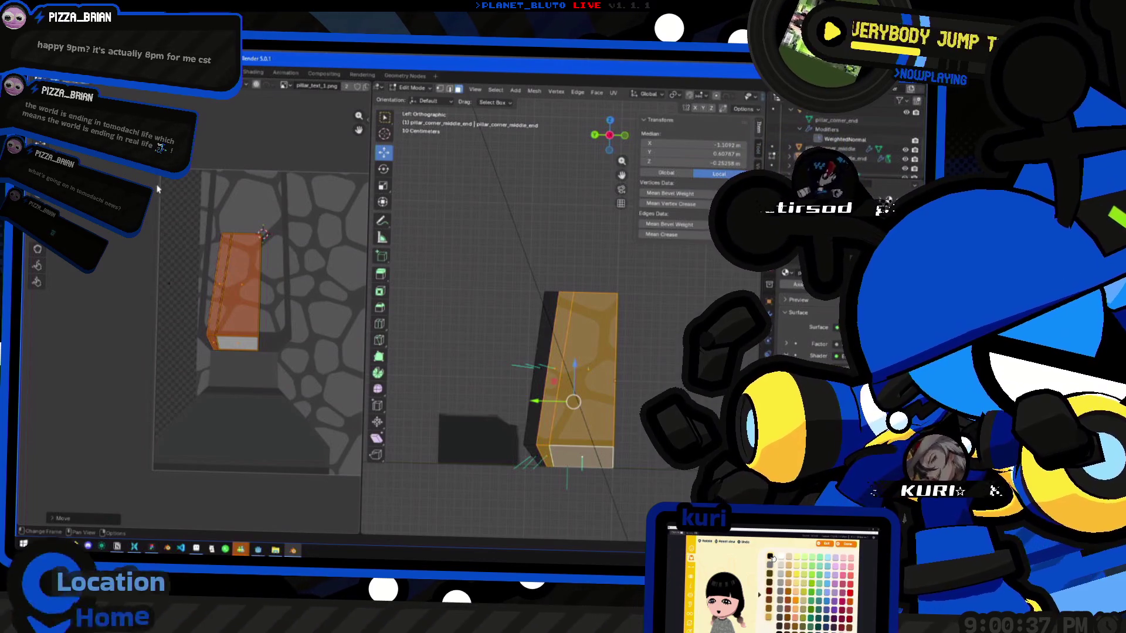
Select the UV island and snap the 2D cursor to its corner vertex.
mouse_move(174, 204)
left_mouse_down()
mouse_move(288, 322)
mouse_move(296, 347)
left_mouse_up()
key("g")
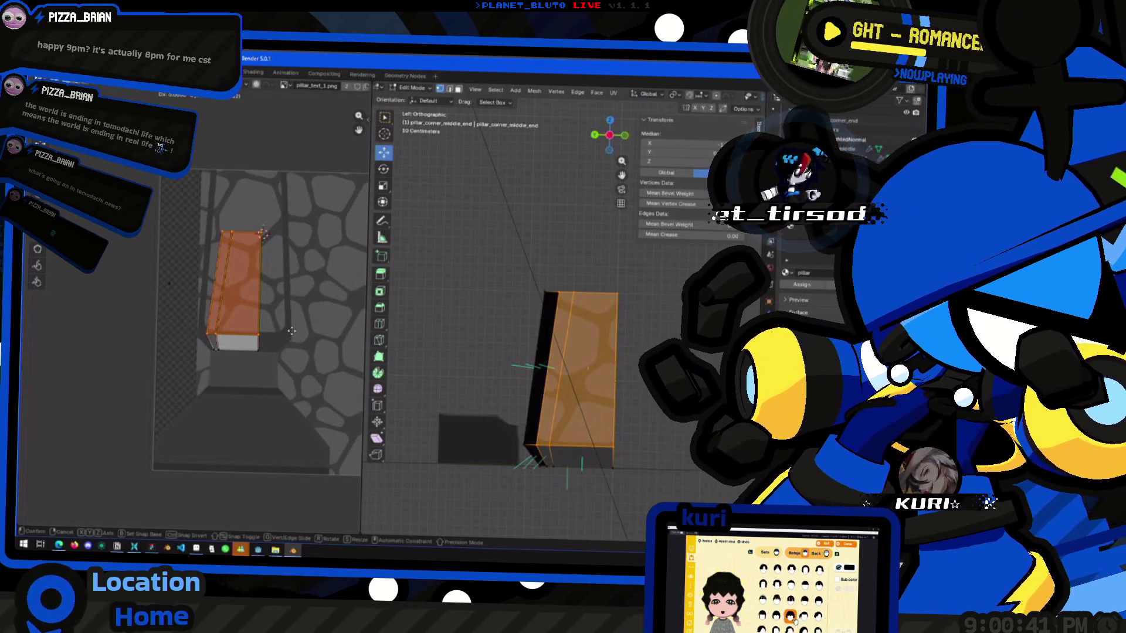
right_click(266, 349)
key("g")
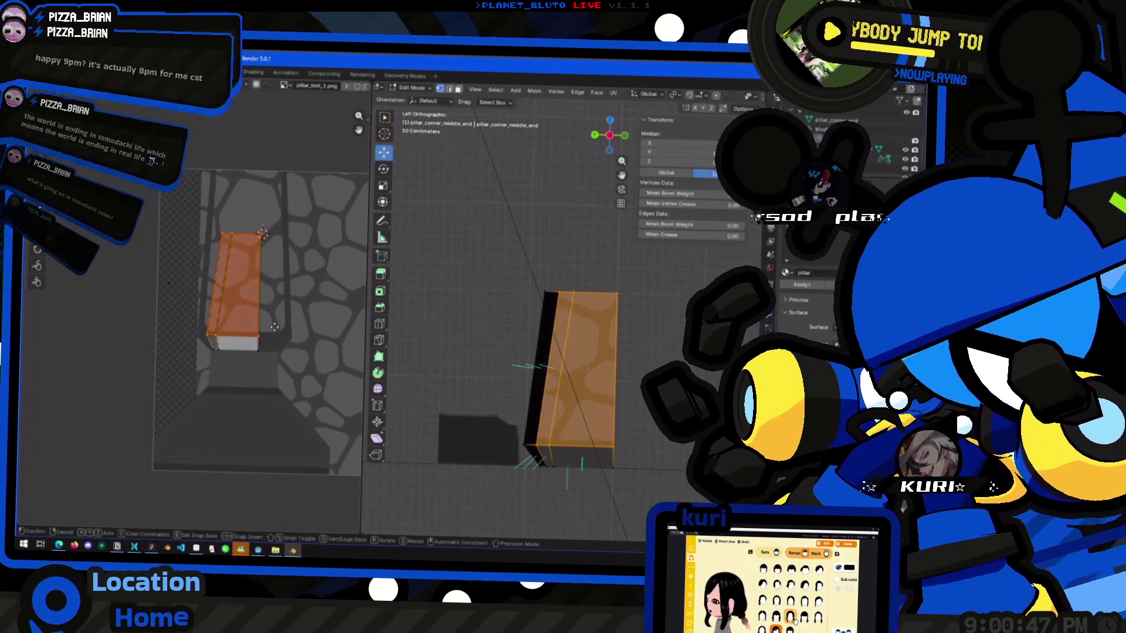
left_click(266, 345)
left_click(259, 338)
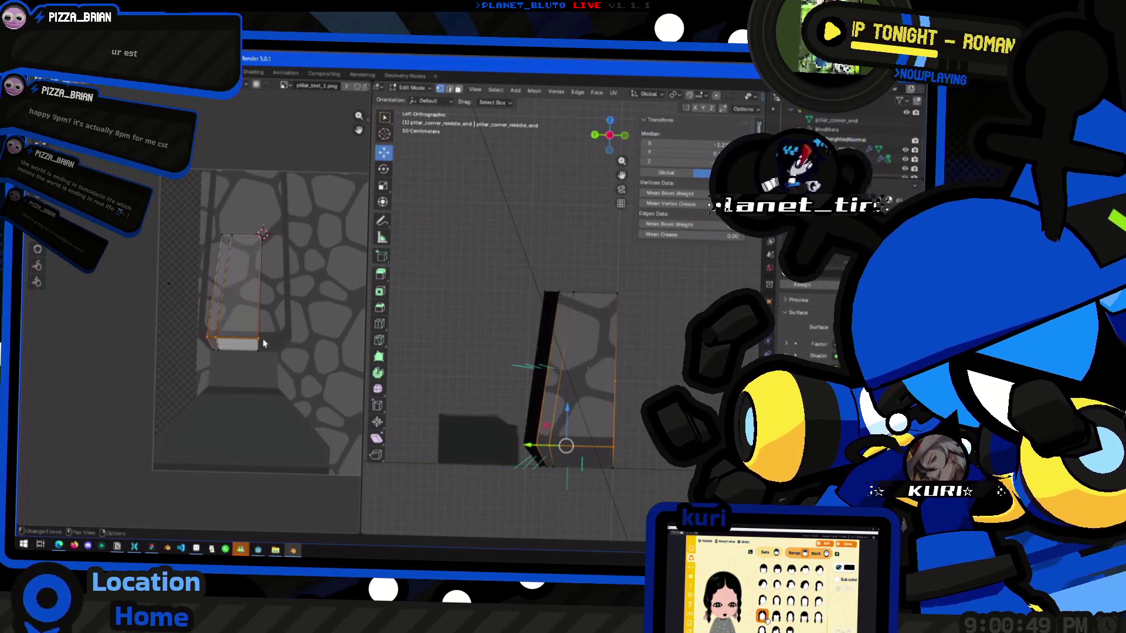
key("shift+s")
left_click(259, 404)
Narrow the UV quad along X, then scale the whole quad about its top-right corner.
left_click_drag(292, 311, 187, 354)
key("s")
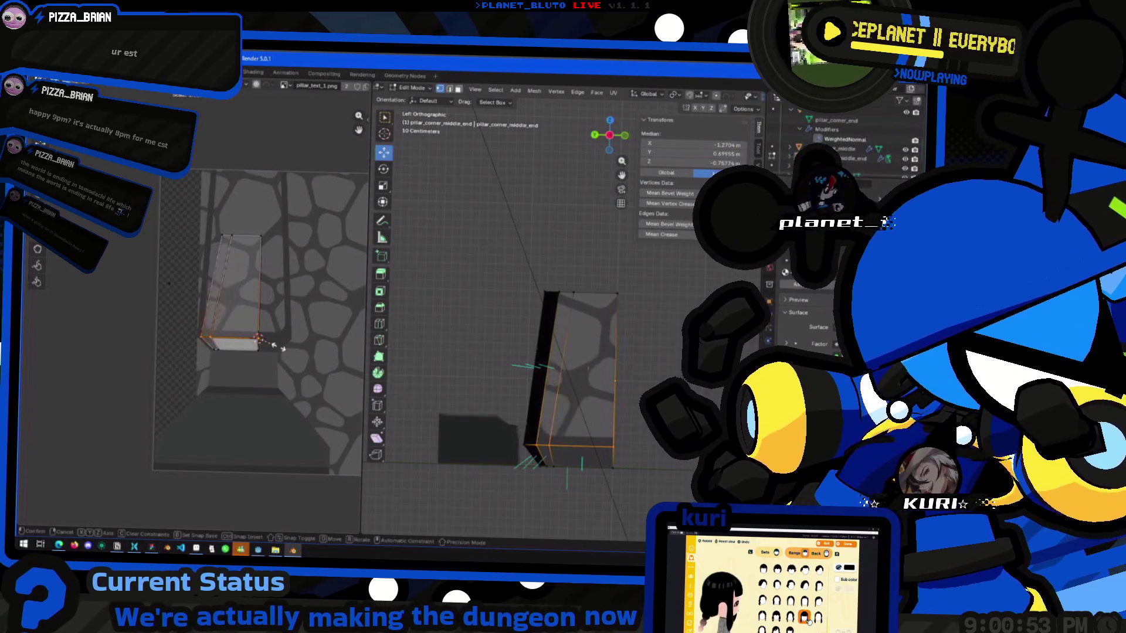
key("x")
left_click(339, 337)
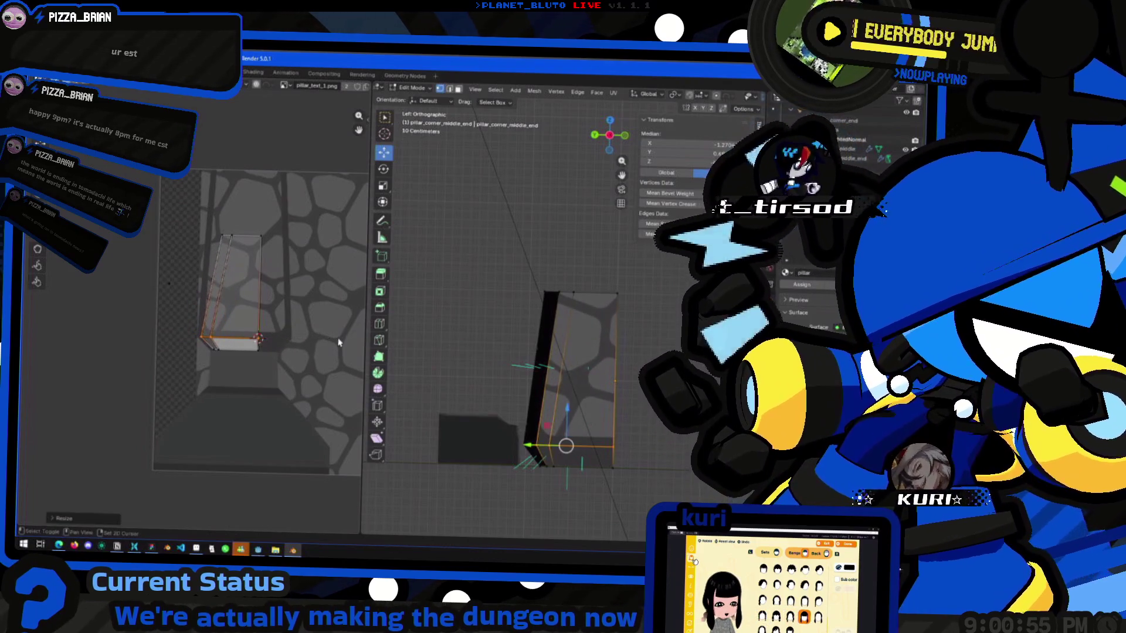
left_click(255, 254)
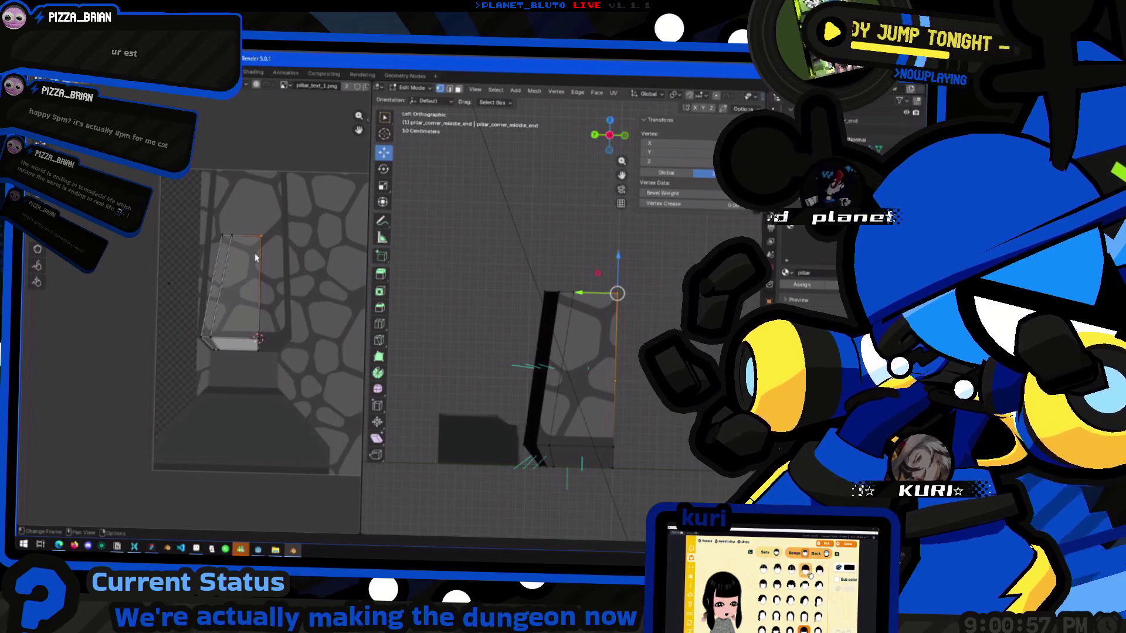
key("shift+s")
left_click(263, 330)
key("a")
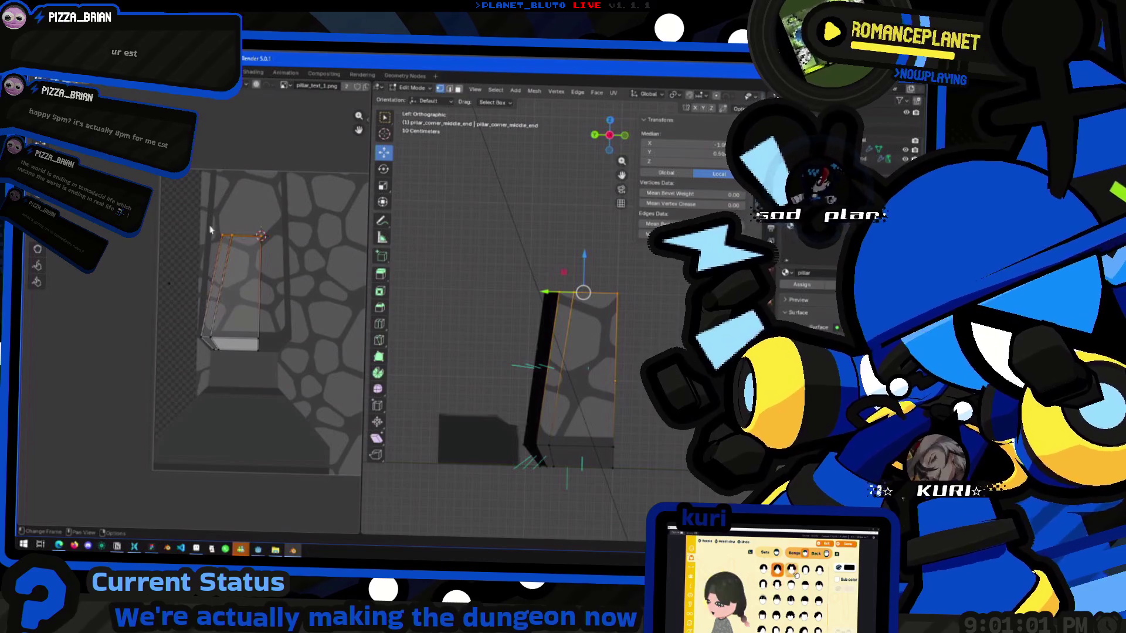
key("s")
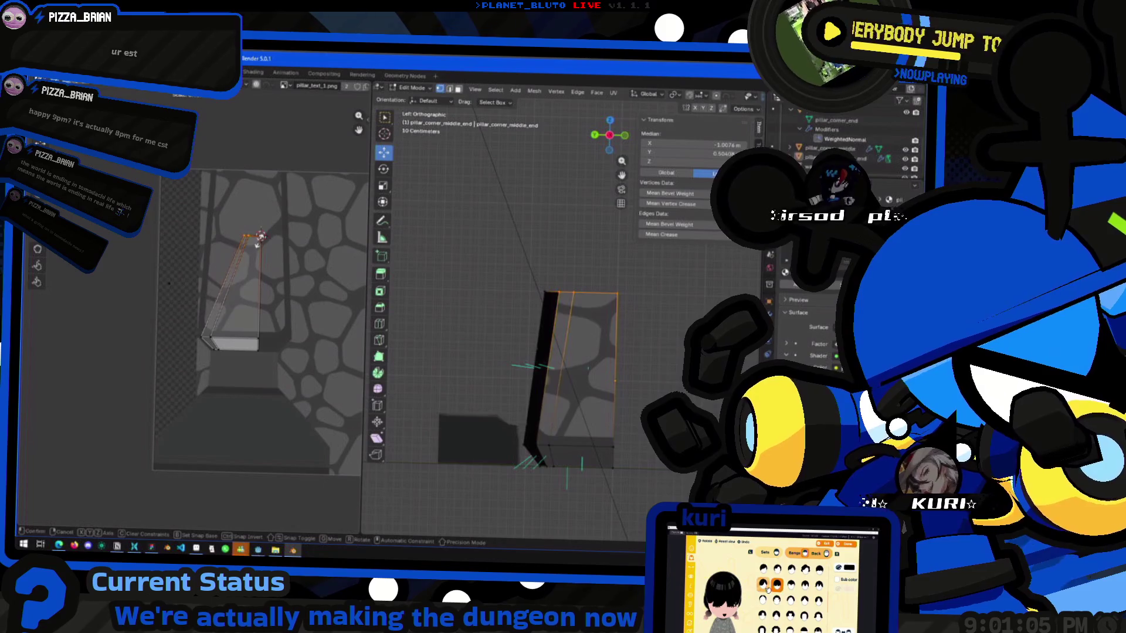
left_click(262, 237)
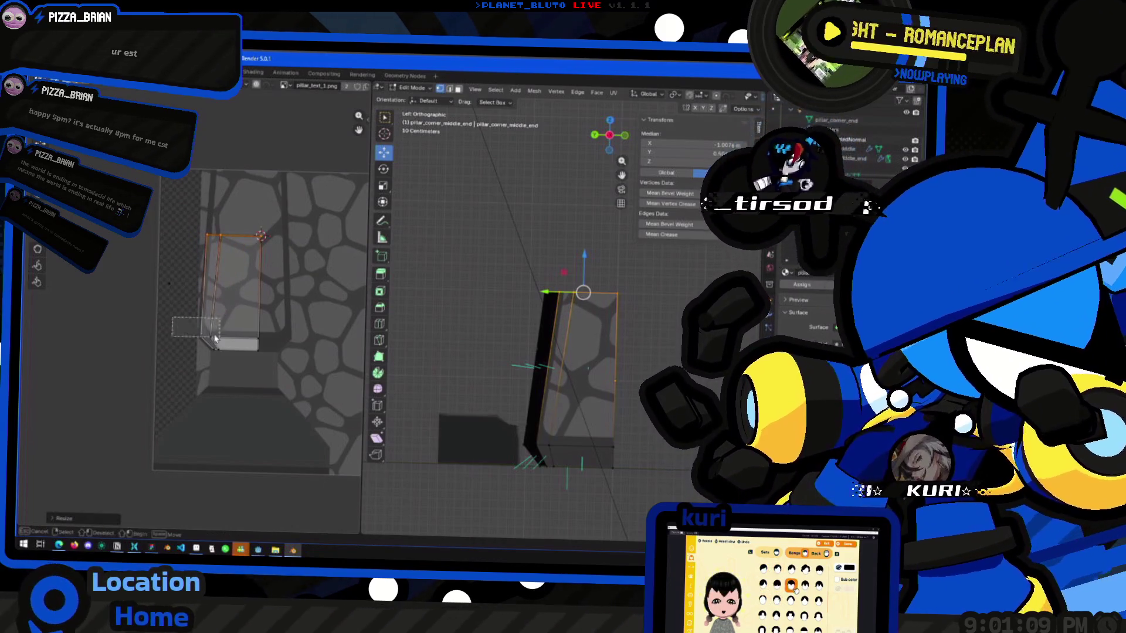
Move the quad's bottom UV edge along Y and adjust it around a snapped corner vertex.
left_click(234, 338)
key("g")
key("y")
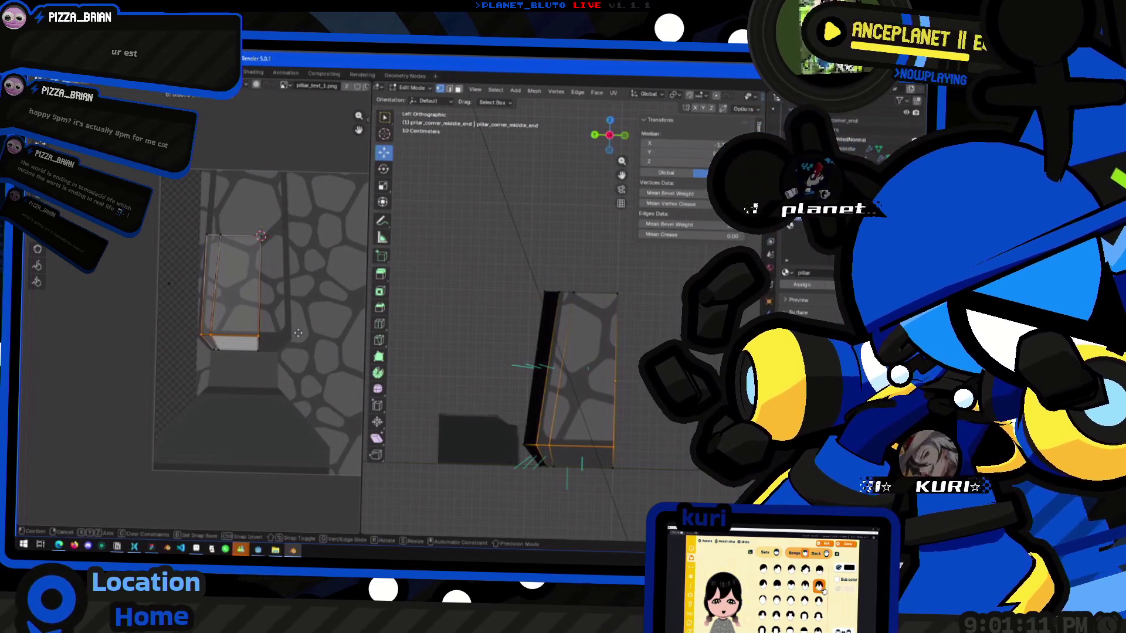
left_click(273, 344)
left_click_drag(282, 325, 196, 345)
key("shift+s")
left_click(249, 385)
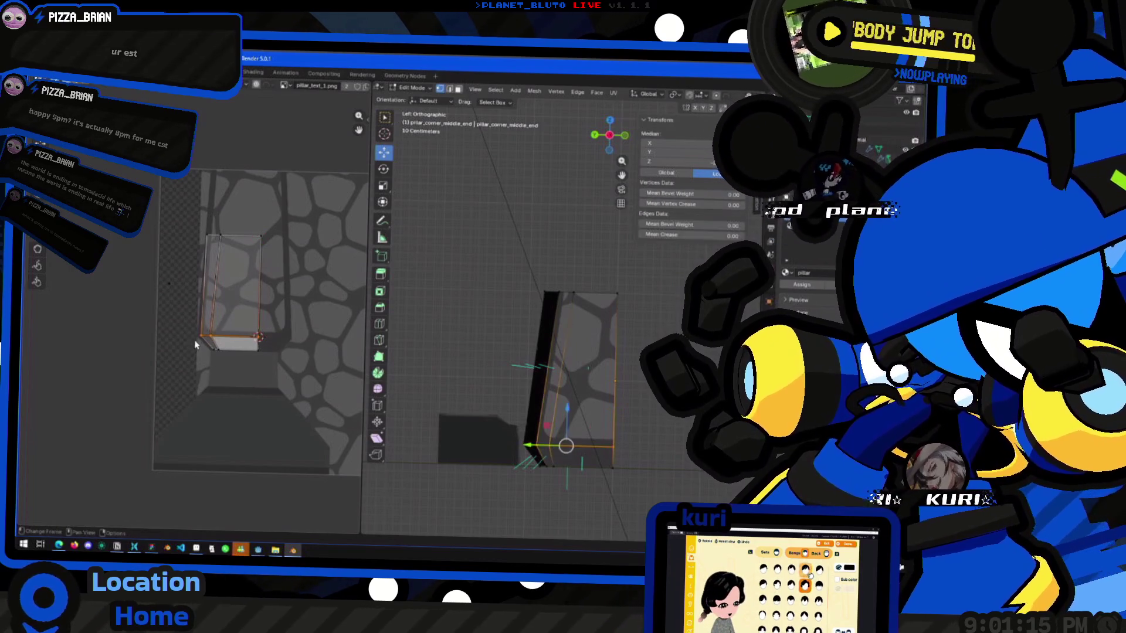
key("g")
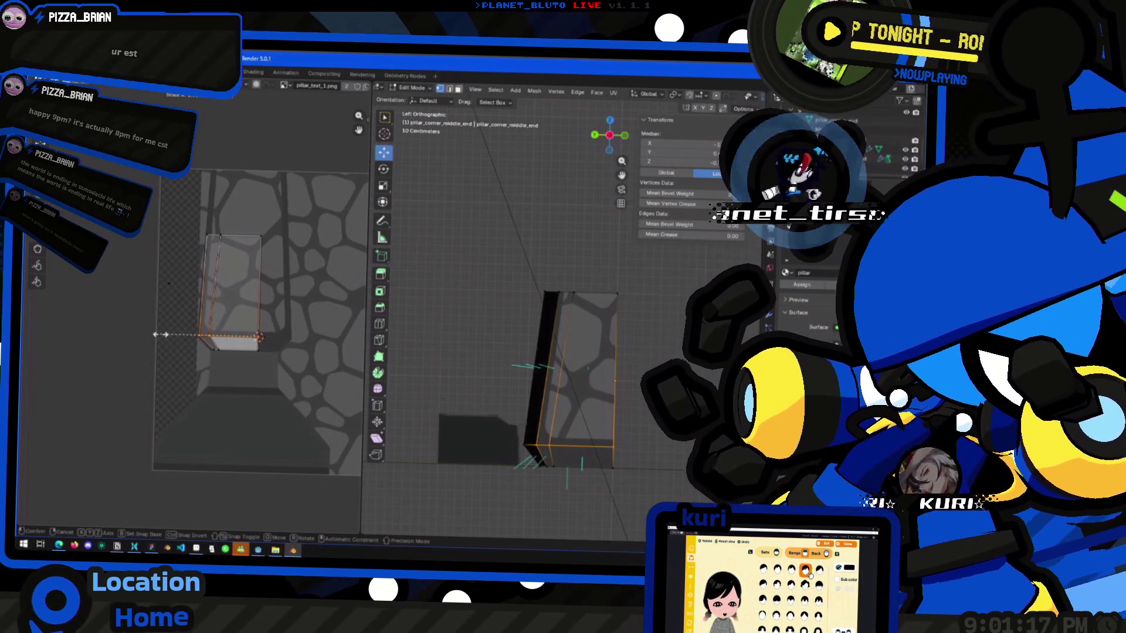
key("s")
left_click(177, 343)
Scale the bottom UV edge into a thin strip below the main island, then leave Edit Mode.
left_click_drag(271, 355, 181, 341)
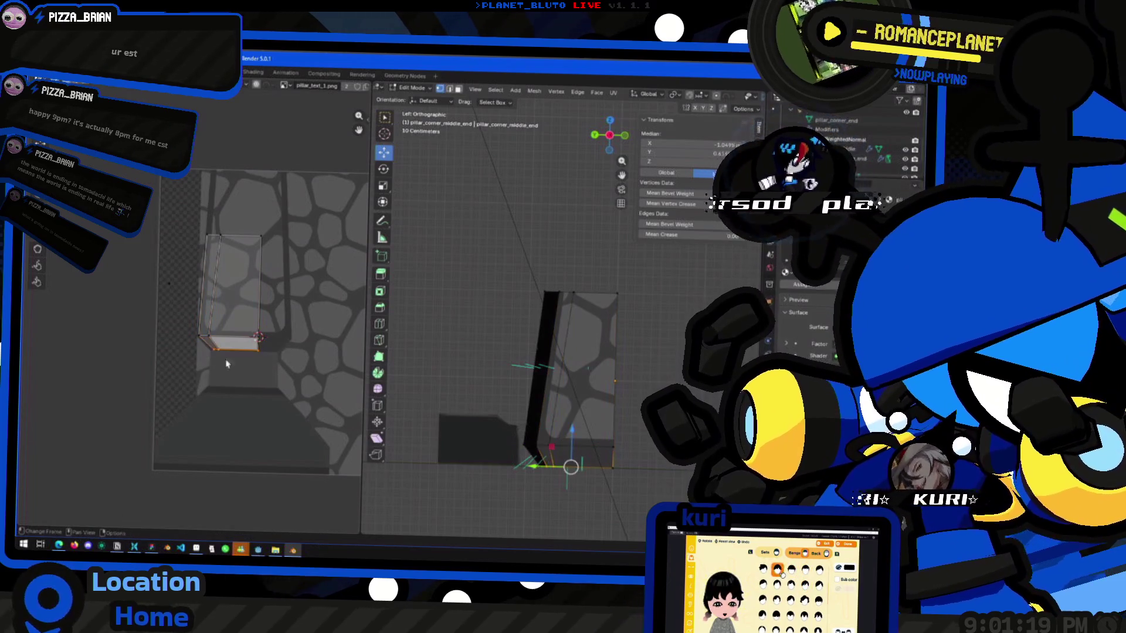
mouse_move(257, 360)
left_mouse_down()
mouse_move(244, 372)
mouse_move(187, 341)
left_mouse_up()
key("s")
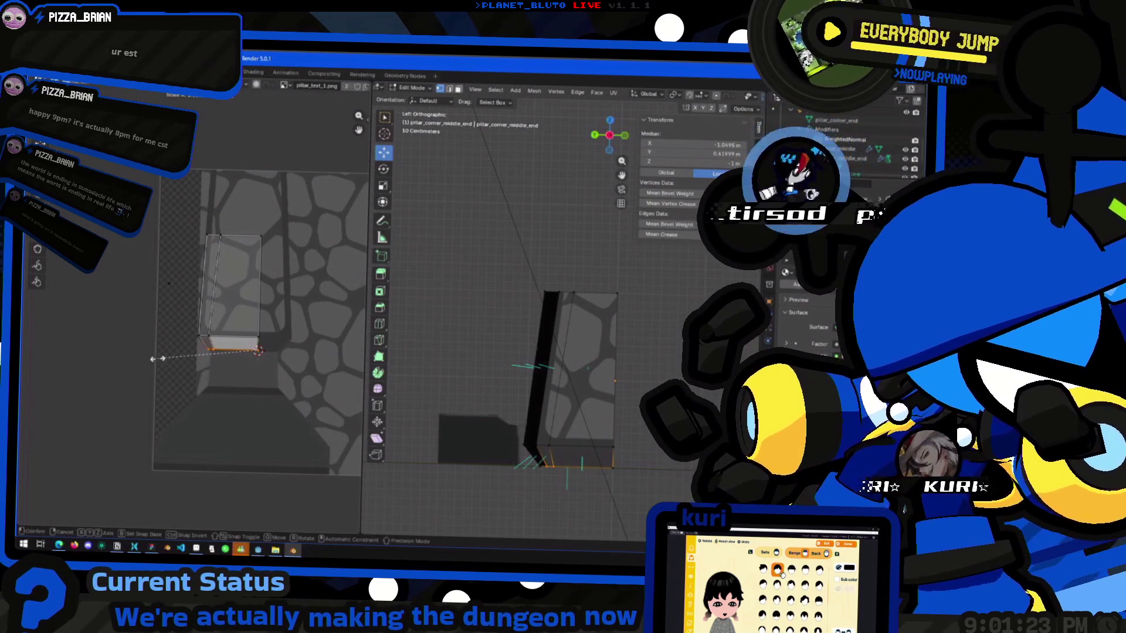
left_click(194, 363)
key("Tab")
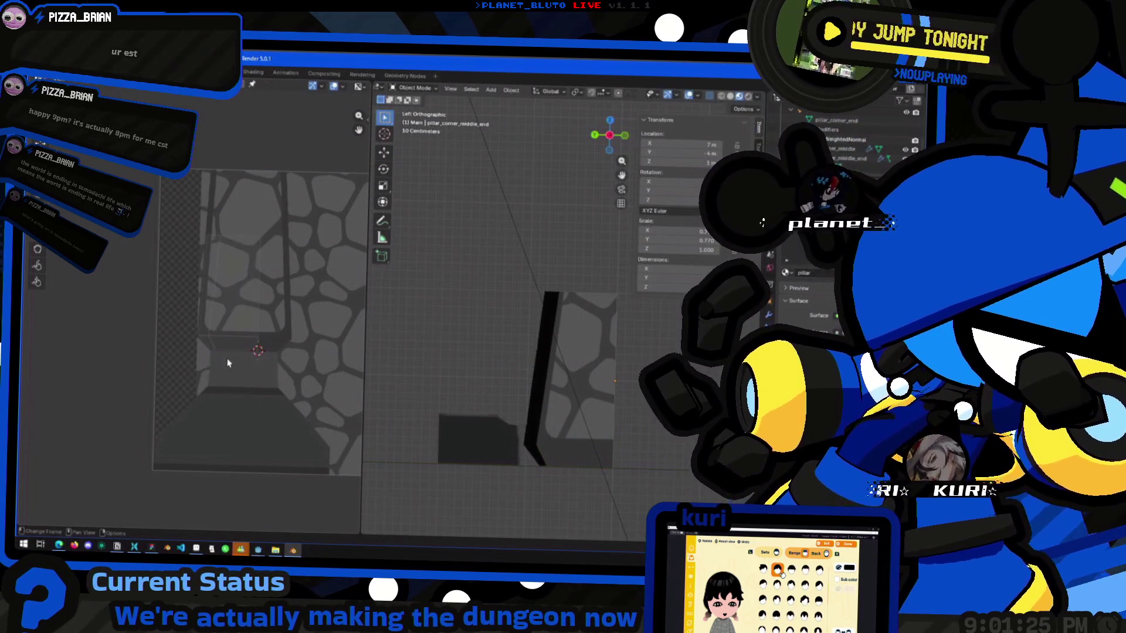
mouse_move(501, 398)
middle_mouse_down()
mouse_move(584, 402)
mouse_move(504, 455)
mouse_move(520, 389)
mouse_move(606, 410)
mouse_move(615, 431)
mouse_move(538, 304)
middle_mouse_up()
Select the pillar's thin back side face in Back Orthographic view.
key("Tab")
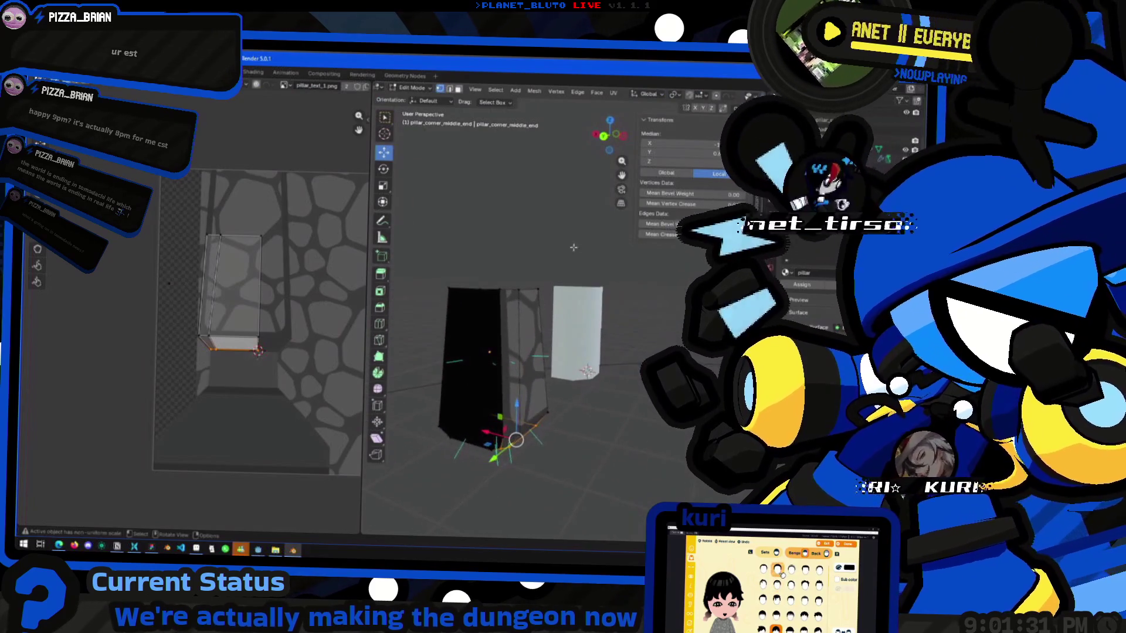
left_click(605, 137)
middle_click_drag(462, 284, 495, 284, "shift")
key("alt+a")
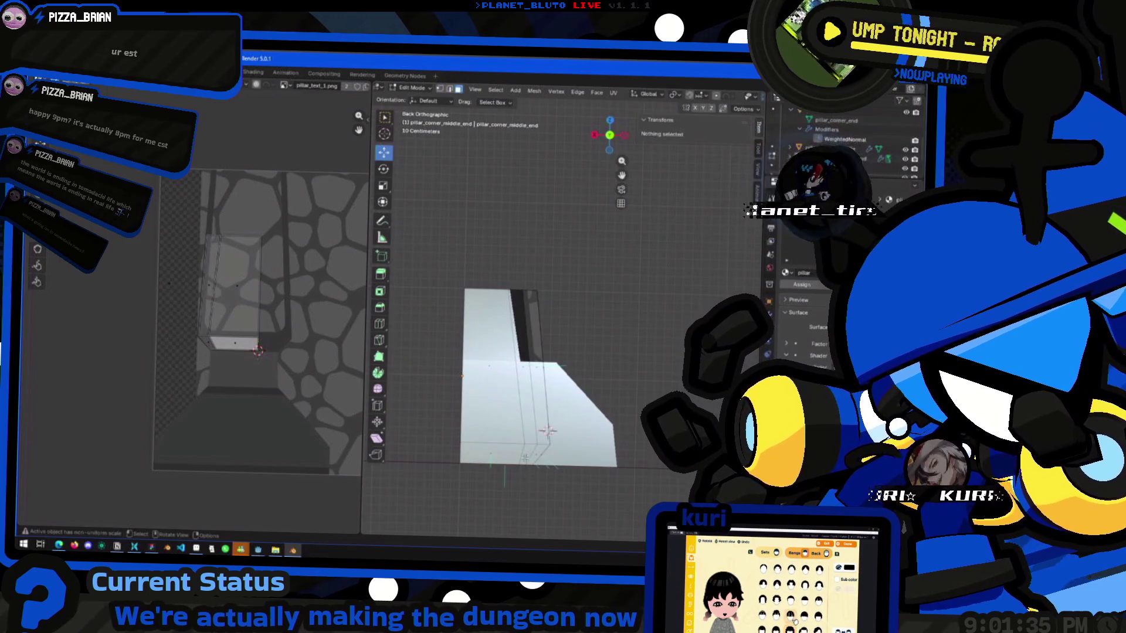
left_click(526, 454)
left_click(522, 367)
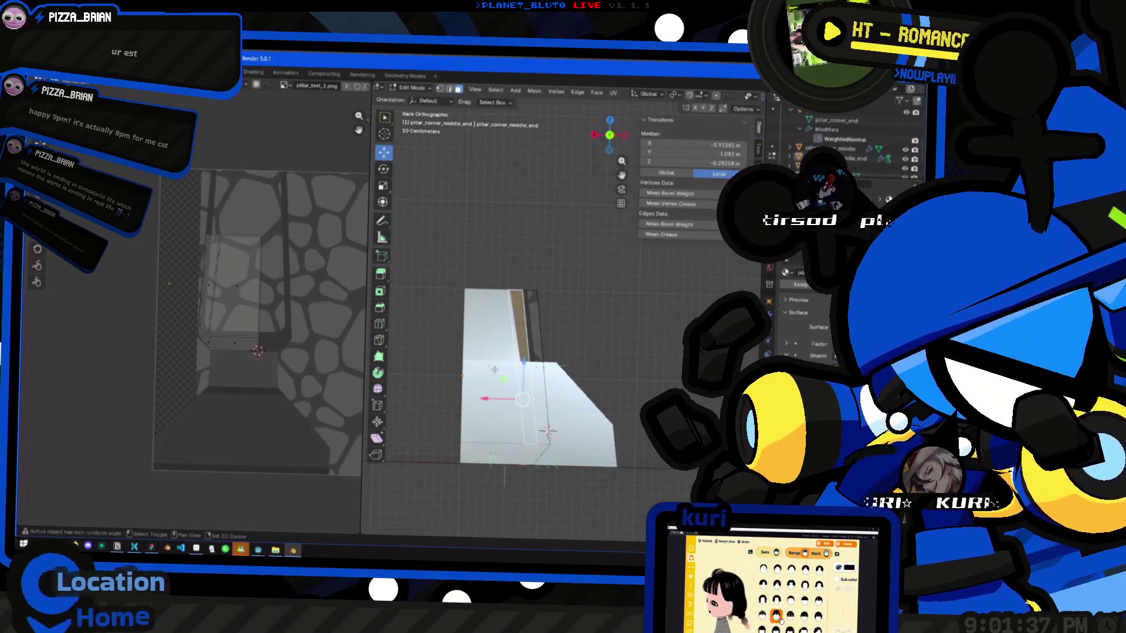
mouse_move(522, 367)
middle_mouse_down()
mouse_move(534, 487)
mouse_move(545, 381)
mouse_move(586, 235)
middle_mouse_up()
left_click(624, 136)
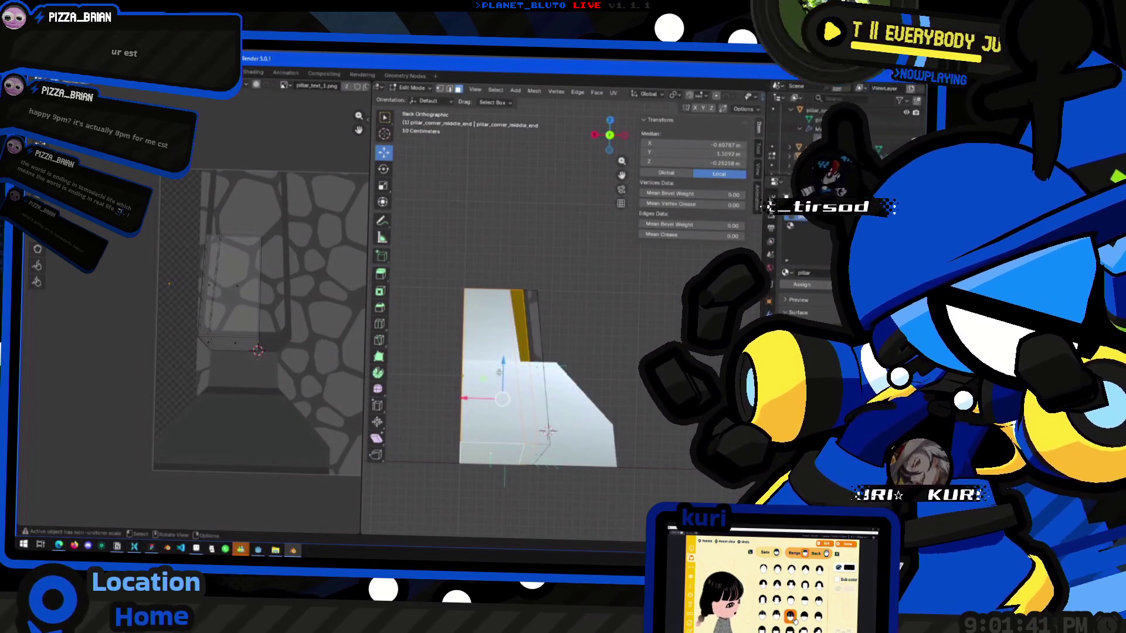
UV-unwrap the side face with Project from View.
key("ctrl+f")
mouse_move(486, 442)
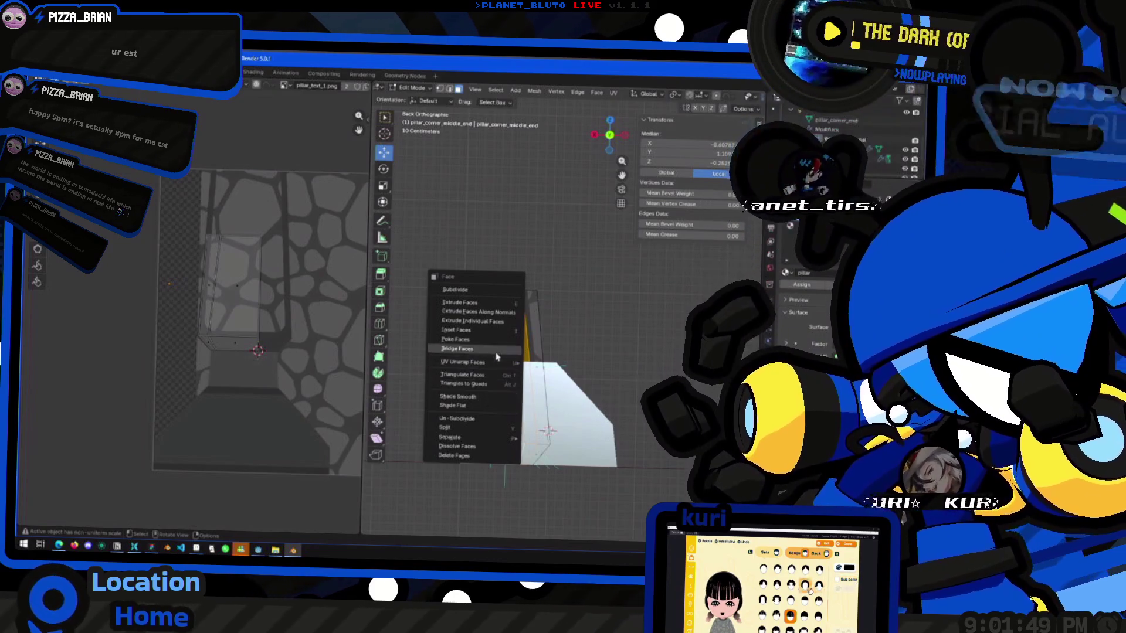
mouse_move(509, 362)
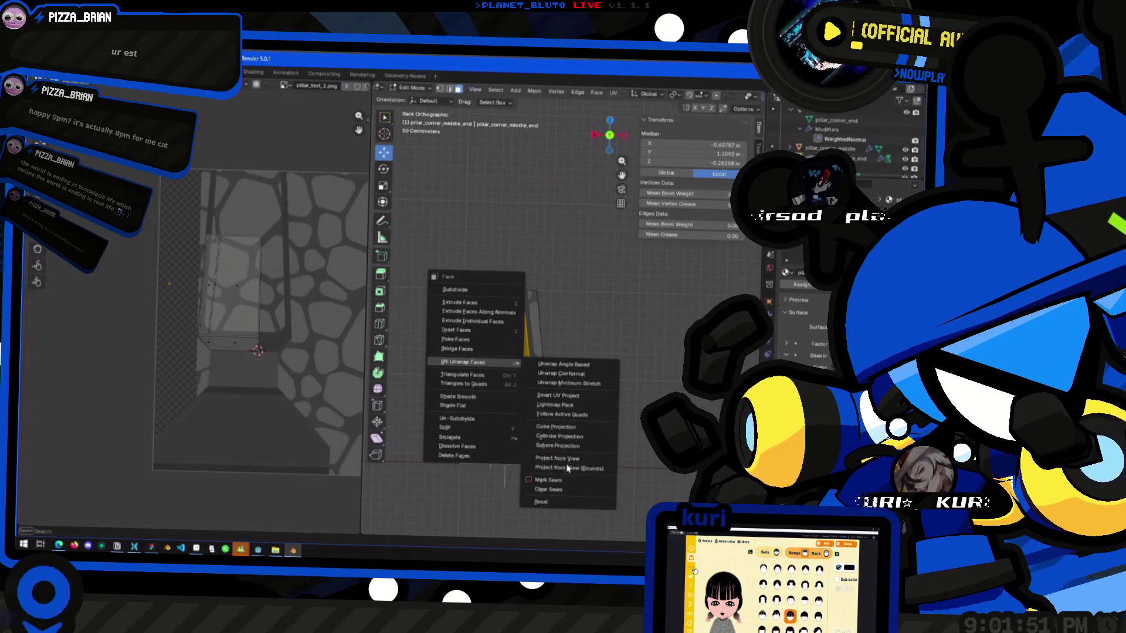
left_click(566, 458)
Scale and move the new UV island onto the stone texture, then hide the face.
key("s")
left_click(287, 392)
key("g")
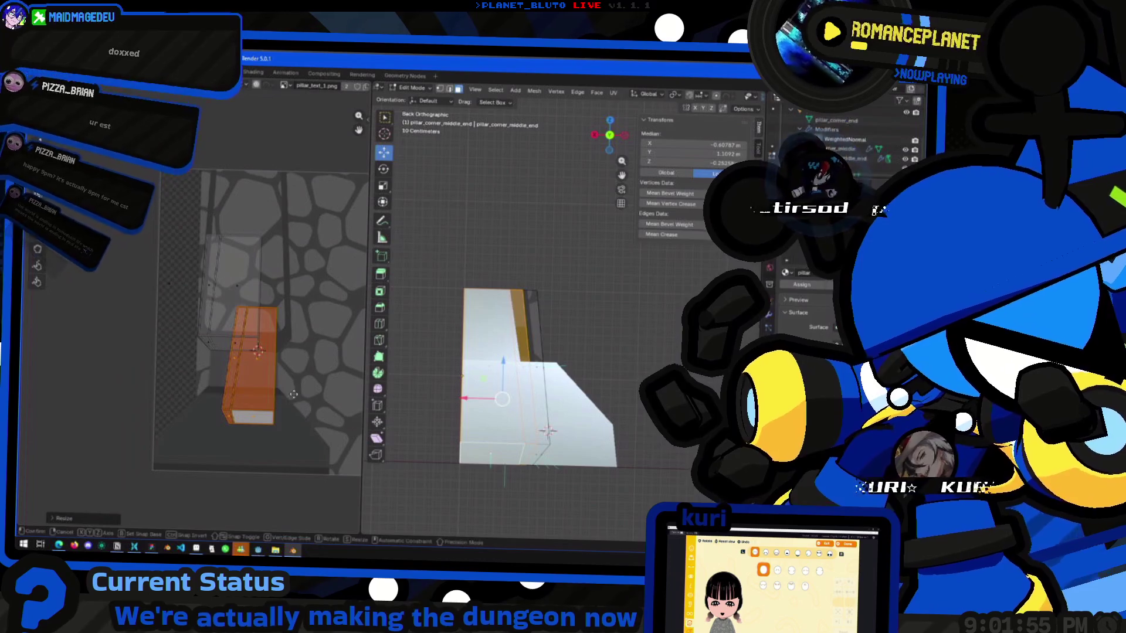
left_click(278, 320)
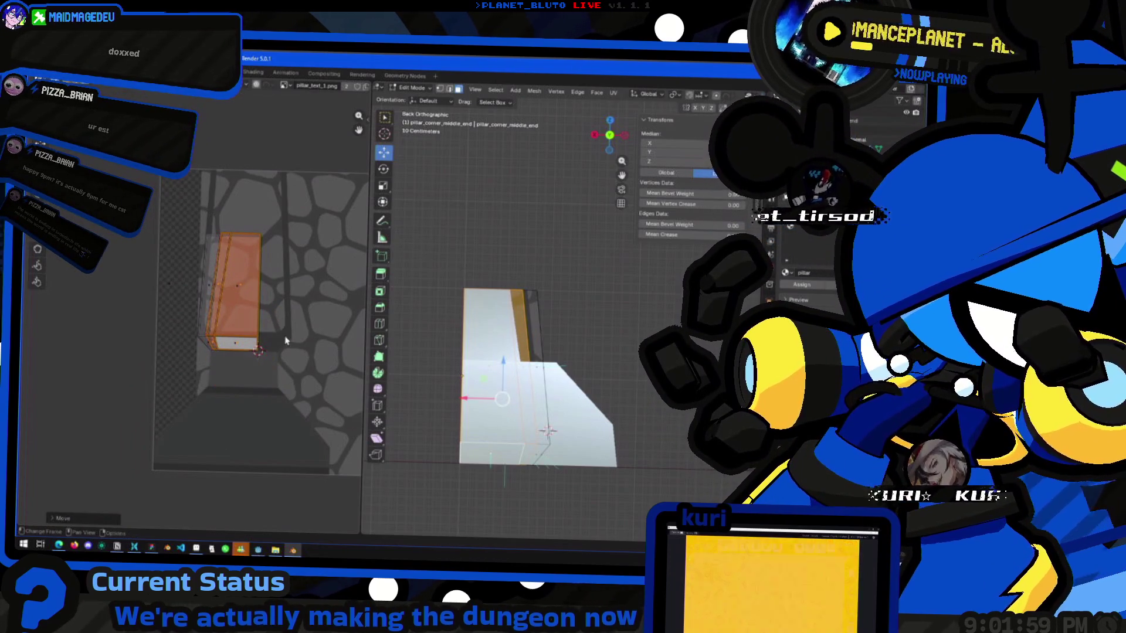
key("s")
left_click(275, 249)
key("s")
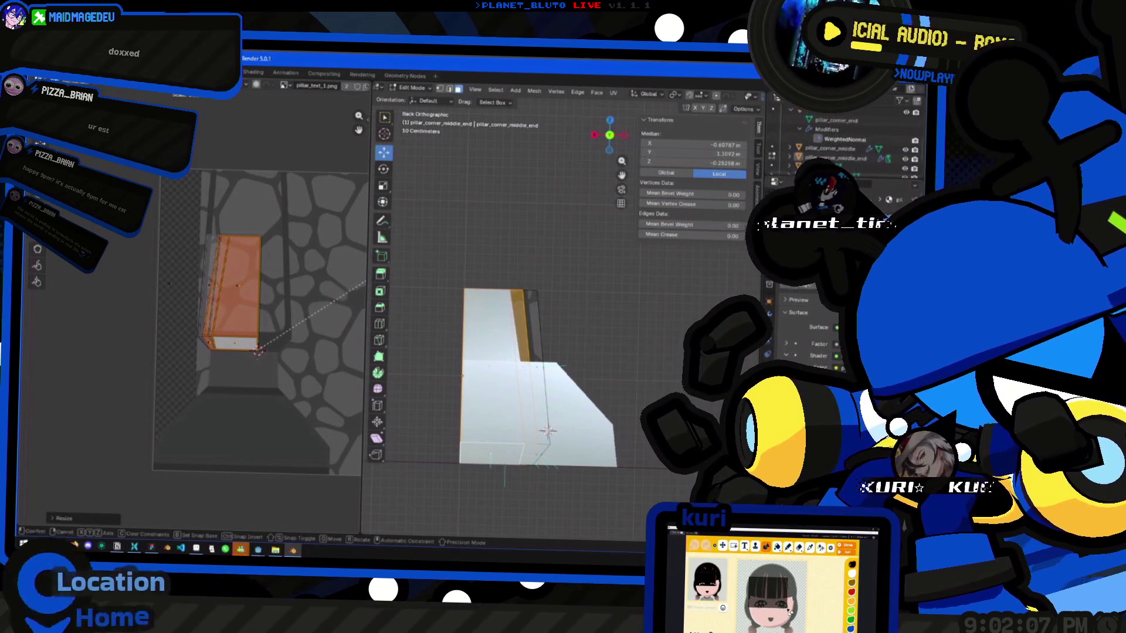
left_click(350, 276)
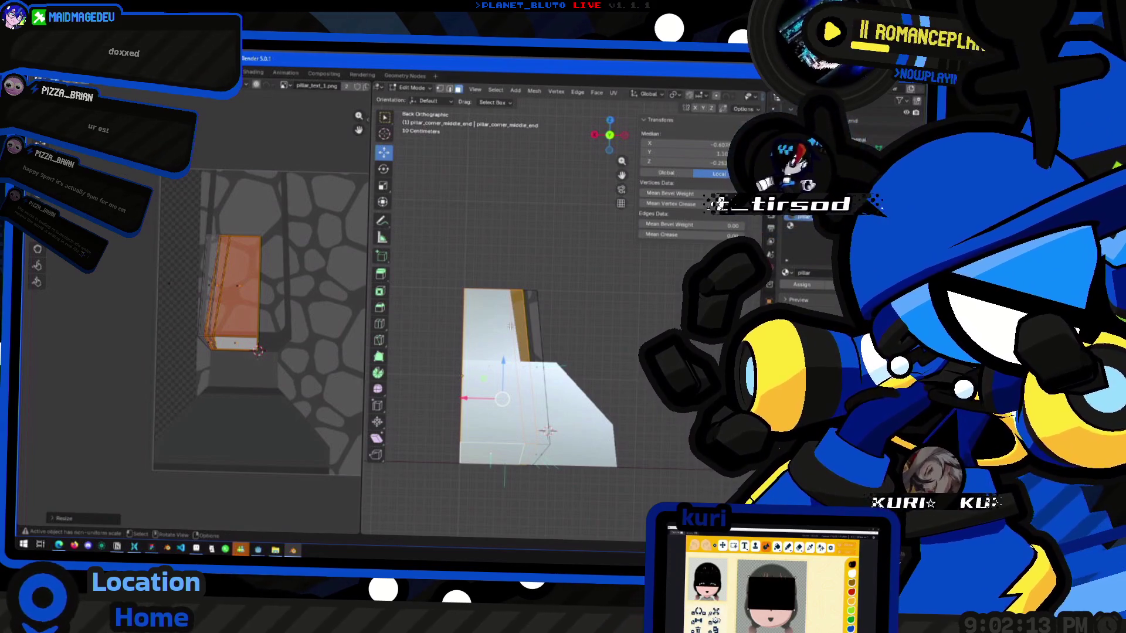
key("h")
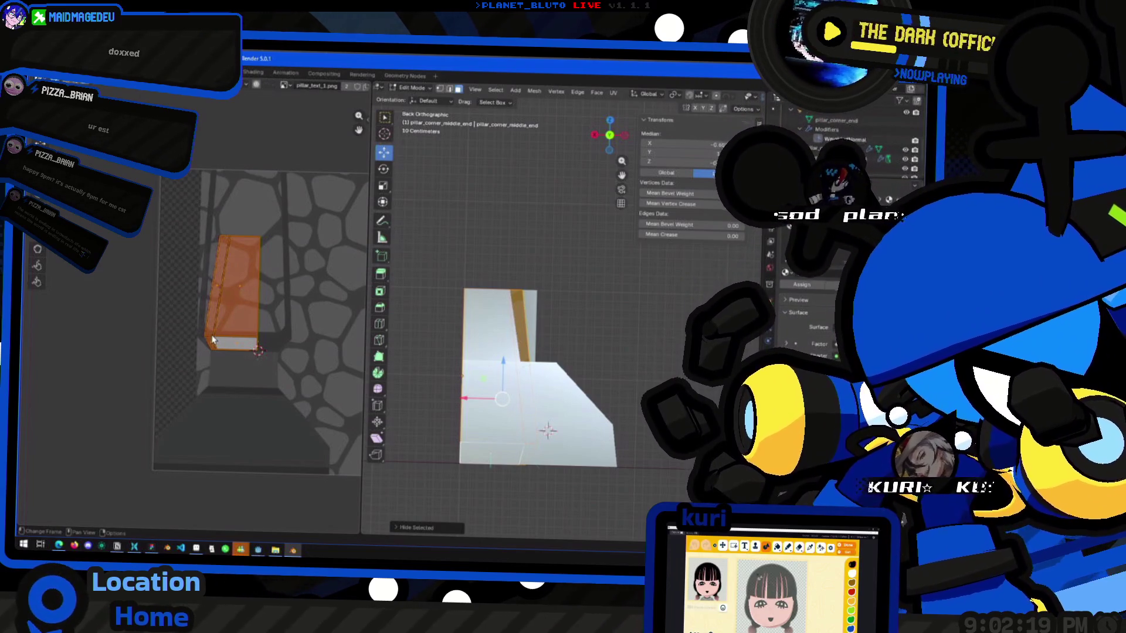
Select the base UV points, snap the 2D cursor to them, and reposition them.
key("Tab")
key("Tab")
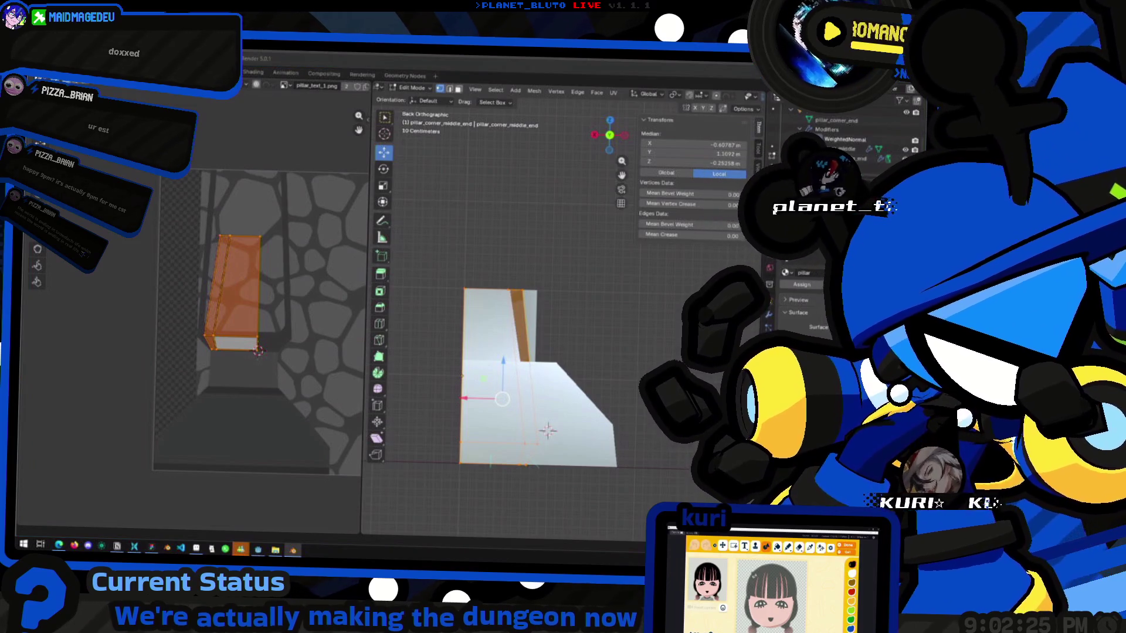
mouse_move(184, 322)
left_mouse_down()
mouse_move(282, 349)
mouse_move(191, 343)
left_mouse_up()
left_click(259, 348)
key("shift+s")
key("b")
key("g")
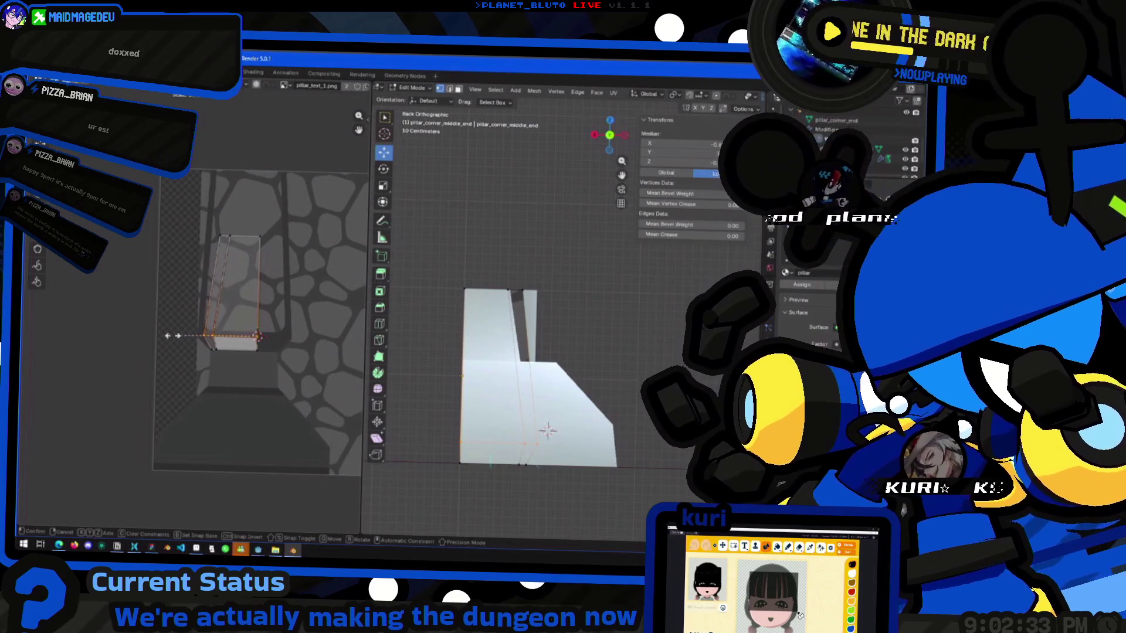
left_click(134, 330)
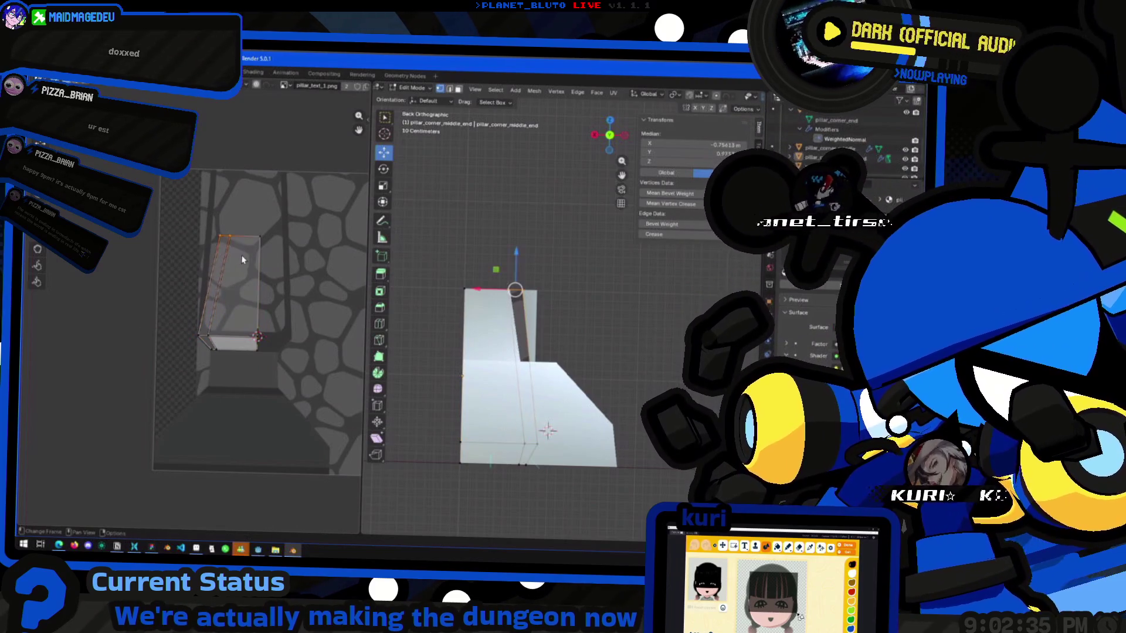
Move the top UV edge up to the top of the pillar texture and exit Edit Mode.
left_click(258, 238)
key("shift+s")
key("Escape")
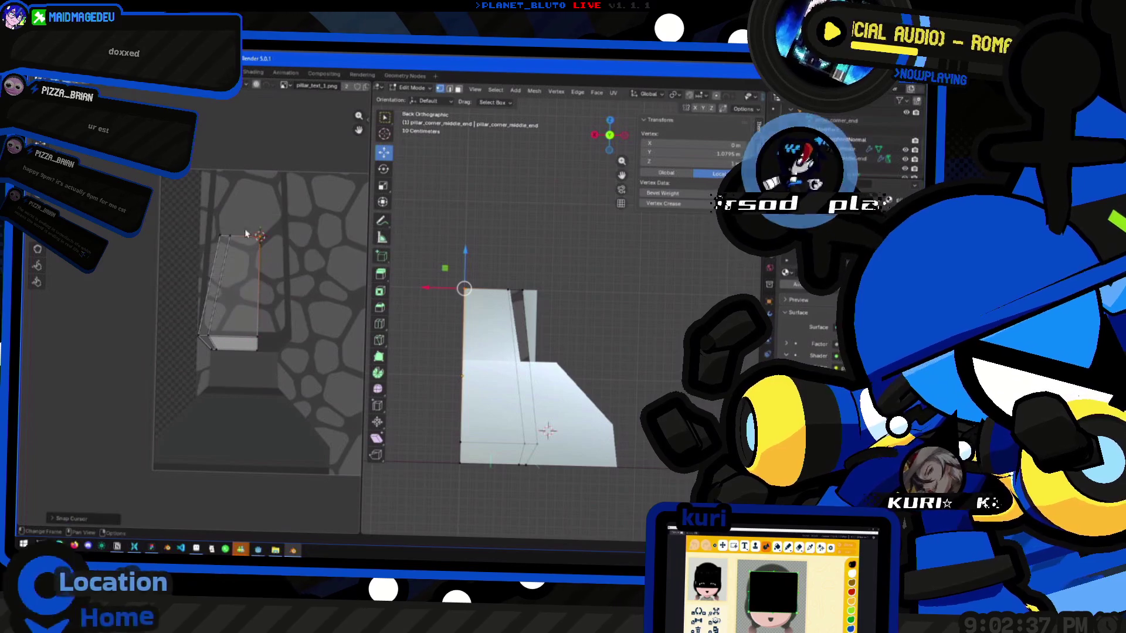
left_click_drag(282, 210, 191, 250)
key("g")
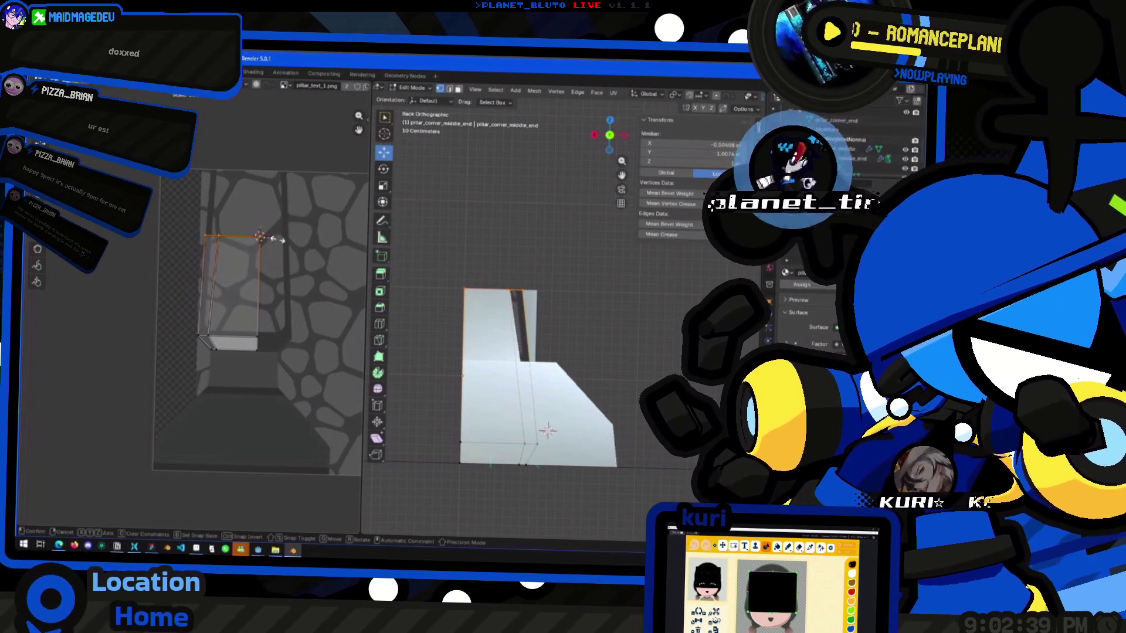
left_click(275, 238)
key("Tab")
Select the pillar piece and reveal its hidden faces in Edit Mode.
mouse_move(548, 428)
middle_mouse_down()
mouse_move(573, 417)
mouse_move(477, 415)
mouse_move(530, 328)
middle_mouse_up()
mouse_move(431, 369)
middle_mouse_down()
mouse_move(450, 397)
mouse_move(564, 424)
middle_mouse_up()
left_click(564, 424)
key("Tab")
key("Tab")
key("Tab")
key("alt+h")
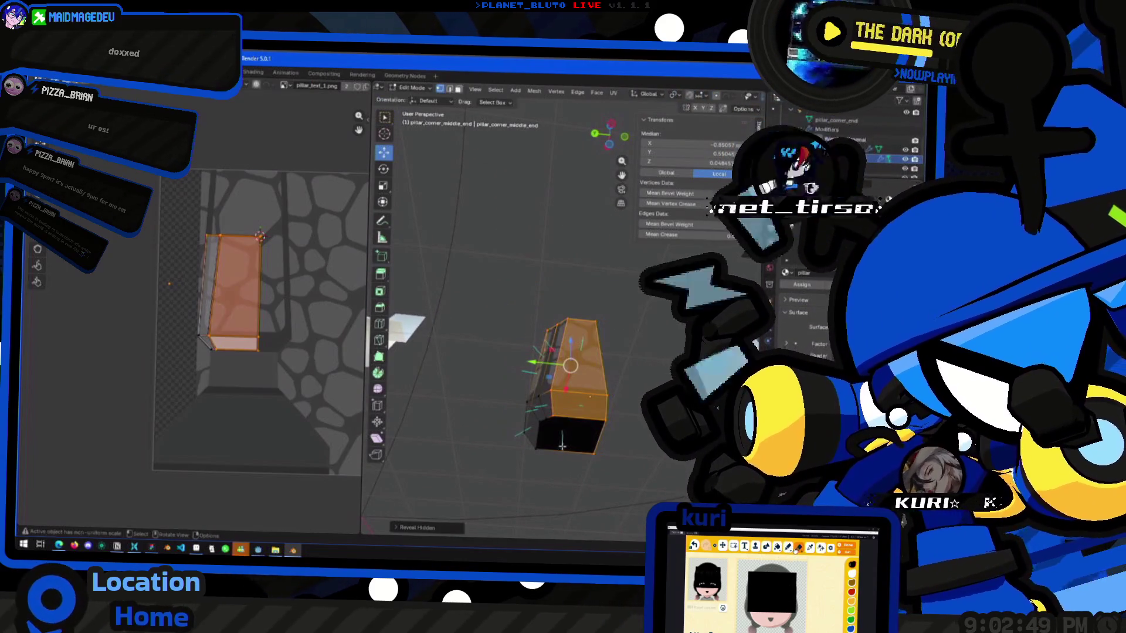
Inspect the pillar's bottom face, then return to Object Mode and duplicate the piece.
left_click(537, 448)
left_click(458, 88)
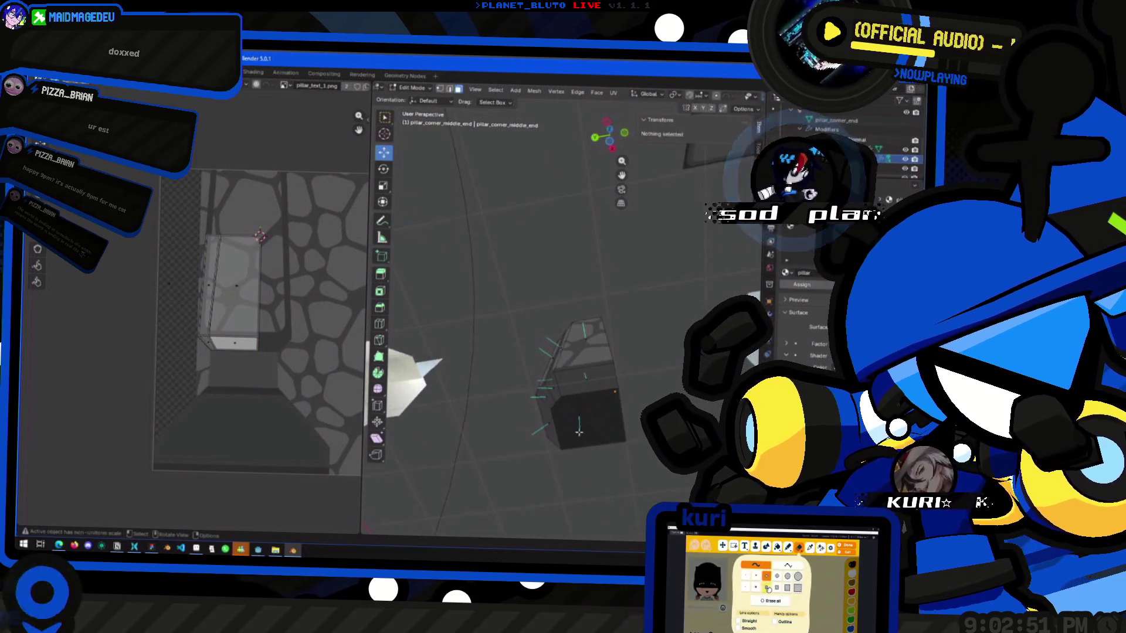
left_click(578, 413)
mouse_move(578, 414)
middle_mouse_down()
mouse_move(602, 447)
mouse_move(586, 440)
middle_mouse_up()
key("g")
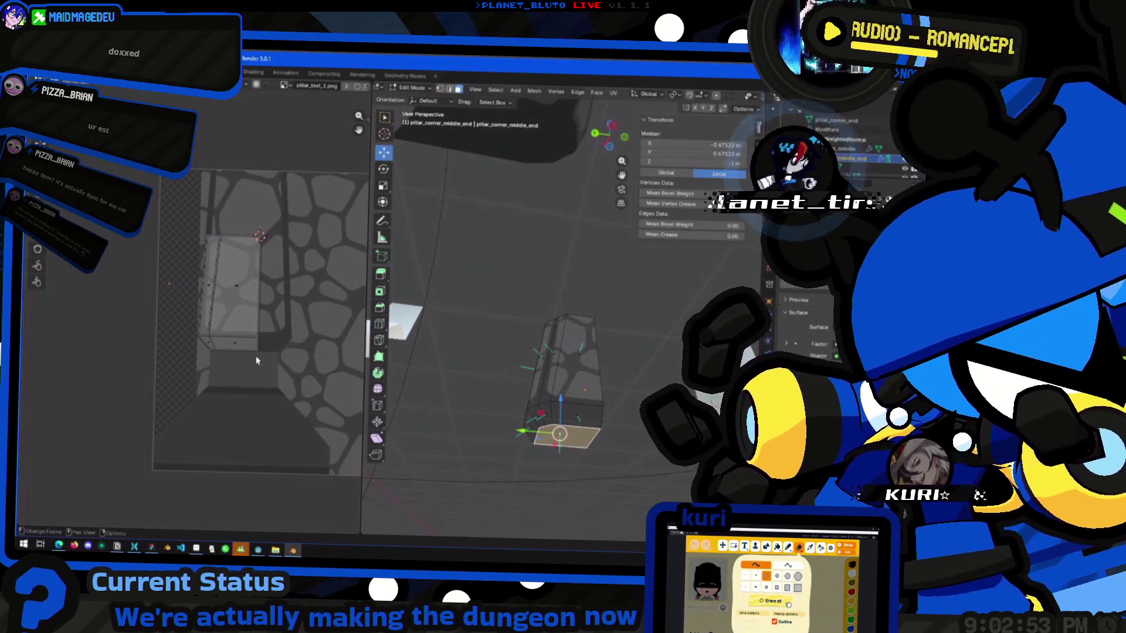
key("Escape")
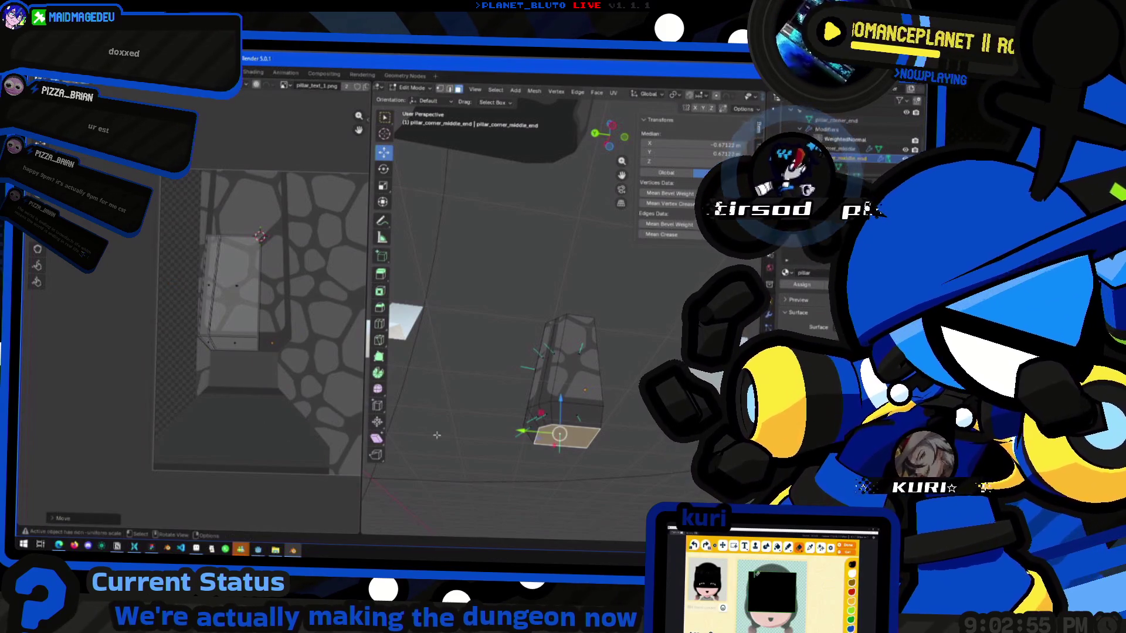
left_click(498, 449)
key("Tab")
mouse_move(498, 448)
middle_mouse_down()
mouse_move(462, 392)
mouse_move(572, 387)
mouse_move(516, 411)
mouse_move(561, 502)
mouse_move(590, 359)
mouse_move(527, 381)
middle_mouse_up()
key("shift+d")
Keep the duplicate in place and rotate it about the Z axis.
right_click(538, 365)
key("r")
key("z")
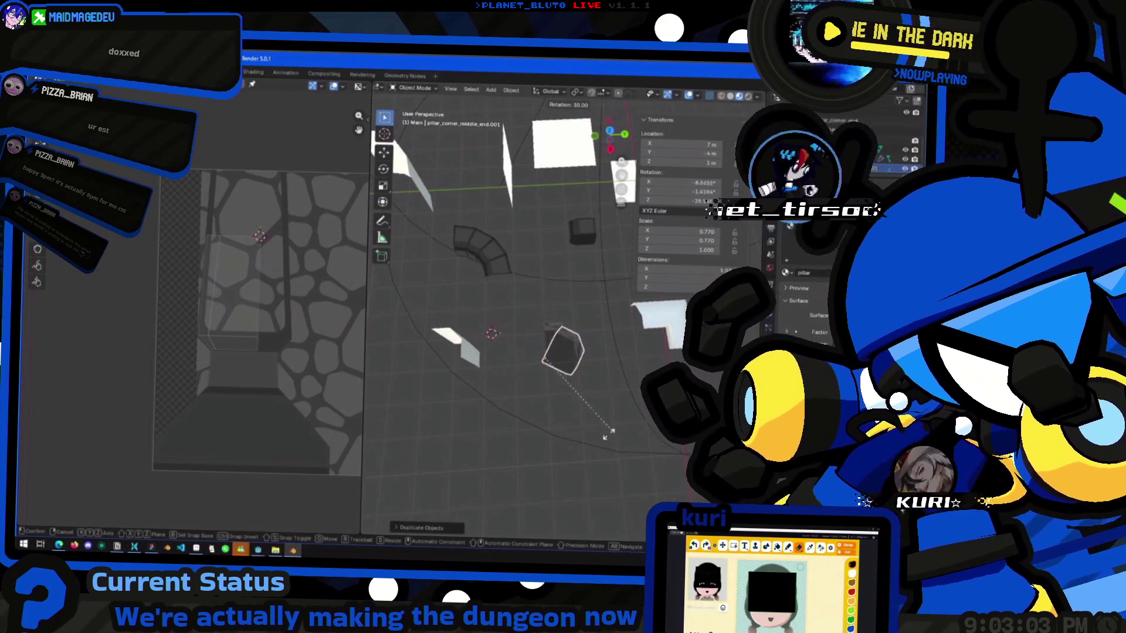
left_click(512, 465)
mouse_move(512, 465)
middle_mouse_down()
mouse_move(656, 372)
mouse_move(579, 393)
mouse_move(563, 384)
middle_mouse_up()
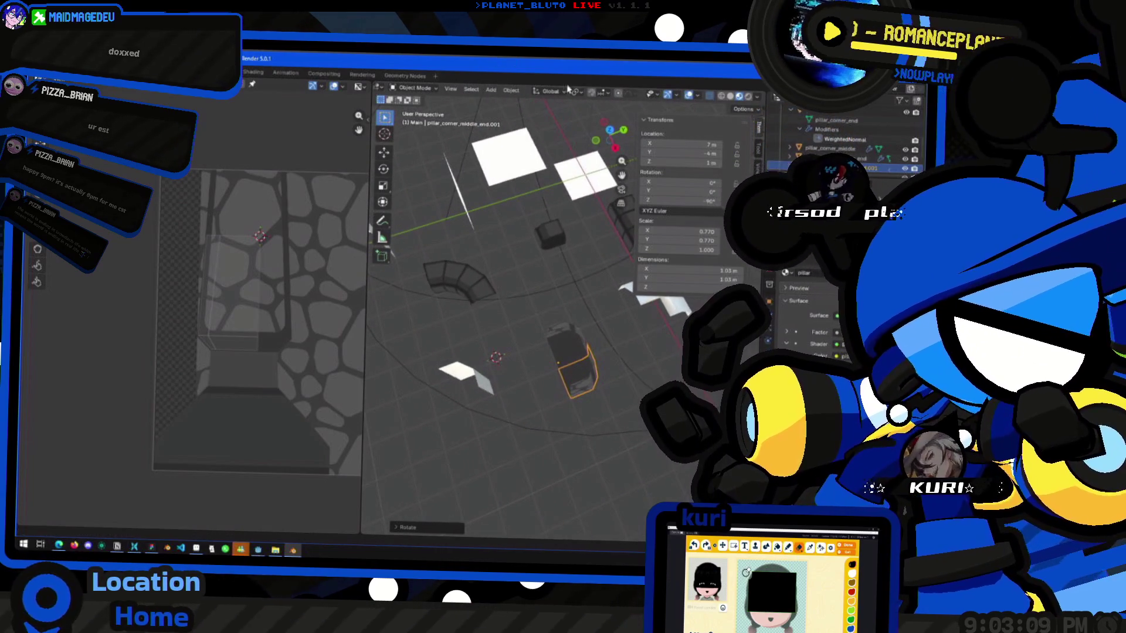
Set rotation snapping to 90° and rotate a second duplicate around Z.
left_click(602, 93)
mouse_move(571, 341)
left_mouse_down()
mouse_move(592, 352)
mouse_move(574, 429)
left_mouse_up()
key("shift+d")
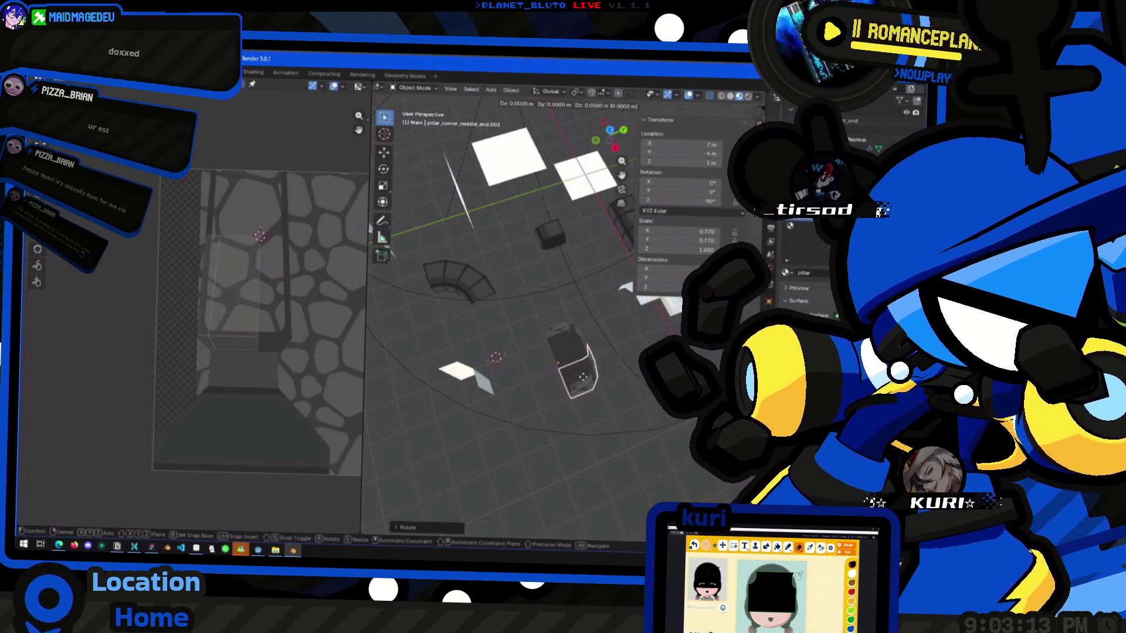
left_click(608, 390)
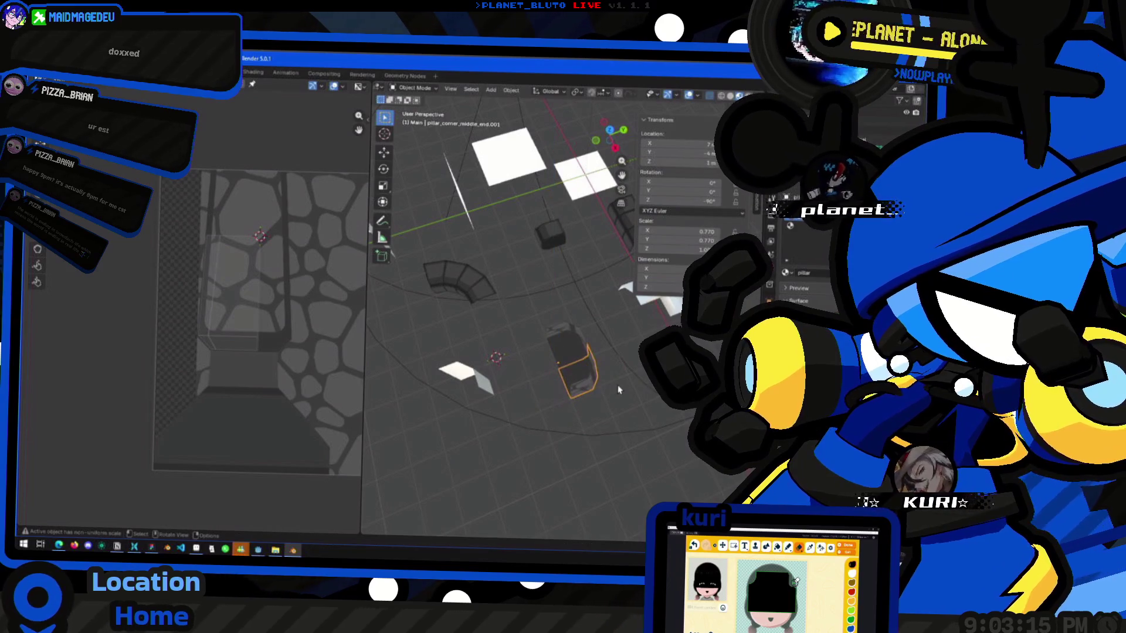
key("g")
key("z")
key("Escape")
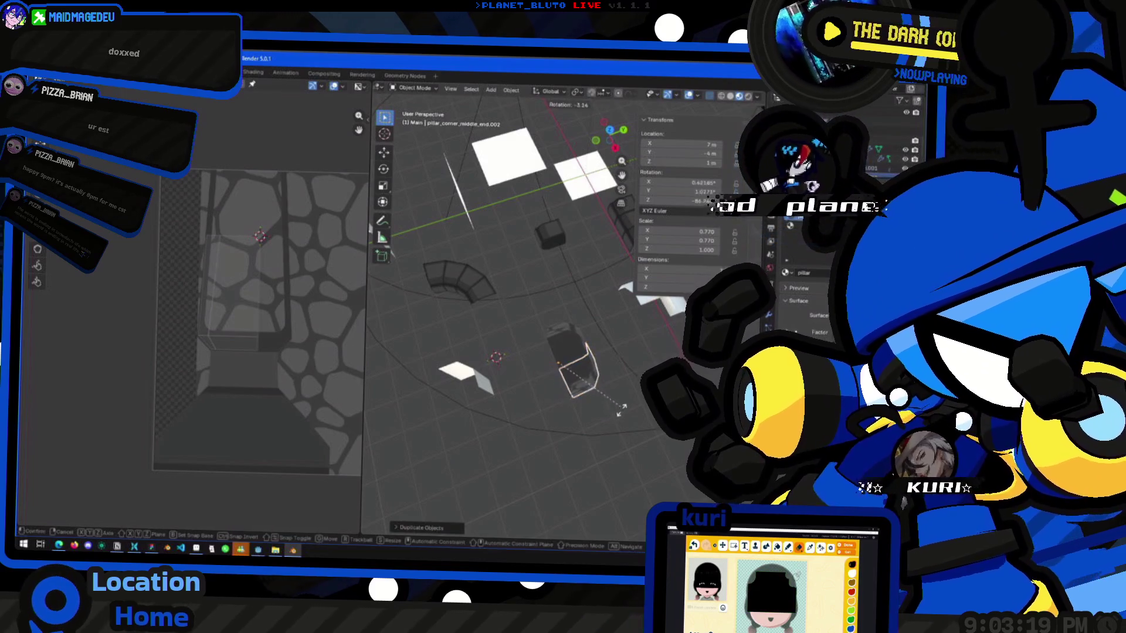
key("r")
key("z")
left_click(476, 432)
Add a third duplicate turned a further quarter turn on Z, then reselect the original.
middle_click_drag(617, 418, 632, 399)
key("shift+d")
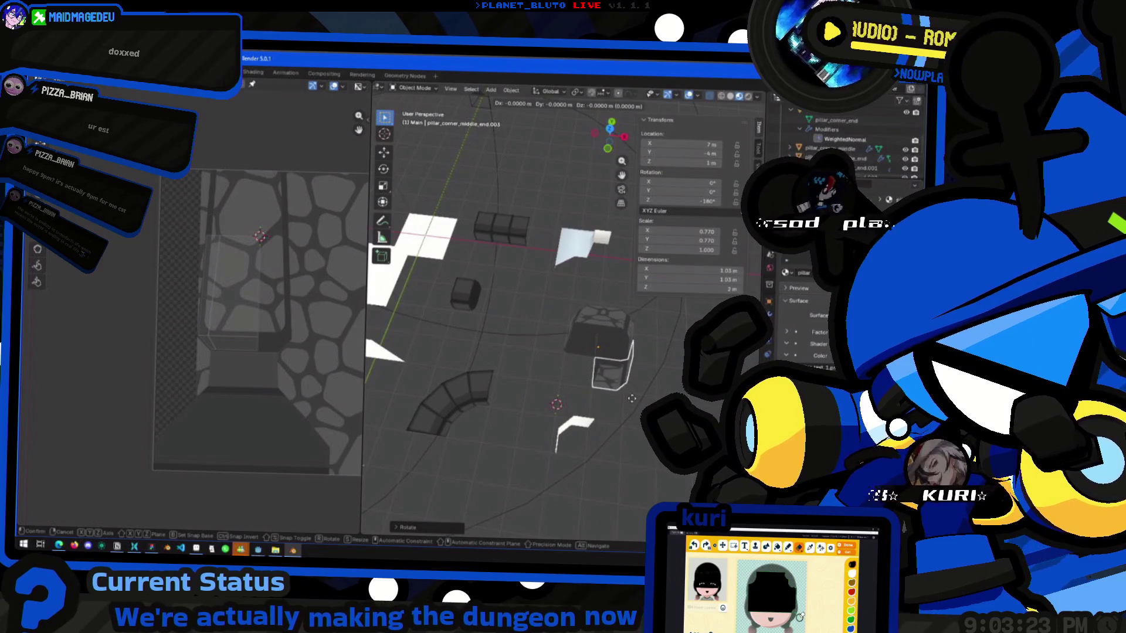
left_click(632, 399)
key("r")
key("z")
left_click(632, 398)
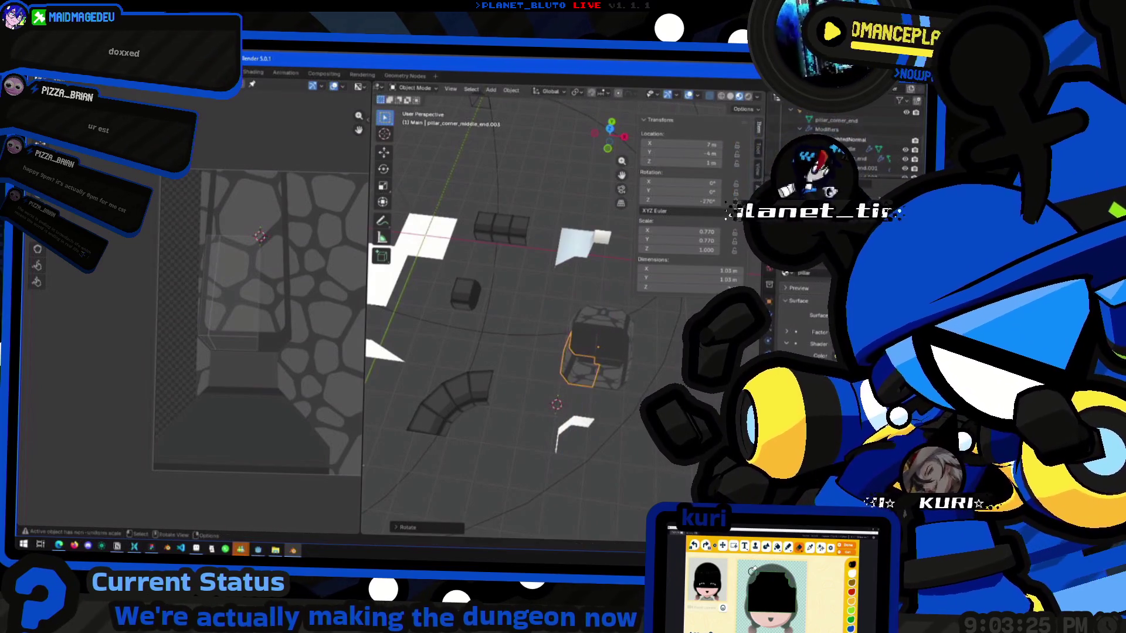
left_click(631, 399)
mouse_move(631, 399)
middle_mouse_down()
mouse_move(622, 375)
mouse_move(638, 356)
mouse_move(563, 324)
middle_mouse_up()
left_click(563, 324)
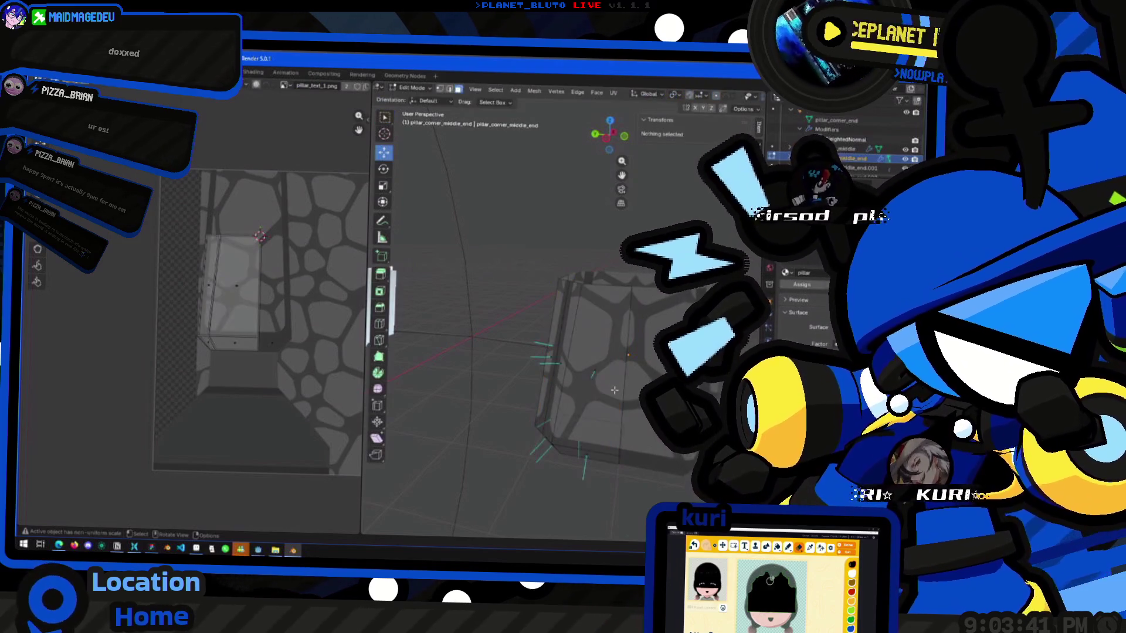
Make a linked duplicate of the pillar piece and rotate it in place.
mouse_move(628, 355)
middle_mouse_down()
mouse_move(583, 376)
mouse_move(610, 375)
mouse_move(557, 344)
middle_mouse_up()
left_click(563, 349)
key("alt+d")
middle_click_drag(592, 371, 527, 378)
left_click(516, 380)
key("r")
left_click(514, 381)
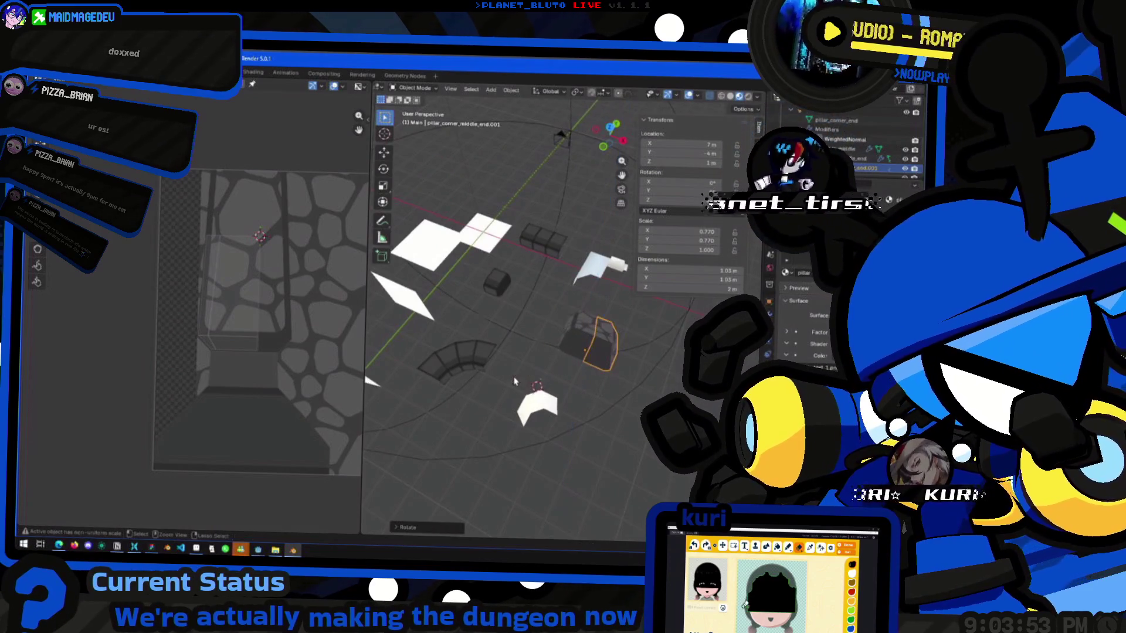
Add linked duplicates rotated 180° and −90° on Z, then enter Edit Mode.
key("alt+d")
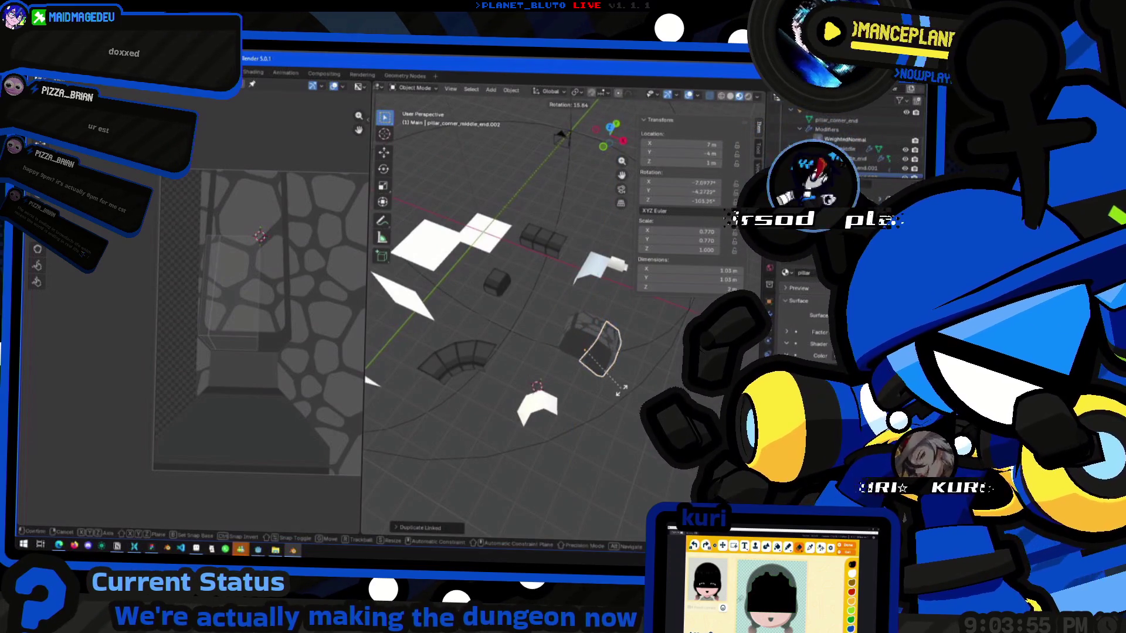
type("rz180")
key("Return")
key("alt+d")
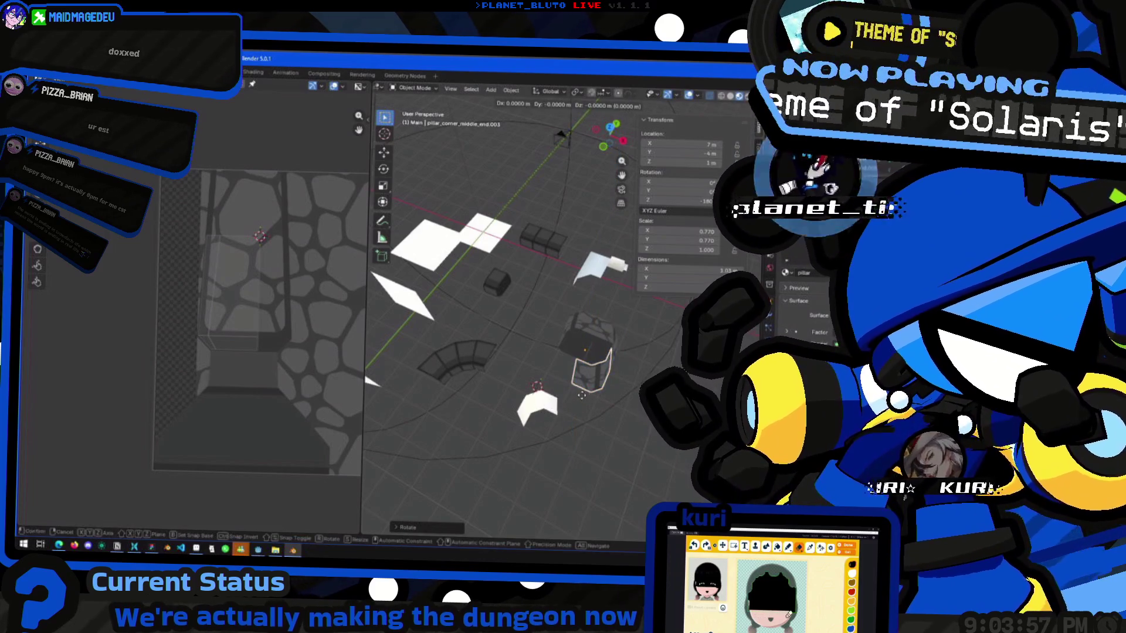
key("r")
key("z")
key("Return")
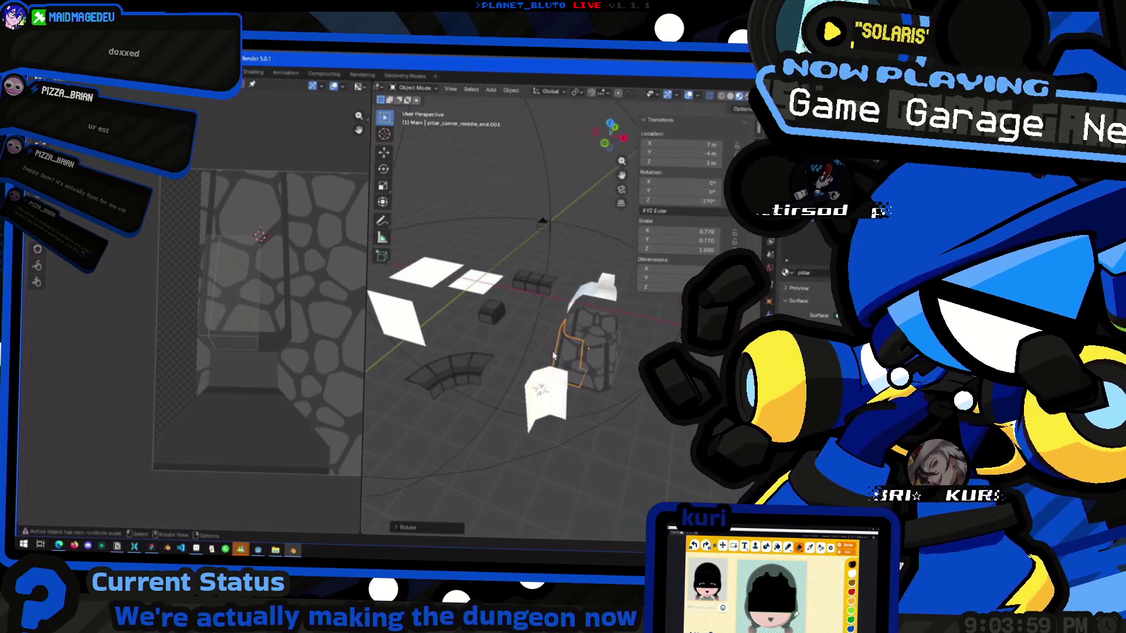
middle_click_drag(446, 363, 340, 360)
middle_click_drag(597, 363, 423, 340)
key("Tab")
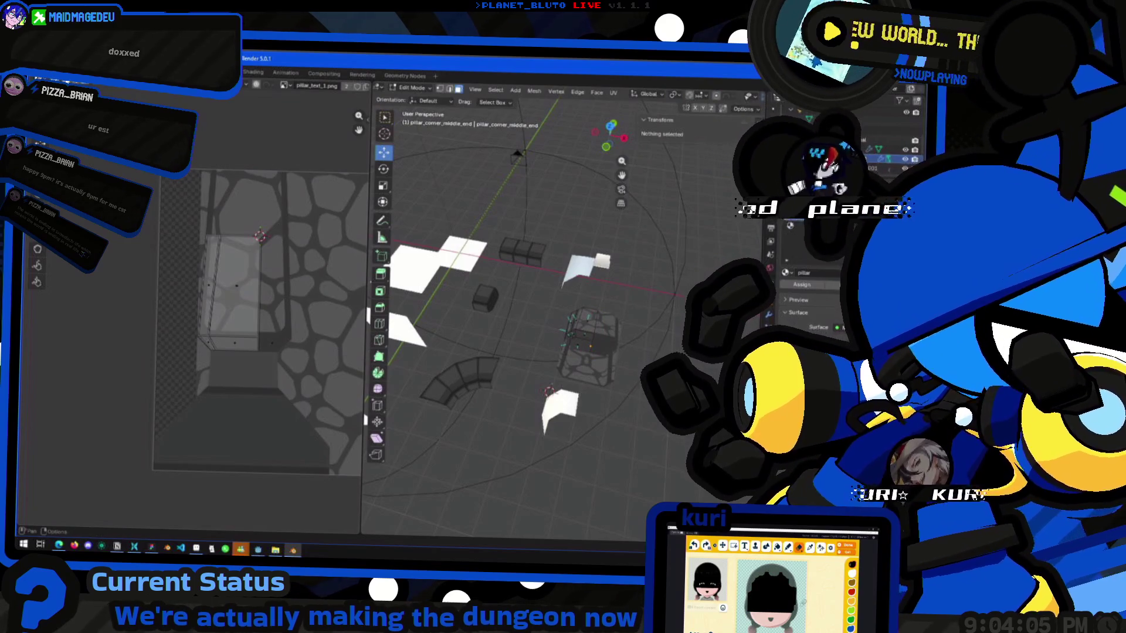
Select the whole pillar mesh, frame it, and slide the UV edge right along X.
key("a")
mouse_move(586, 352)
middle_mouse_down()
mouse_move(624, 355)
mouse_move(584, 355)
mouse_move(593, 384)
middle_mouse_up()
key("KP_Decimal")
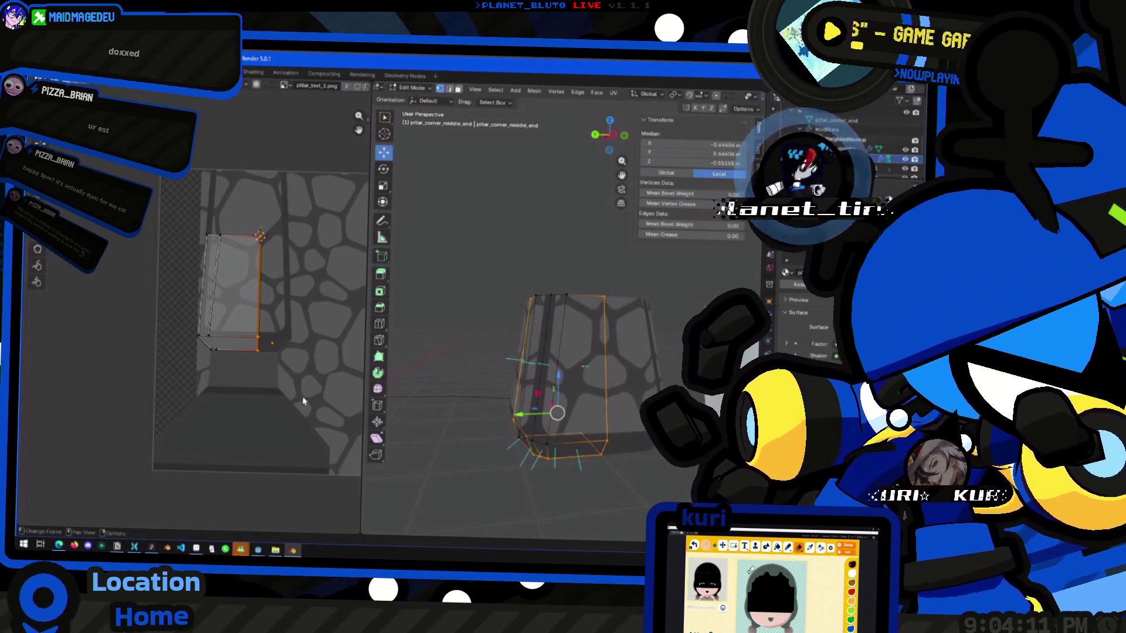
key("g")
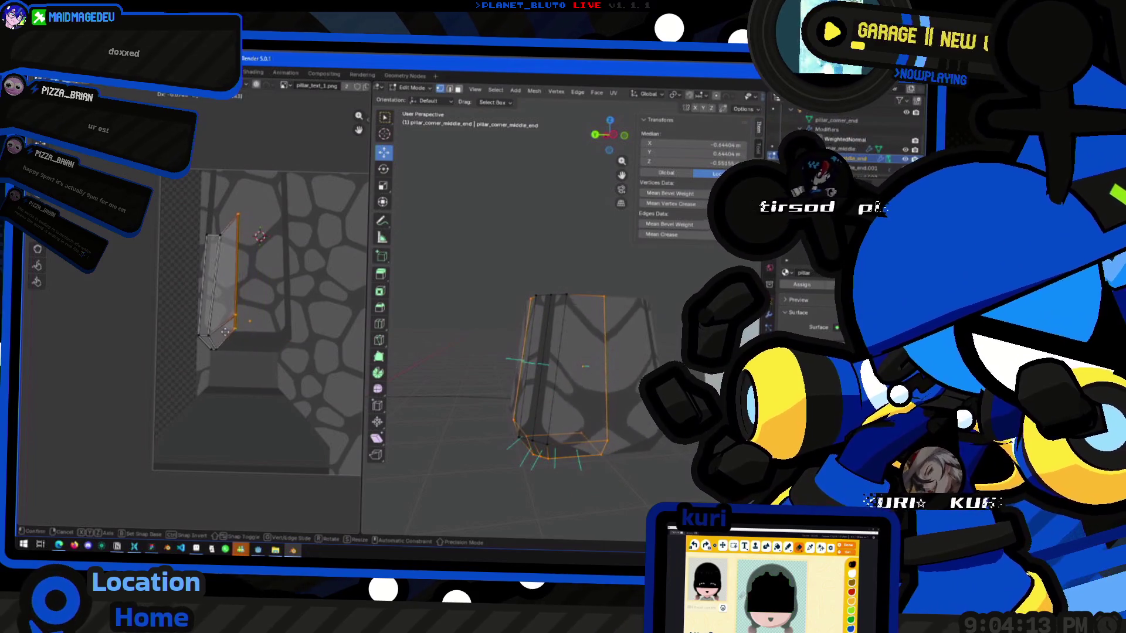
left_click(266, 348)
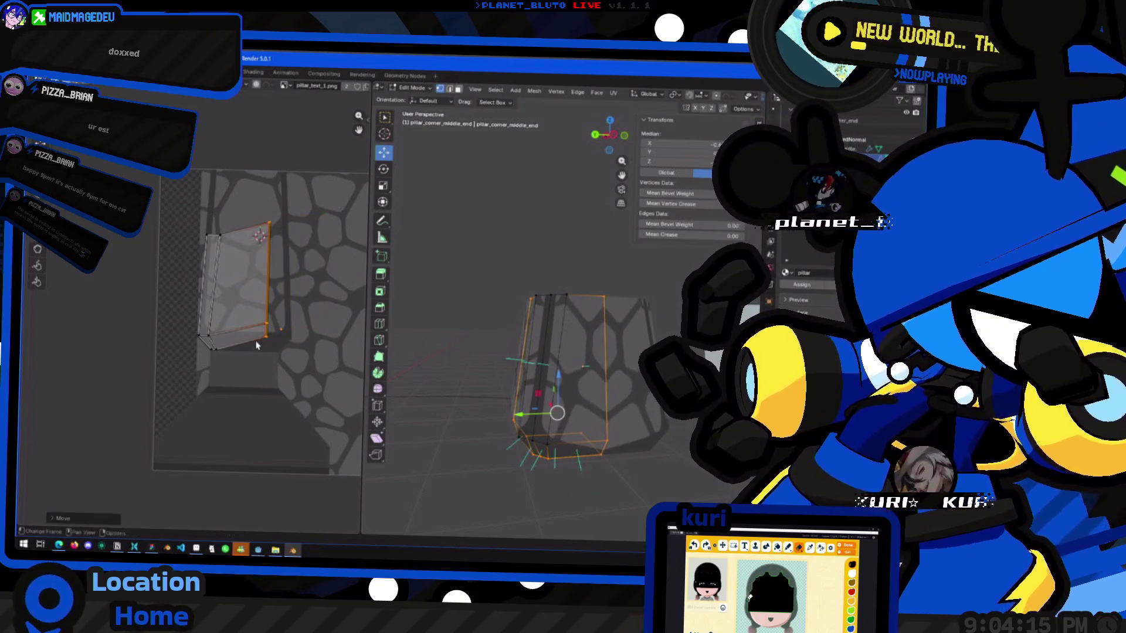
key("g")
key("x")
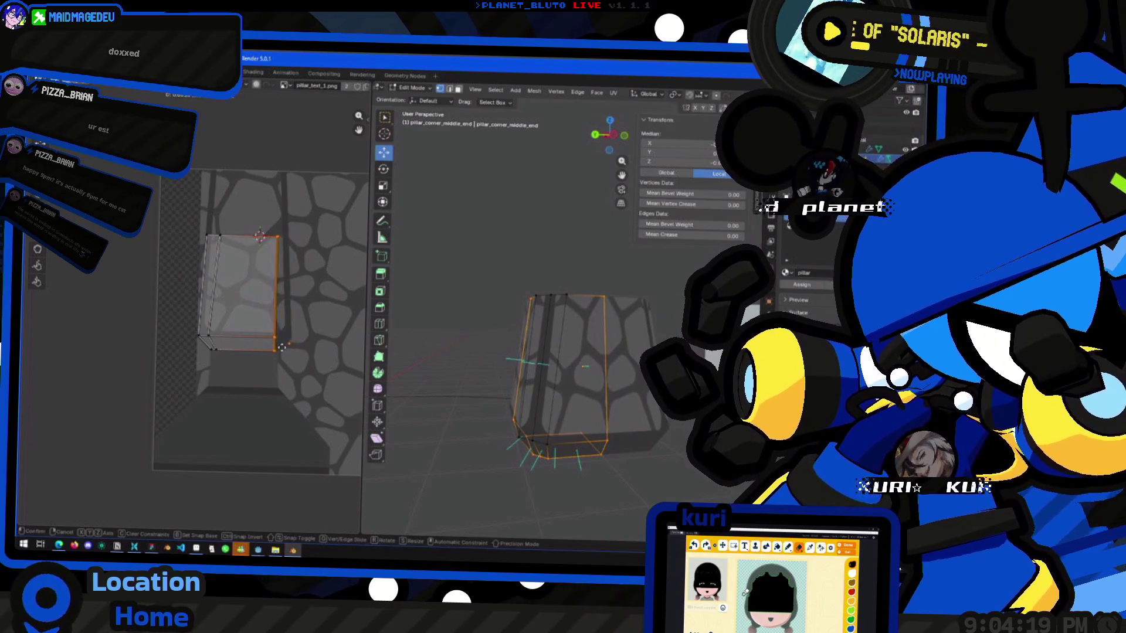
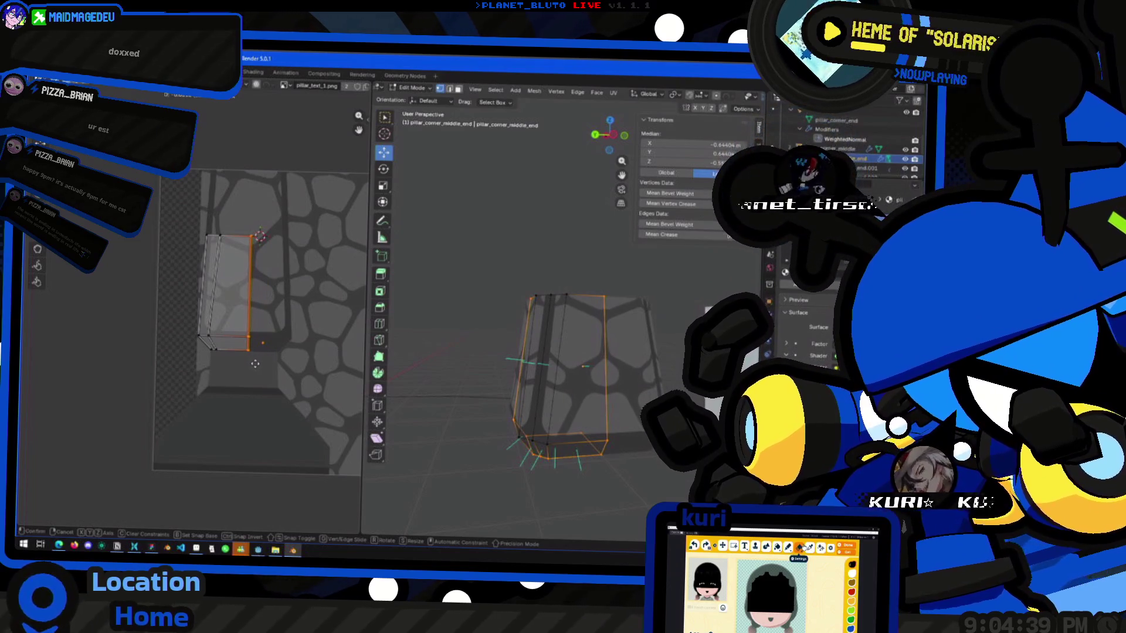
Return to Object Mode and select the pillar_corner_middle piece from a low side view.
left_click(258, 364)
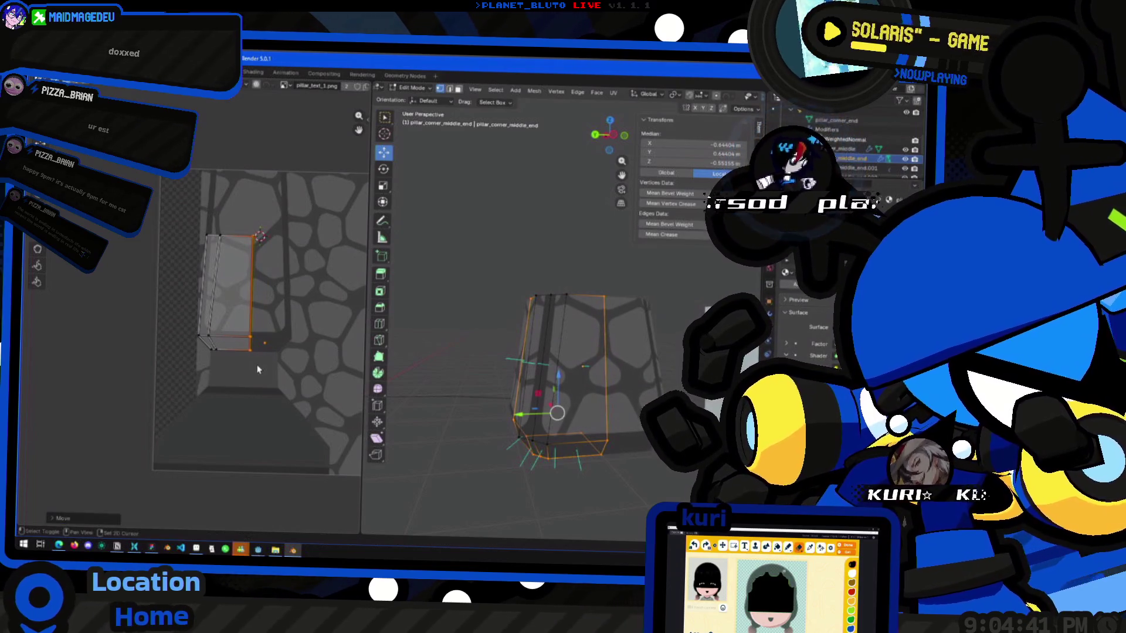
key("Tab")
key("g")
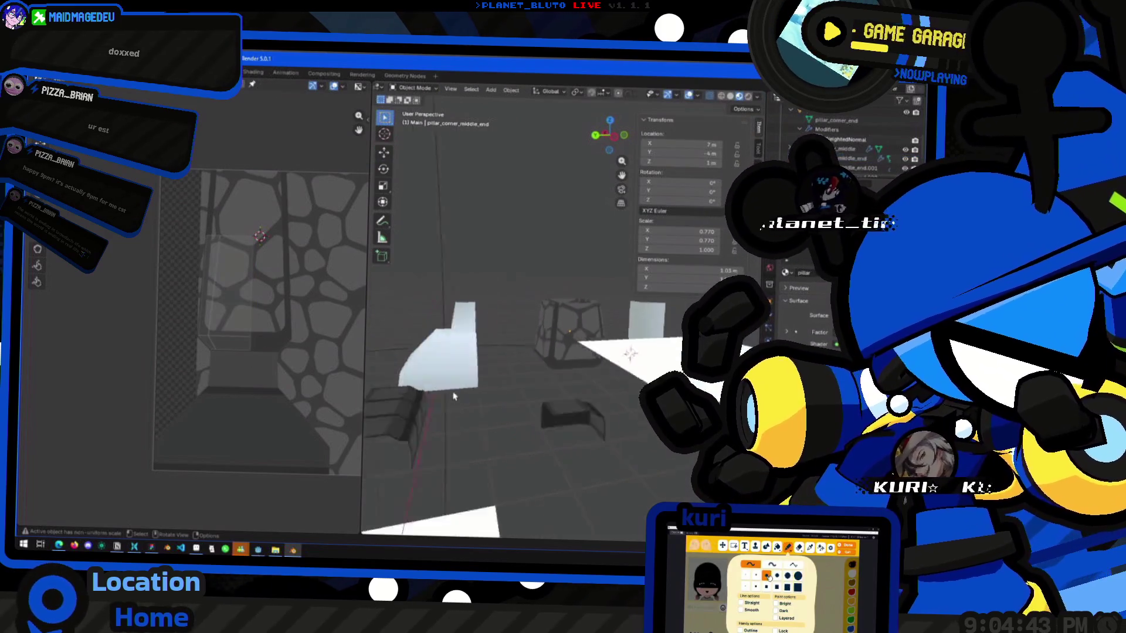
mouse_move(472, 399)
middle_mouse_down()
mouse_move(503, 358)
mouse_move(551, 368)
mouse_move(539, 368)
mouse_move(548, 415)
mouse_move(535, 385)
middle_mouse_up()
scroll(557, 368, "down", 6)
scroll(540, 368, "up", 5)
mouse_move(592, 337)
middle_mouse_down()
mouse_move(470, 362)
mouse_move(523, 349)
middle_mouse_up()
scroll(560, 350, "up", 3)
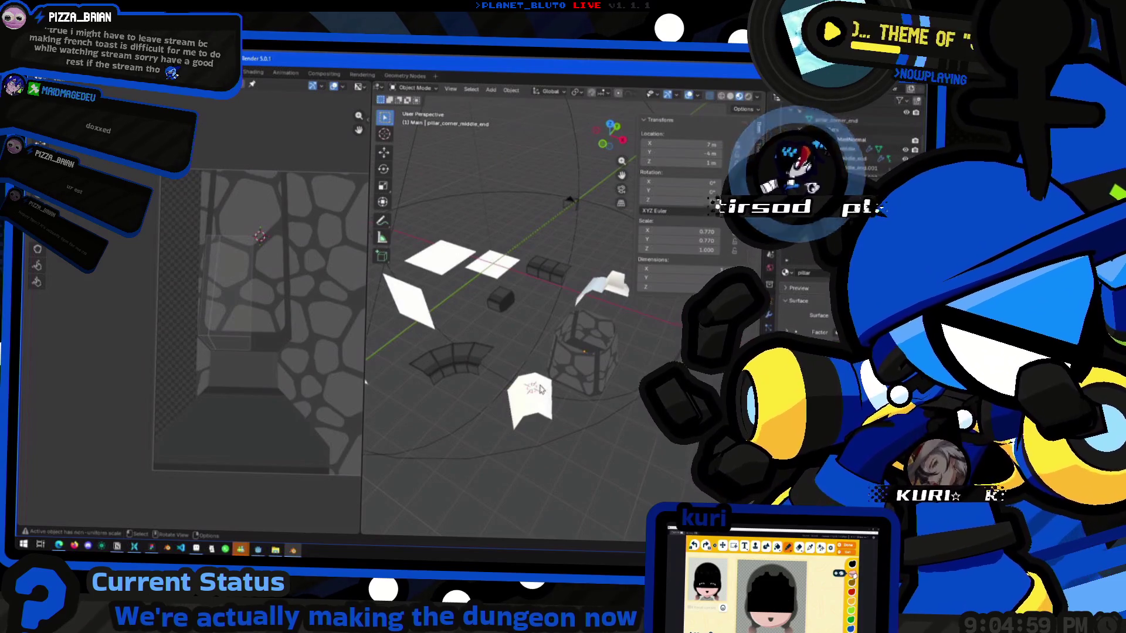
left_click(540, 389)
mouse_move(539, 390)
middle_mouse_down()
mouse_move(526, 351)
mouse_move(464, 431)
mouse_move(579, 432)
mouse_move(465, 454)
mouse_move(465, 428)
mouse_move(502, 377)
mouse_move(510, 444)
mouse_move(585, 418)
mouse_move(562, 422)
mouse_move(584, 397)
mouse_move(553, 356)
mouse_move(607, 410)
mouse_move(633, 390)
mouse_move(438, 402)
mouse_move(535, 381)
mouse_move(579, 331)
mouse_move(590, 401)
mouse_move(557, 352)
mouse_move(481, 314)
mouse_move(549, 257)
middle_mouse_up()
Duplicate pillar_corner_middle and raise the copy 2 m along Z.
key("shift+d")
left_click(560, 414)
key("g")
key("z")
left_click(566, 375)
Reposition the lower pillar piece vertically along the Z axis.
left_click(636, 387)
key("g")
key("z")
left_click(568, 383)
key("g")
key("z")
left_click(579, 331)
Select the duplicated middle piece, passing briefly through editing pillar_corner_middle_end.
left_click(524, 337)
key("Tab")
key("Tab")
left_click(550, 256)
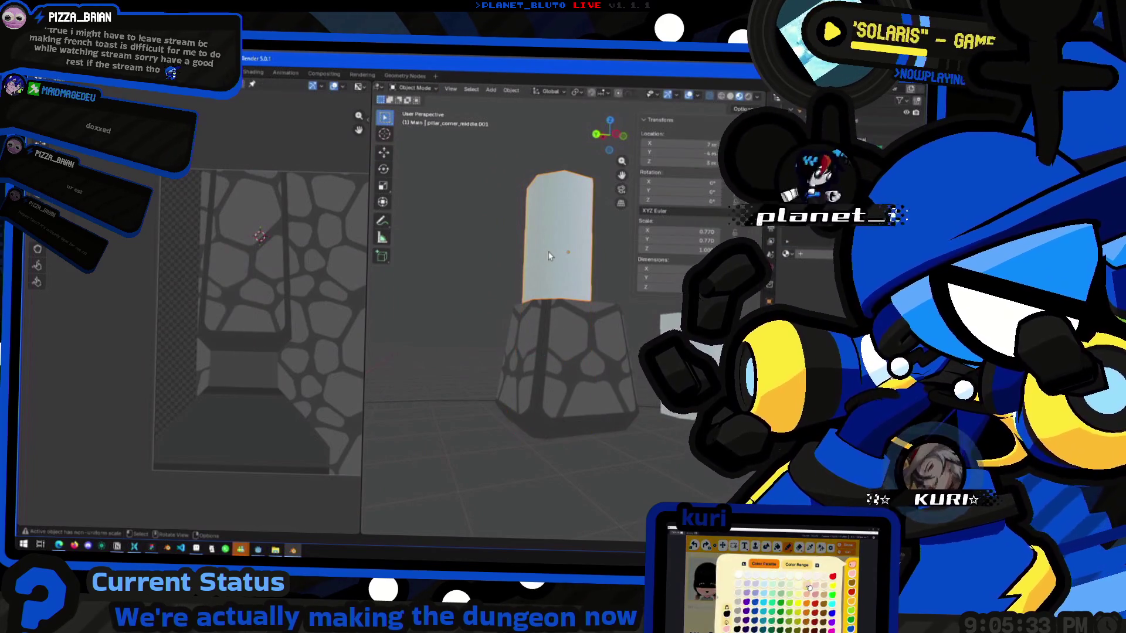
key("Tab")
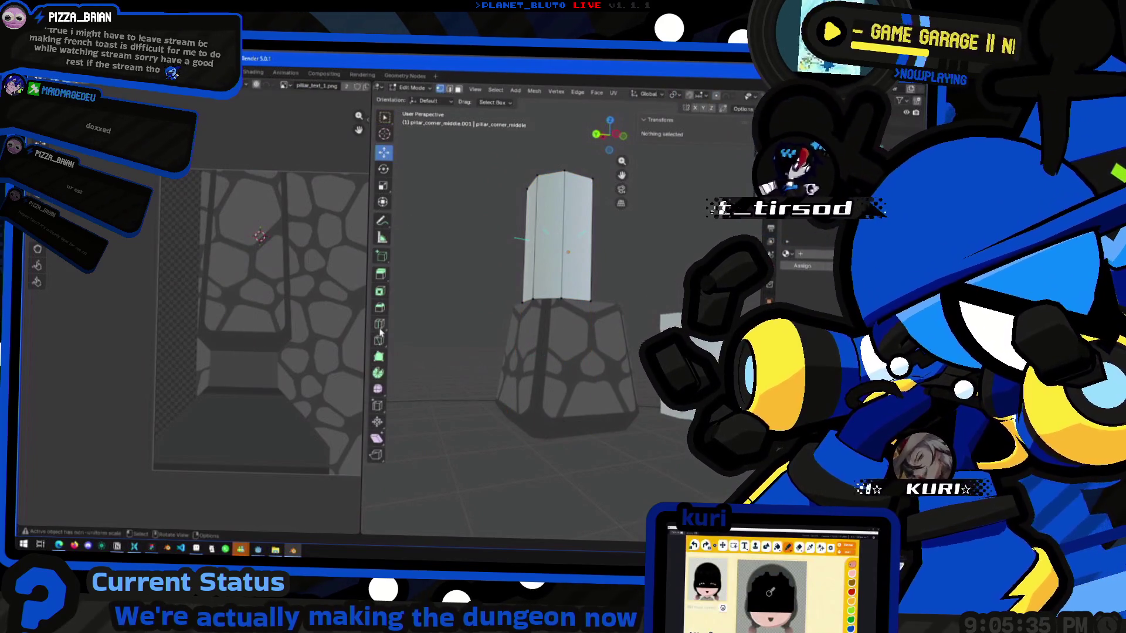
Enter Edit Mode on pillar_corner_middle_end with the Move tool active.
left_click(379, 325)
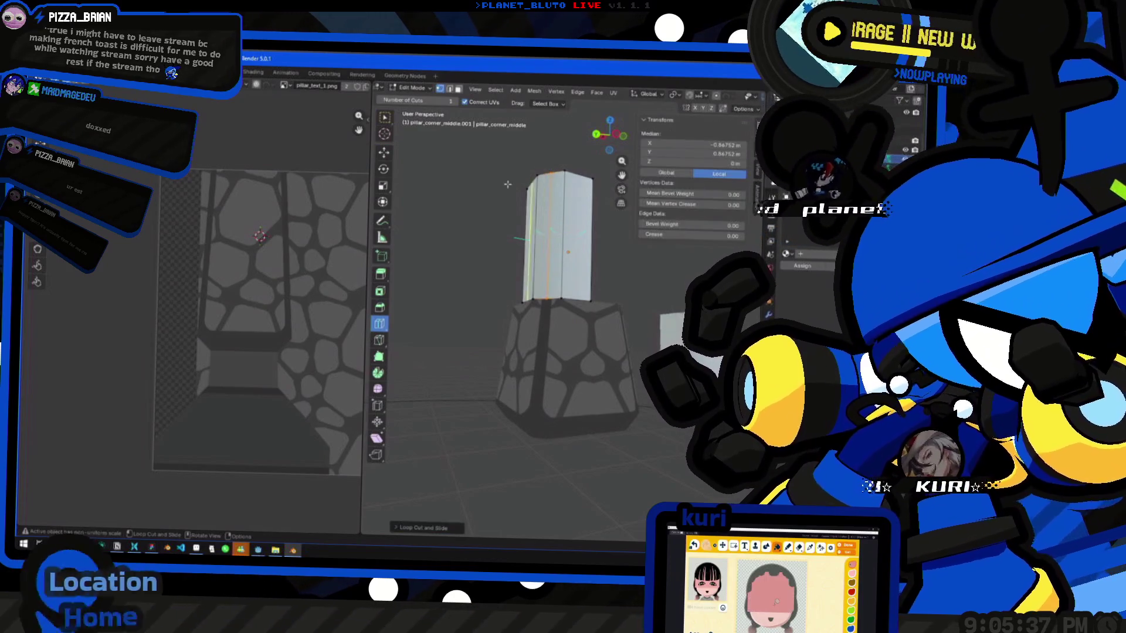
key("Tab")
left_click(565, 340)
key("Tab")
middle_click_drag(566, 340, 522, 459)
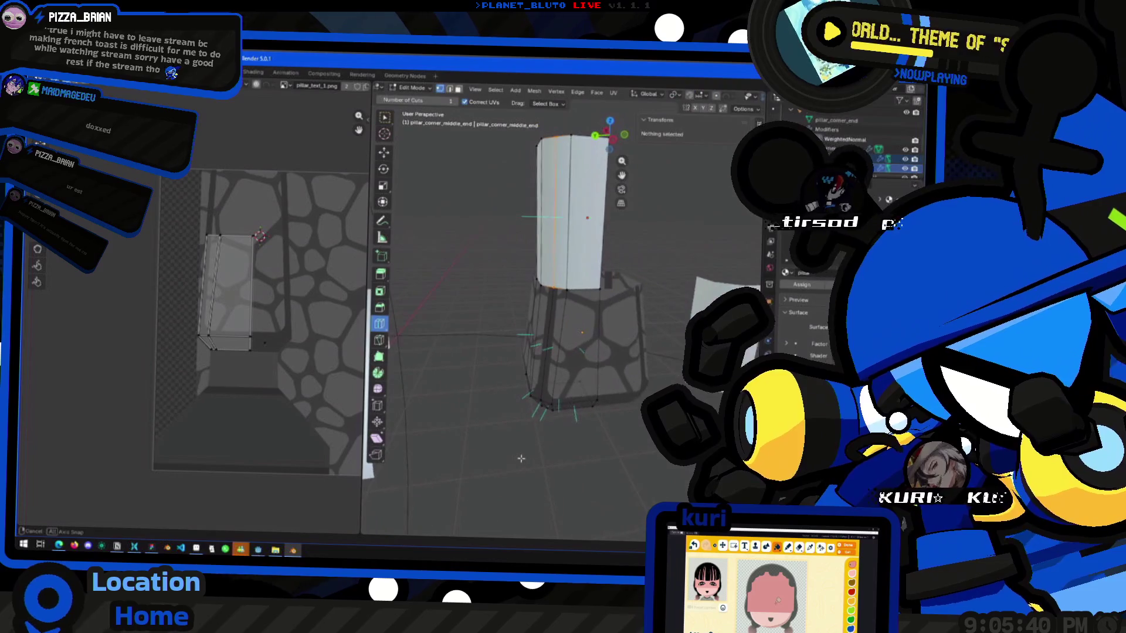
left_click(384, 152)
mouse_move(481, 252)
middle_mouse_down()
mouse_move(505, 247)
mouse_move(545, 312)
middle_mouse_up()
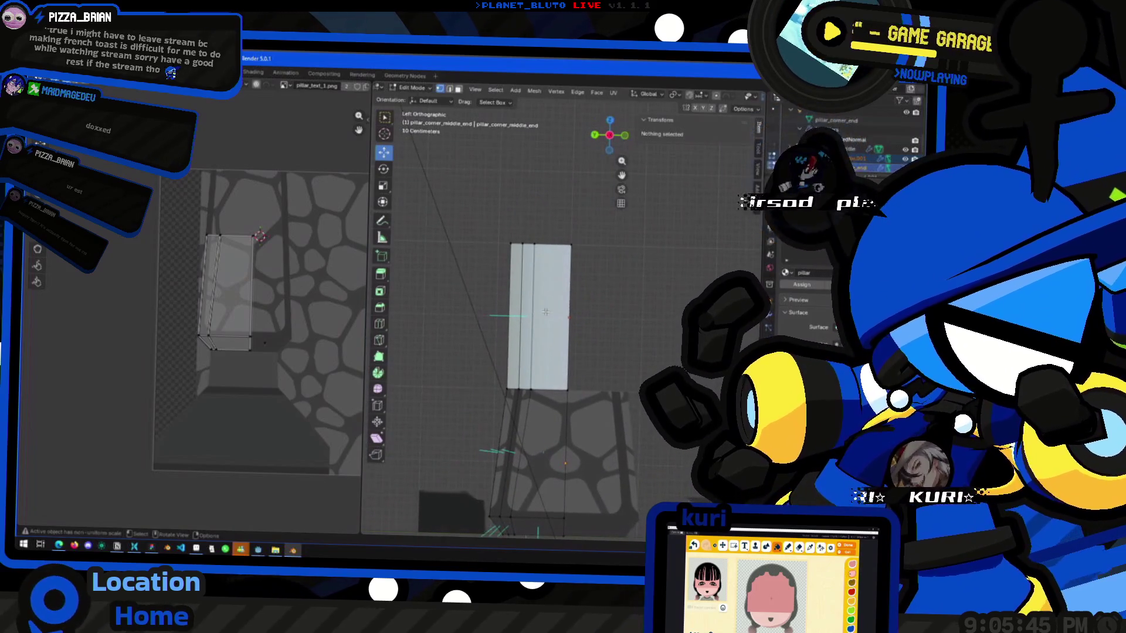
Select the pillar's right side face in face select mode.
left_click(459, 90)
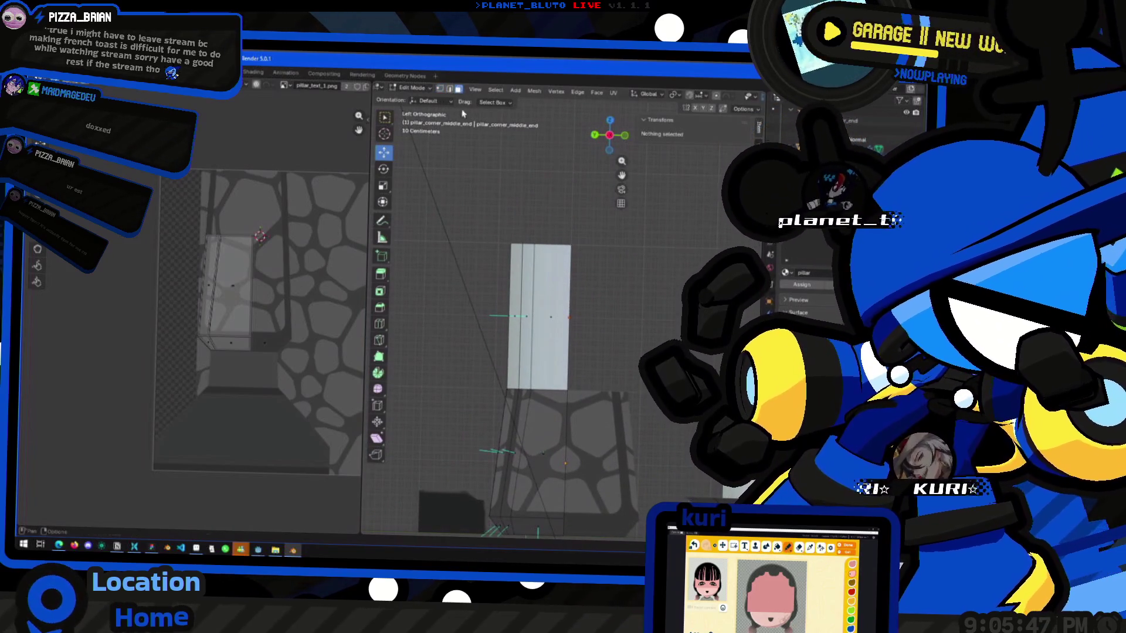
left_click(547, 317)
key("Tab")
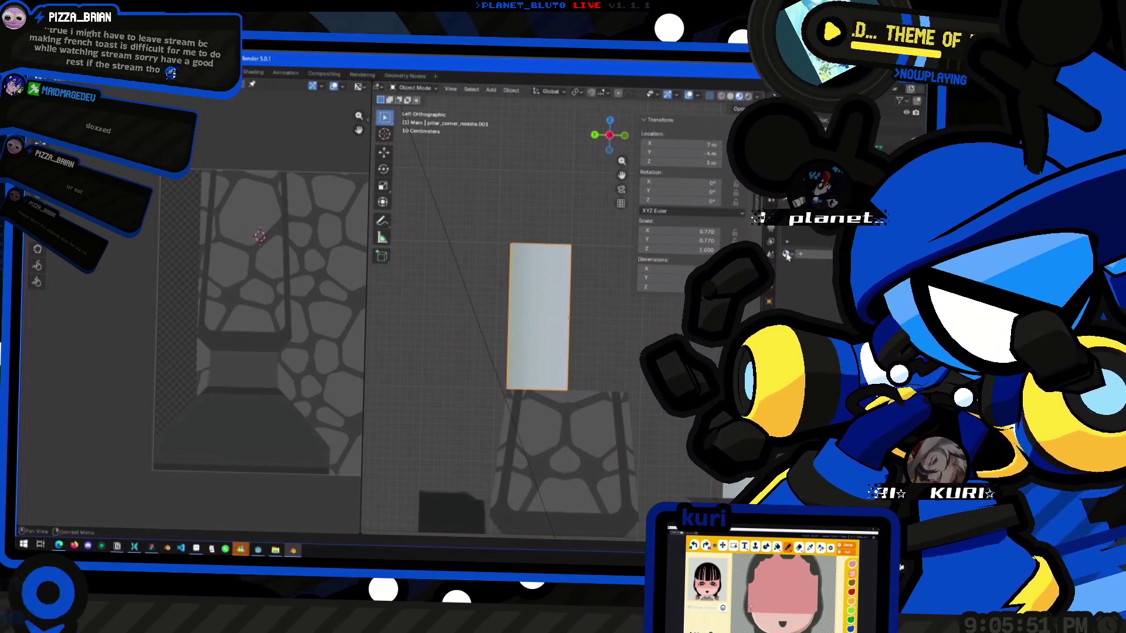
key("Tab")
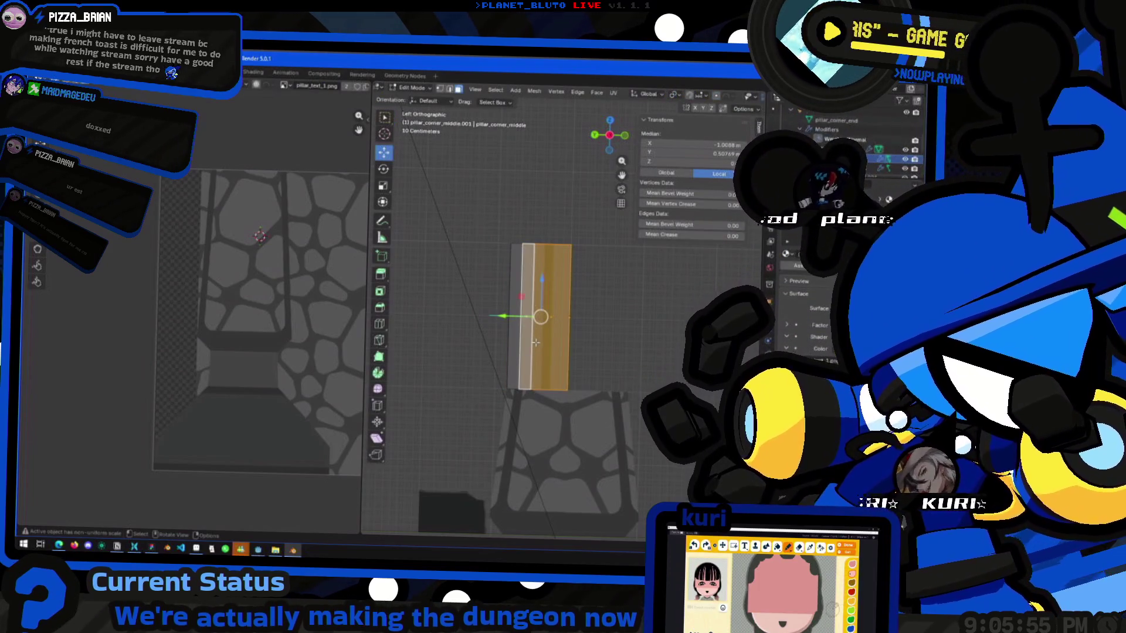
Unwrap the face with Project from View and start moving its UV island.
right_click(535, 343)
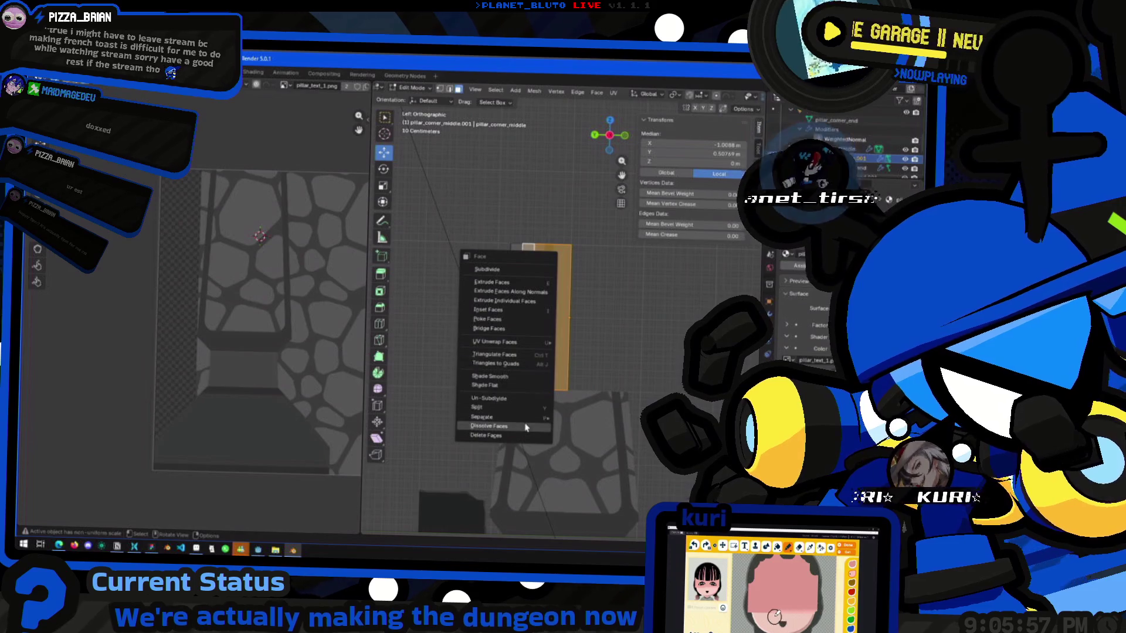
mouse_move(530, 419)
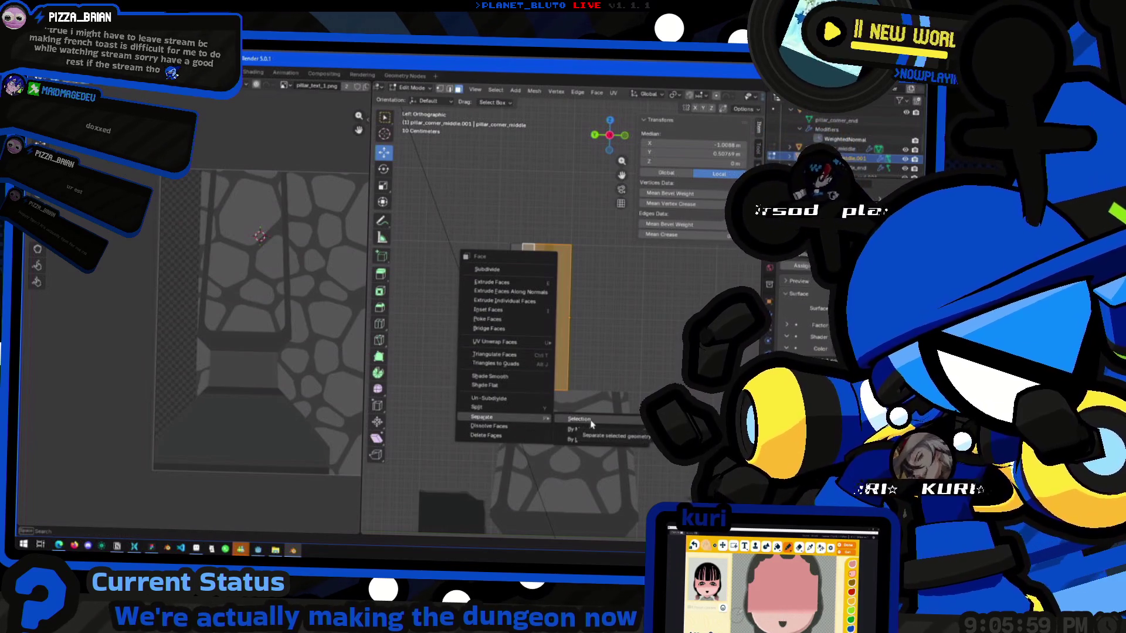
mouse_move(538, 346)
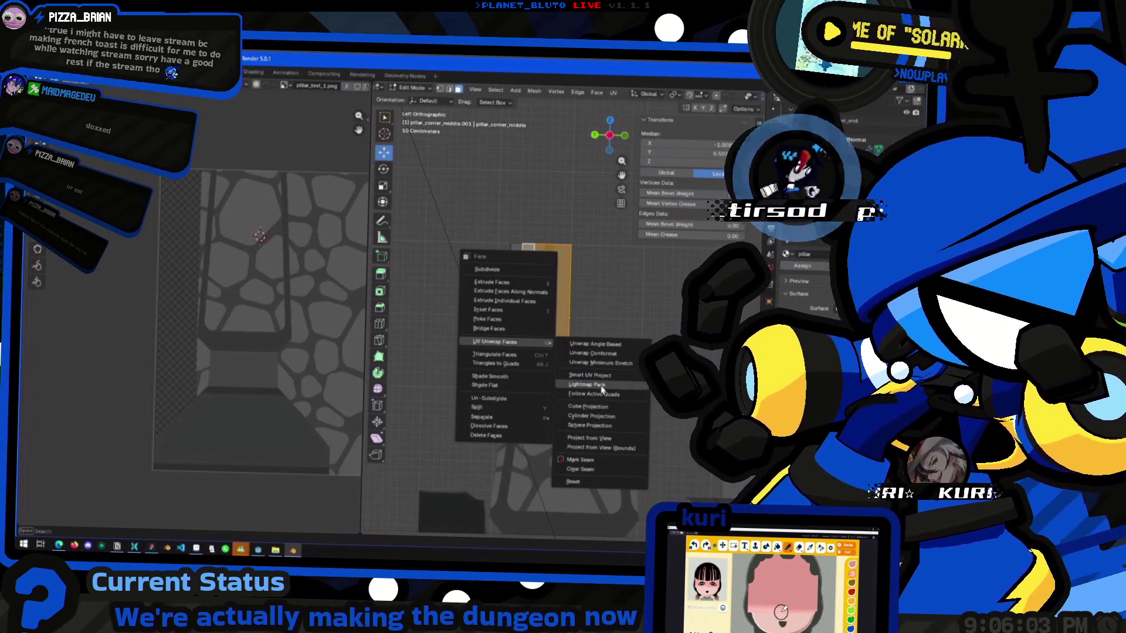
left_click(604, 440)
key("g")
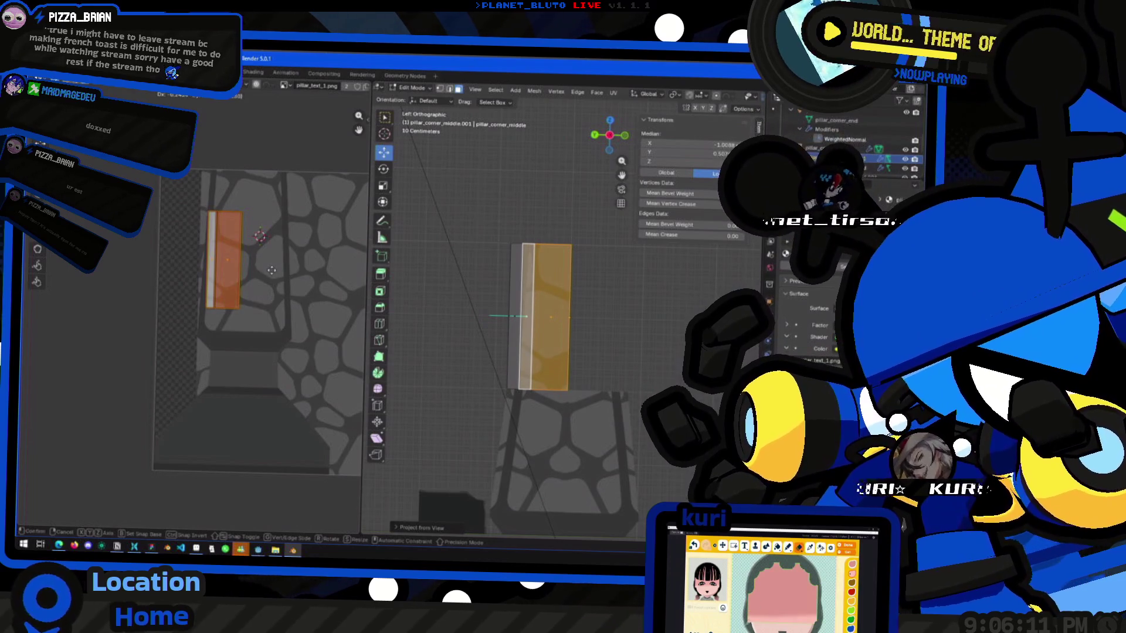
Place the UV island over the cobblestone texture and move one of its edges.
left_click(271, 270)
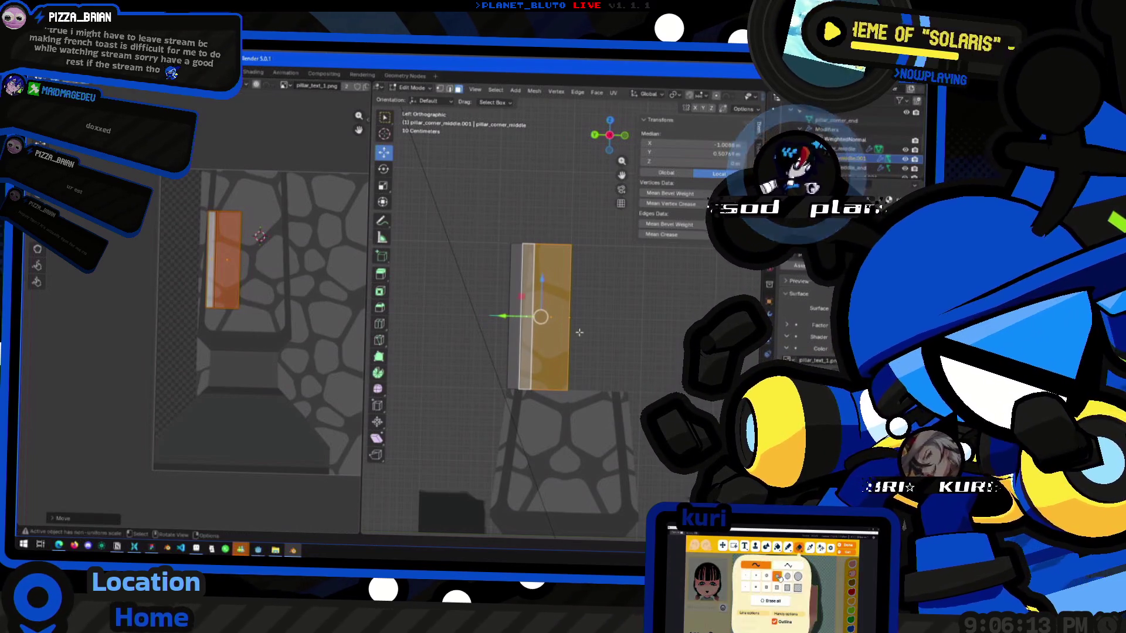
left_click(577, 319)
left_click(557, 318)
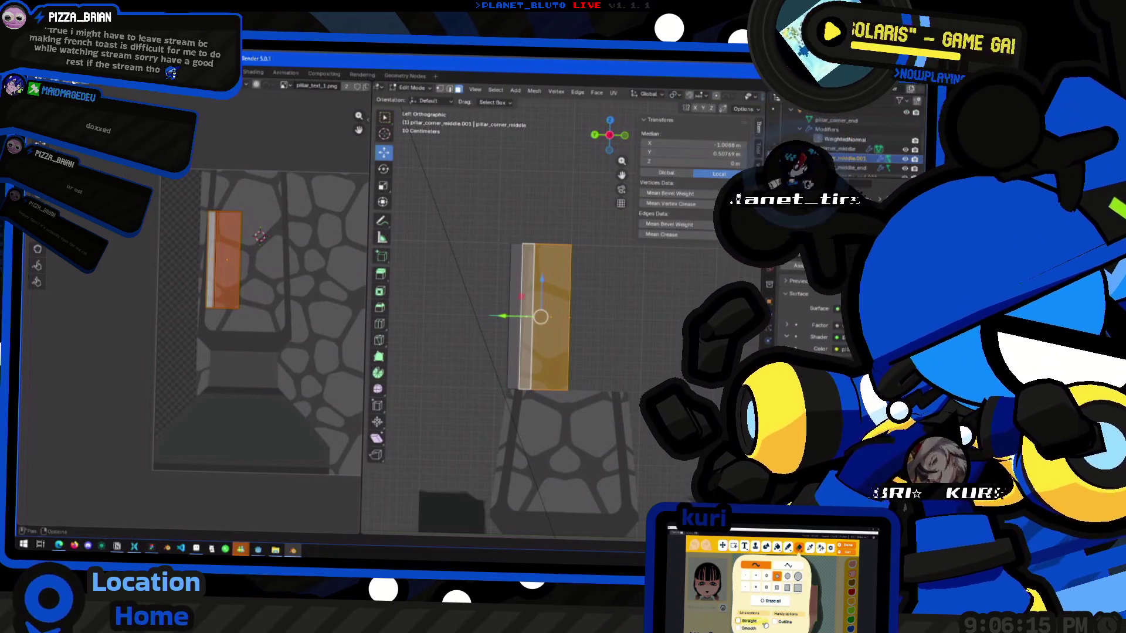
key("1")
left_click(536, 390, "alt")
key("g")
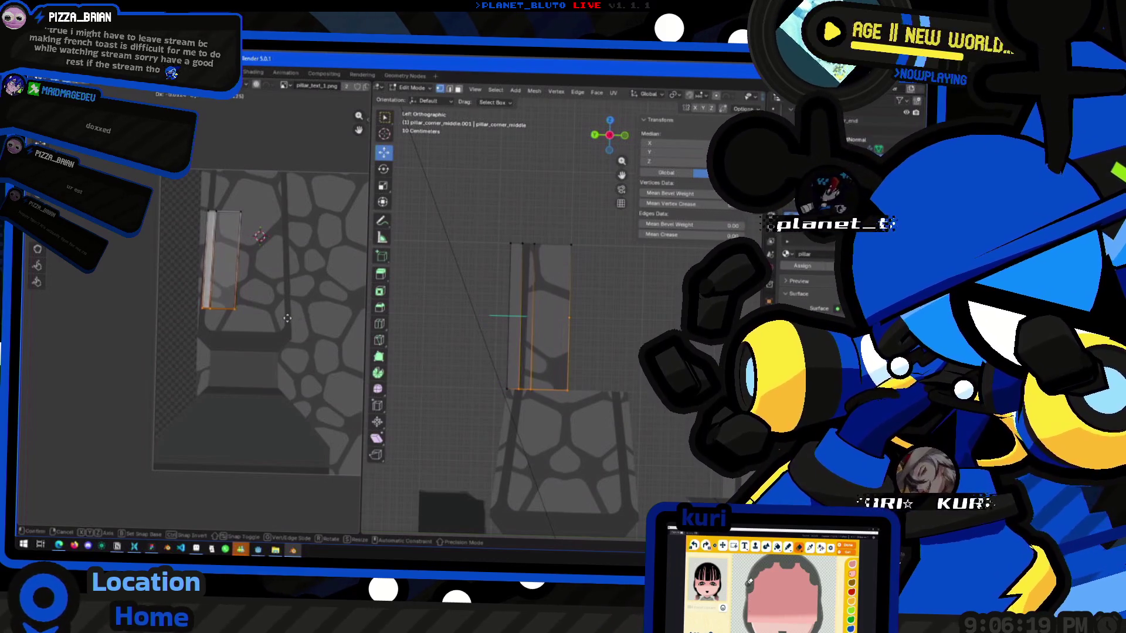
left_click(295, 323)
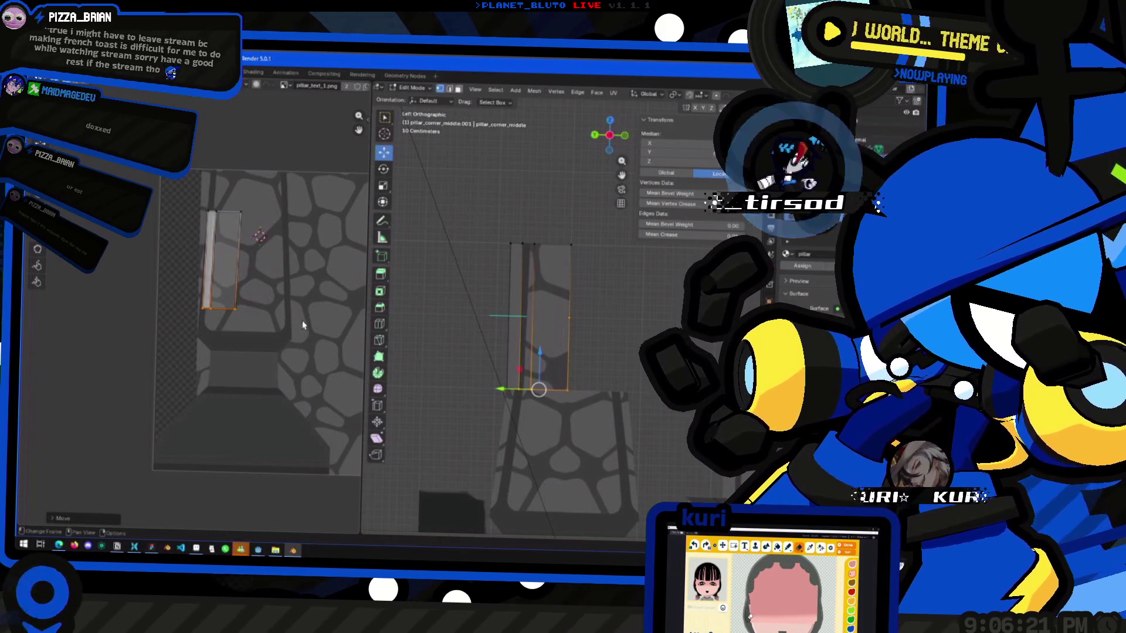
Adjust the island's top edge along X and reposition its bottom edge.
left_click(238, 214, "alt")
key("g")
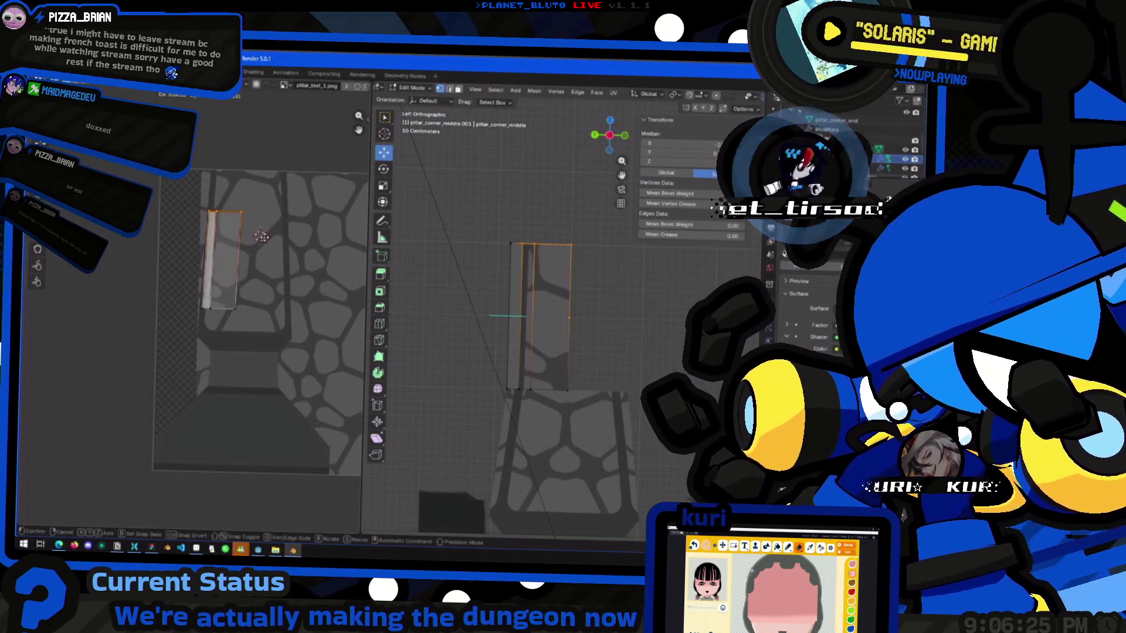
key("x")
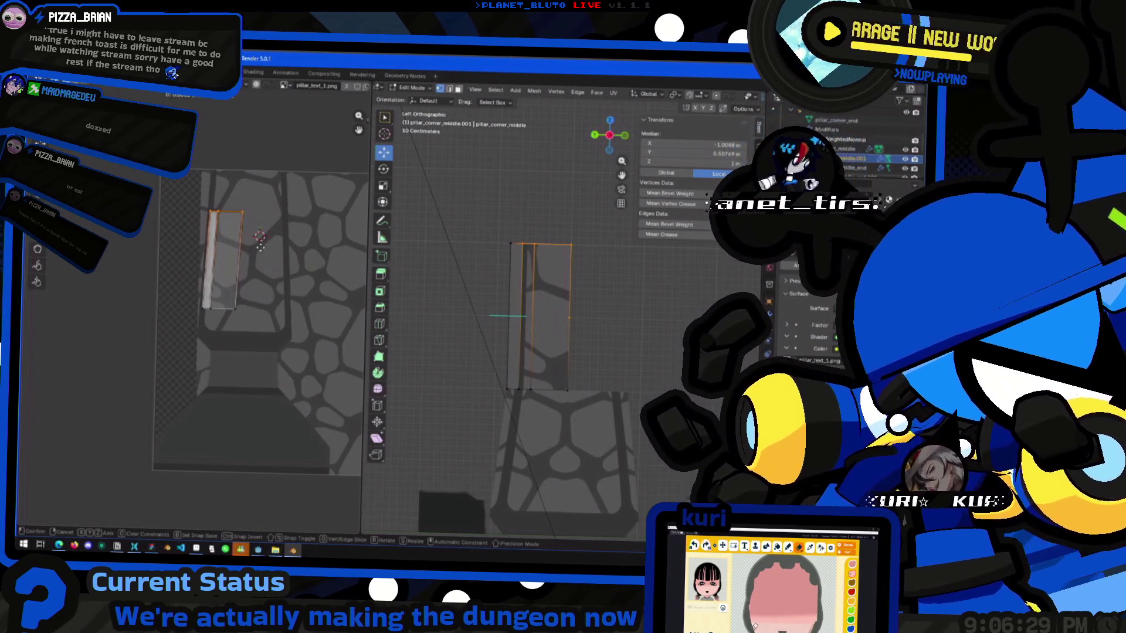
left_click(260, 247)
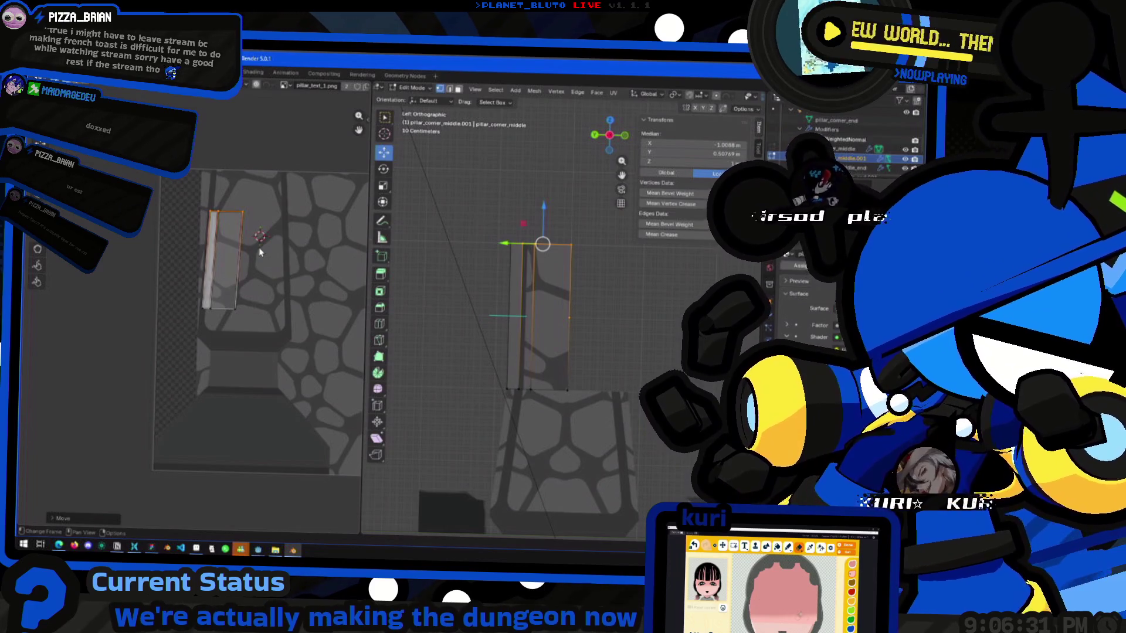
key("g")
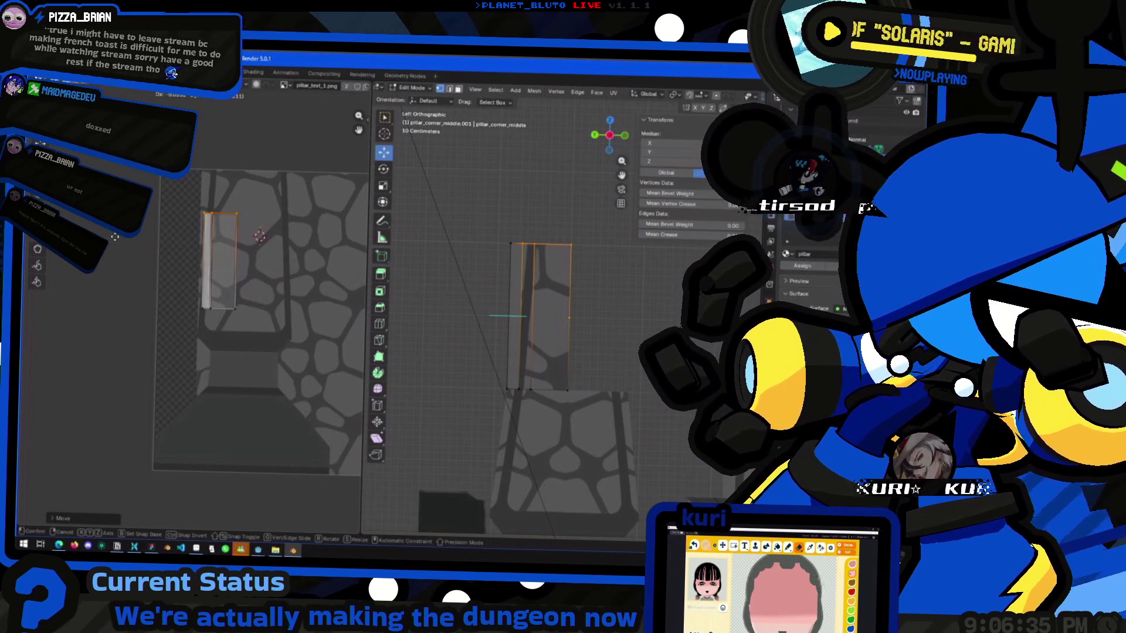
right_click(109, 238)
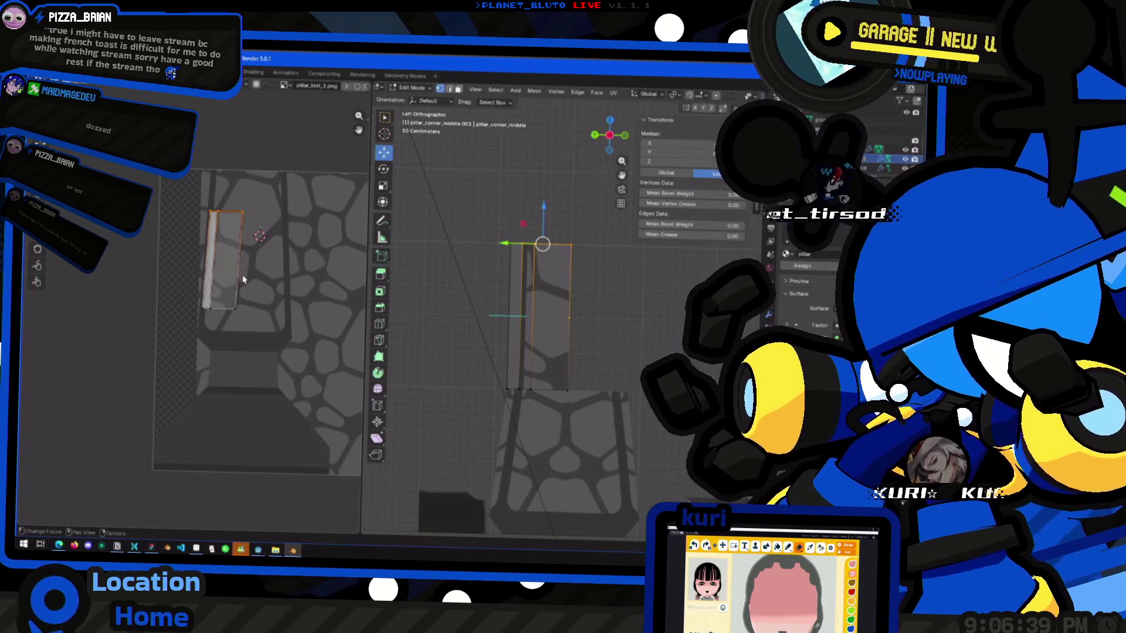
left_click(272, 310)
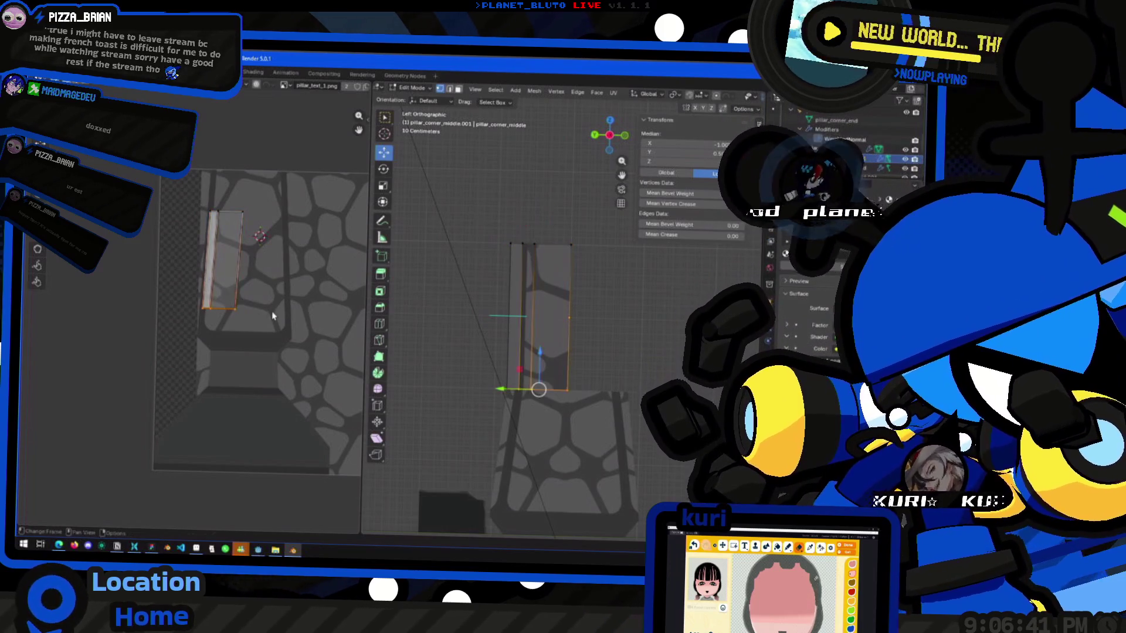
key("g")
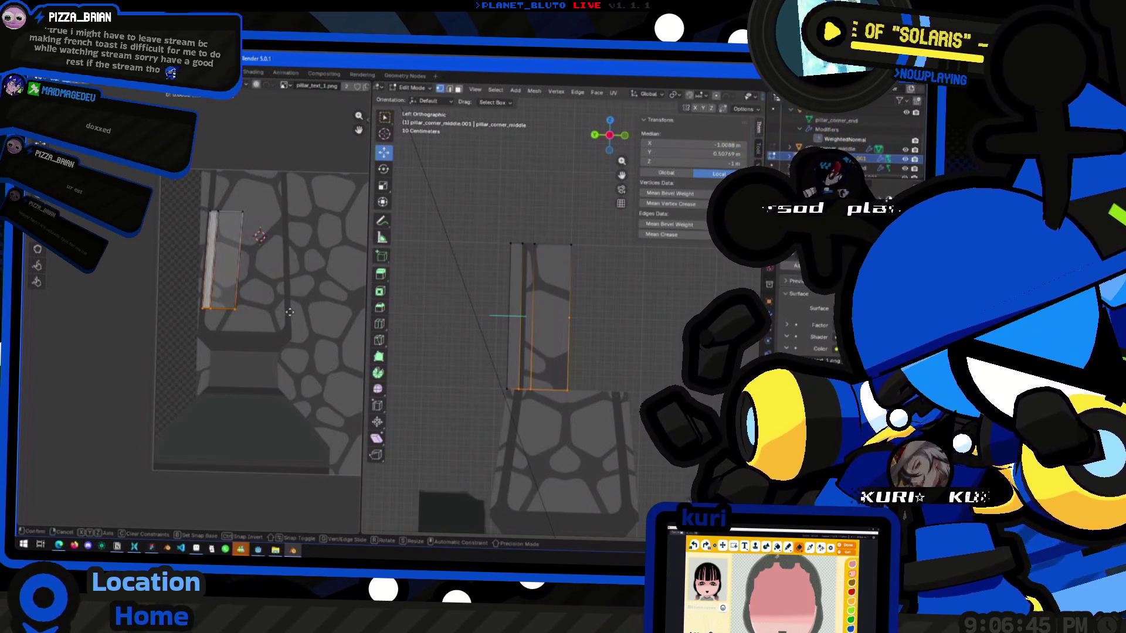
left_click(289, 312)
Move the whole island, set the pivot at its left edge, and stretch it along X.
key("a")
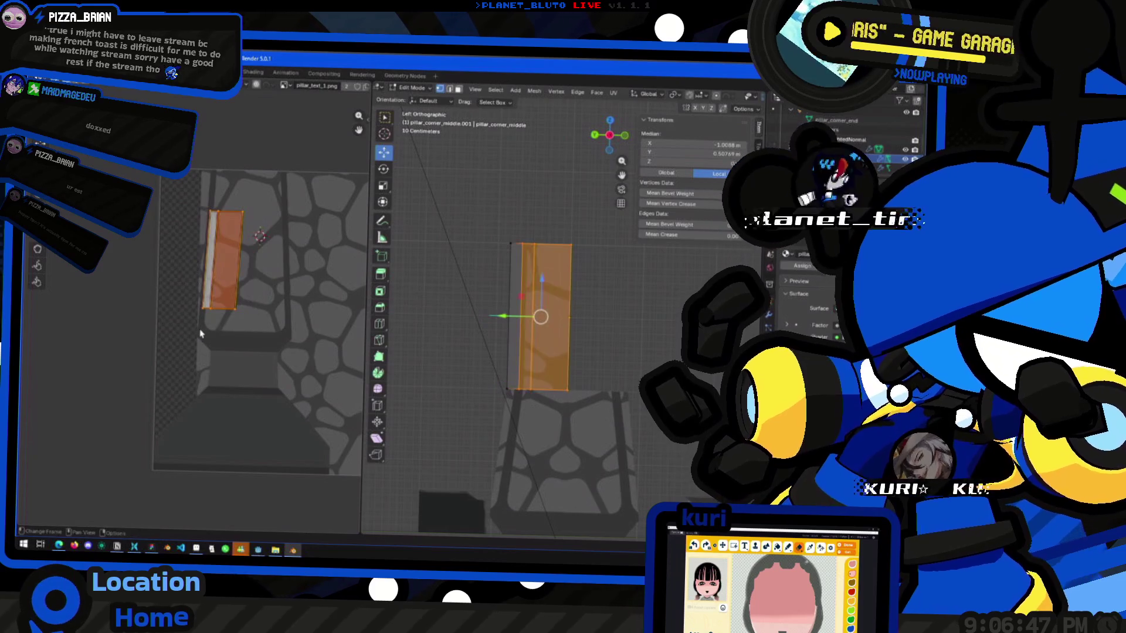
key("g")
left_click(251, 324)
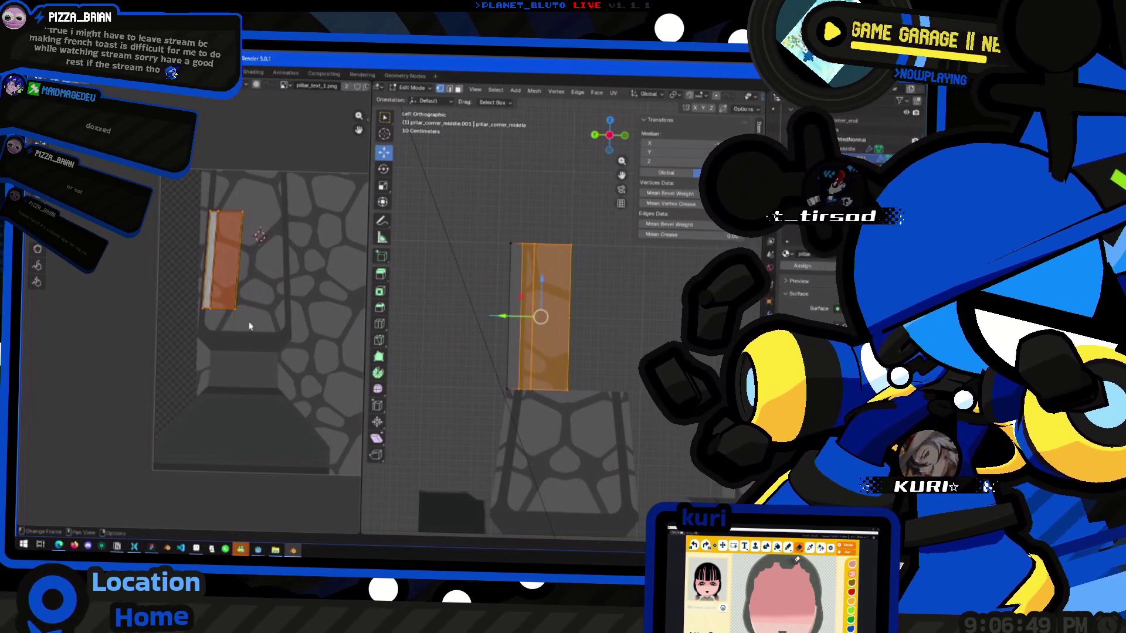
left_click(198, 204)
left_click(203, 322, "shift")
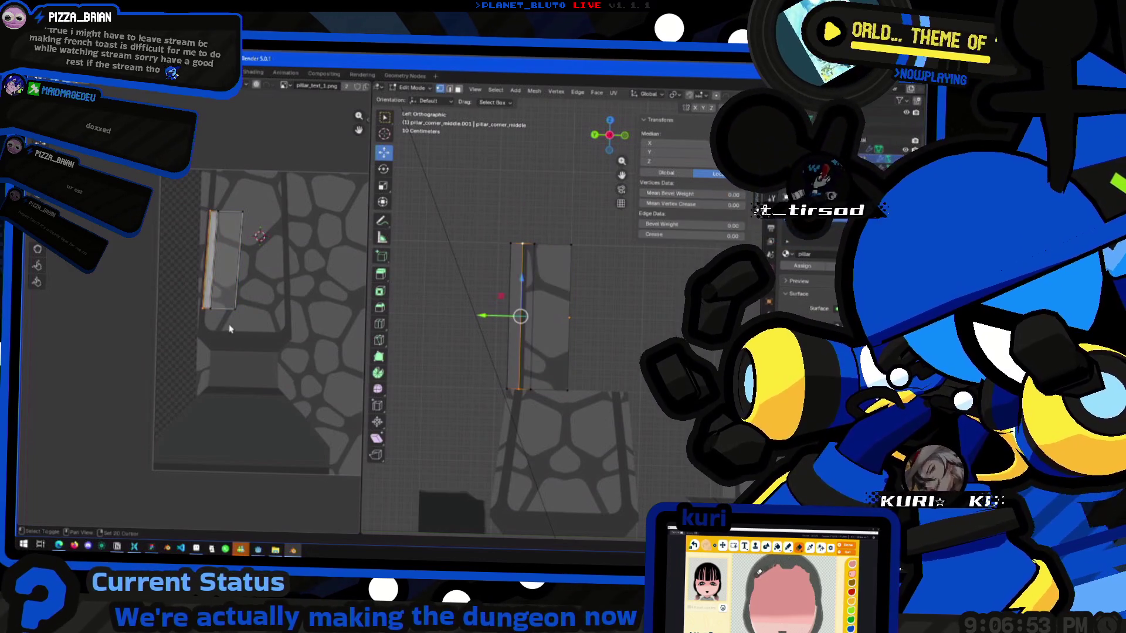
key("shift+s")
left_click(235, 411)
key("a")
key("s")
key("x")
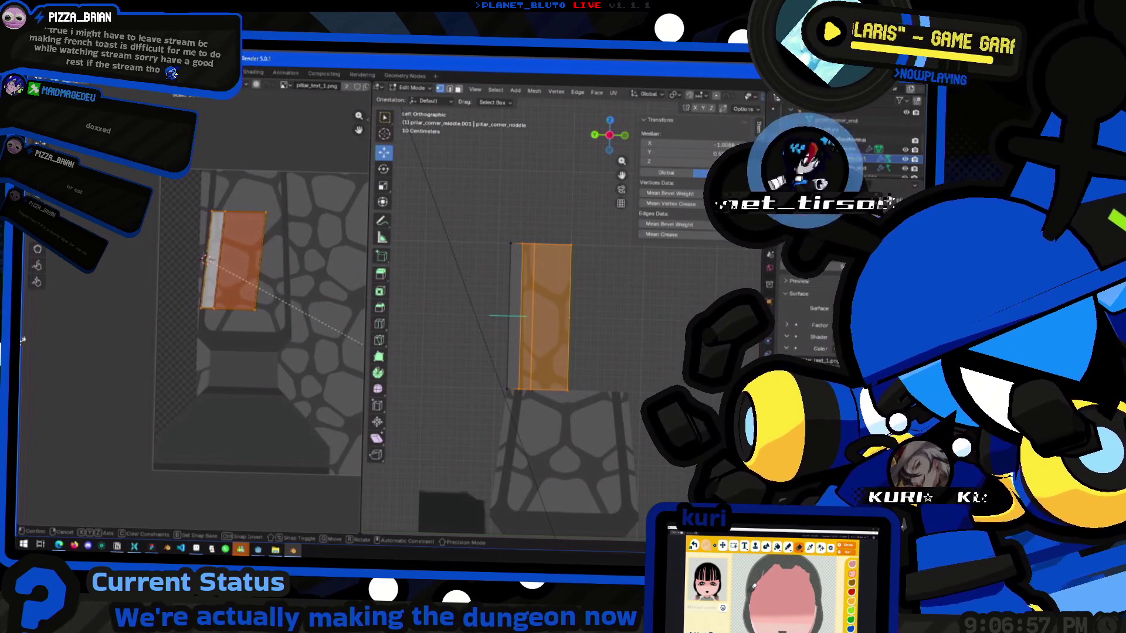
left_click(357, 348)
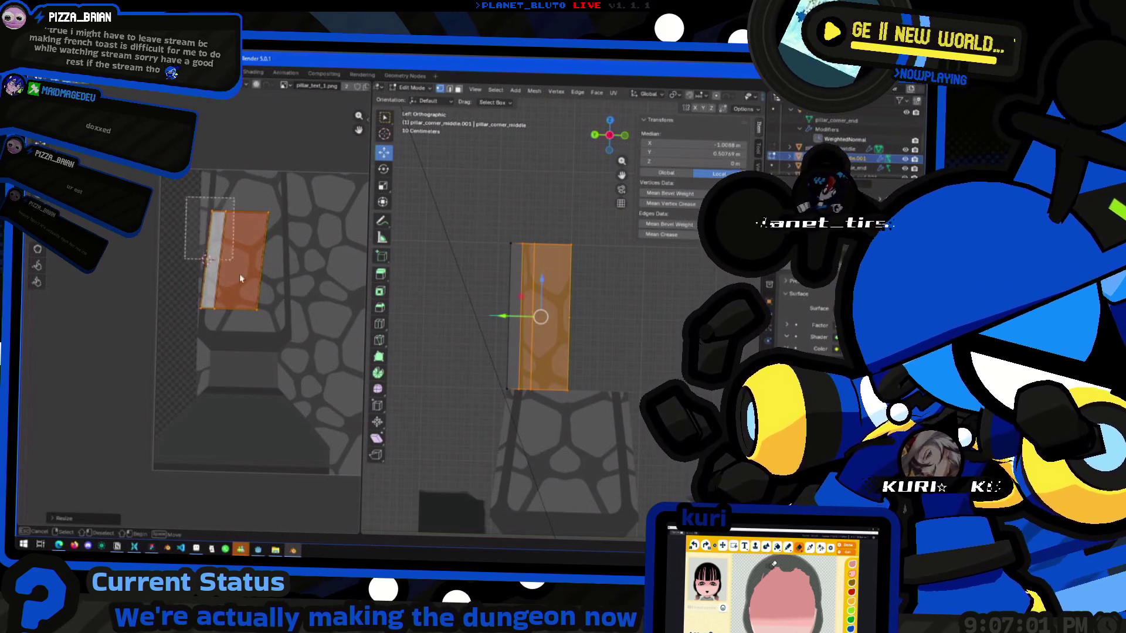
Reposition the UV face, undoing a wedge-shaped resize, and nudge an edge higher.
key("g")
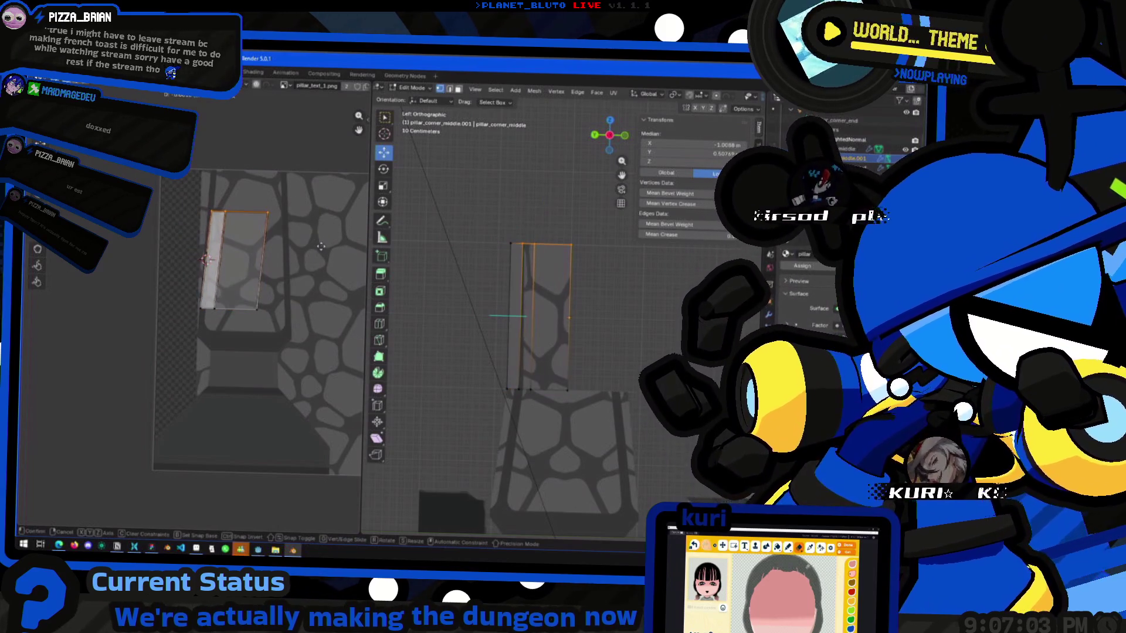
left_click(292, 235)
key("s")
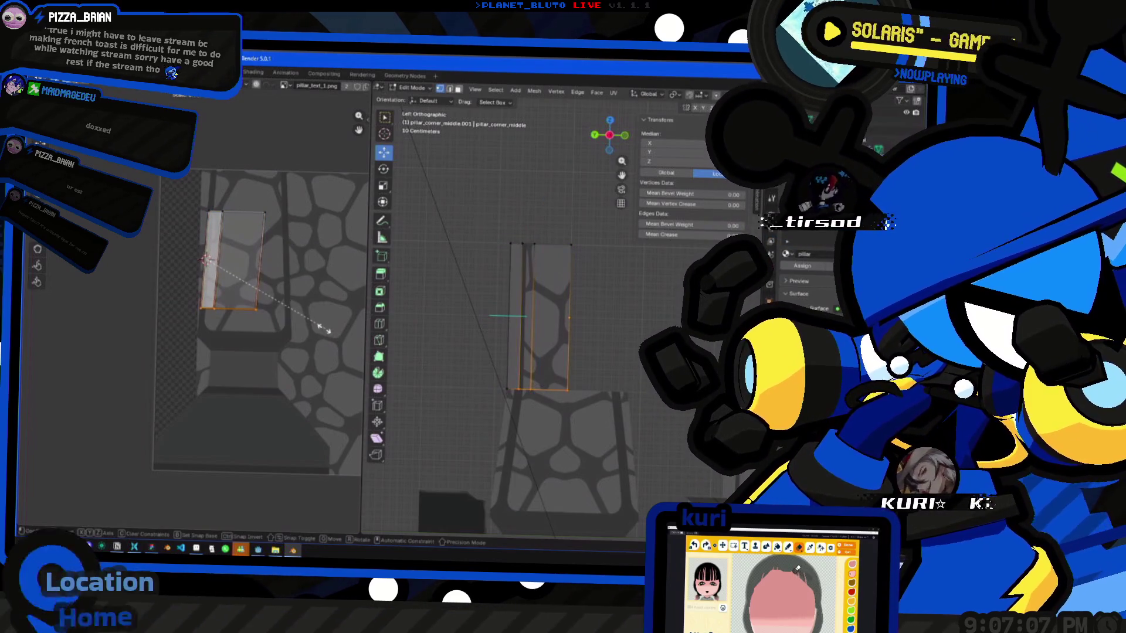
left_click(250, 345)
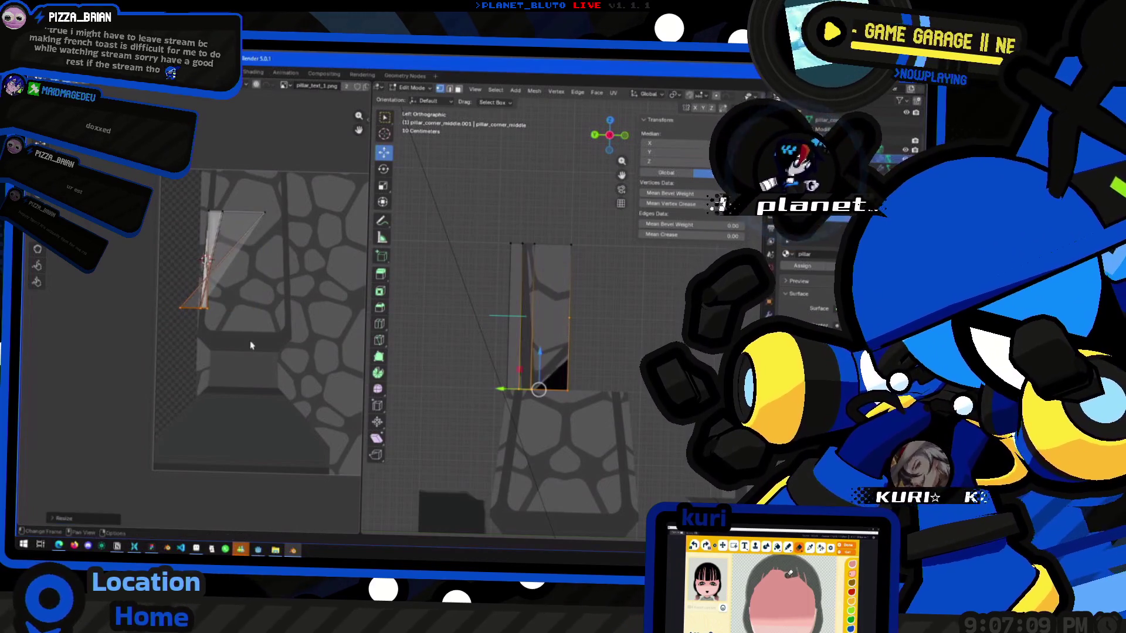
key("ctrl+z")
key("g")
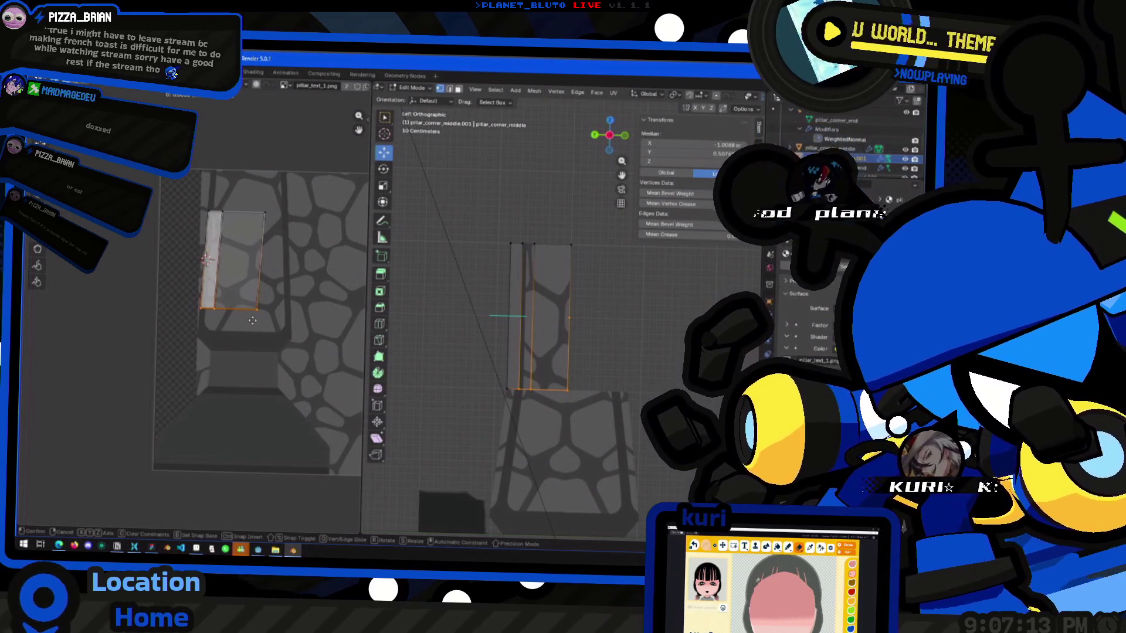
left_click(252, 322)
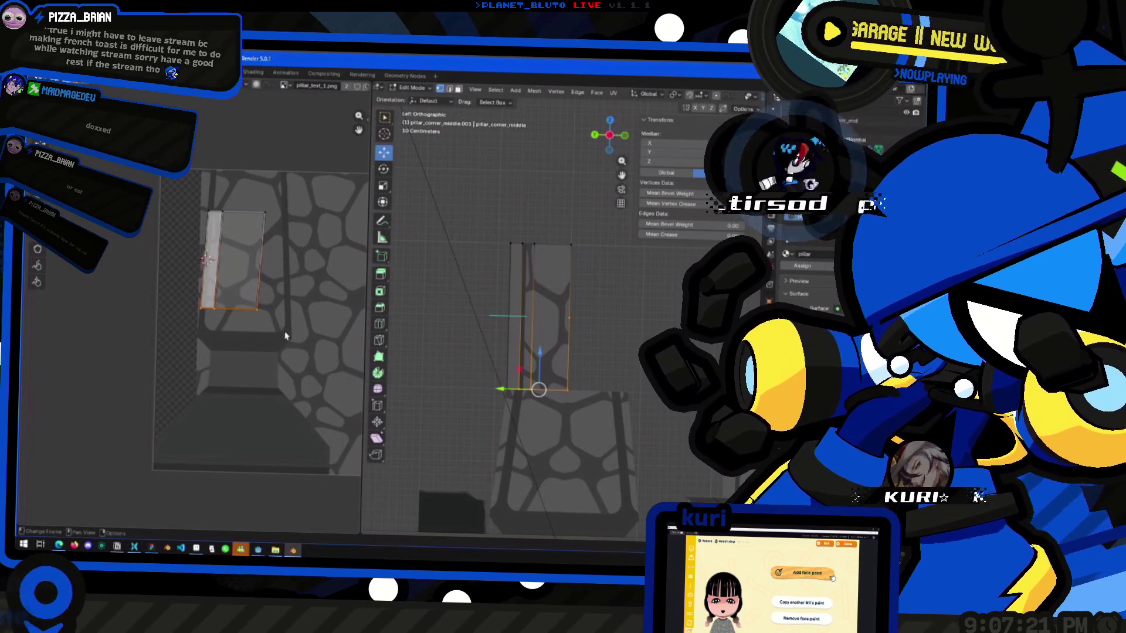
key("g")
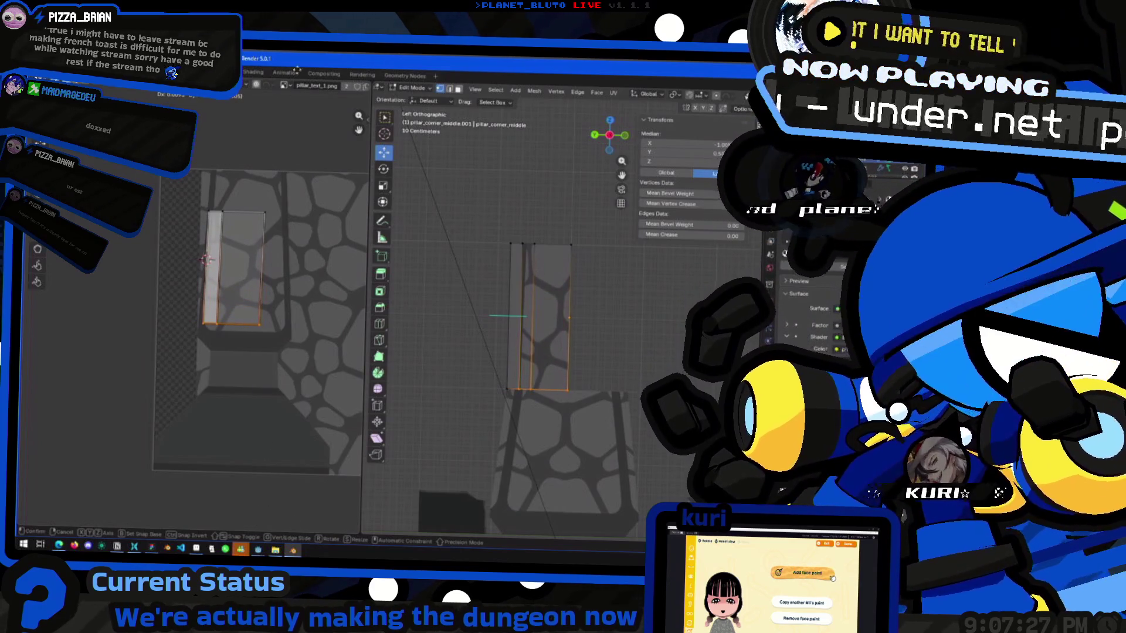
left_click(266, 273)
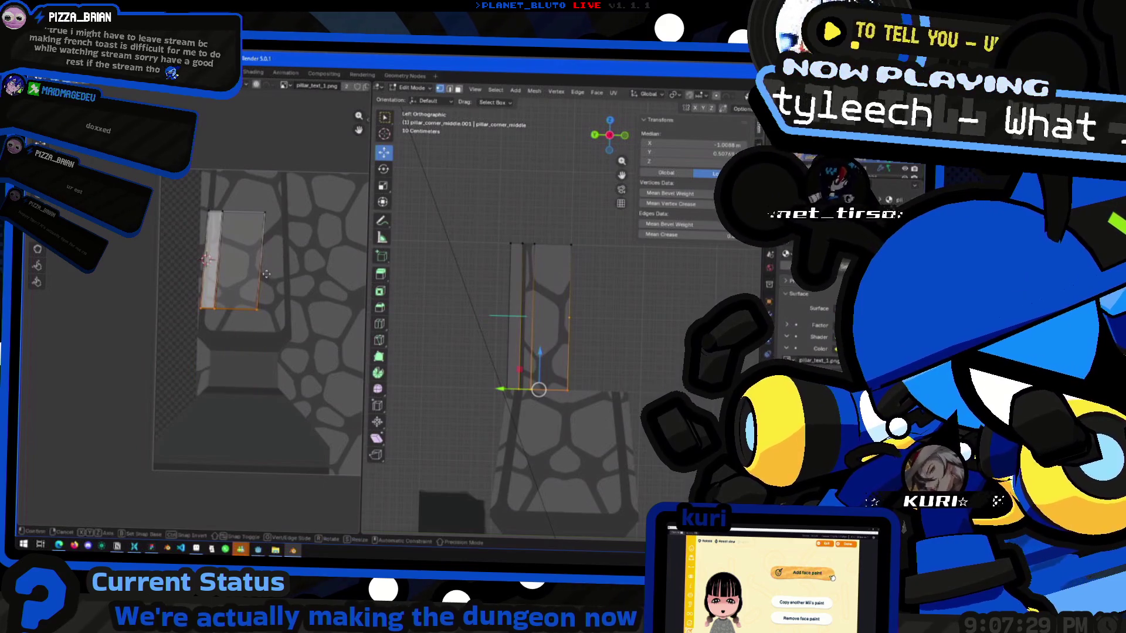
key("g")
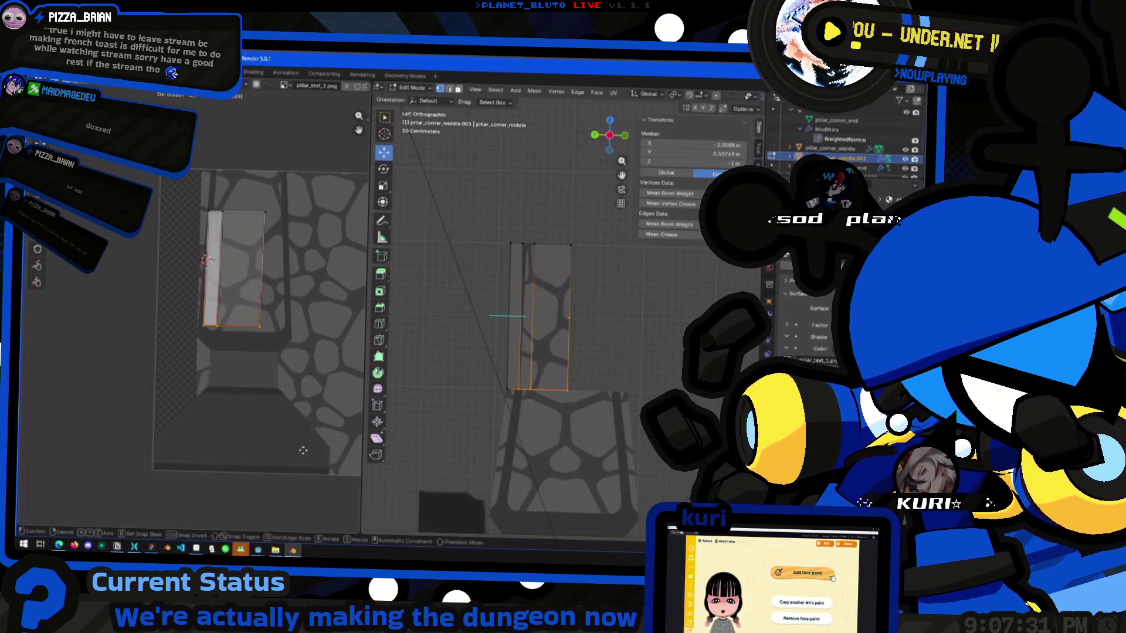
right_click(293, 410)
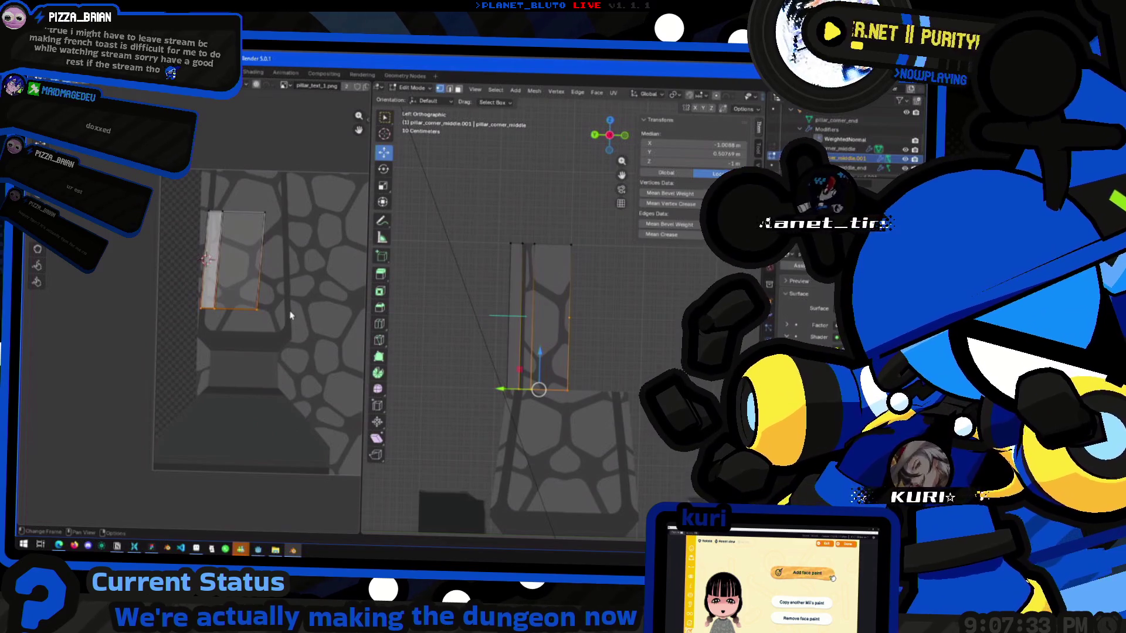
Narrow the whole UV face along X and shift it sideways along X.
key("ctrl+l")
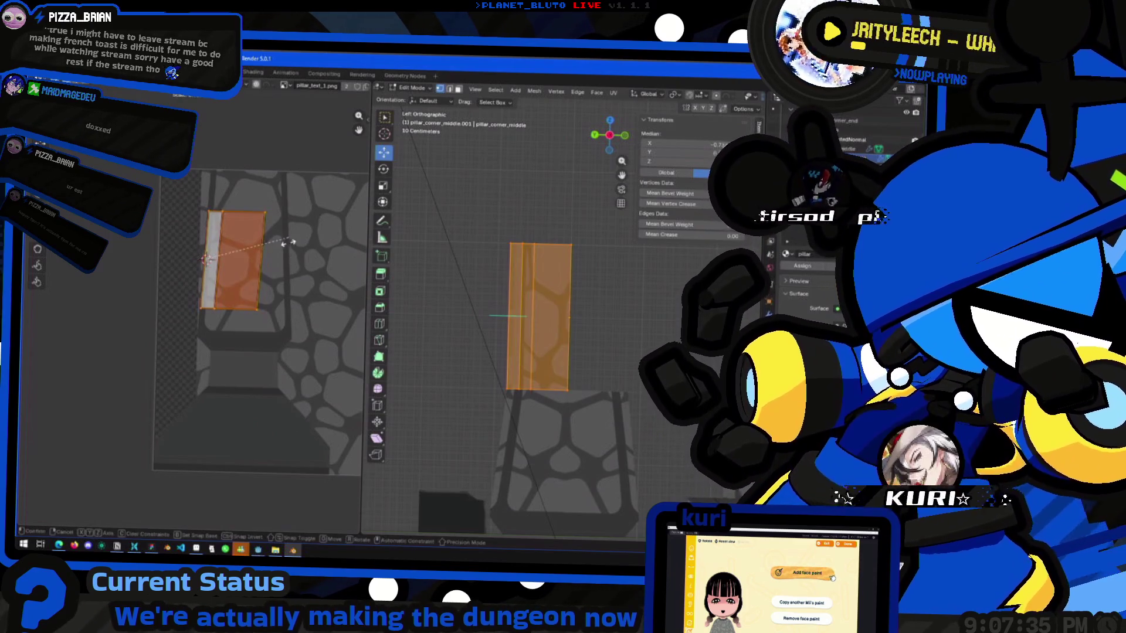
key("s")
key("x")
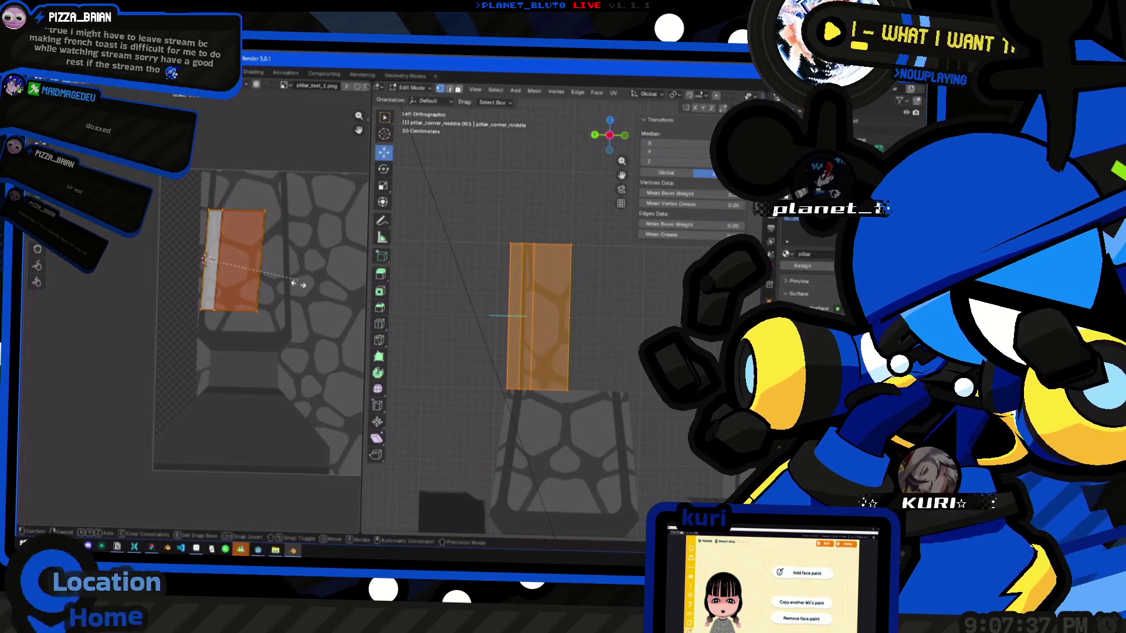
left_click(260, 242)
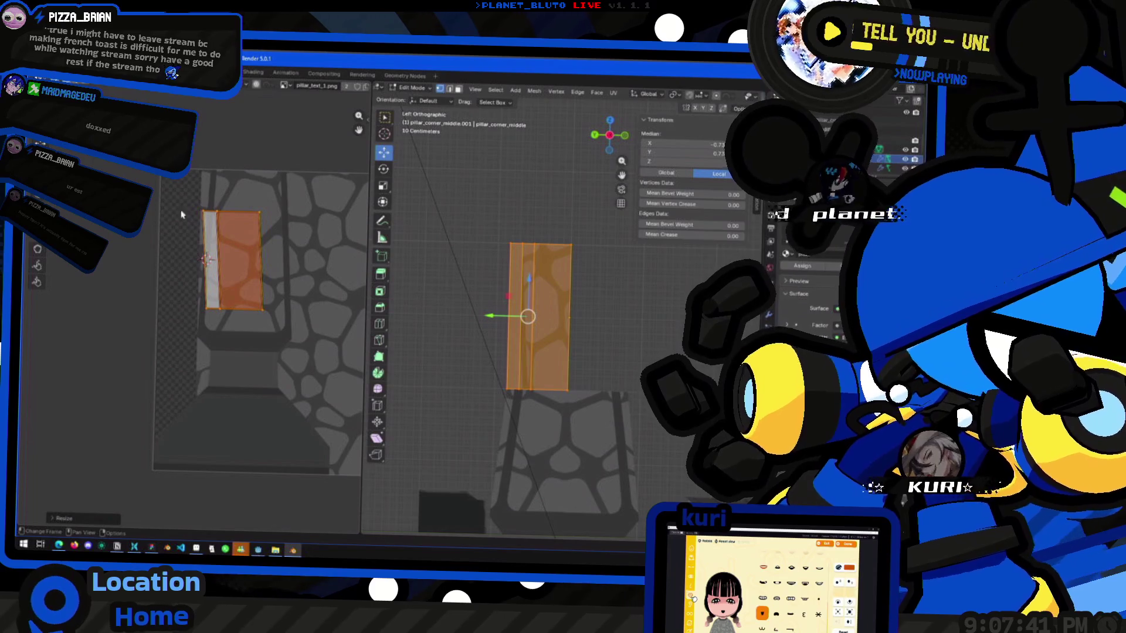
left_click(258, 320)
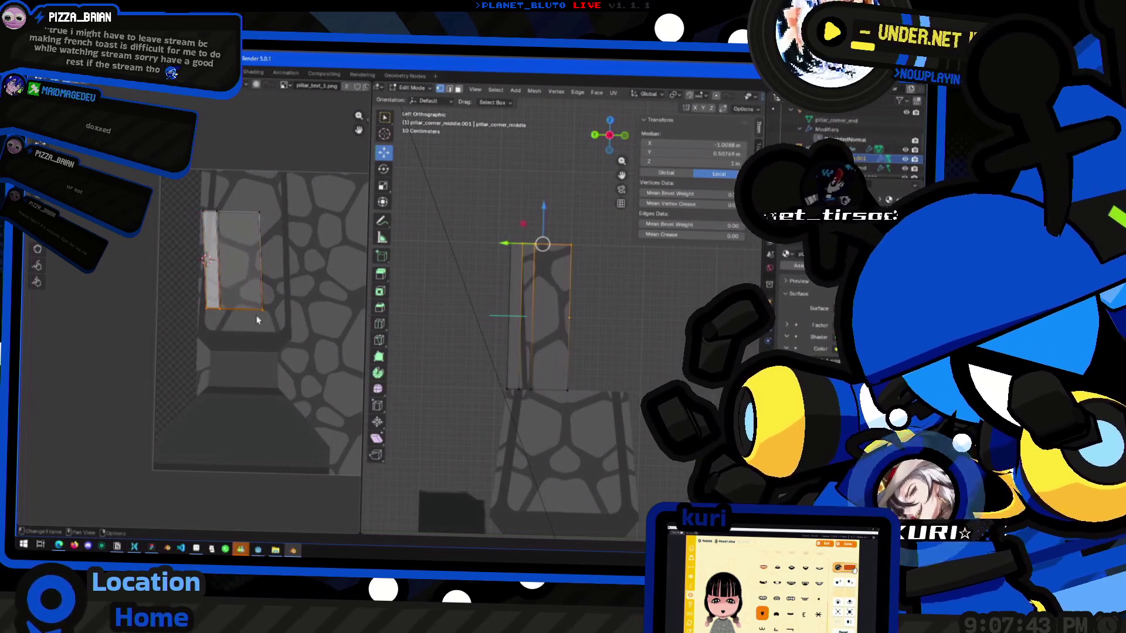
key("g")
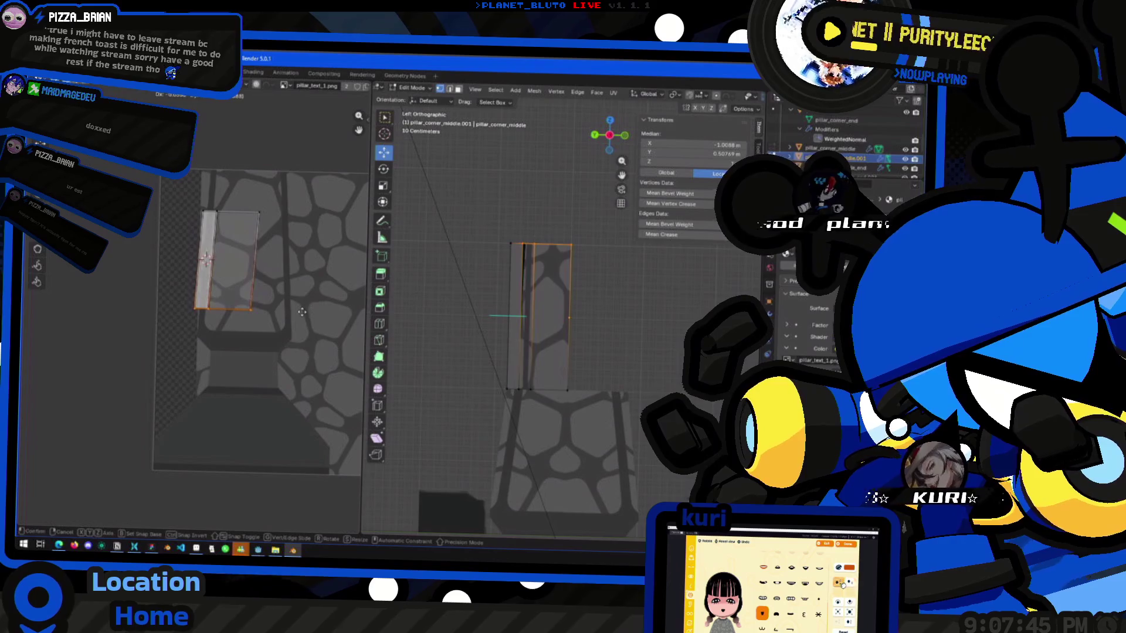
key("Escape")
key("ctrl+z")
key("g")
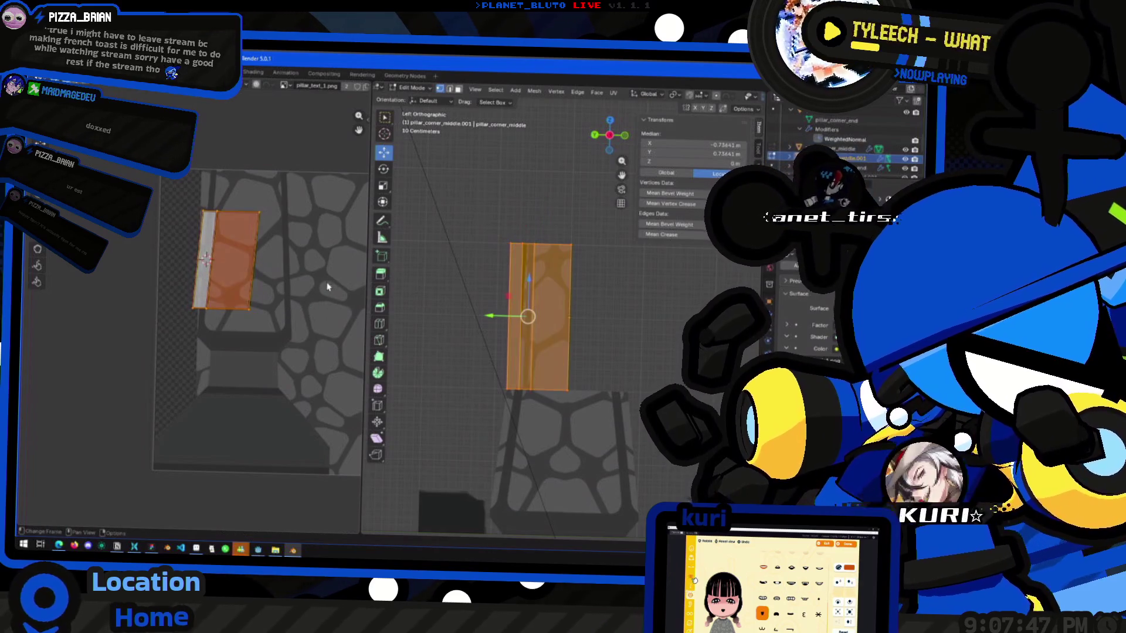
key("x")
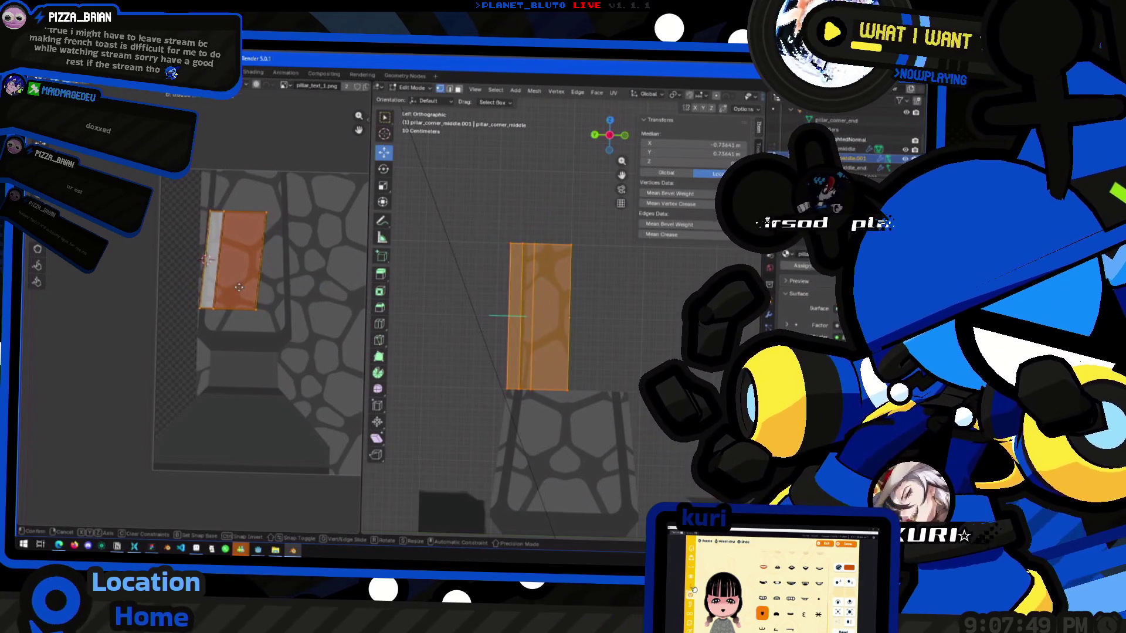
left_click(230, 286)
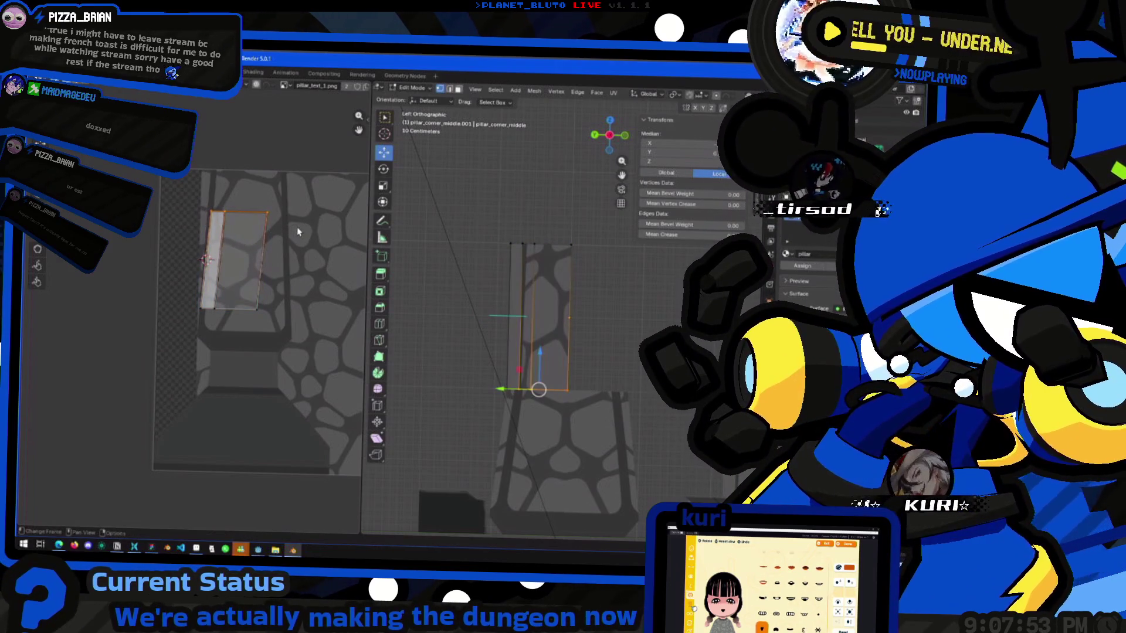
Resize and narrow the UV face along X, checking the cobblestone texture in Object Mode.
key("g")
left_click(282, 225)
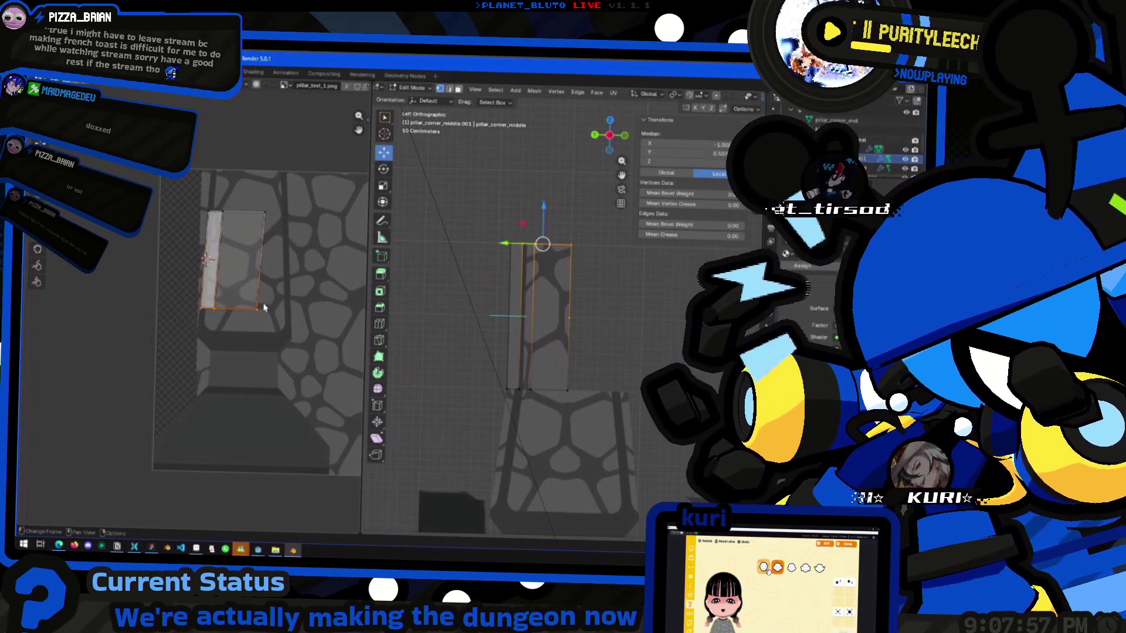
left_click(260, 249)
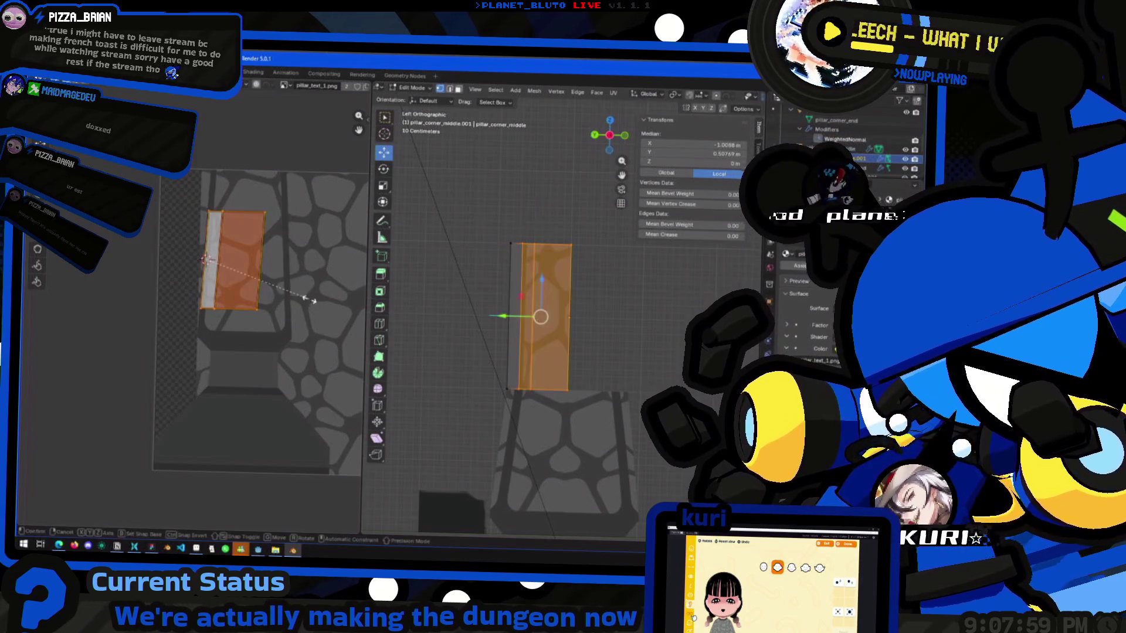
key("s")
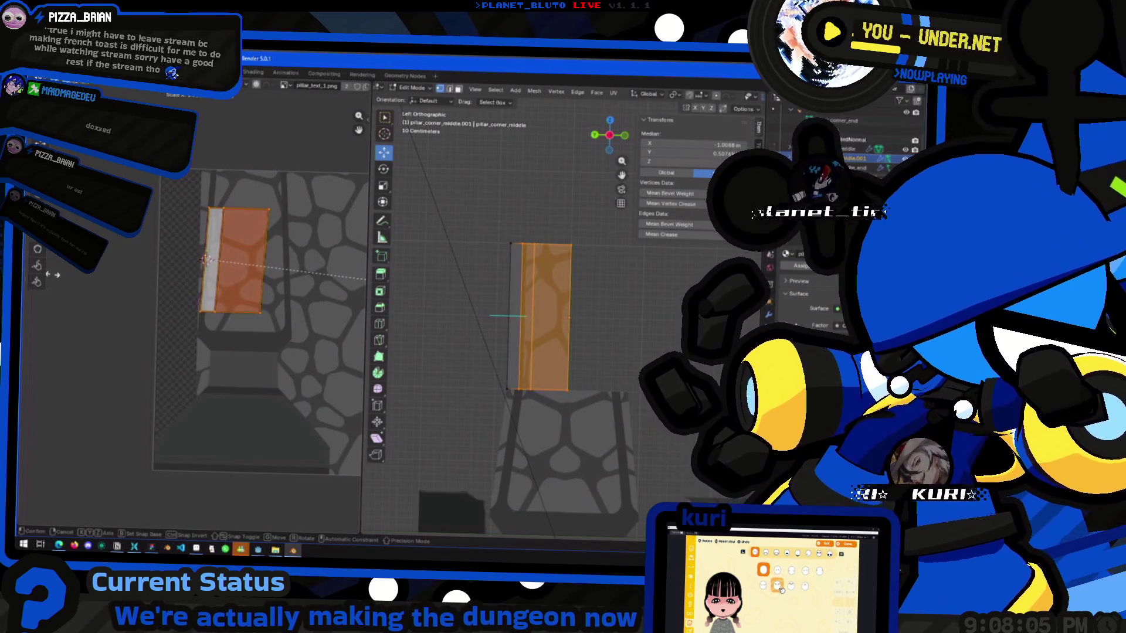
key("Return")
key("Tab")
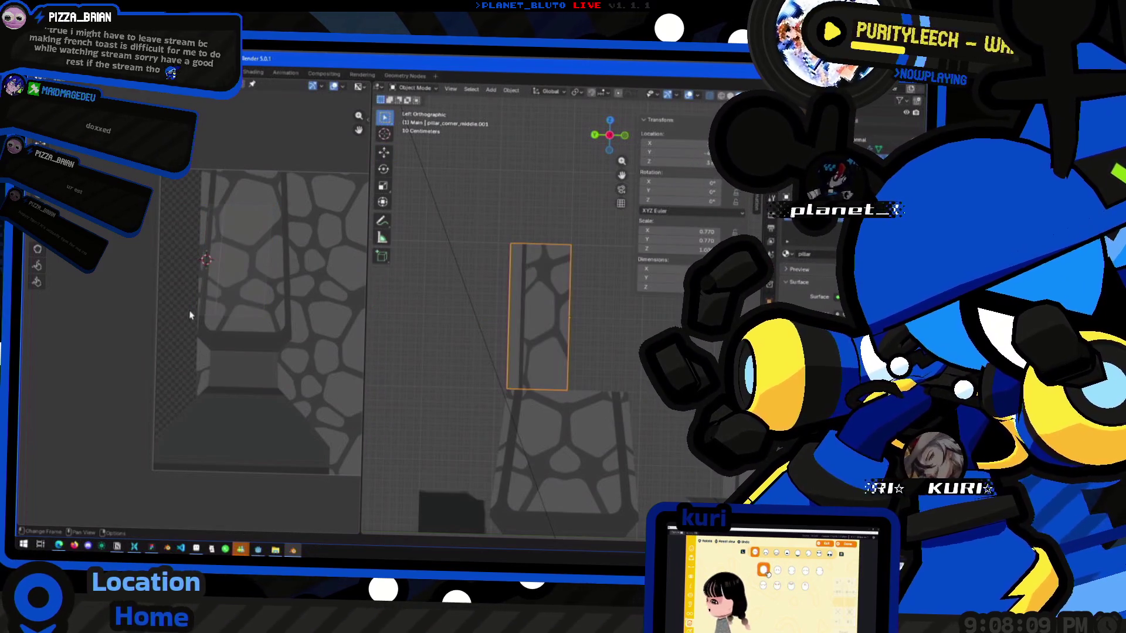
key("Tab")
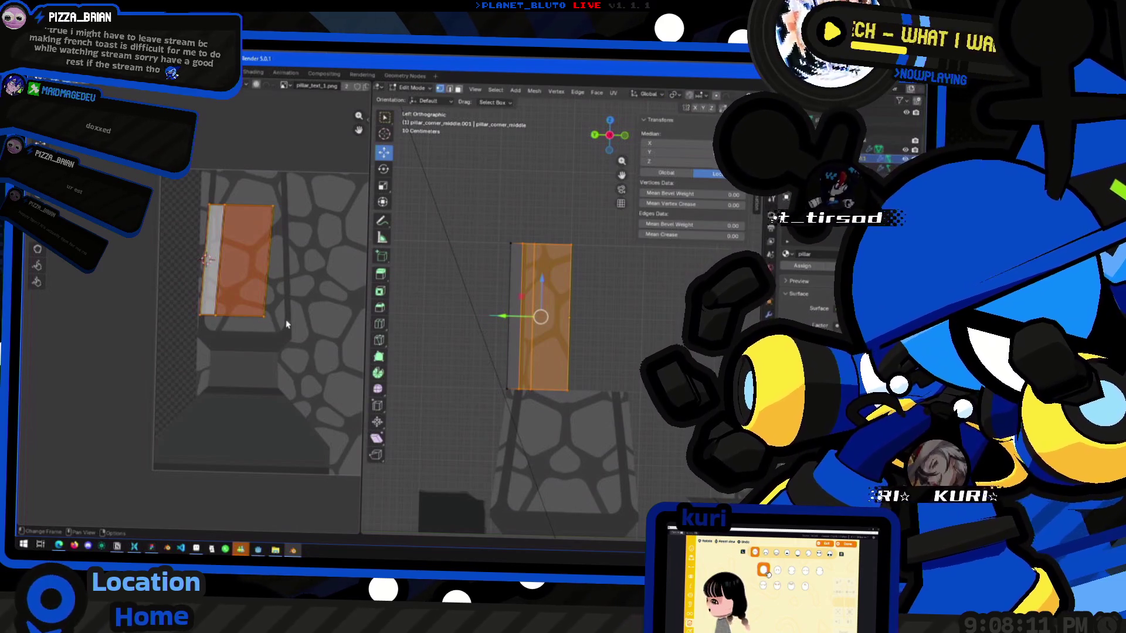
key("s")
key("x")
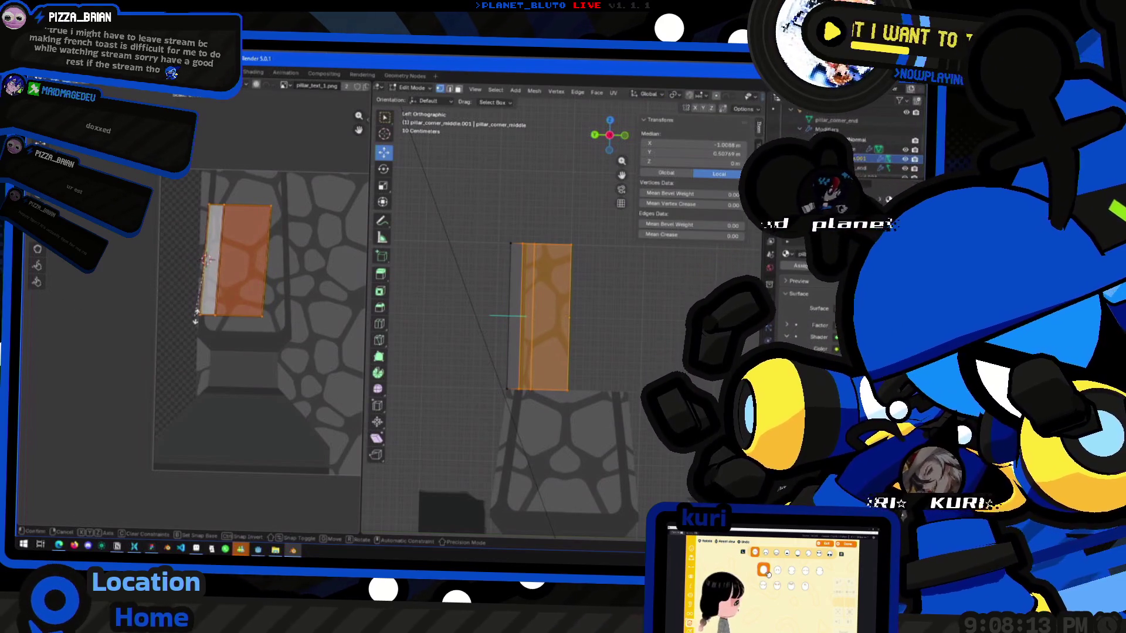
left_click(82, 325)
key("Tab")
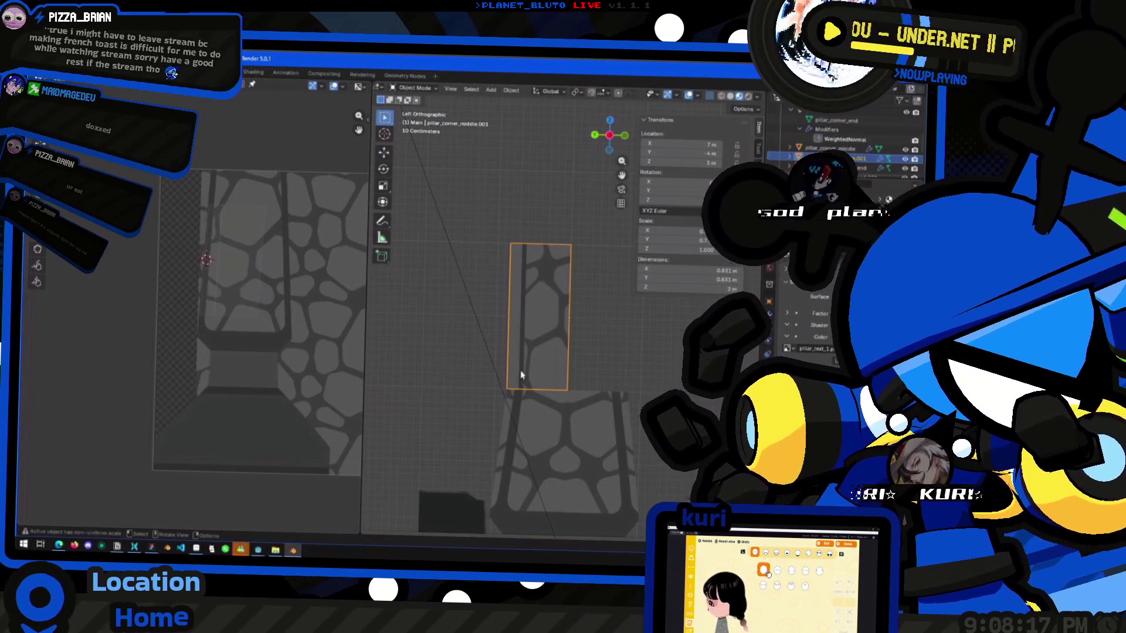
Make a linked duplicate of the pillar corner middle piece rotated 90° around Z.
left_click(456, 368)
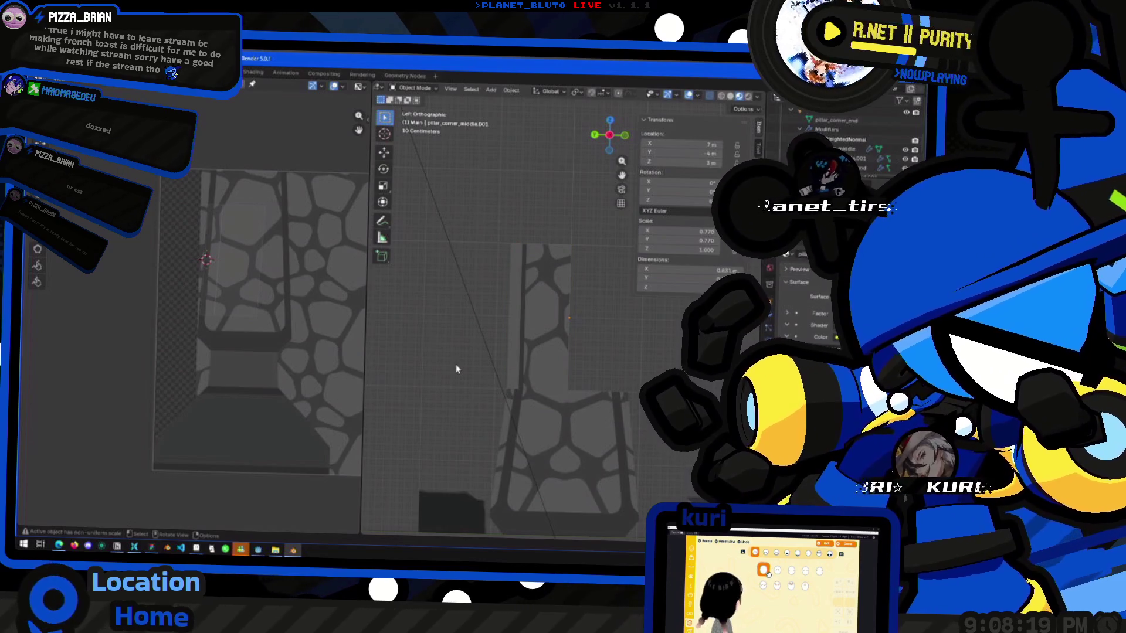
left_click(516, 357)
middle_click_drag(472, 363, 492, 371)
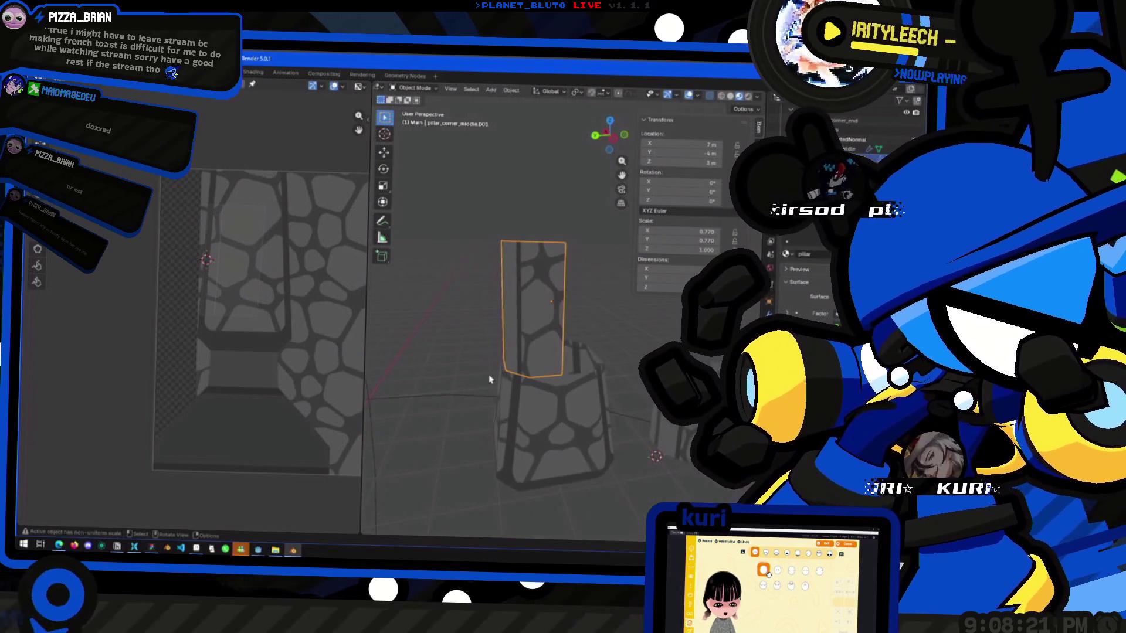
key("alt+d")
left_click(502, 377)
key("r")
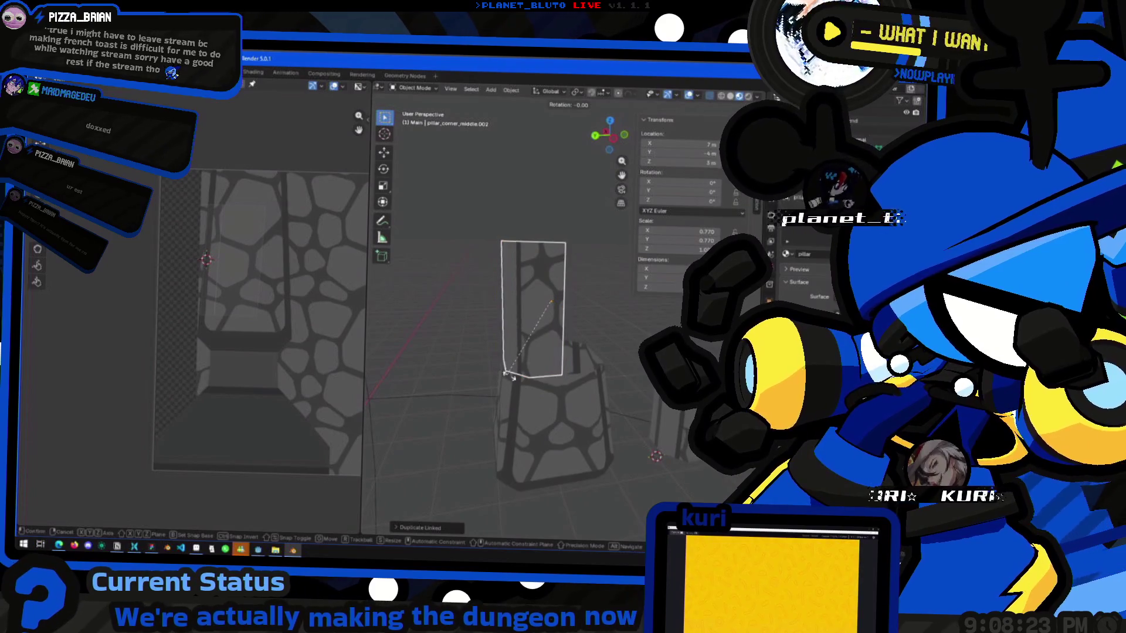
type("z90")
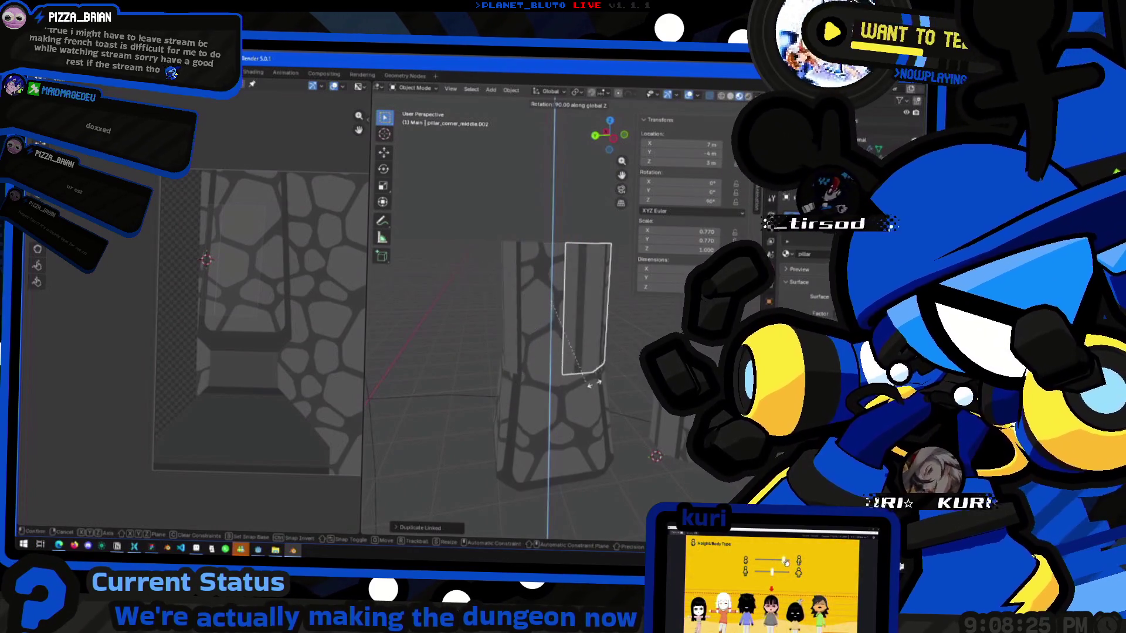
key("Return")
Frame pillar_corner_middle.001 up close and select one of its faces in Edit Mode.
mouse_move(536, 378)
middle_mouse_down()
mouse_move(598, 393)
mouse_move(557, 417)
mouse_move(549, 408)
mouse_move(533, 322)
middle_mouse_up()
scroll(597, 391, "down", 5)
left_click(534, 322)
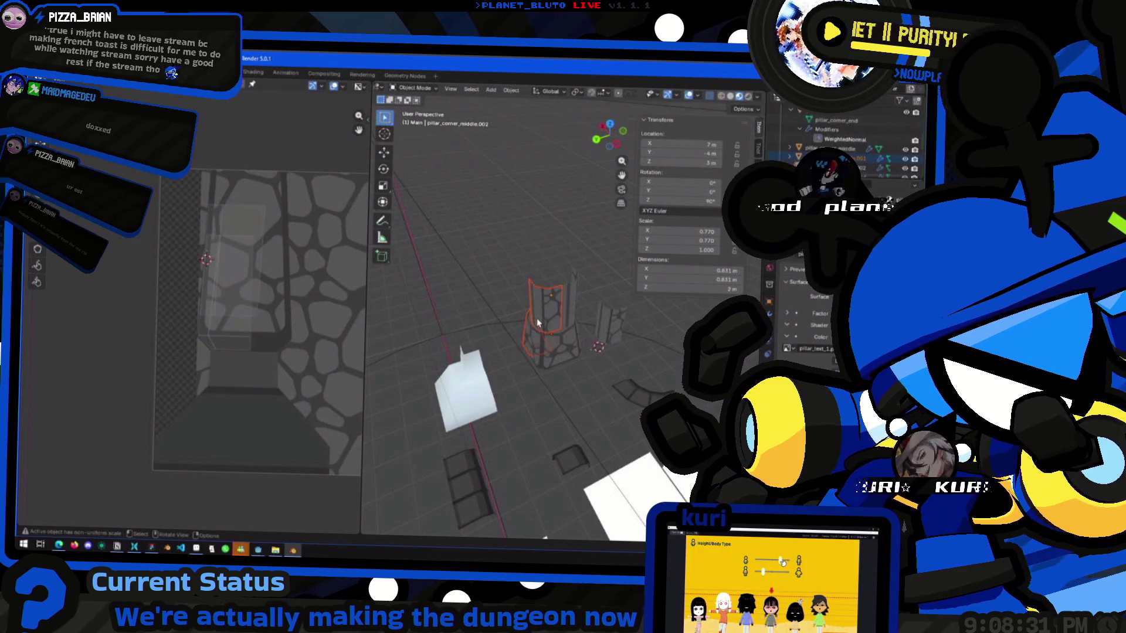
key("KP_Decimal")
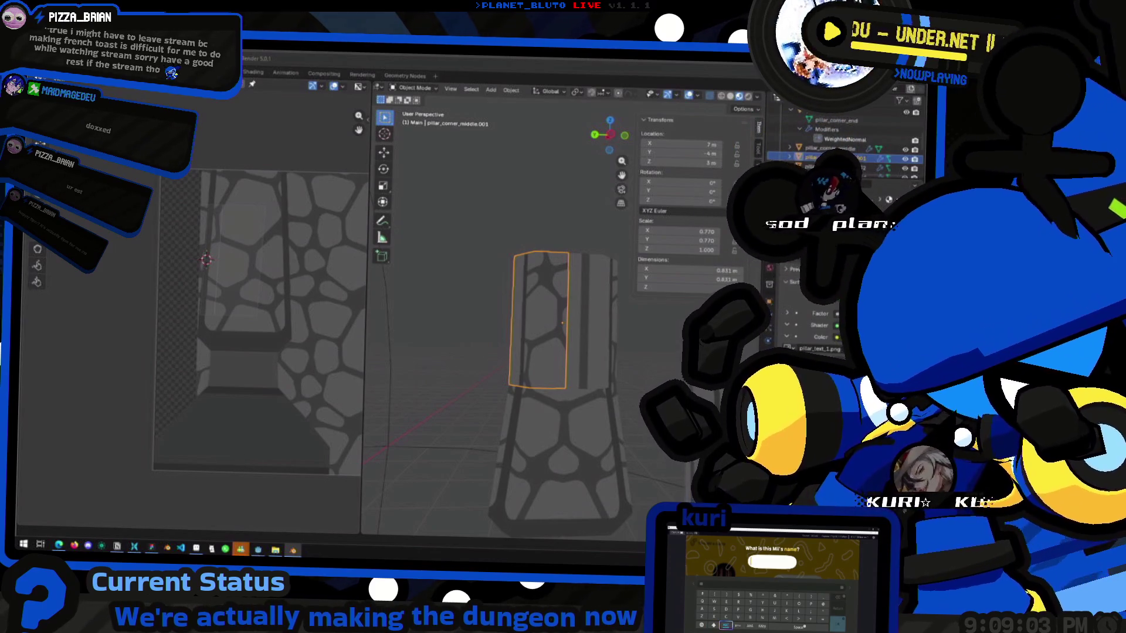
mouse_move(457, 376)
middle_mouse_down()
mouse_move(491, 380)
mouse_move(535, 358)
middle_mouse_up()
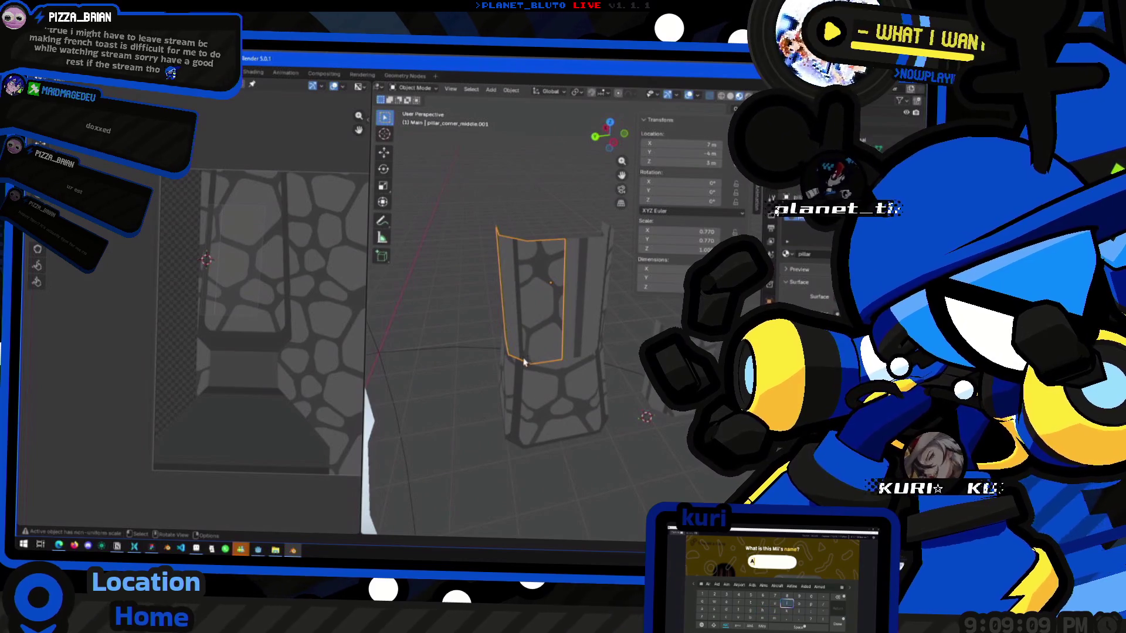
key("Tab")
left_click(534, 305)
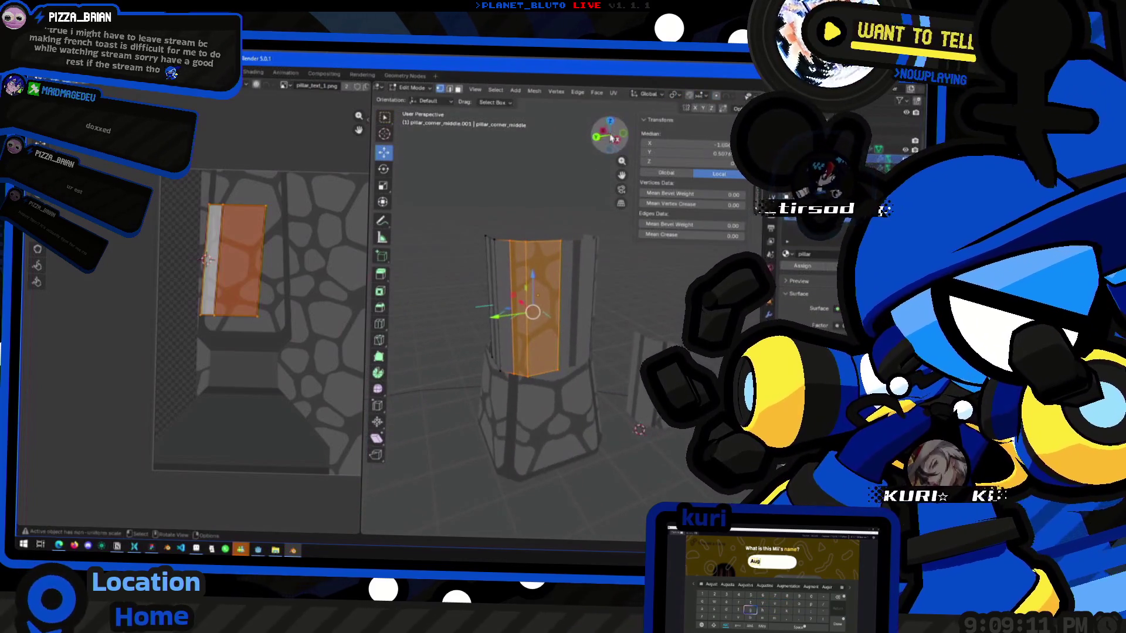
Copy the UV layout of the selected pillar face.
left_click(610, 142)
scroll(500, 339, "up", 2)
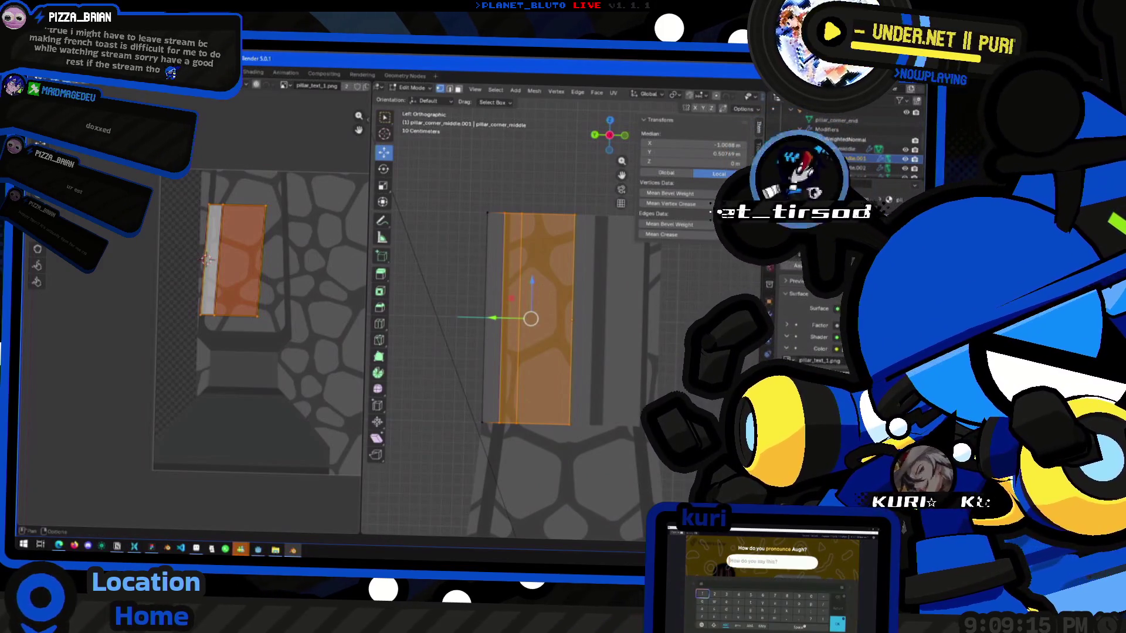
left_click(202, 85)
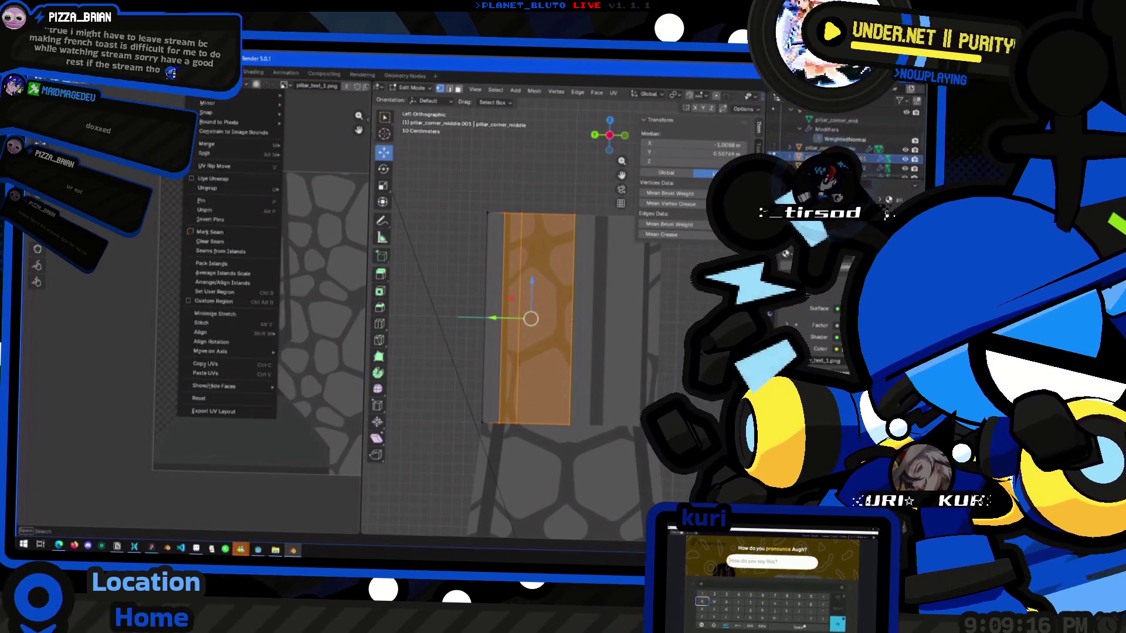
left_click(221, 368)
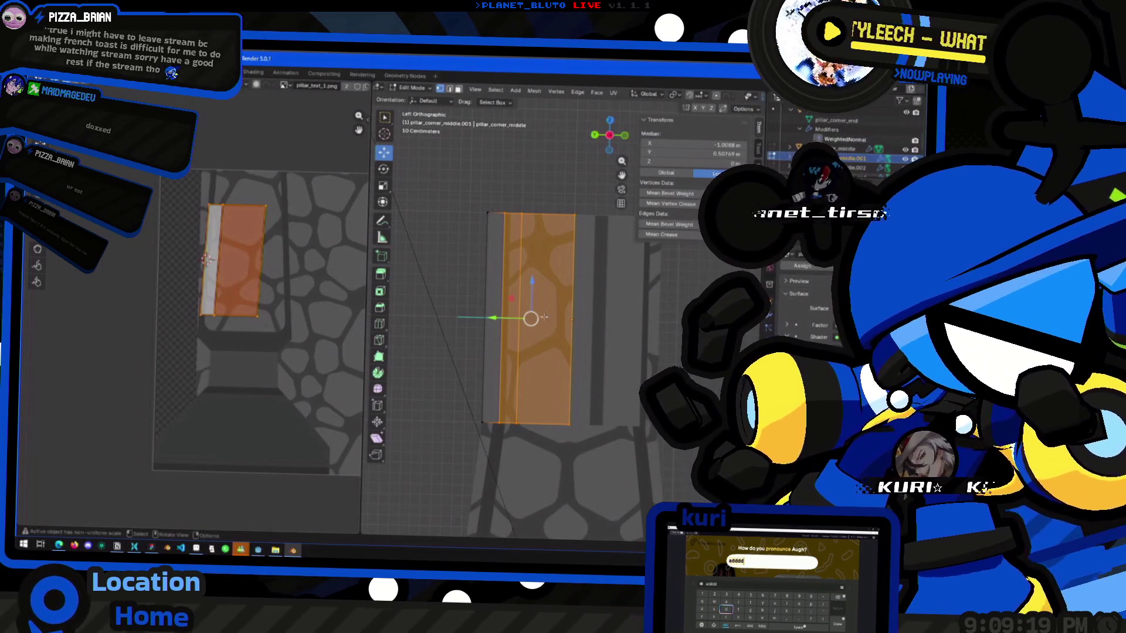
Paste the copied UVs onto the adjacent side face strips seen from the back.
middle_click_drag(487, 314, 619, 151)
left_click(598, 143)
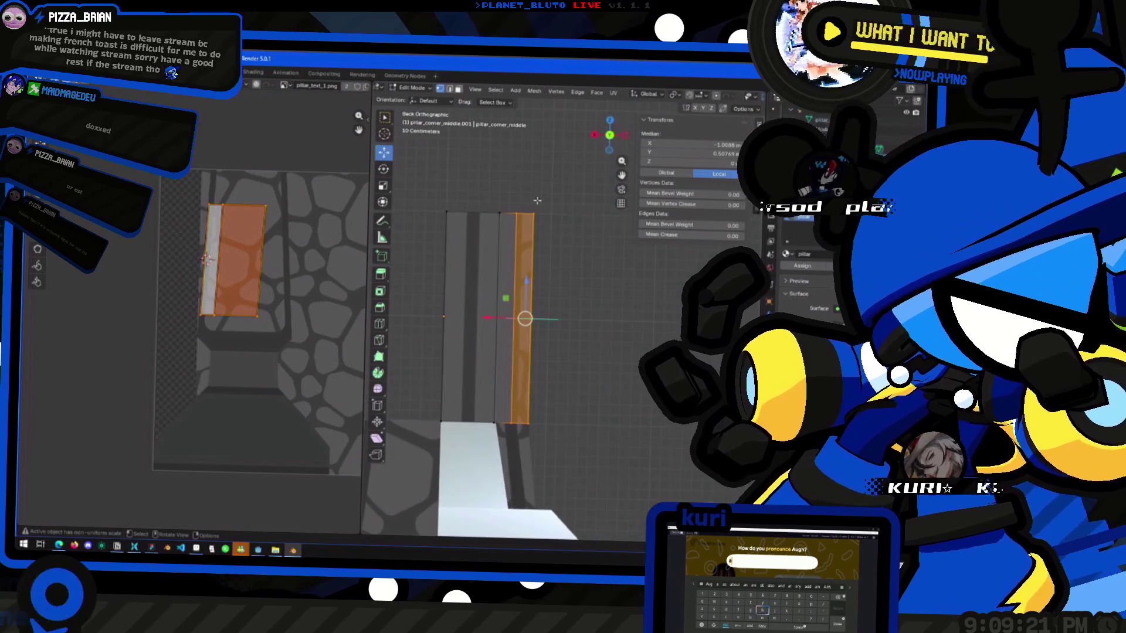
left_click(464, 317)
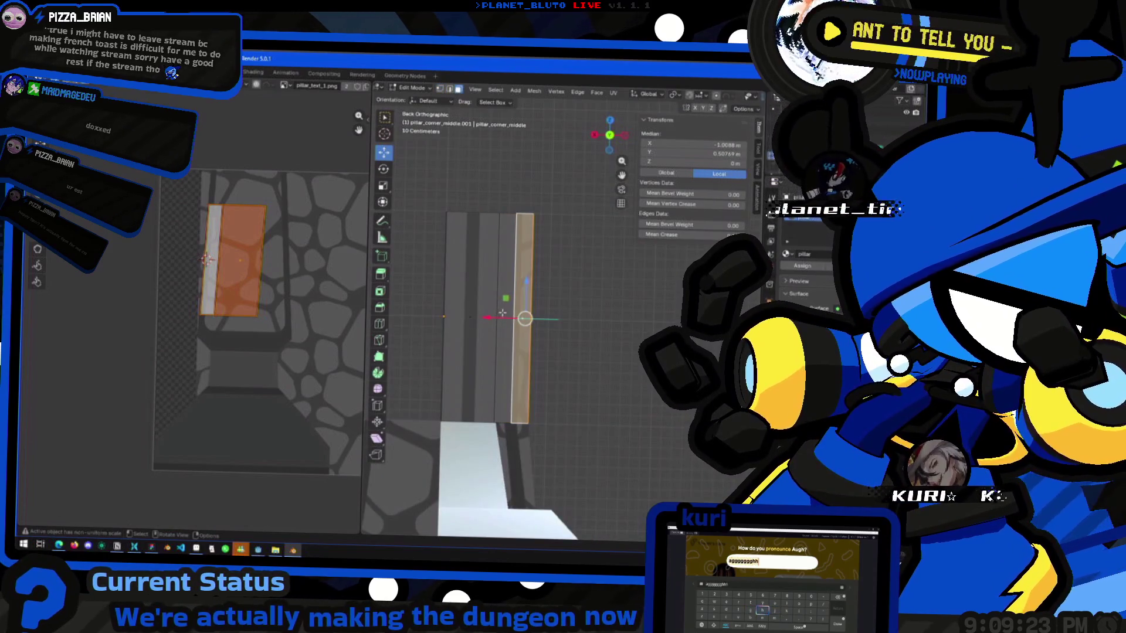
left_click(502, 313)
left_click(470, 317, "shift")
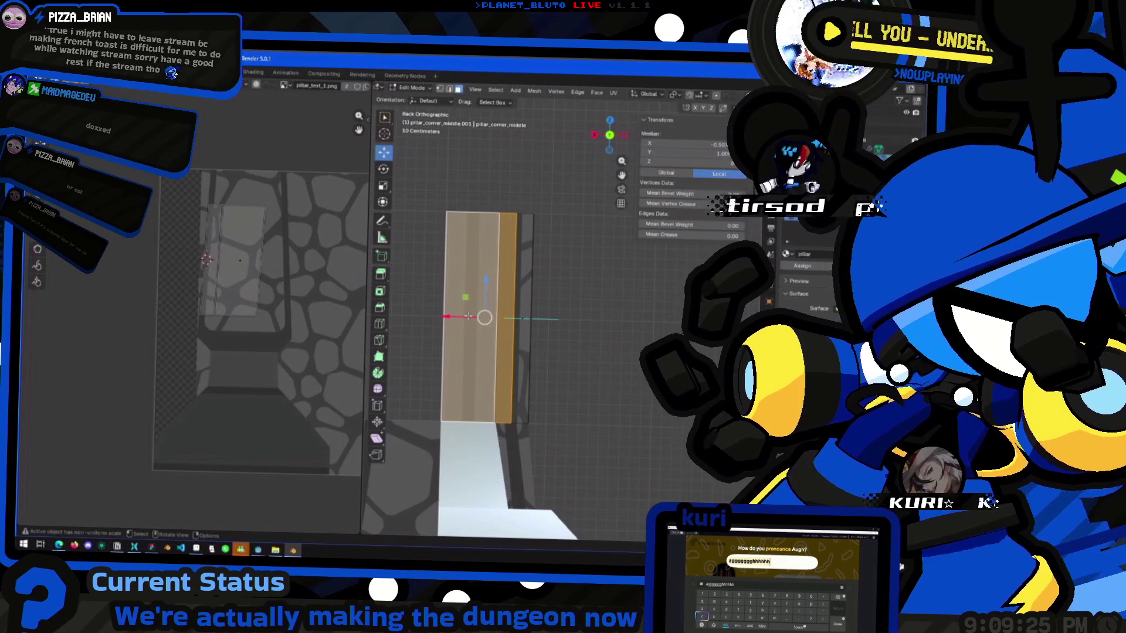
key("h")
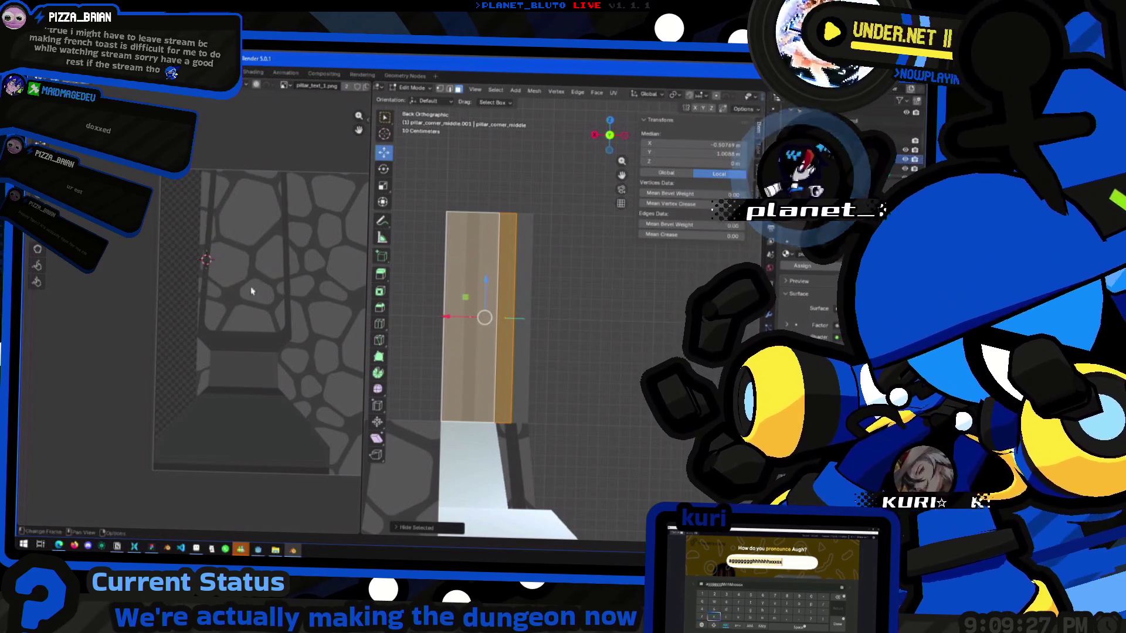
key("u")
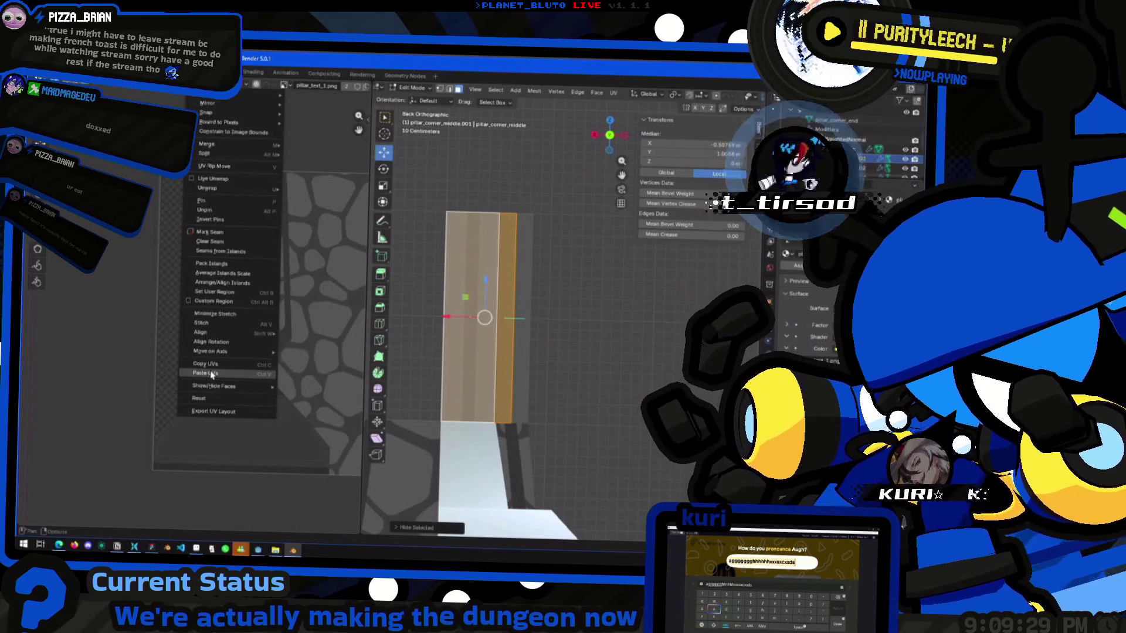
left_click(212, 376)
Select two neighbouring vertical face strips of the pillar and hide them.
mouse_move(463, 328)
middle_mouse_down()
mouse_move(563, 354)
mouse_move(495, 350)
mouse_move(540, 369)
mouse_move(555, 403)
mouse_move(494, 393)
middle_mouse_up()
key("Tab")
key("Tab")
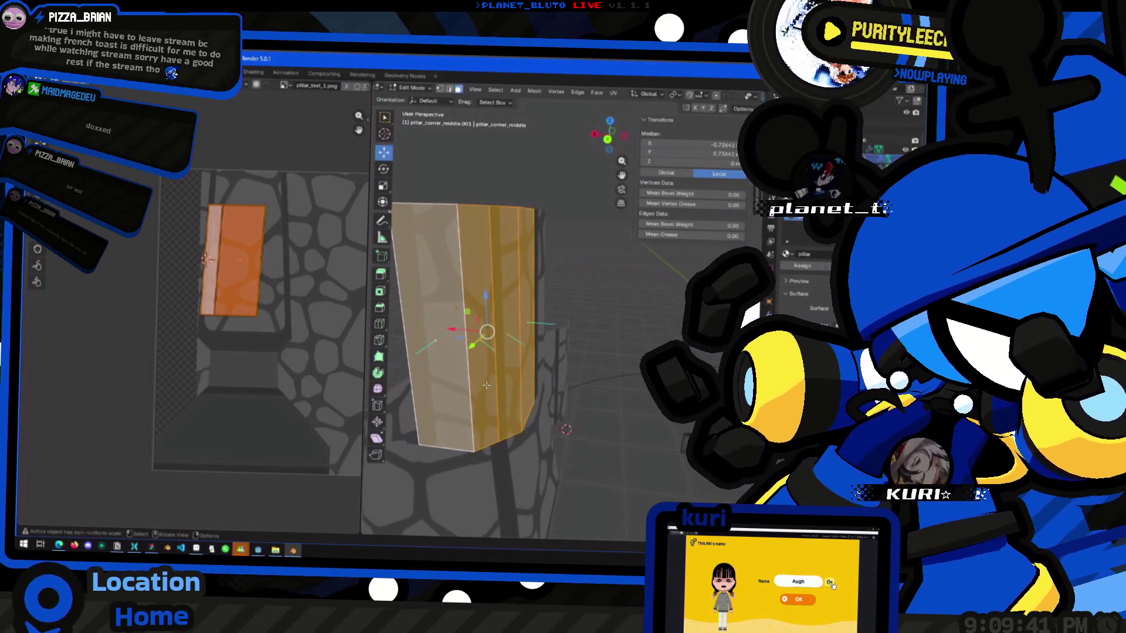
key("alt+a")
left_click(486, 385)
left_click(428, 344, "shift")
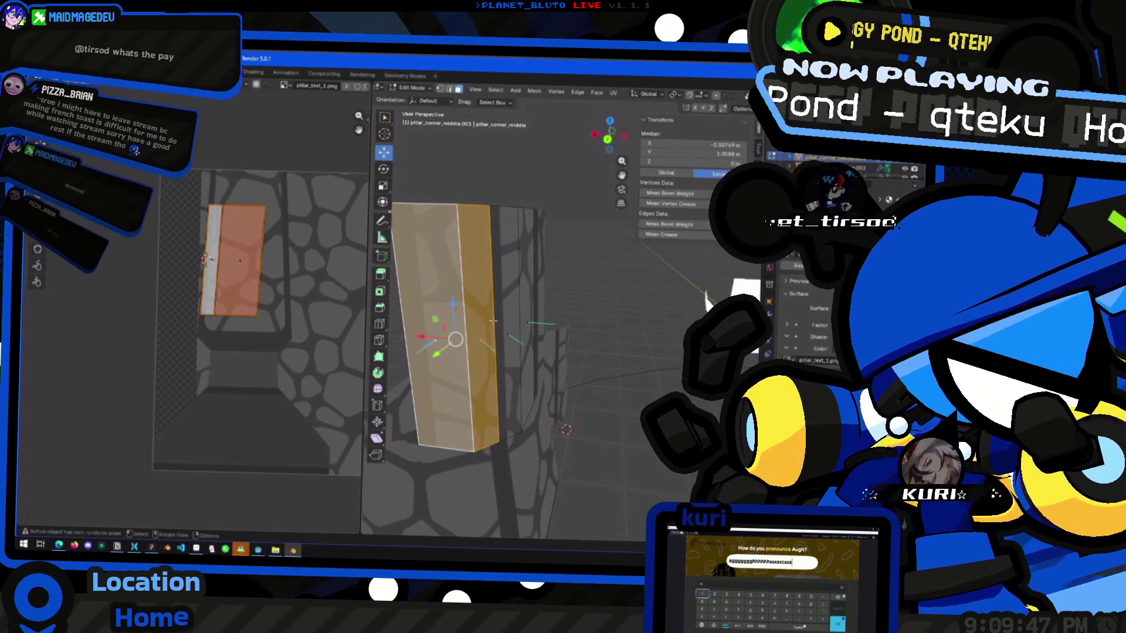
key("h")
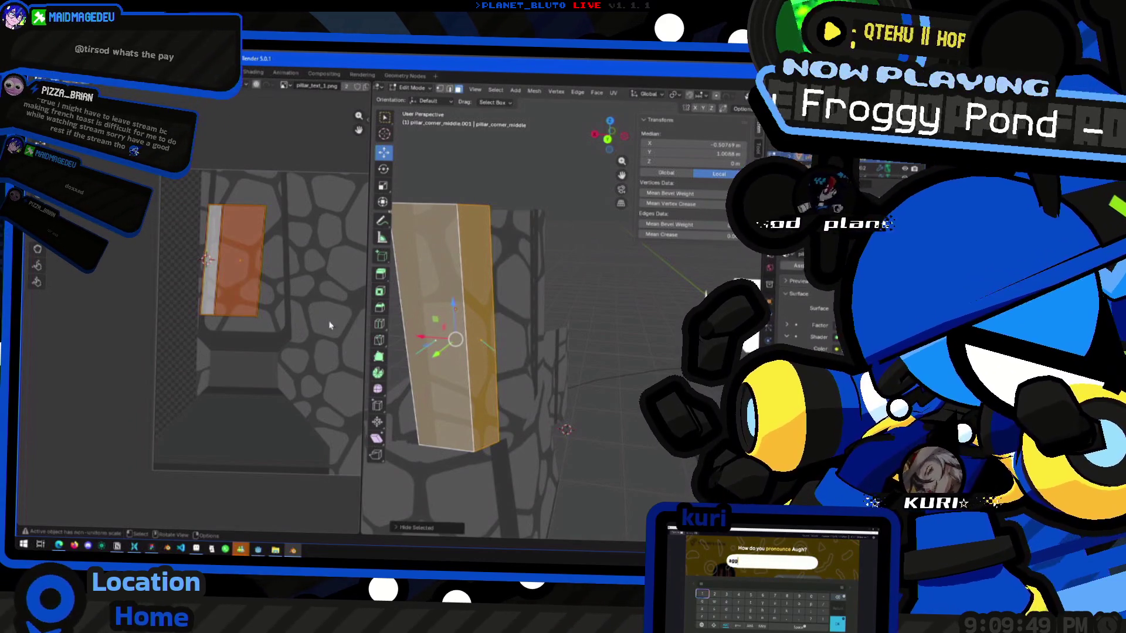
Mirror the UV island horizontally by scaling it to X -1.
key("s")
left_click(306, 281)
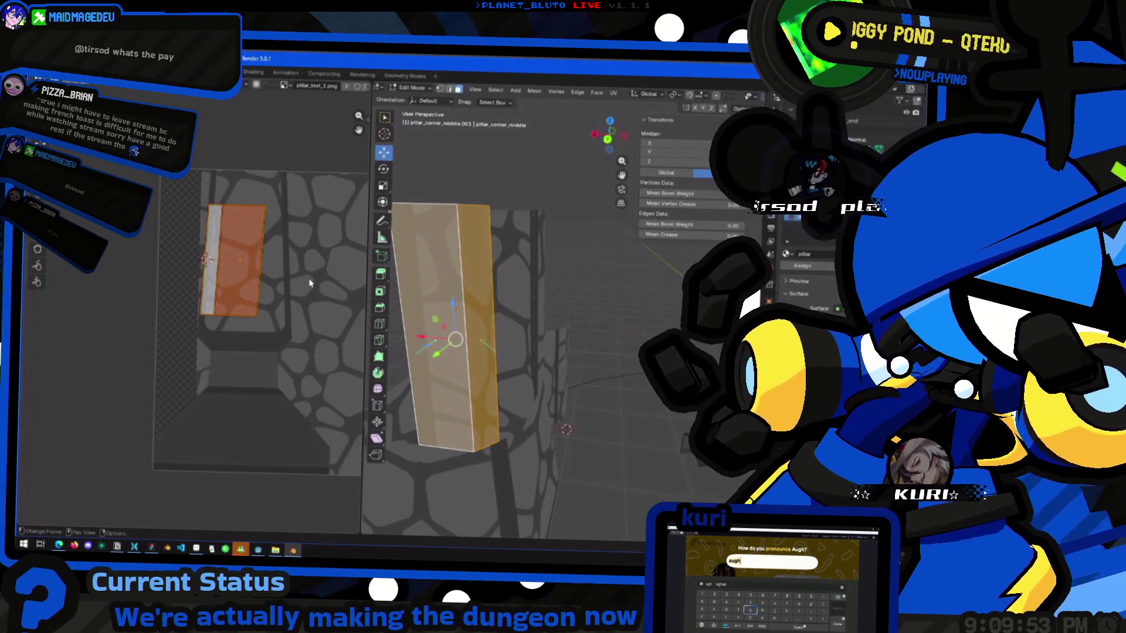
key("s")
key("x")
key("minus")
key("1")
key("Return")
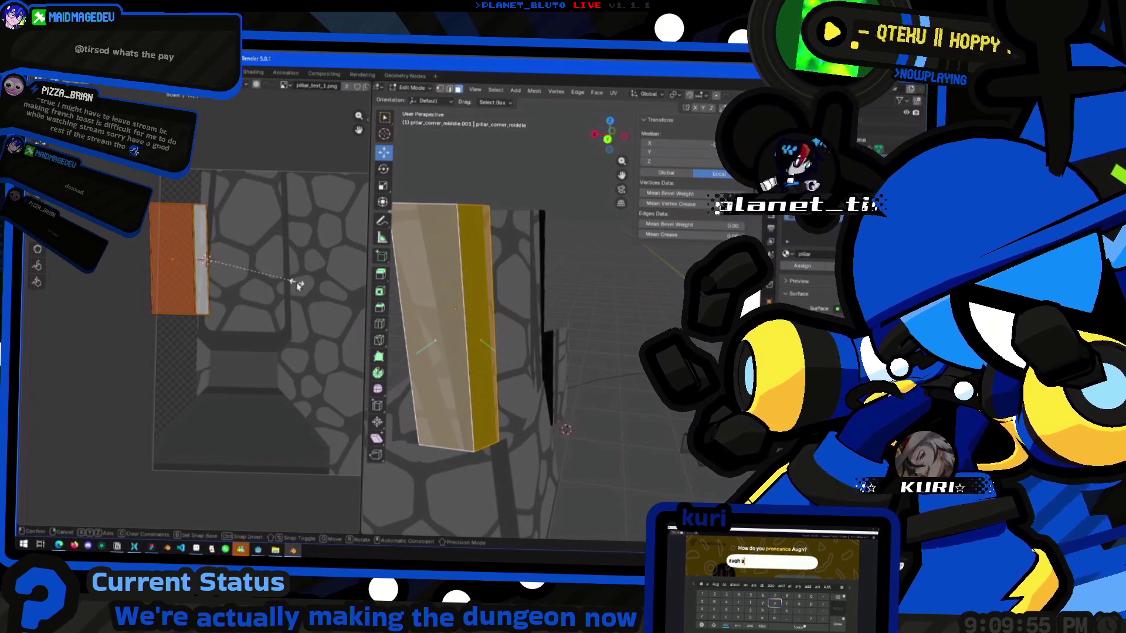
Move the UV island to the right onto the cobblestones.
key("g")
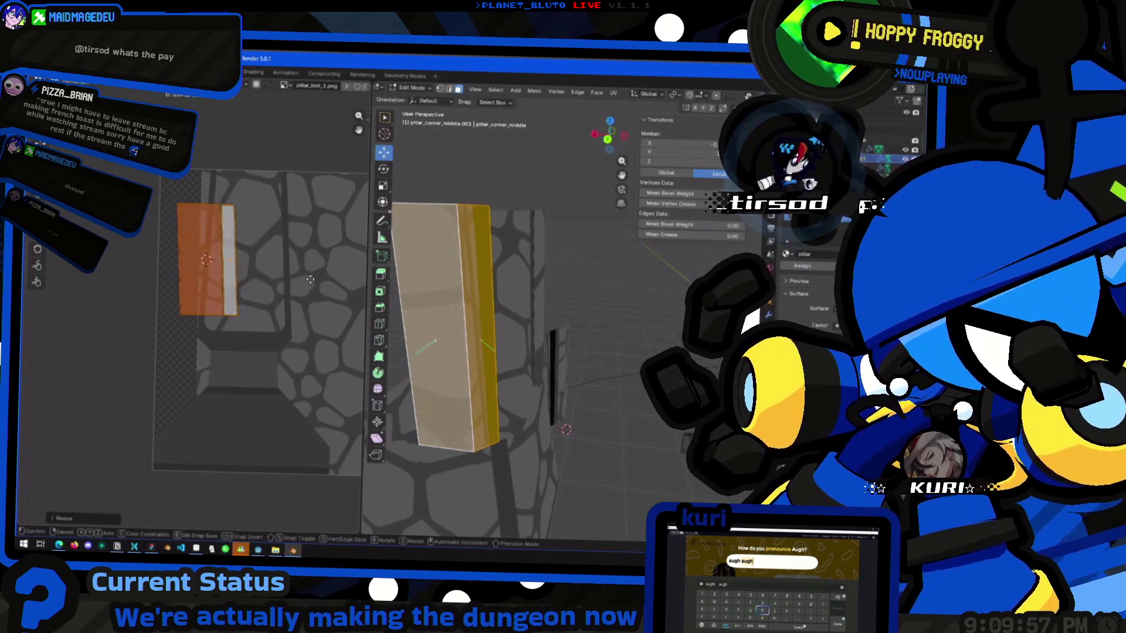
left_click(271, 291)
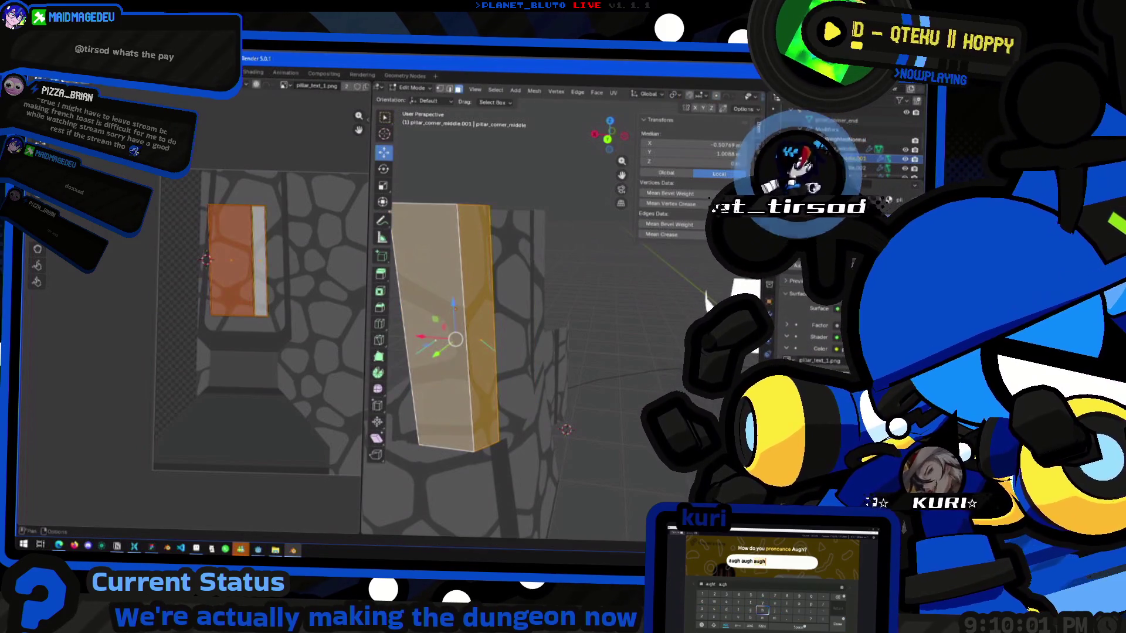
key("g")
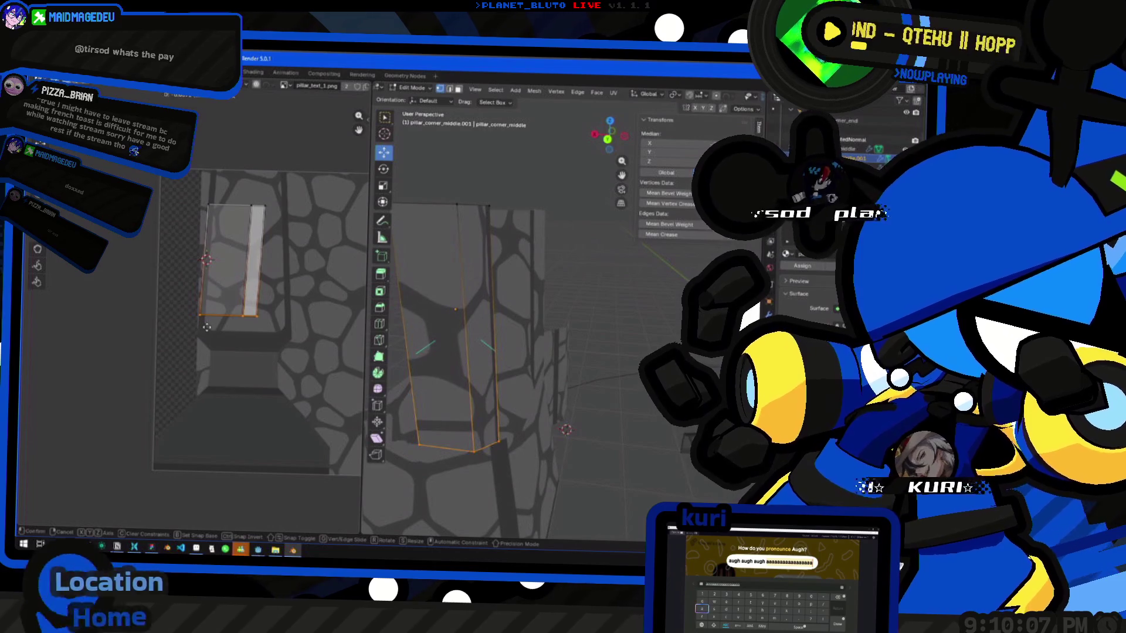
left_click(204, 326)
mouse_move(446, 376)
middle_mouse_down()
mouse_move(386, 338)
mouse_move(520, 284)
mouse_move(509, 341)
middle_mouse_up()
Narrow the pillar faces' UV island horizontally so it matches the stones.
left_click_drag(168, 183, 280, 350)
key("s")
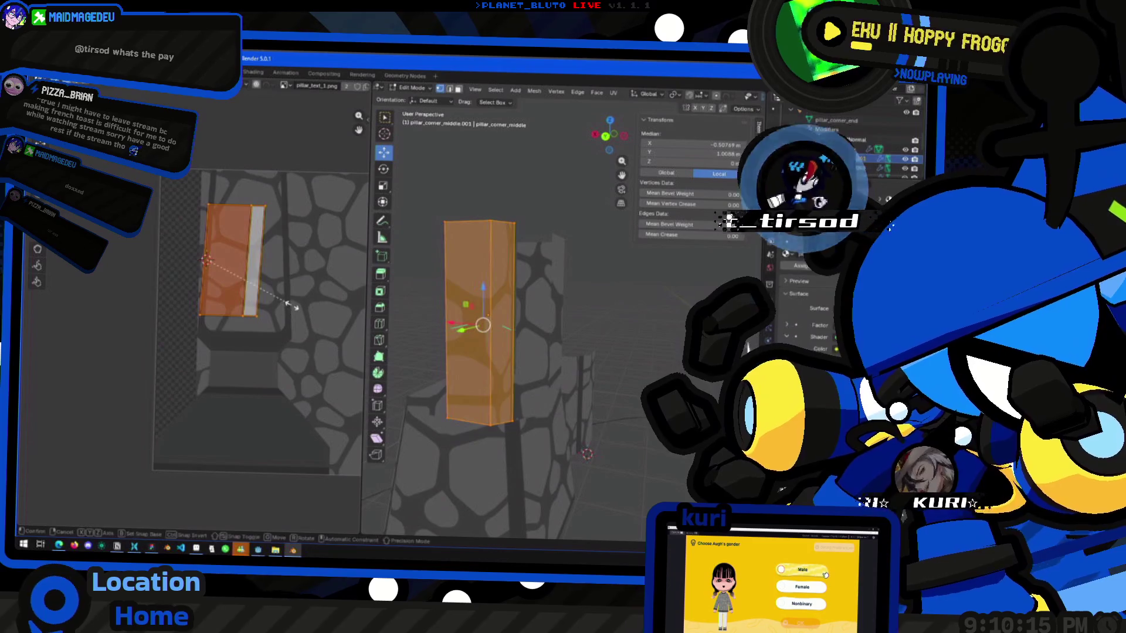
key("x")
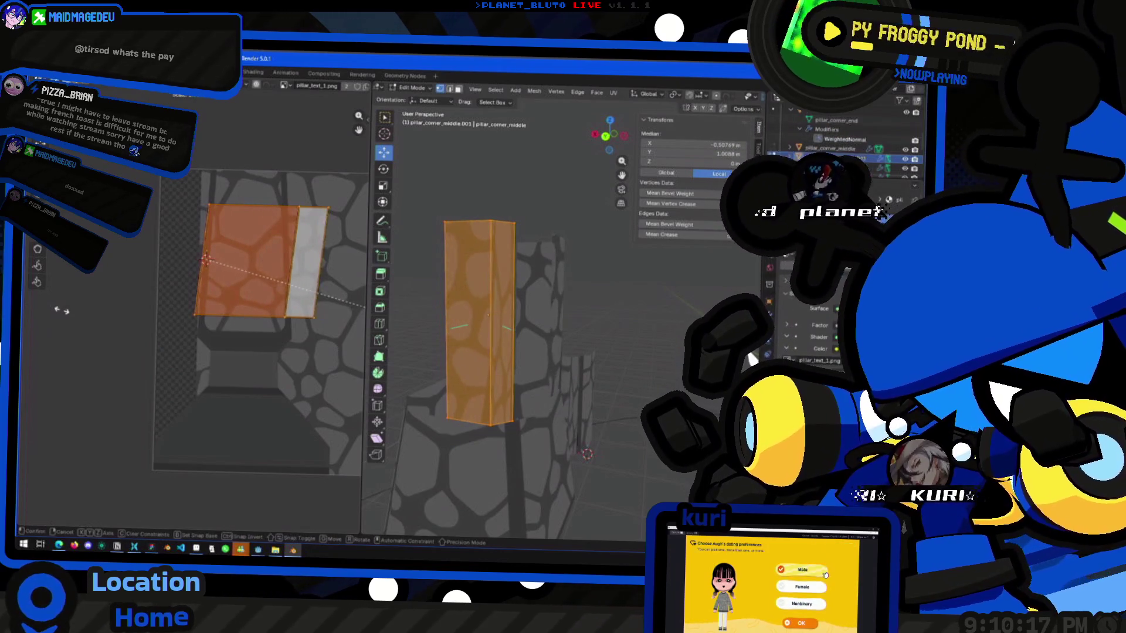
left_click(243, 324)
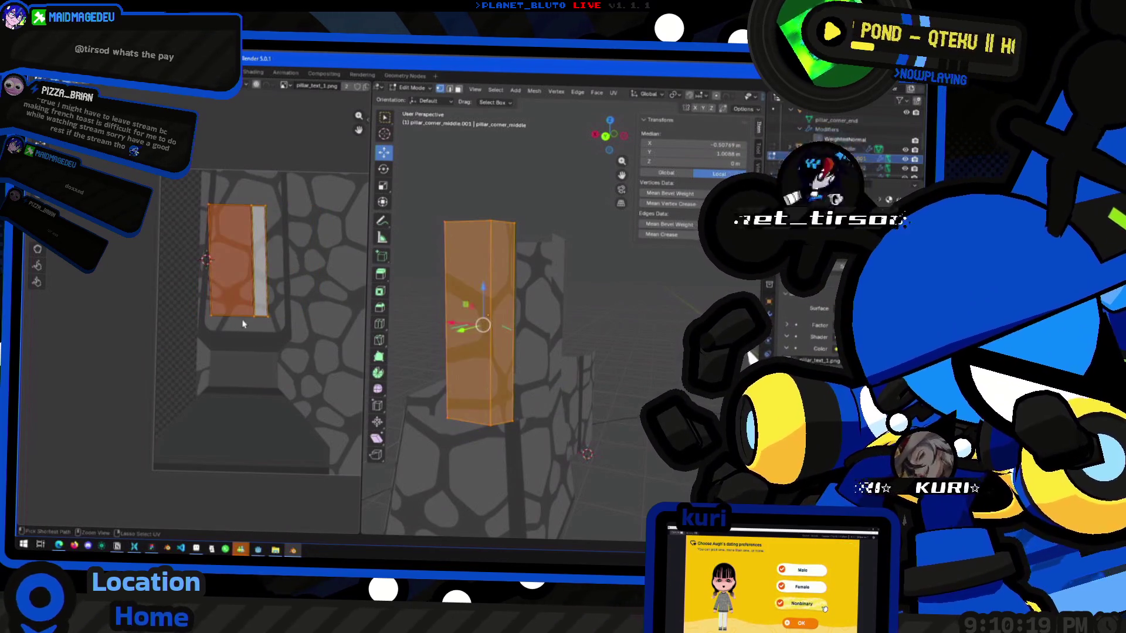
left_click(598, 144)
right_click(468, 426)
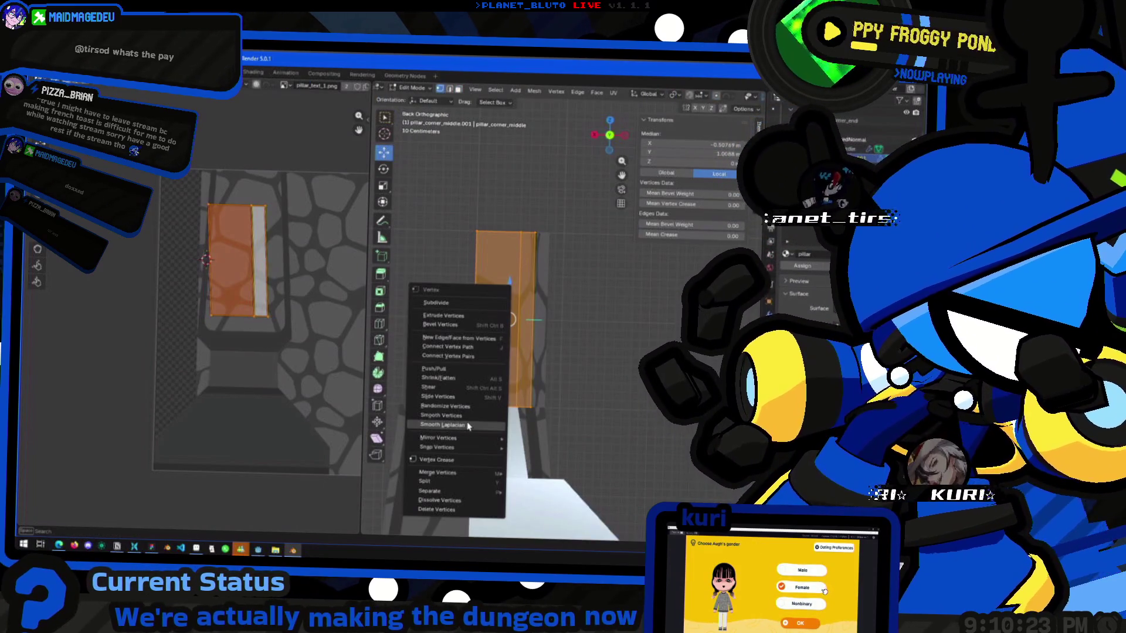
mouse_move(463, 454)
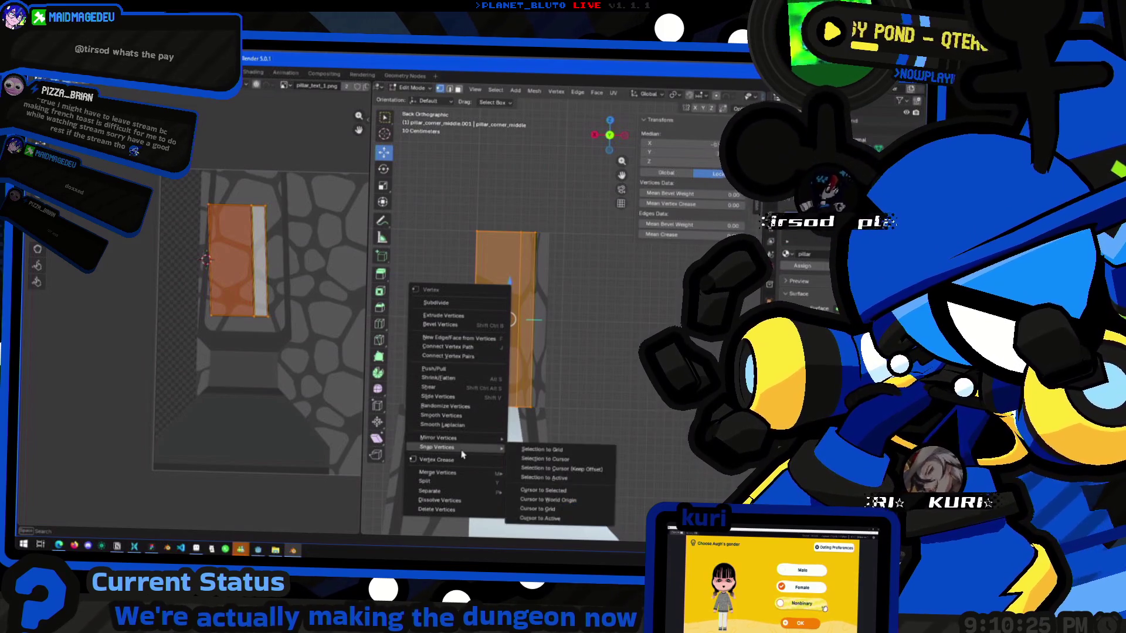
In face select mode, project the face's UVs from the current view.
left_click(458, 88)
right_click(445, 368)
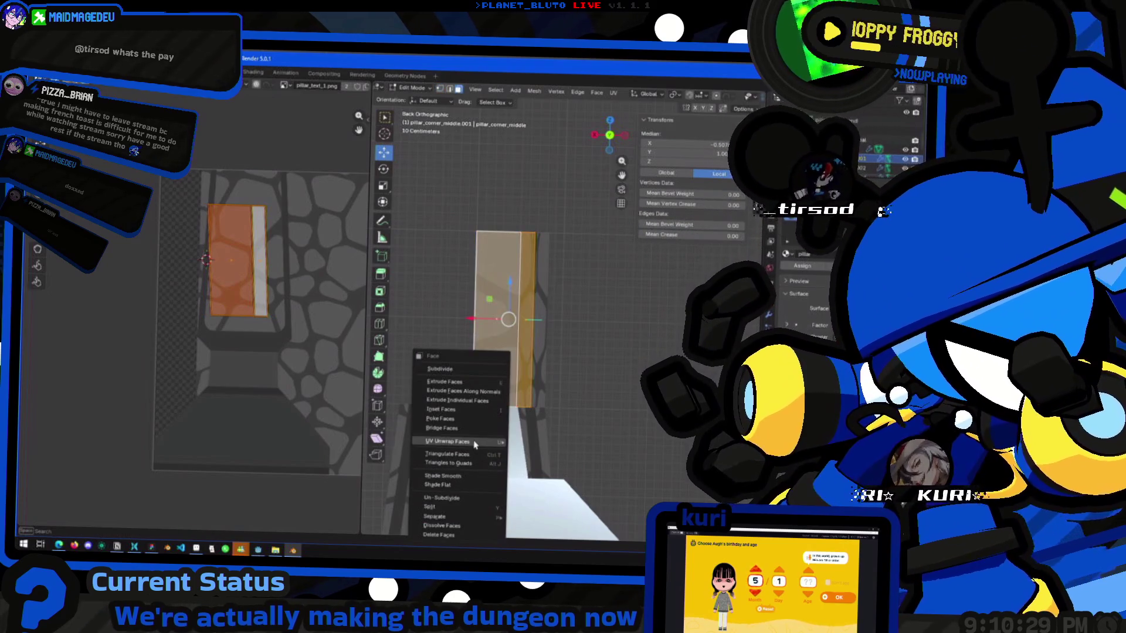
mouse_move(475, 445)
left_click(561, 398)
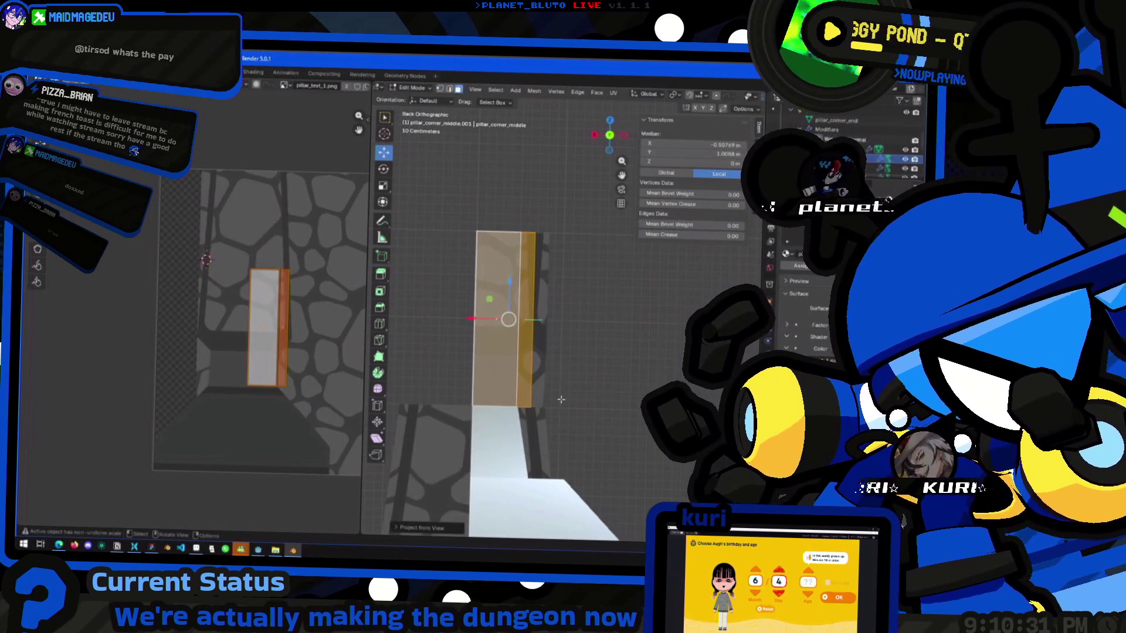
Move the UV island and narrow it horizontally into a thin strip.
key("g")
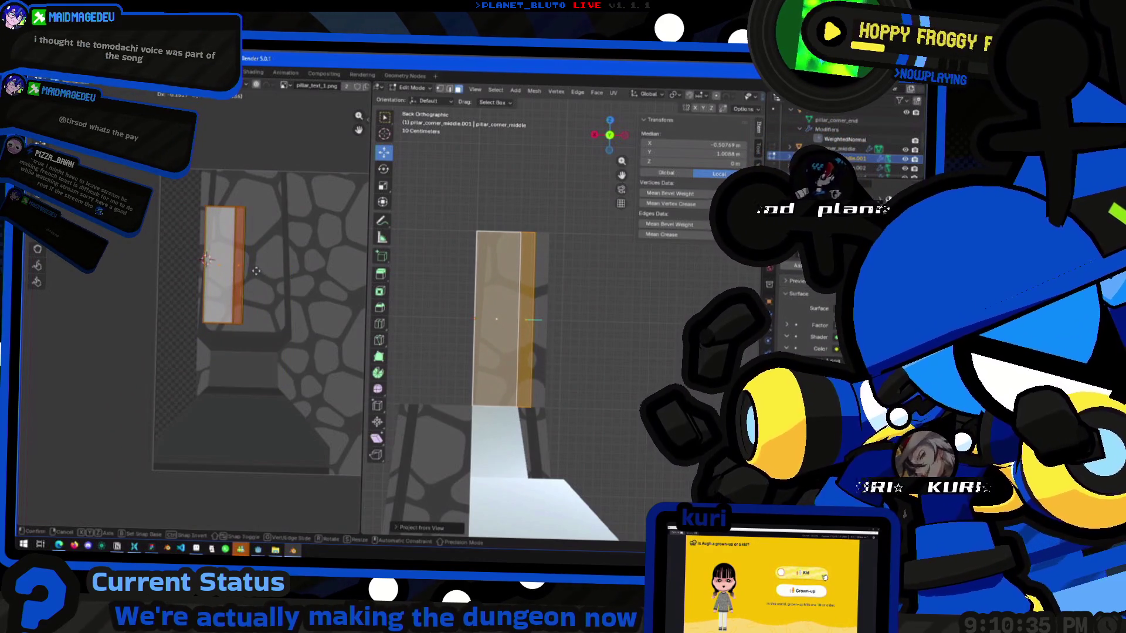
left_click(256, 271)
key("s")
key("x")
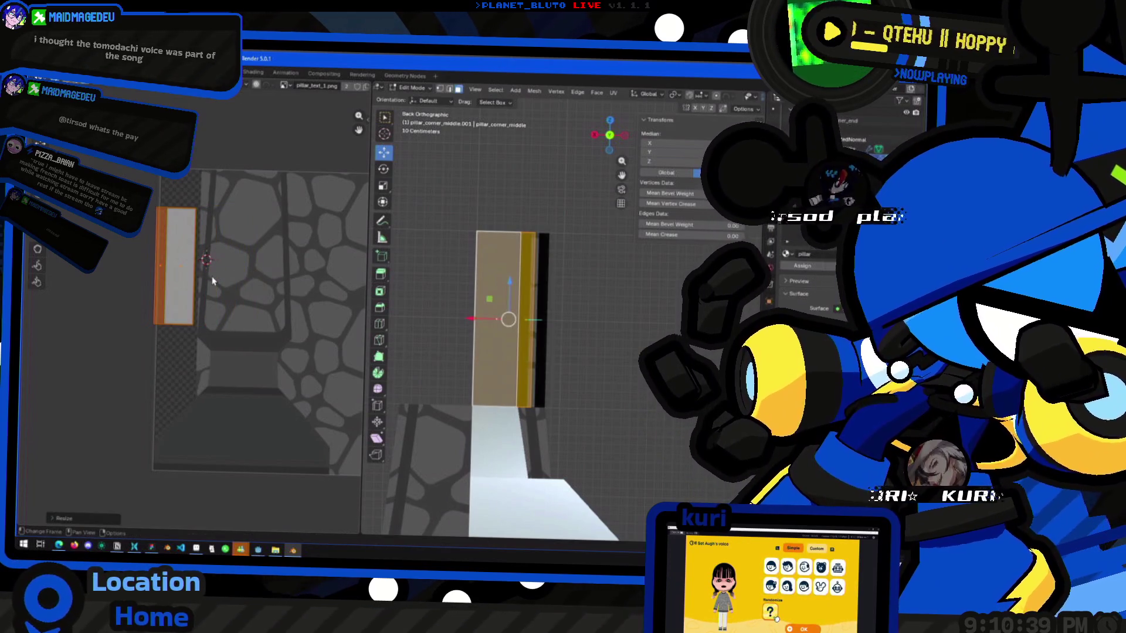
left_click(212, 276)
key("g")
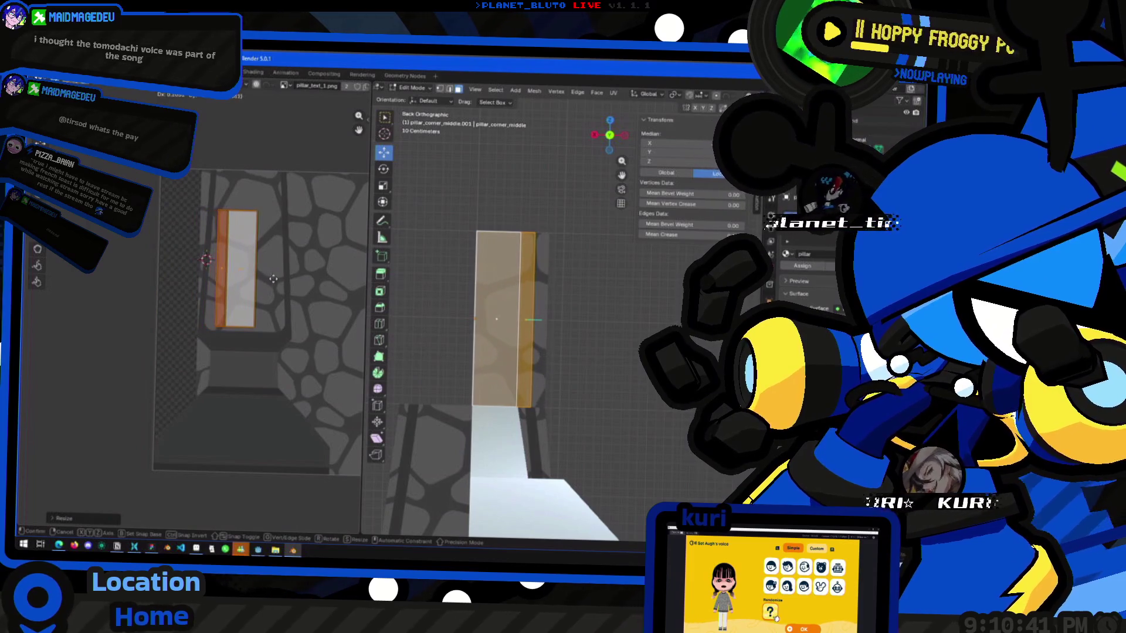
left_click(269, 283)
Try Unwrap, undo it, then shift the island left and return to Object Mode.
right_click(221, 382)
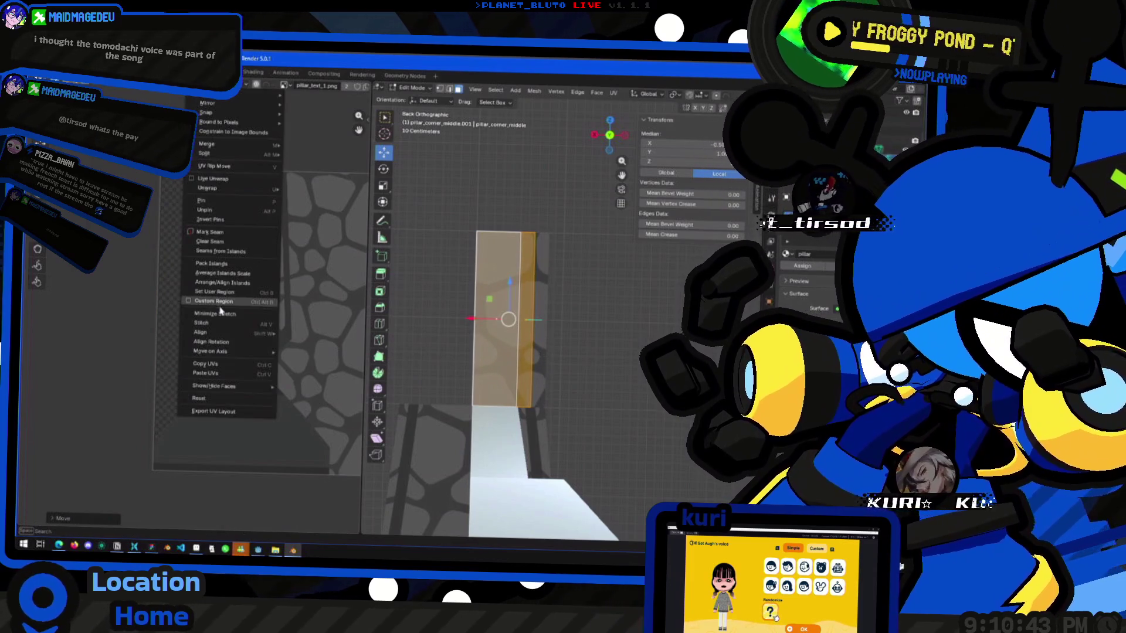
left_click(218, 381)
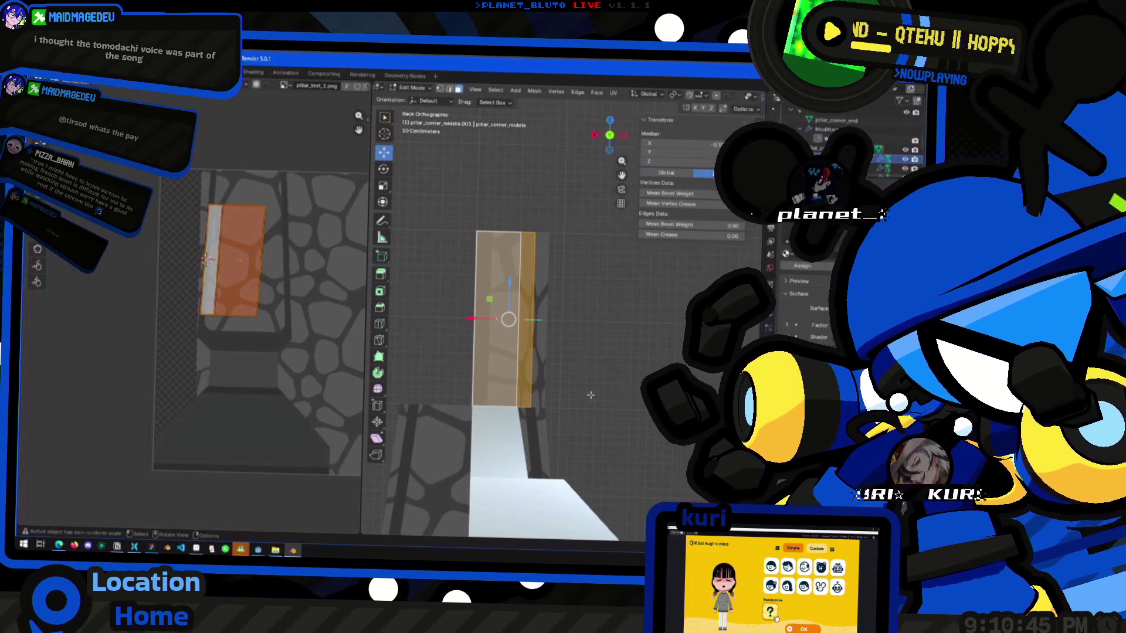
key("ctrl+z")
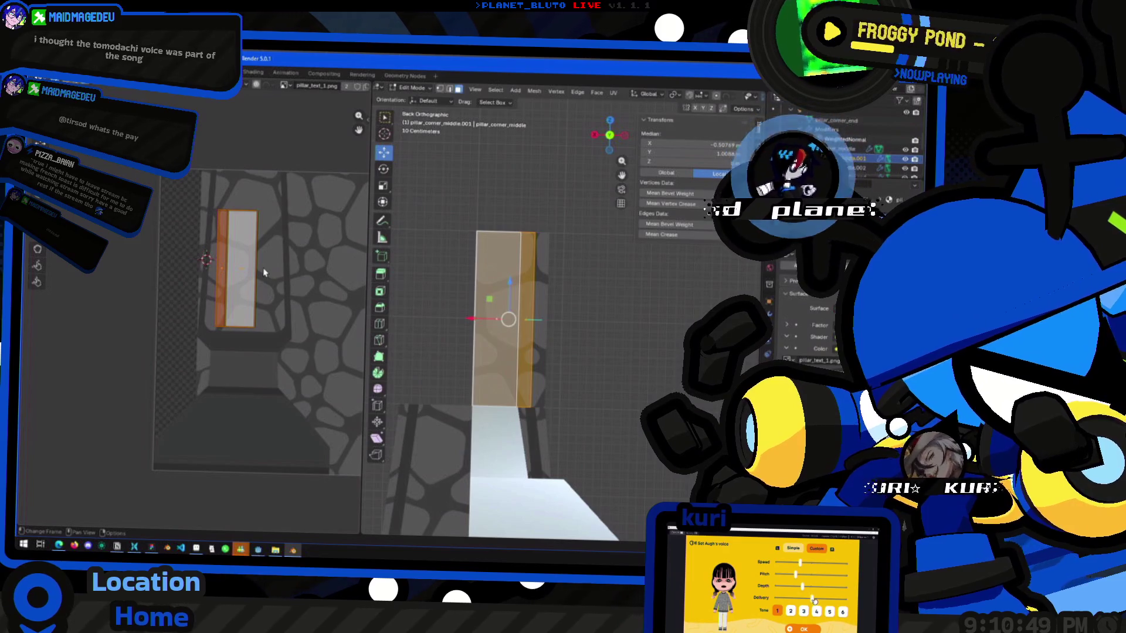
key("g")
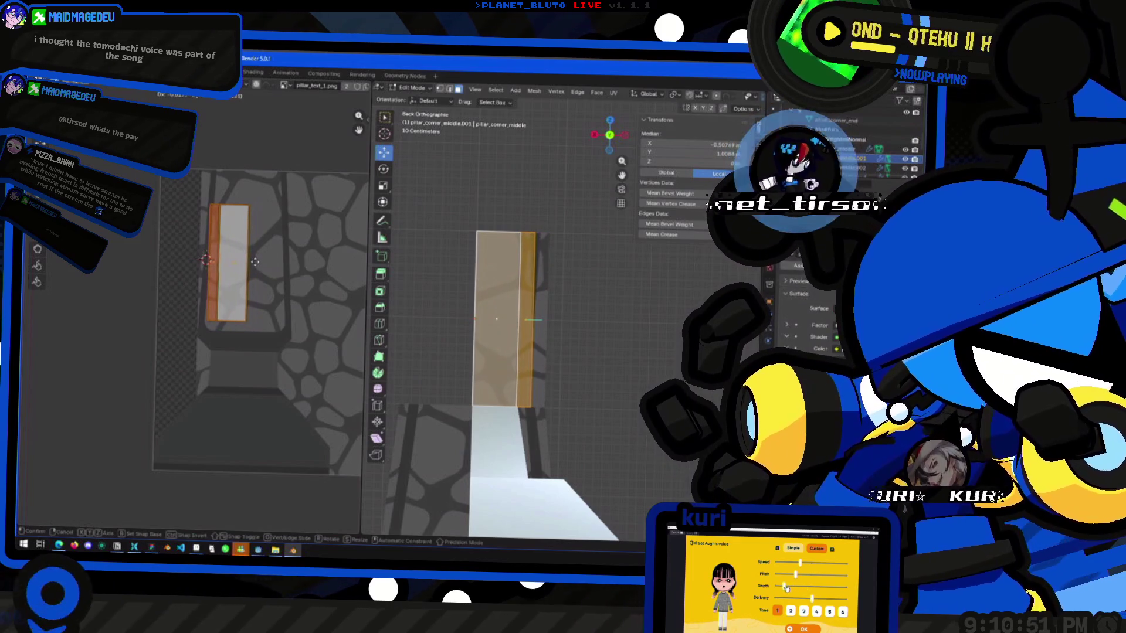
left_click(255, 262)
key("Tab")
key("Tab")
key("Tab")
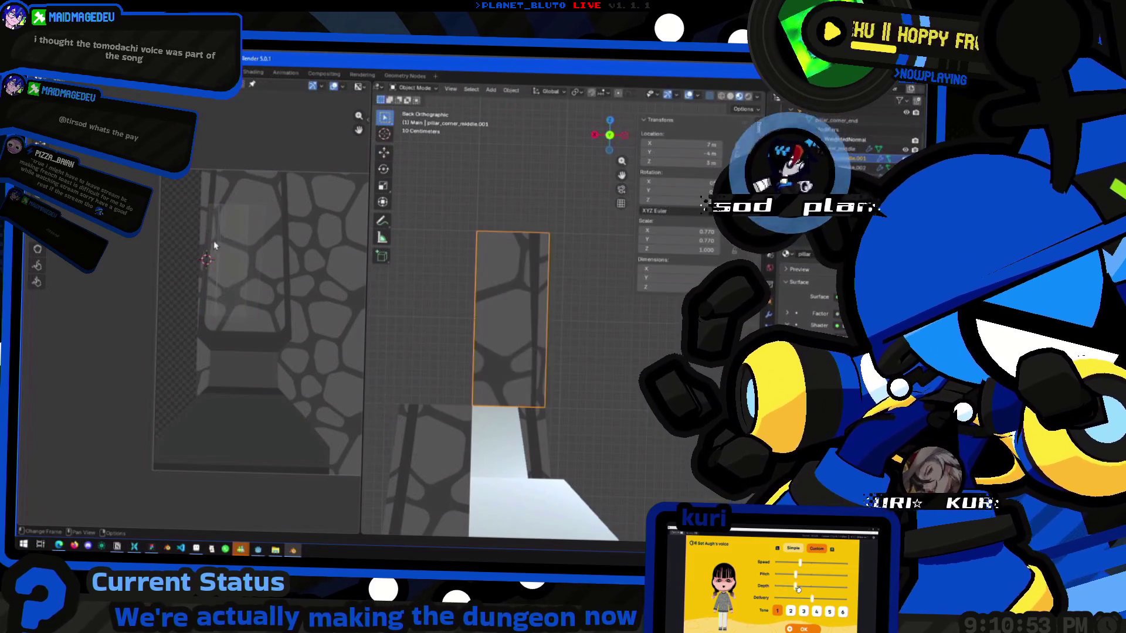
Reposition the whole UV island over a single column of cobblestones.
key("Tab")
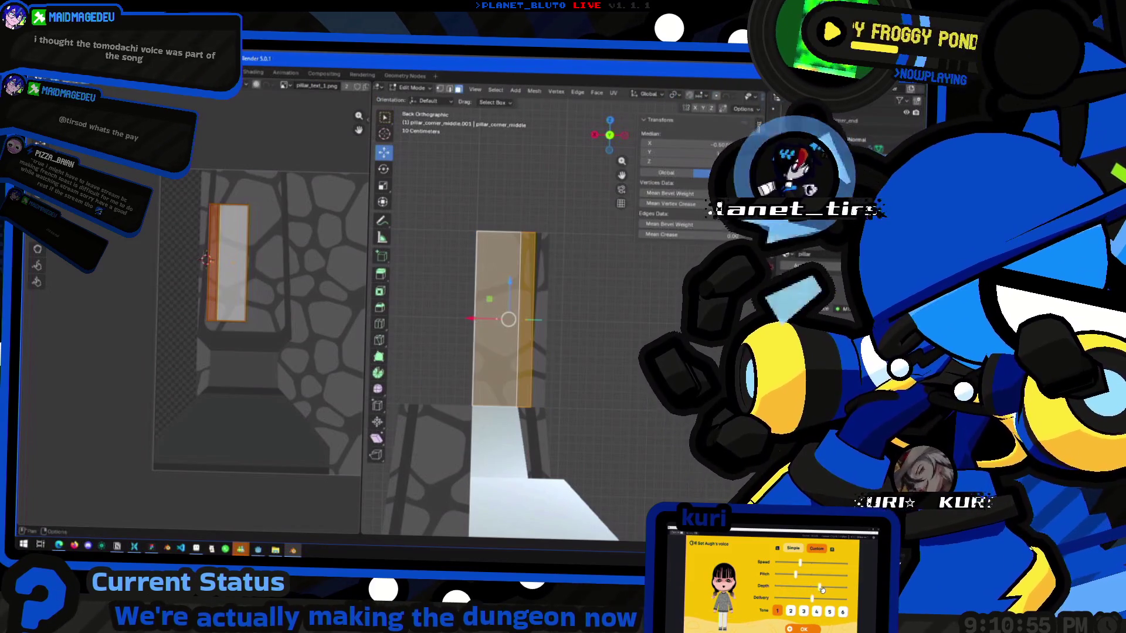
key("g")
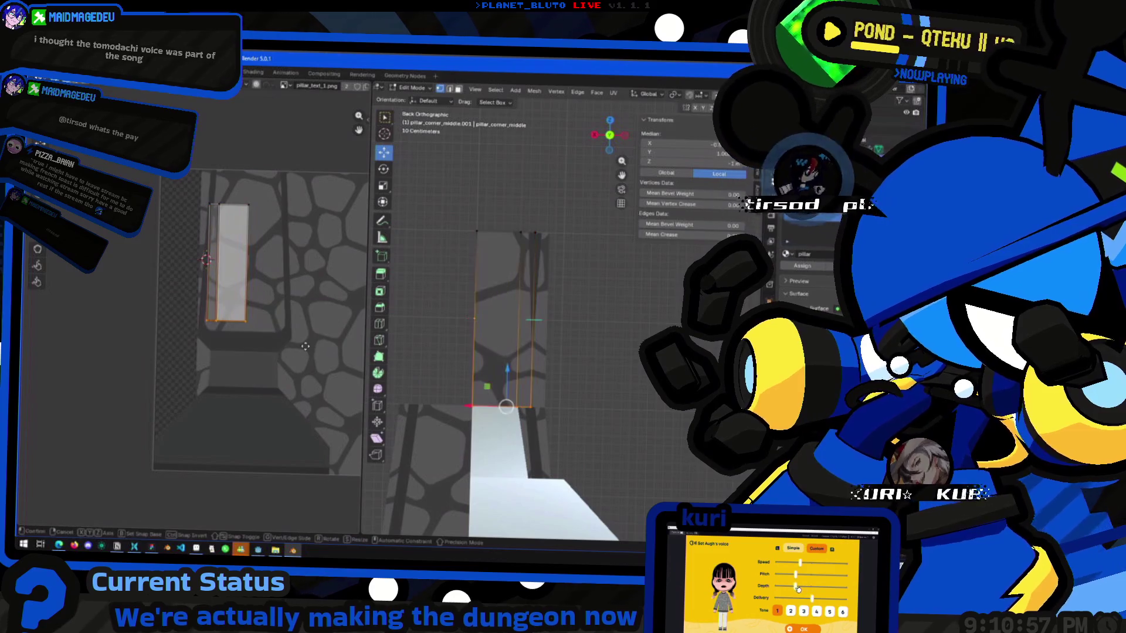
left_click(300, 333)
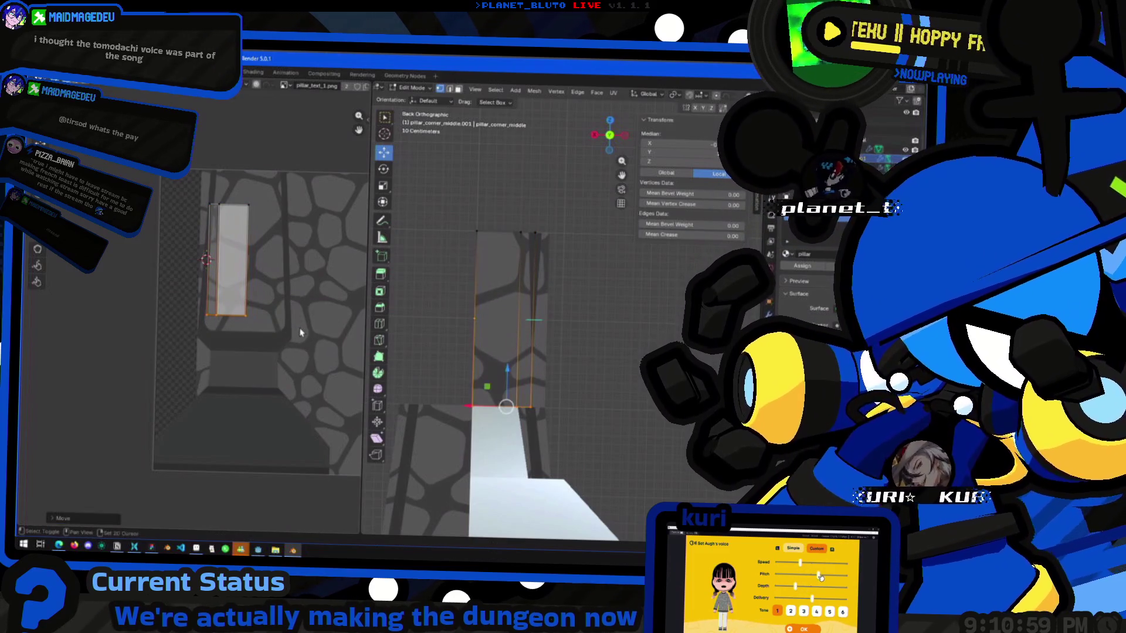
key("g")
left_click(270, 335)
key("a")
key("g")
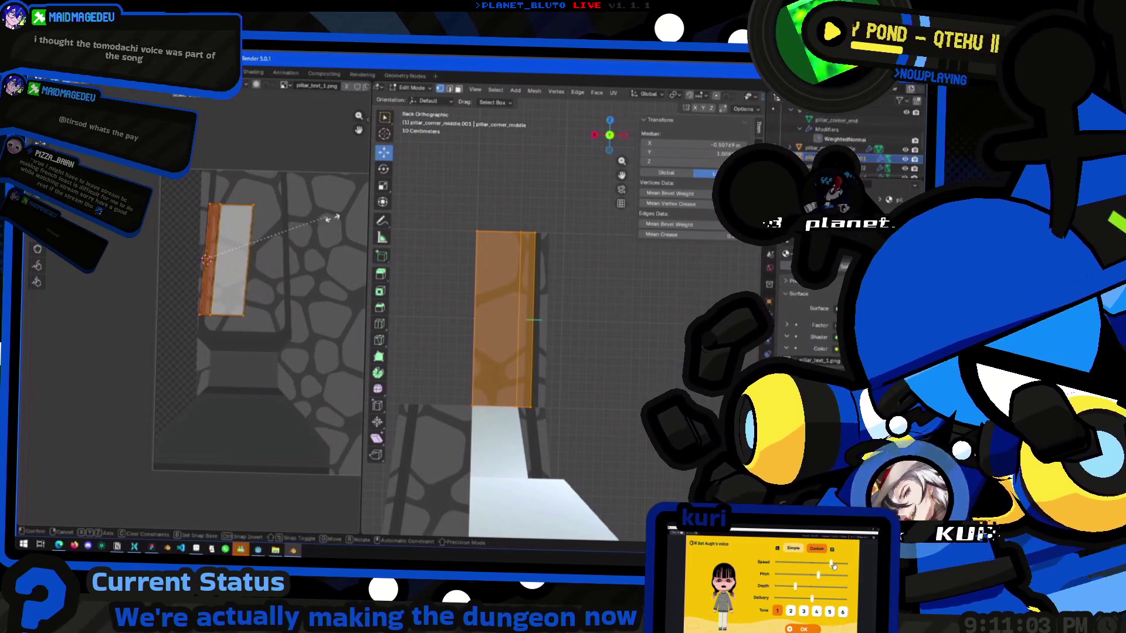
left_click(200, 216)
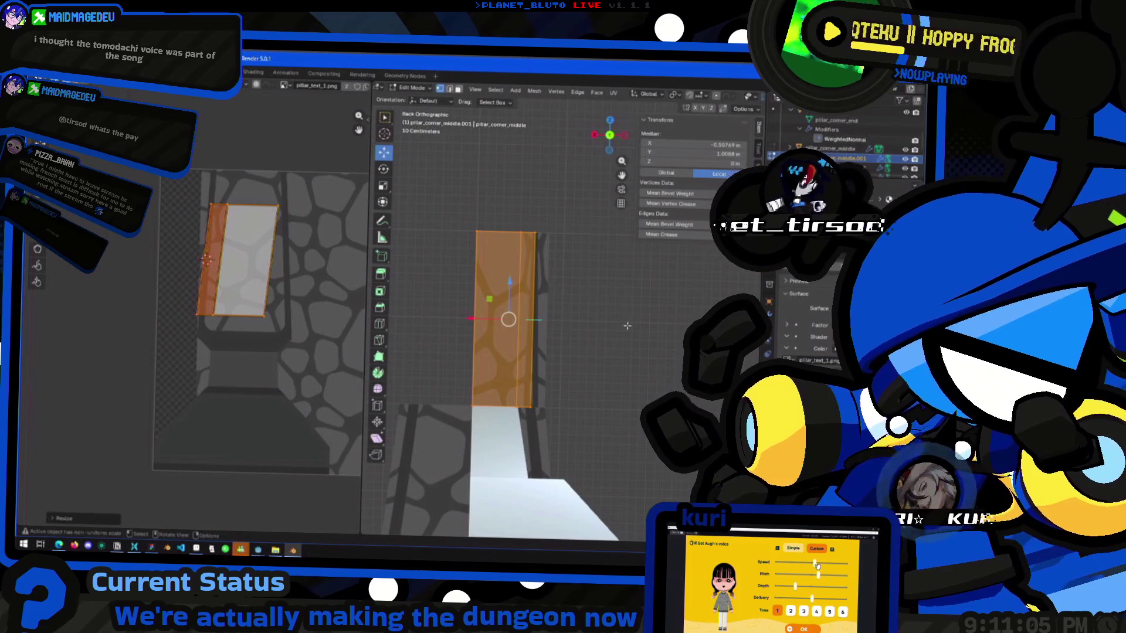
key("s")
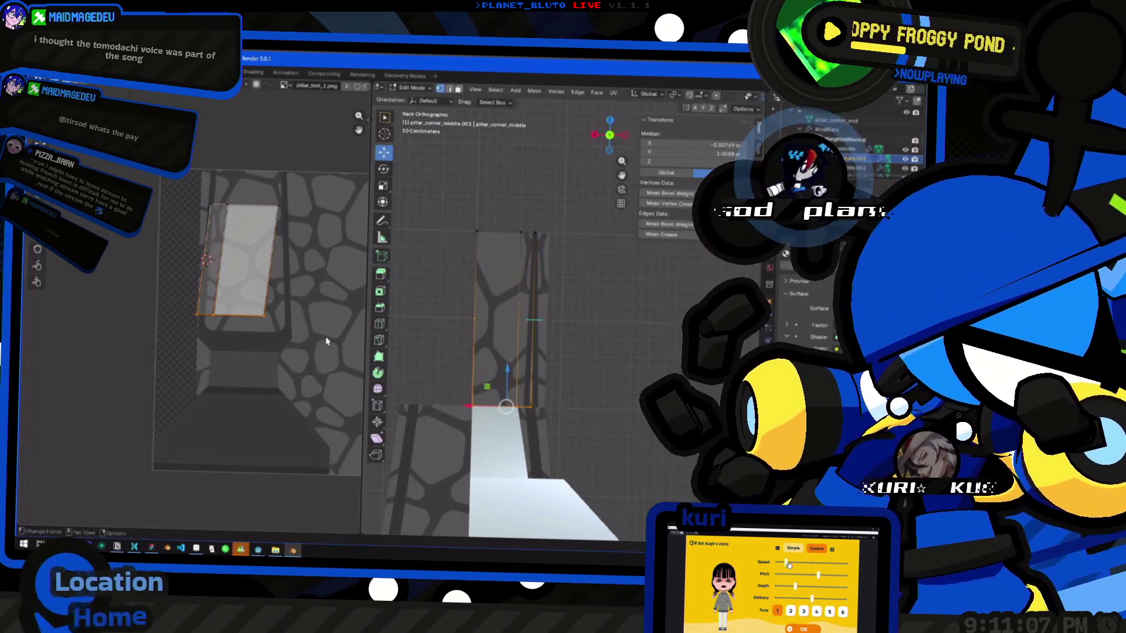
key("g")
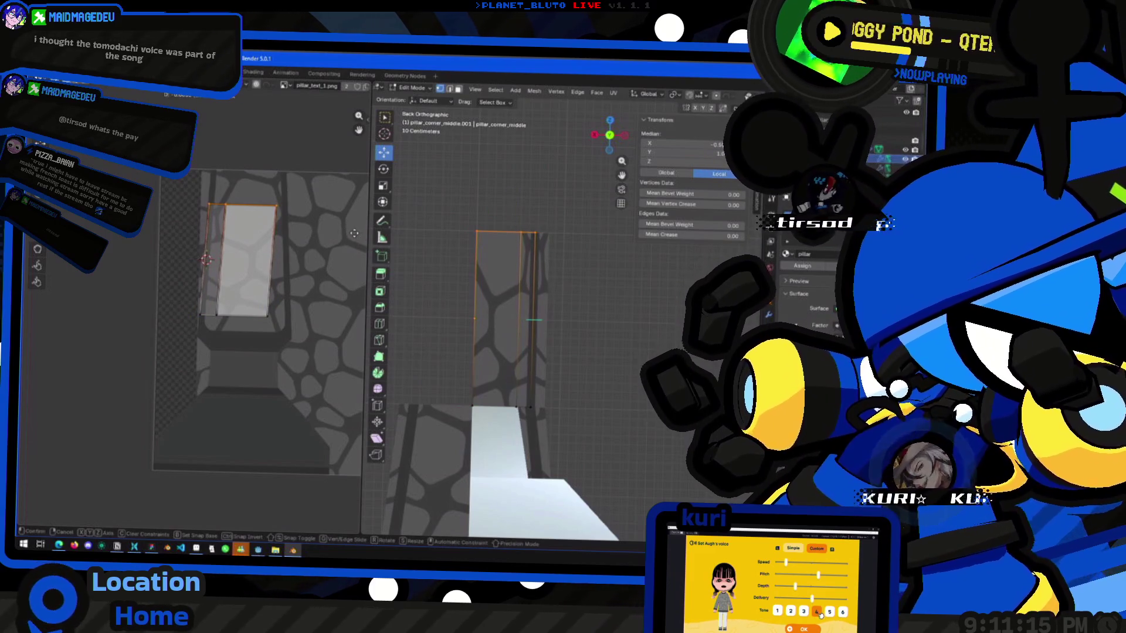
left_click(351, 234)
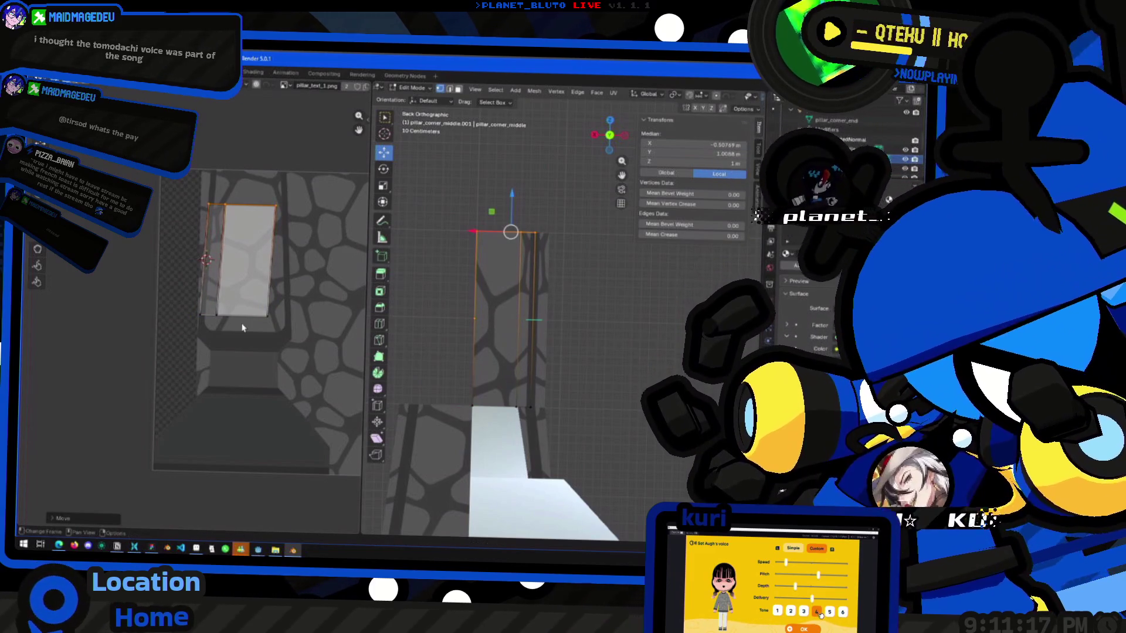
Adjust the island's bottom edge and side edge to line up with the stones.
left_click(211, 323)
key("g")
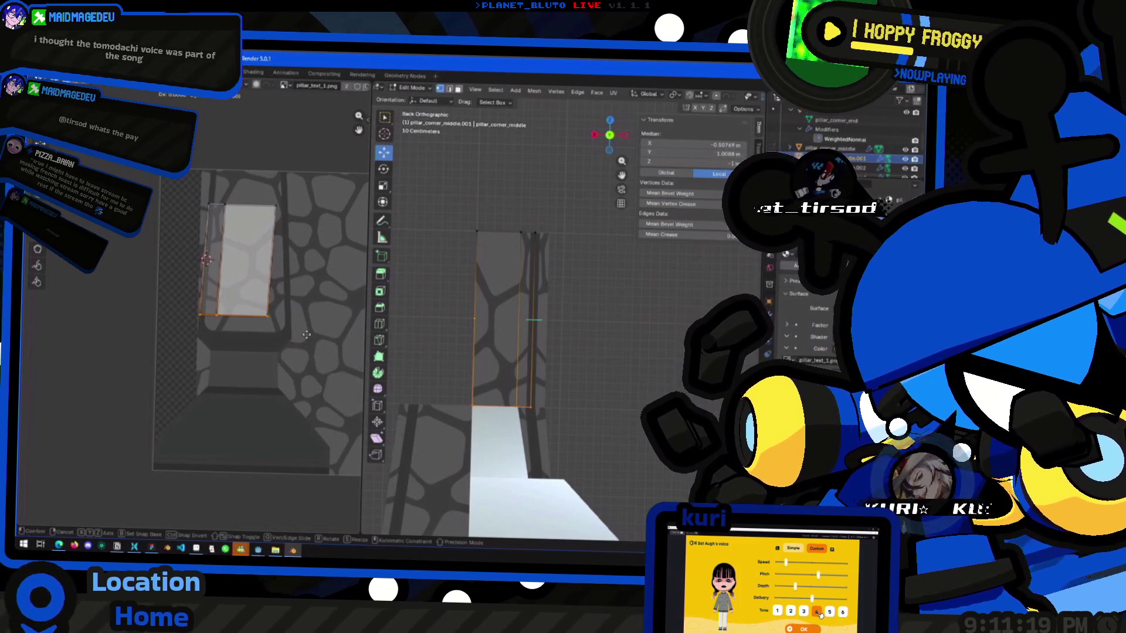
left_click(307, 336)
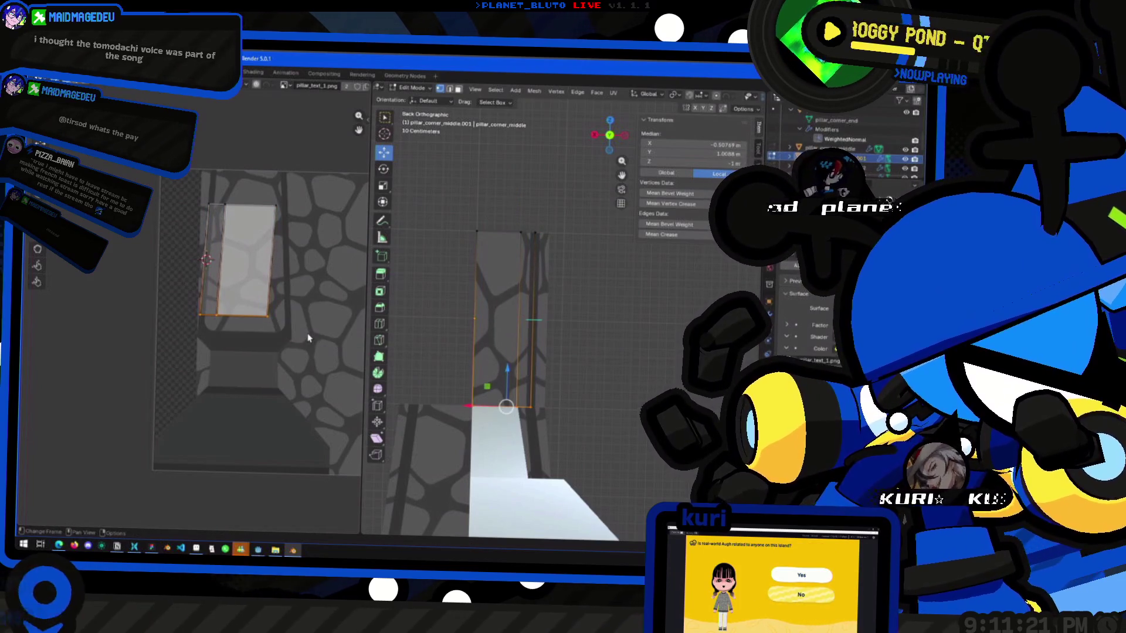
key("g")
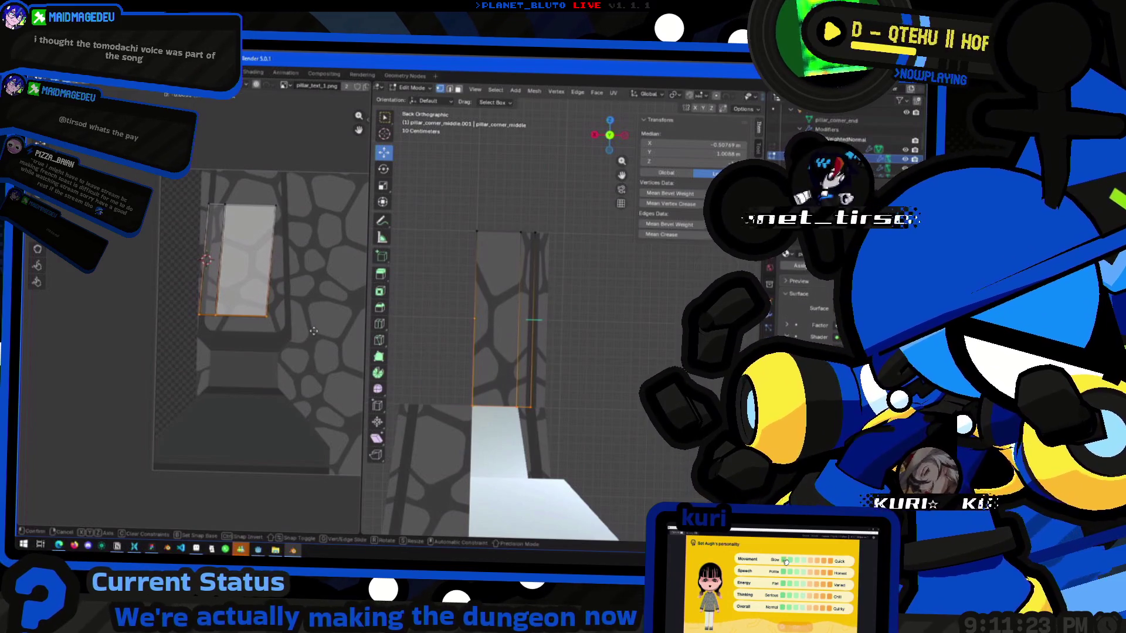
left_click(315, 335)
left_click(279, 258)
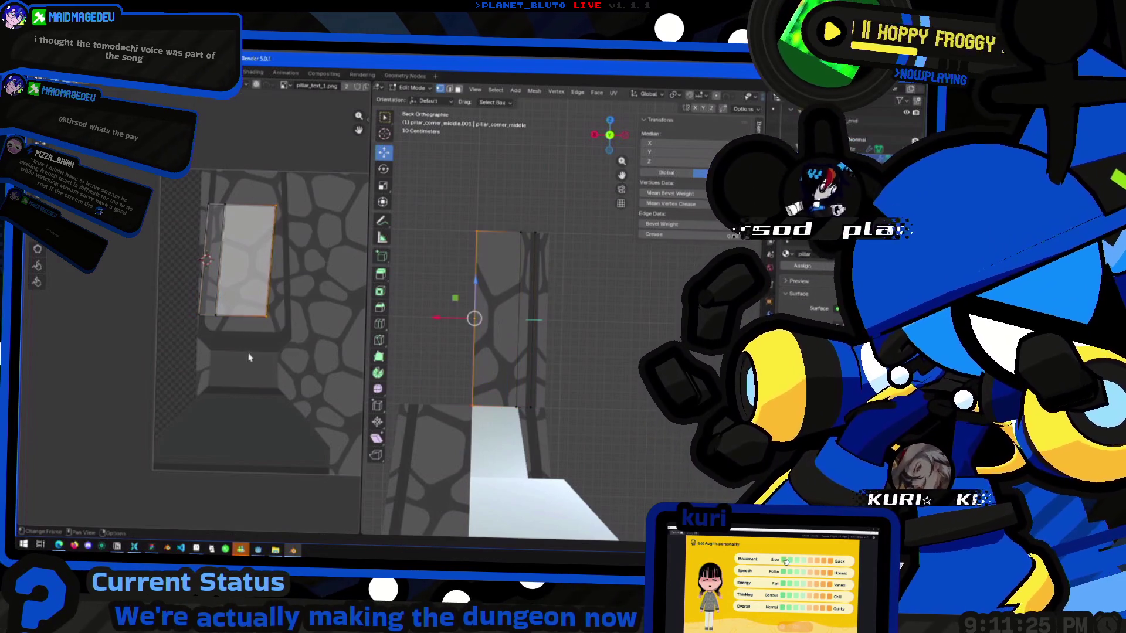
key("g")
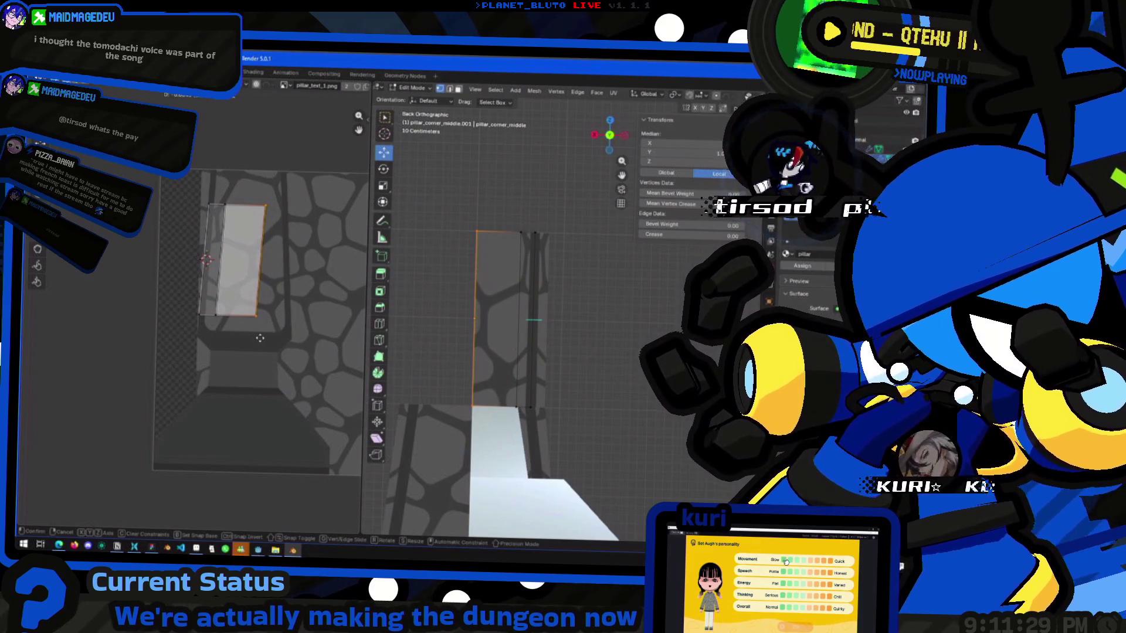
left_click(258, 339)
Pull the island's left edge against the texture's left side to trim it.
left_click(227, 255)
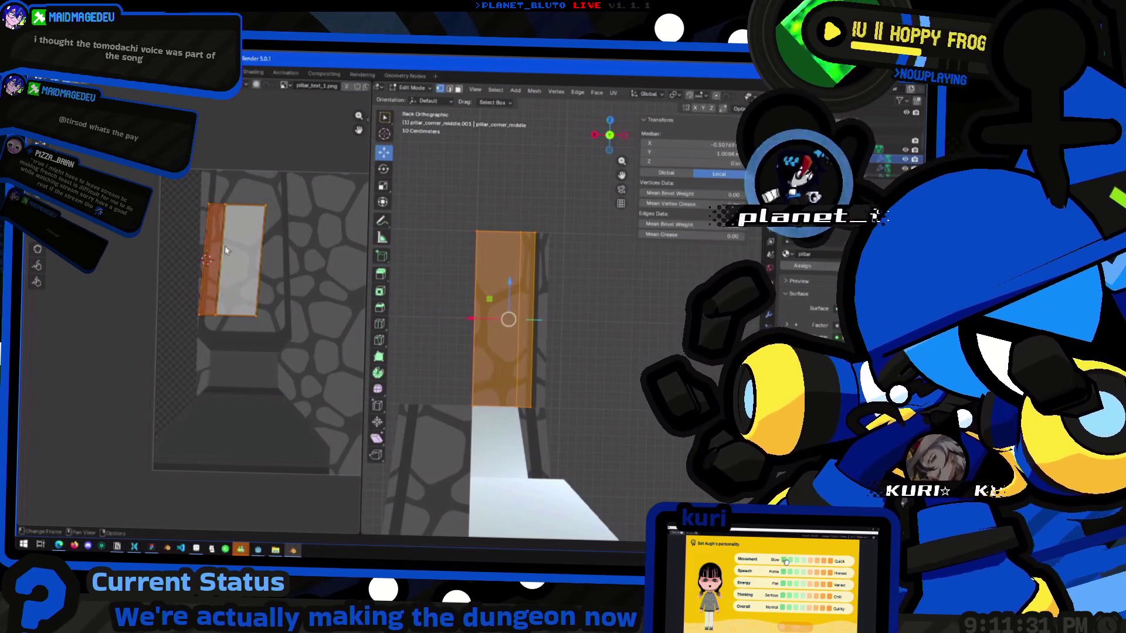
left_click_drag(239, 186, 222, 222)
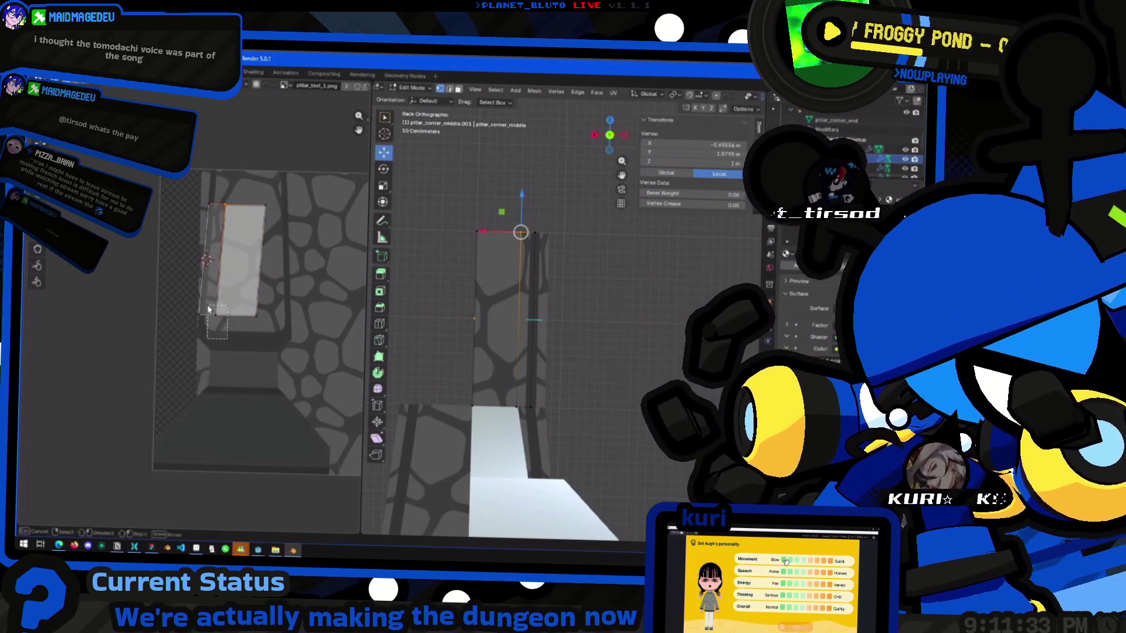
left_click_drag(208, 309, 210, 312)
key("g")
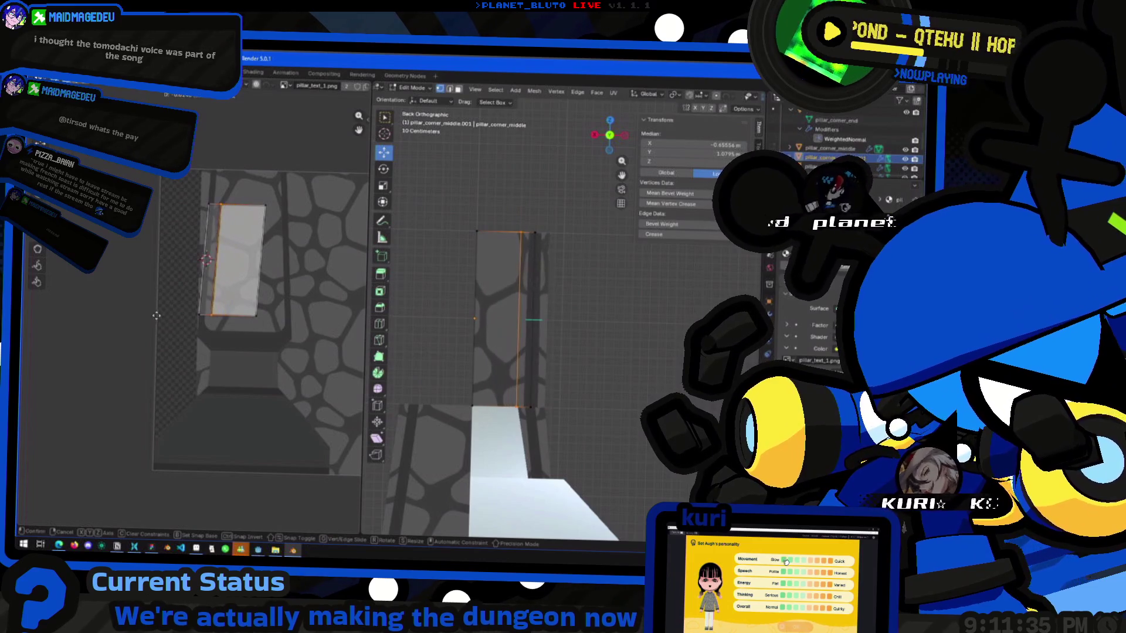
left_click(195, 320)
mouse_move(463, 350)
middle_mouse_down()
mouse_move(432, 354)
mouse_move(557, 349)
mouse_move(510, 353)
middle_mouse_up()
key("Tab")
key("Tab")
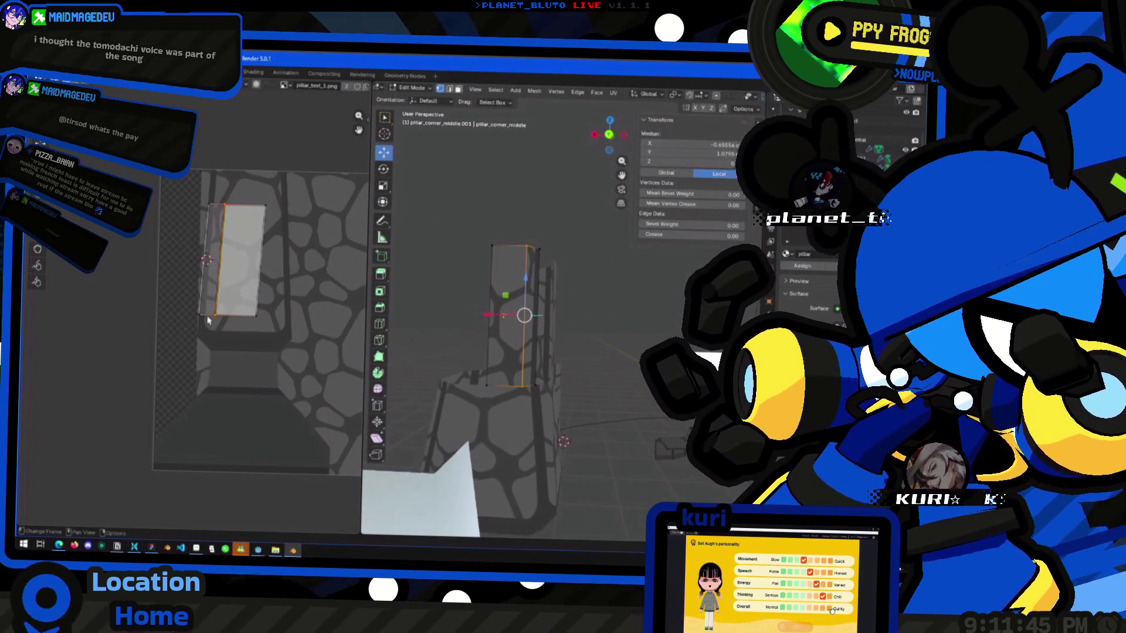
Attempt a horizontal rescale of the UV island, then cancel it.
key("a")
key("s")
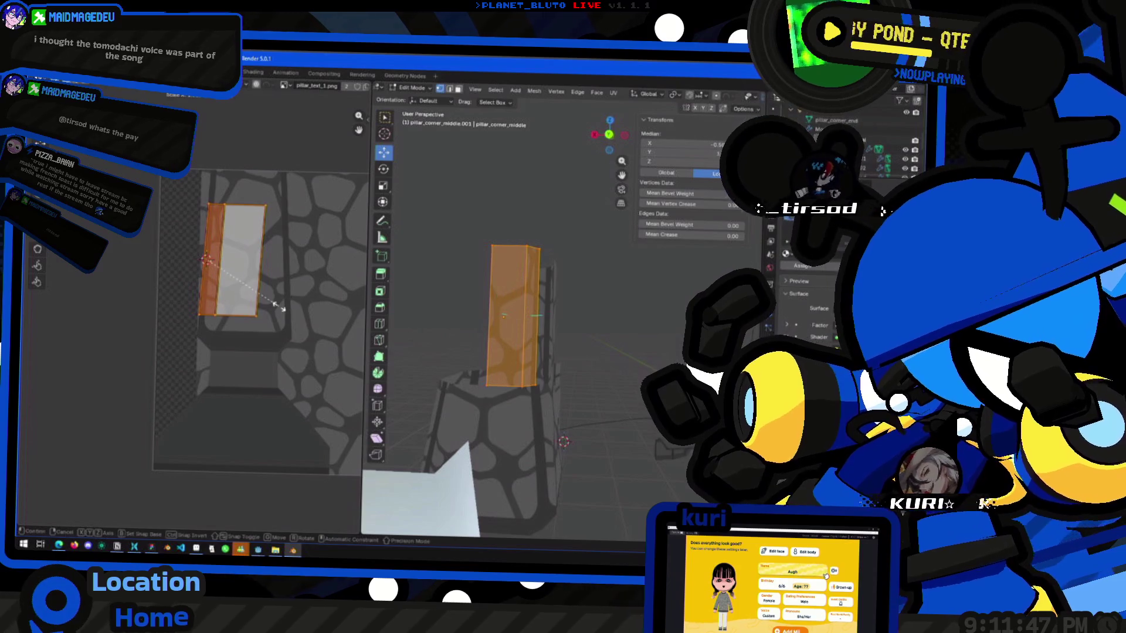
key("x")
left_click(258, 272)
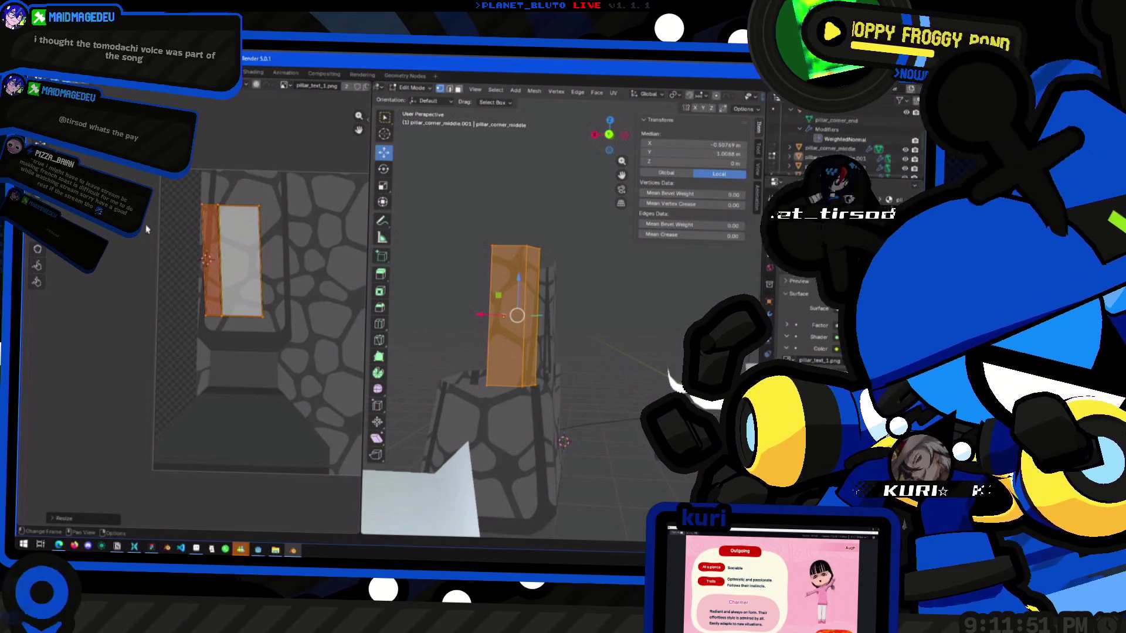
left_click(320, 239)
key("g")
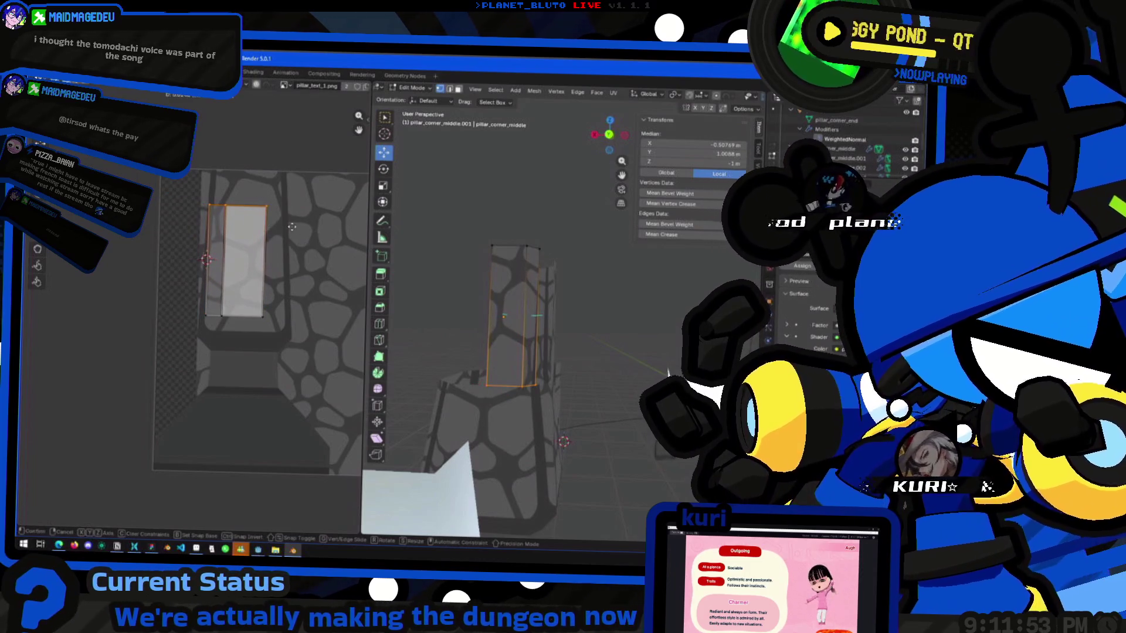
Select the whole UV island and move it along Y to its final position.
left_click(269, 231)
left_click_drag(307, 279, 172, 338)
key("g")
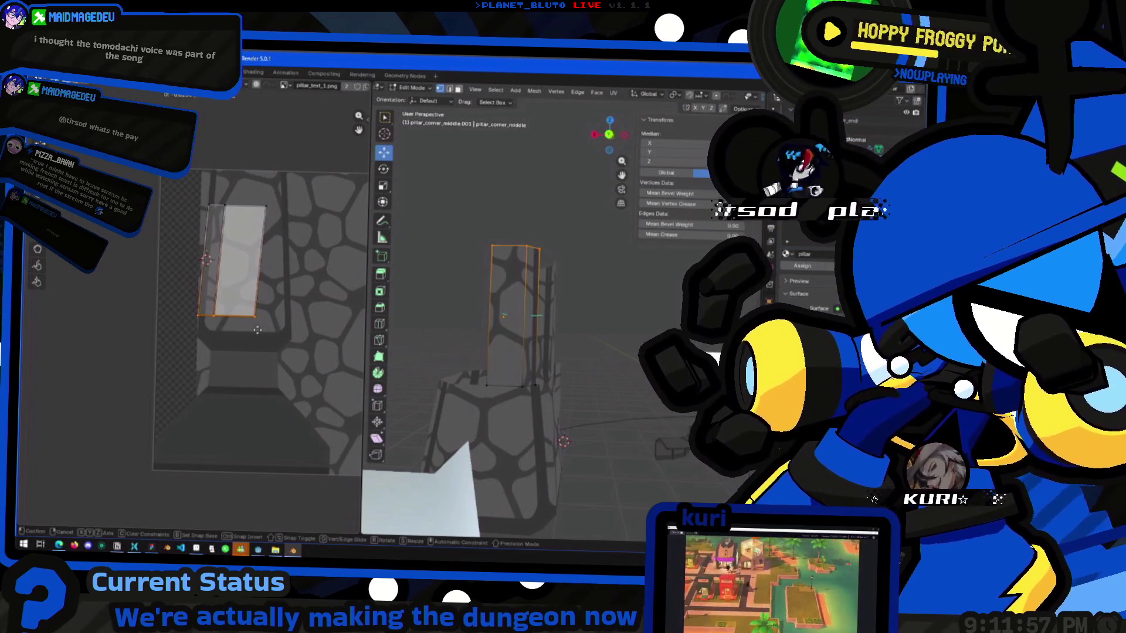
left_click(235, 324)
scroll(511, 317, "up", 5)
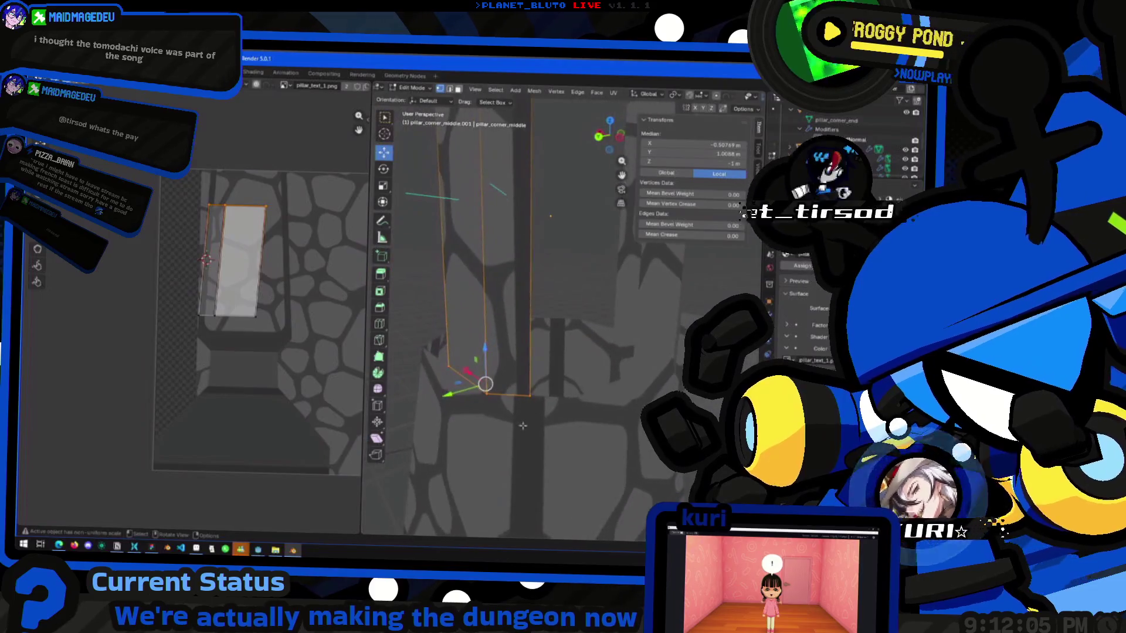
key("g")
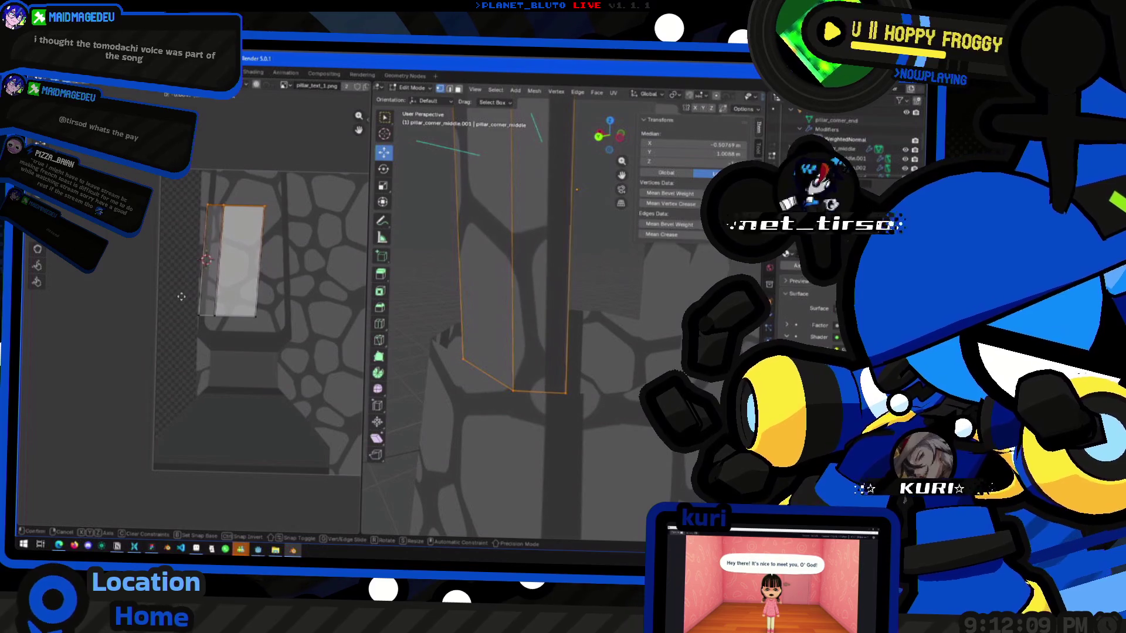
key("y")
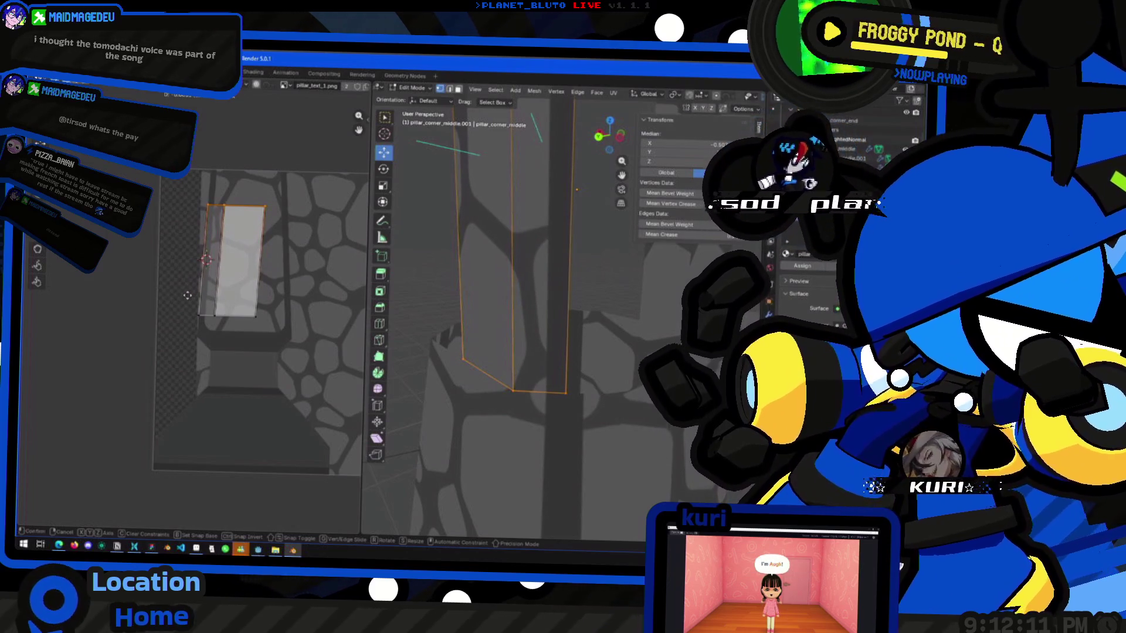
left_click(187, 295)
key("Tab")
middle_click_drag(535, 363, 559, 368)
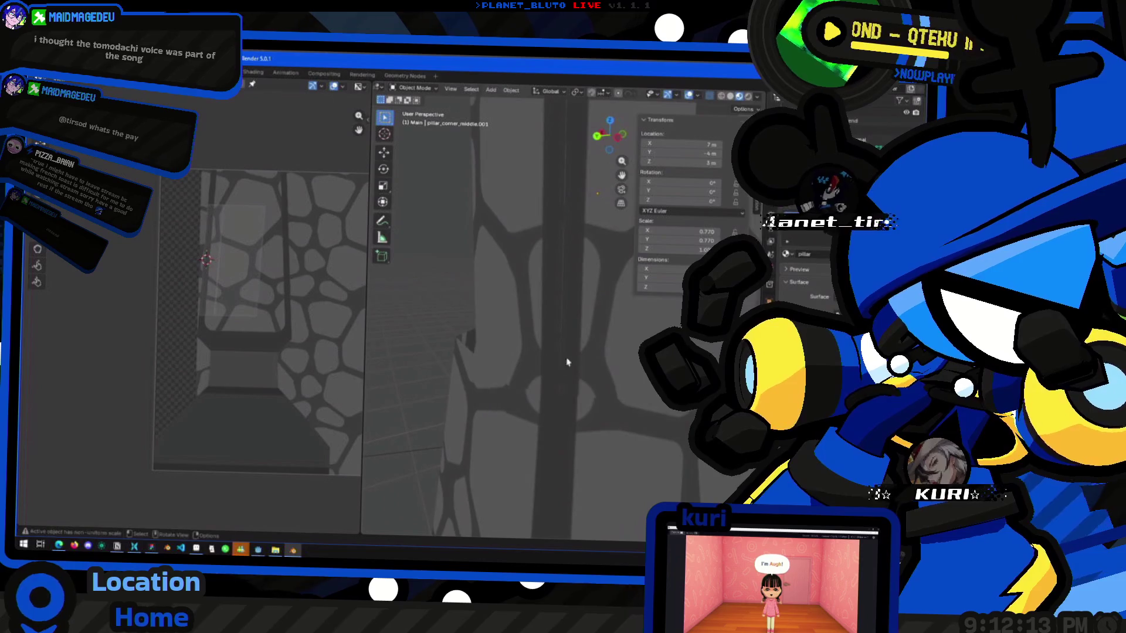
Reveal all hidden faces, then isolate the tall pillar face and its neighbour.
key("Tab")
key("alt+h")
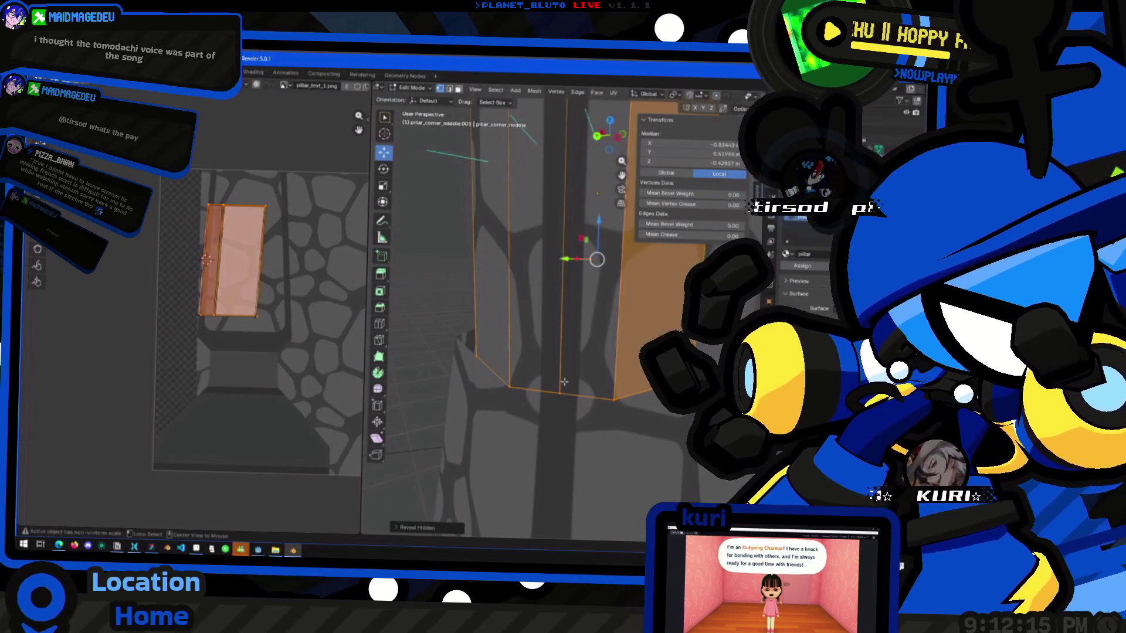
key("alt+a")
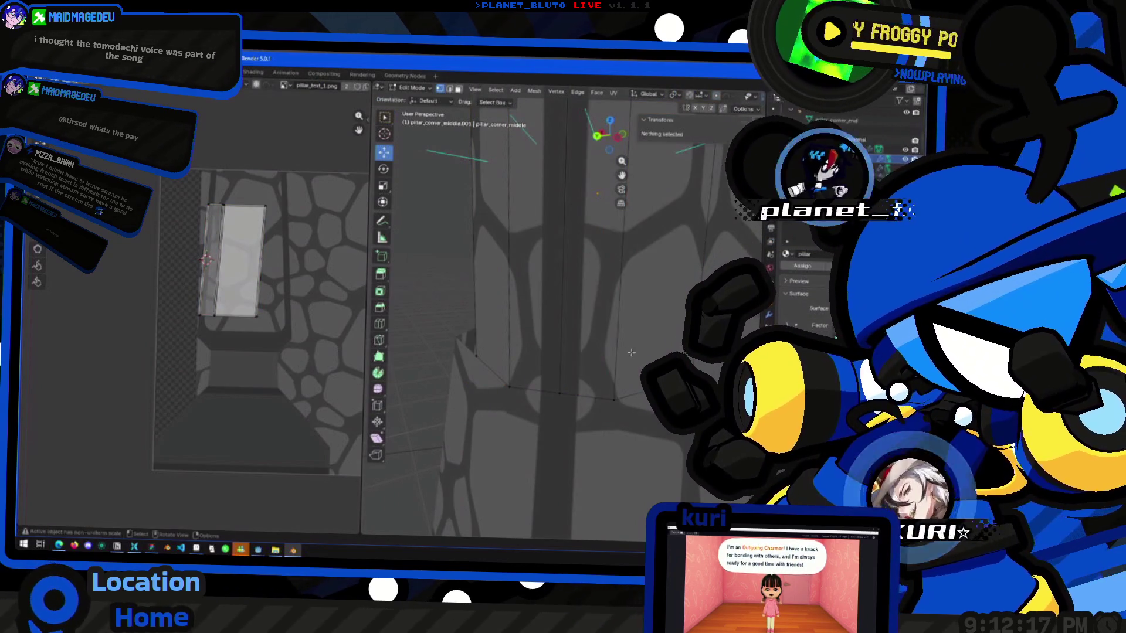
left_click(616, 397)
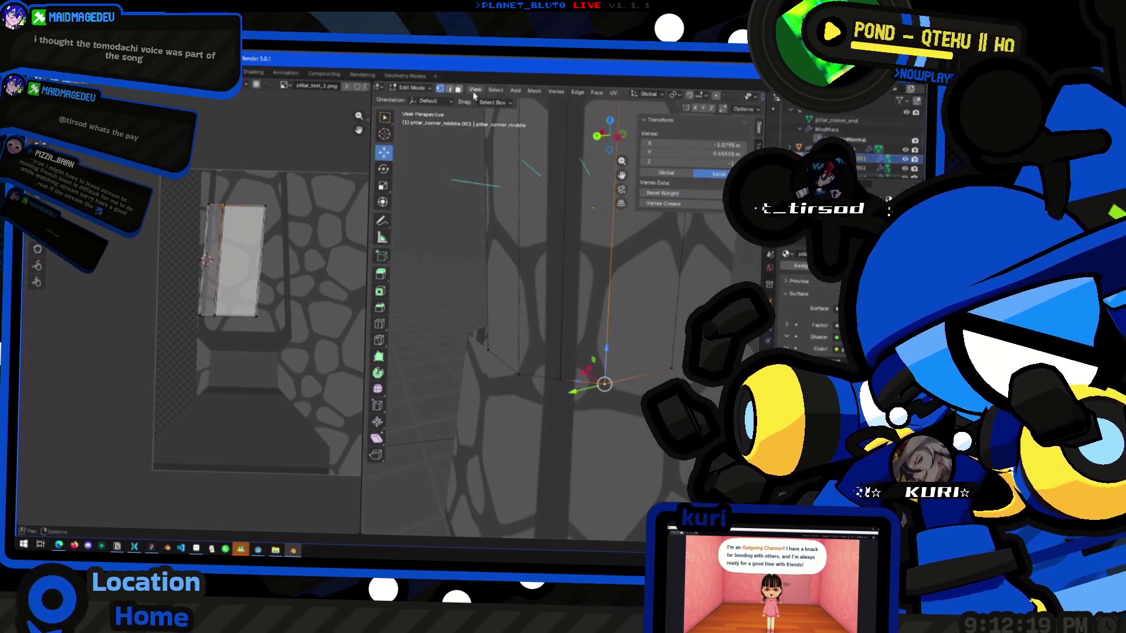
key("alt+a")
left_click(593, 208, "shift")
middle_click_drag(645, 266, 618, 306)
left_click(618, 306, "shift")
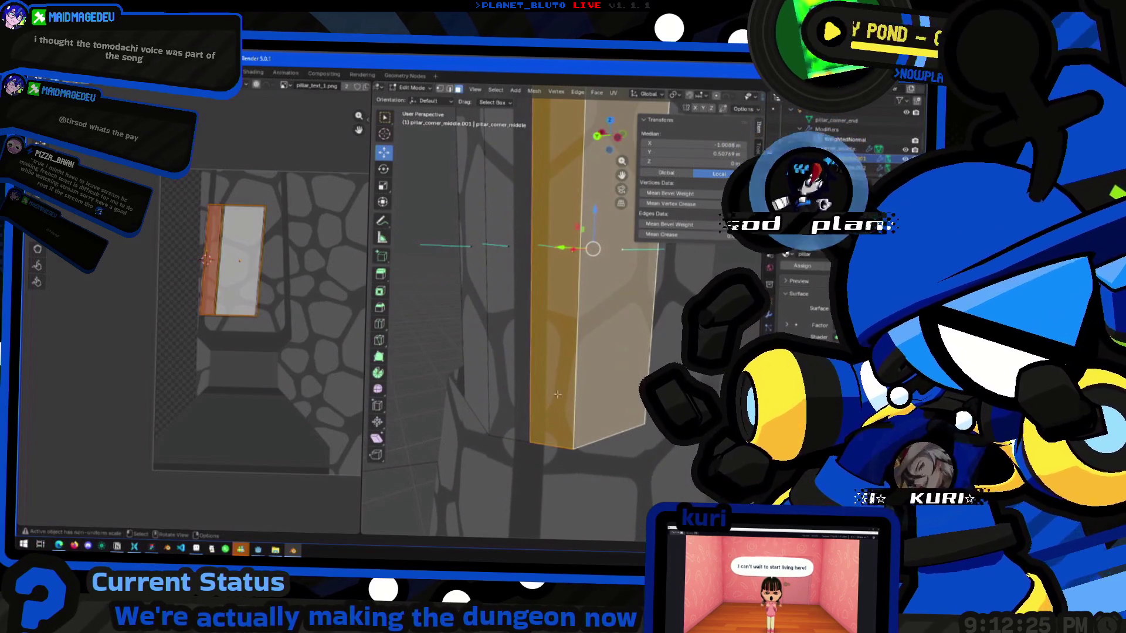
key("shift+h")
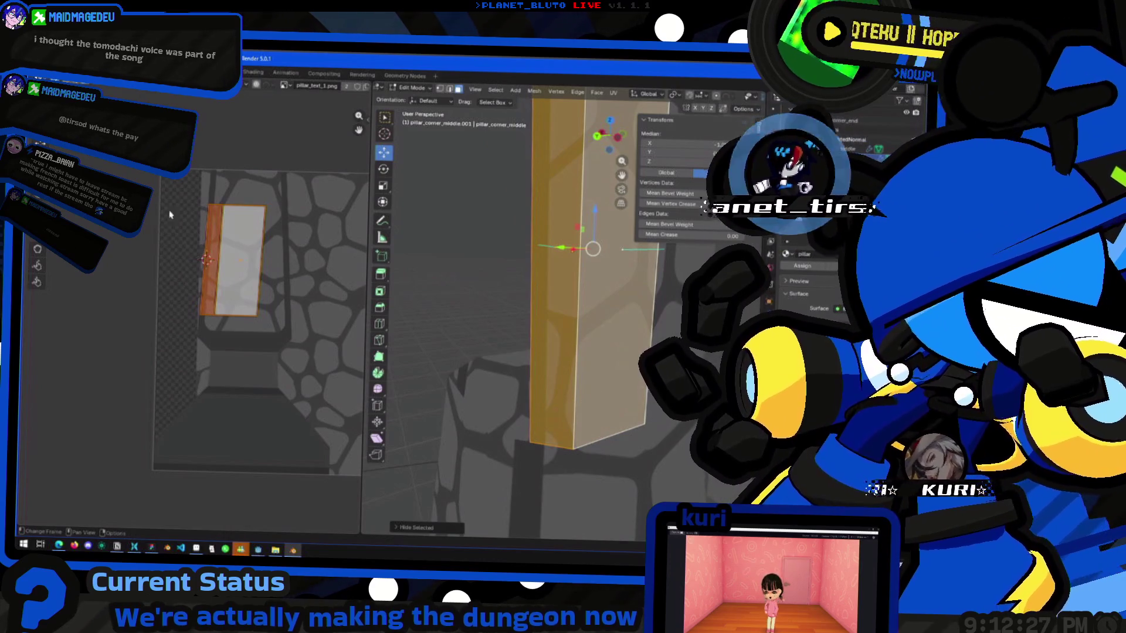
Enable X-ray, abandon a move of the faces, and return to Object Mode.
key("ctrl+z")
key("ctrl+shift+z")
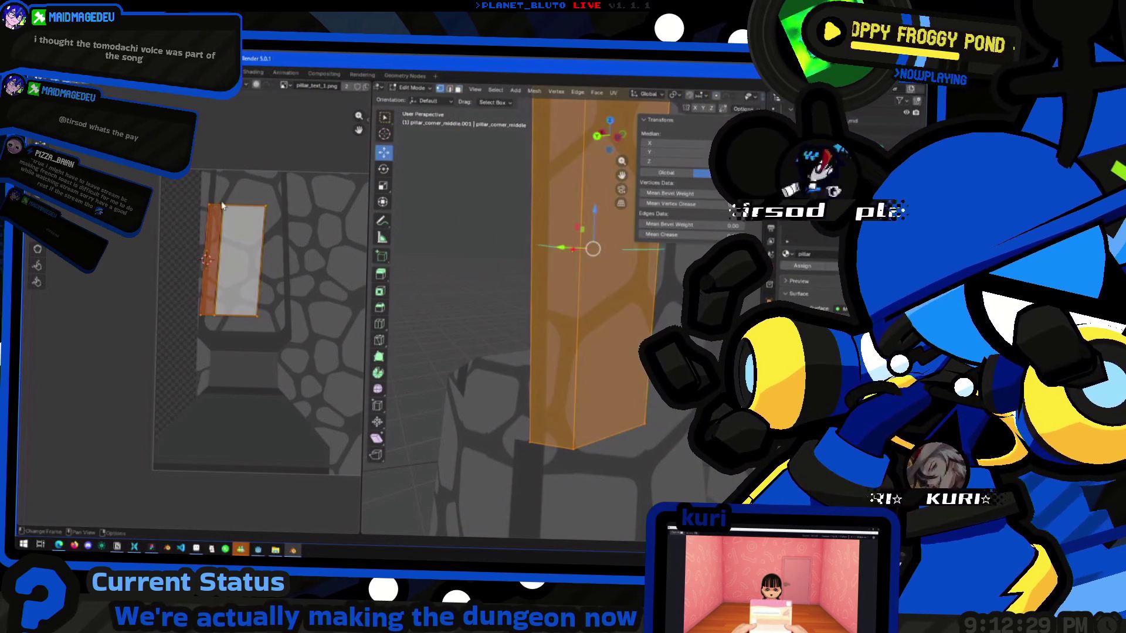
key("alt+z")
key("g")
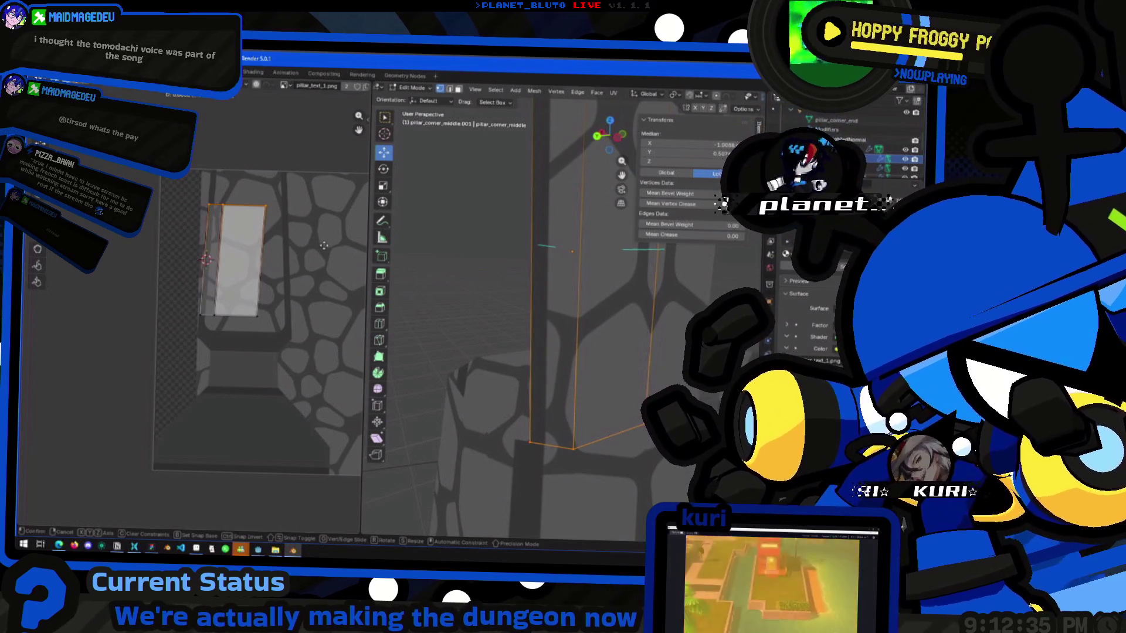
key("Escape")
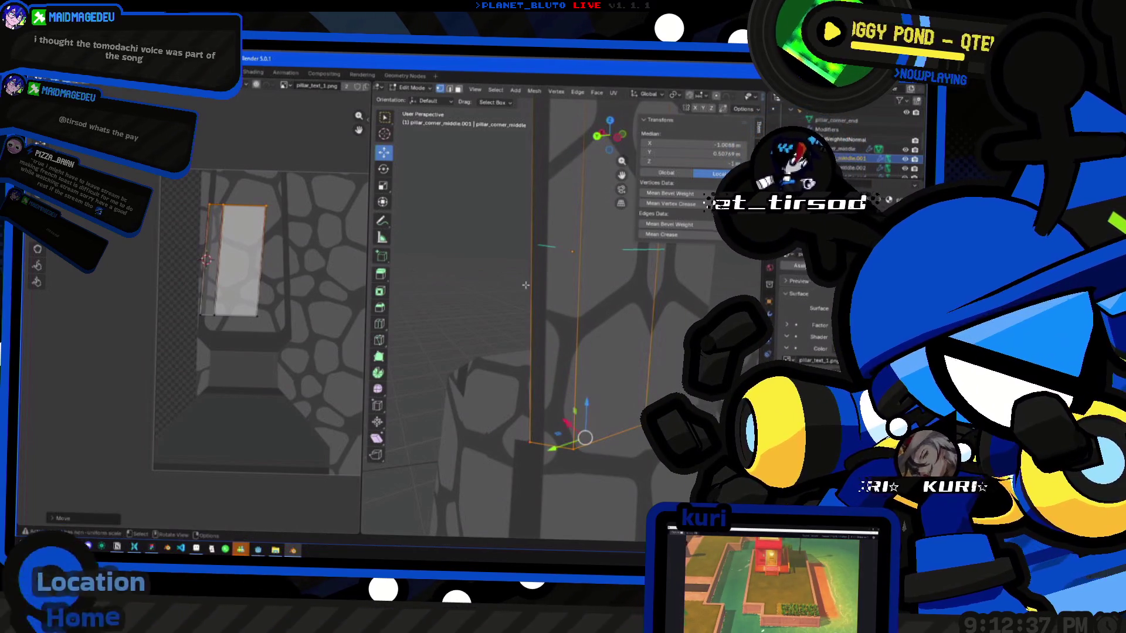
key("Tab")
mouse_move(493, 322)
middle_mouse_down()
mouse_move(432, 340)
mouse_move(441, 356)
mouse_move(480, 321)
mouse_move(502, 350)
mouse_move(556, 349)
mouse_move(452, 322)
mouse_move(448, 372)
mouse_move(587, 384)
mouse_move(538, 313)
mouse_move(469, 333)
mouse_move(551, 329)
mouse_move(531, 346)
middle_mouse_up()
Make a linked duplicate of the corner pillar piece and rotate it about Z.
left_click(572, 317)
key("alt+d")
left_click(538, 339)
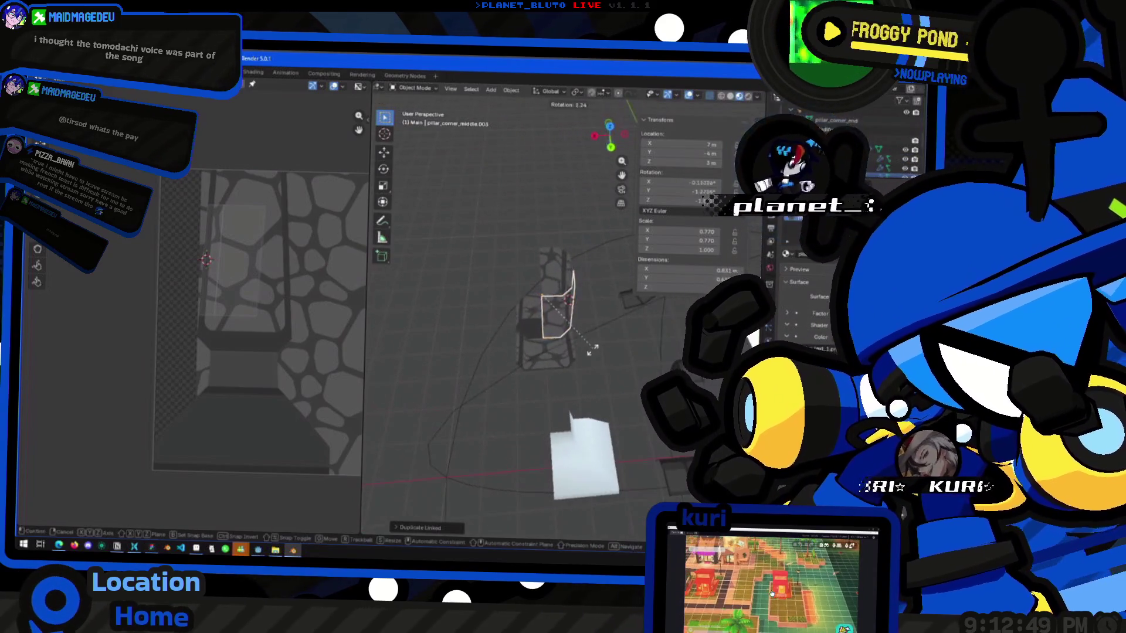
key("r")
key("z")
left_click(487, 376)
middle_click_drag(486, 376, 533, 352)
Add a second linked copy of the piece rotated about the Z axis.
key("alt+d")
left_click(576, 379)
key("r")
key("z")
left_click(483, 387)
Select the camera rig, then reselect the corner pillar piece.
scroll(575, 412, "down", 3)
left_click(444, 424)
scroll(444, 424, "up", 5)
mouse_move(457, 416)
middle_mouse_down()
mouse_move(579, 376)
mouse_move(500, 349)
middle_mouse_up()
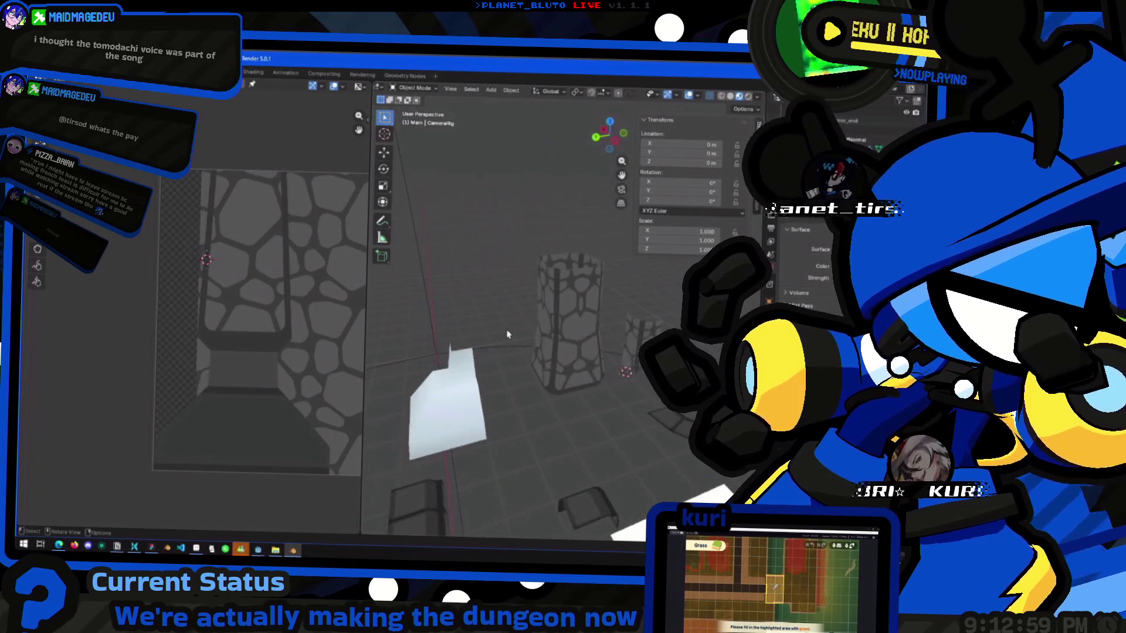
scroll(497, 381, "up", 4)
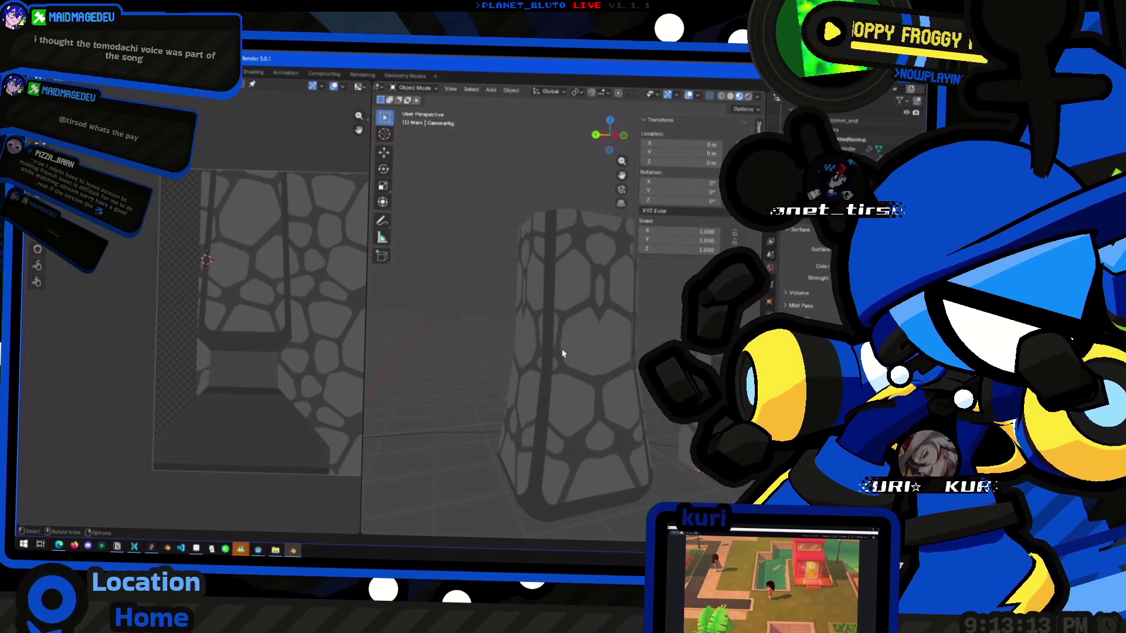
left_click(499, 319)
Narrow the corner piece's UV rectangle by pulling in its right edge, then shift the island.
key("Tab")
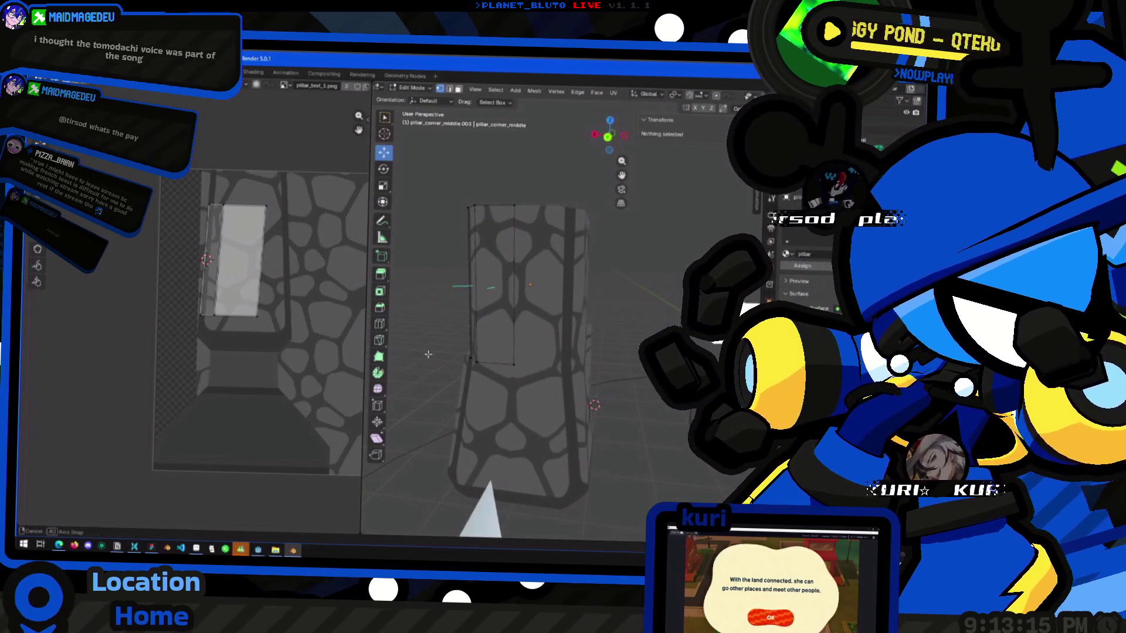
left_click(261, 293)
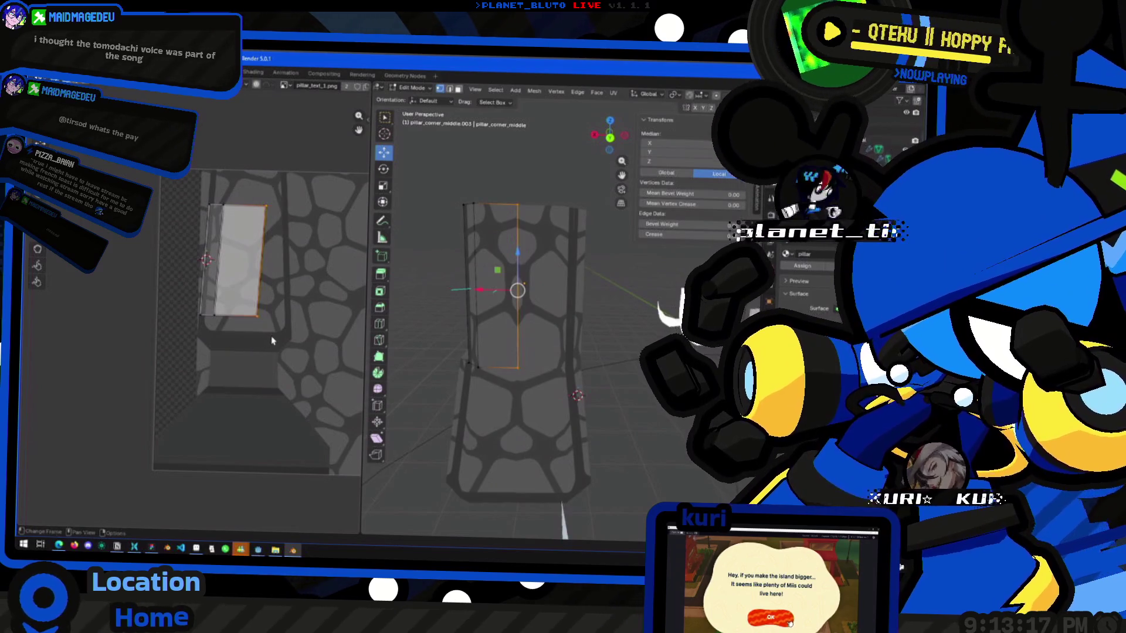
key("g")
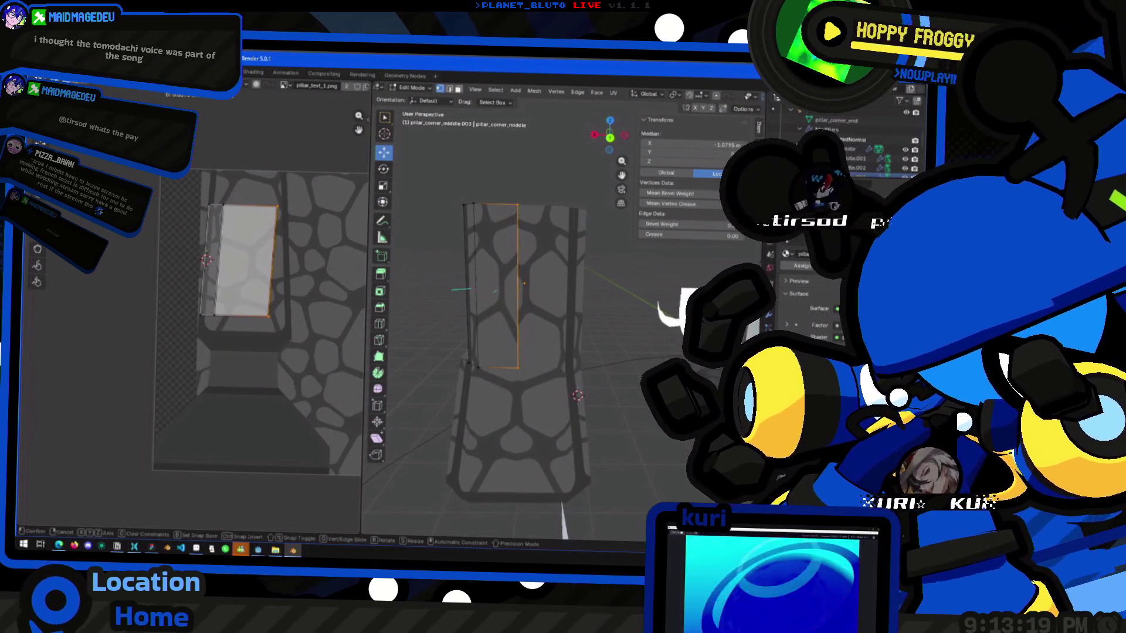
left_click(271, 308)
key("g")
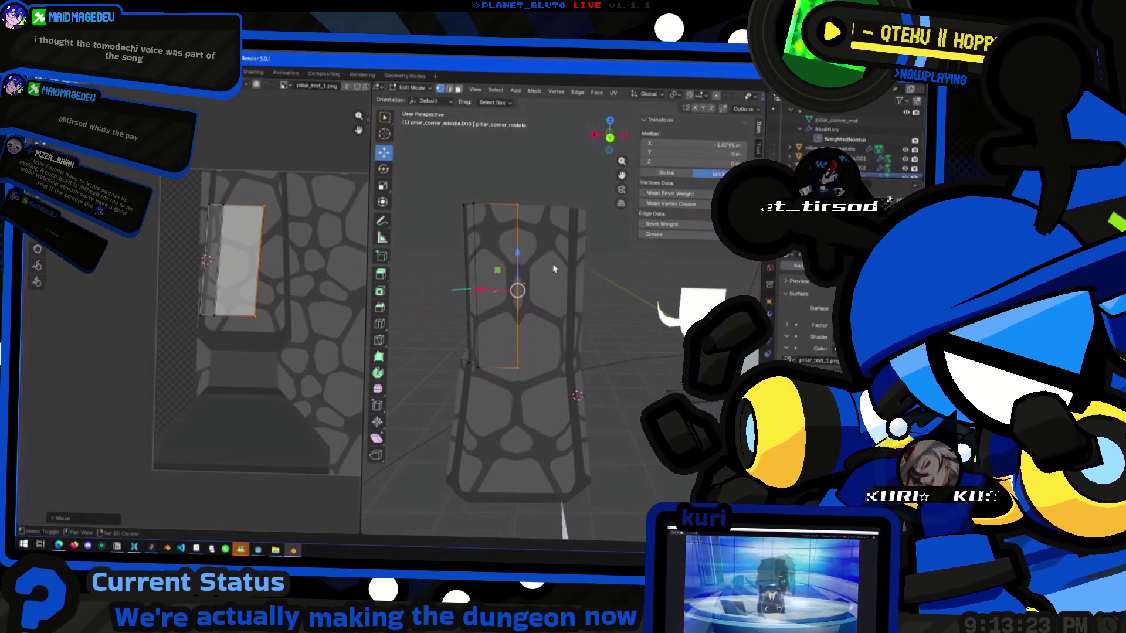
left_click(306, 309)
key("Tab")
Check the camera view and select pillar_corner_middle.001.
scroll(486, 283, "up", 5)
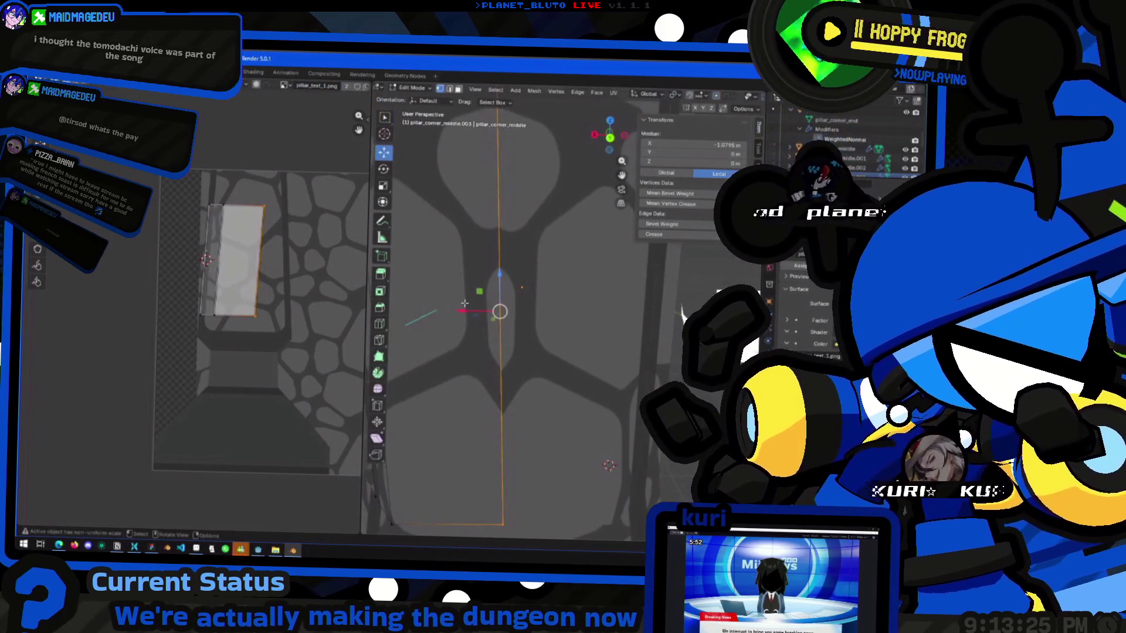
key("KP_0")
left_click(523, 311)
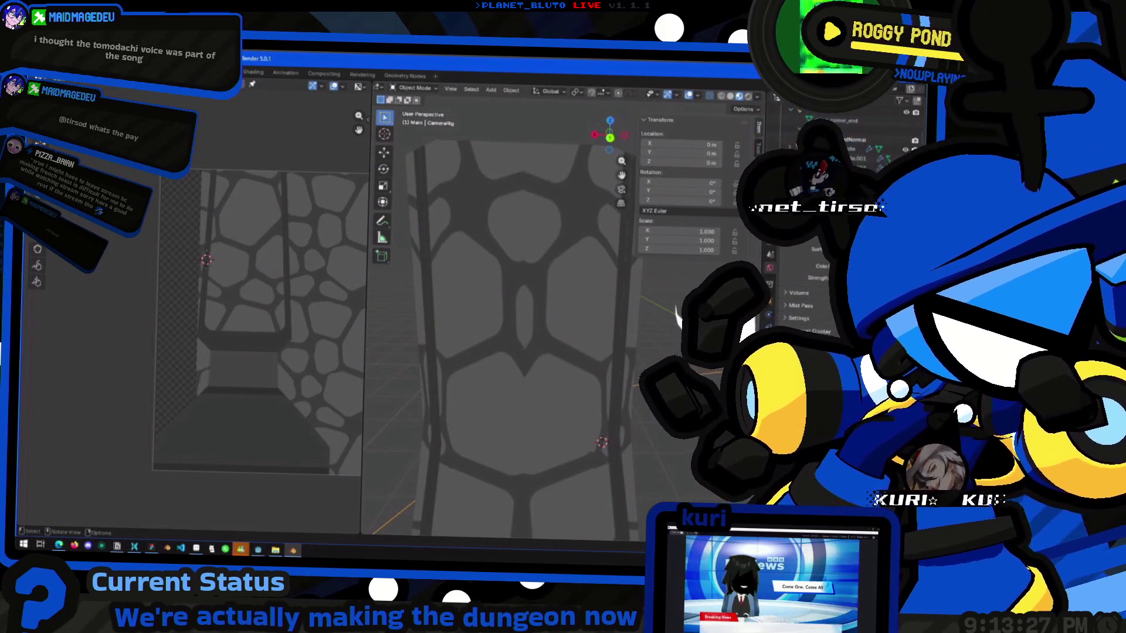
key("KP_0")
key("KP_0")
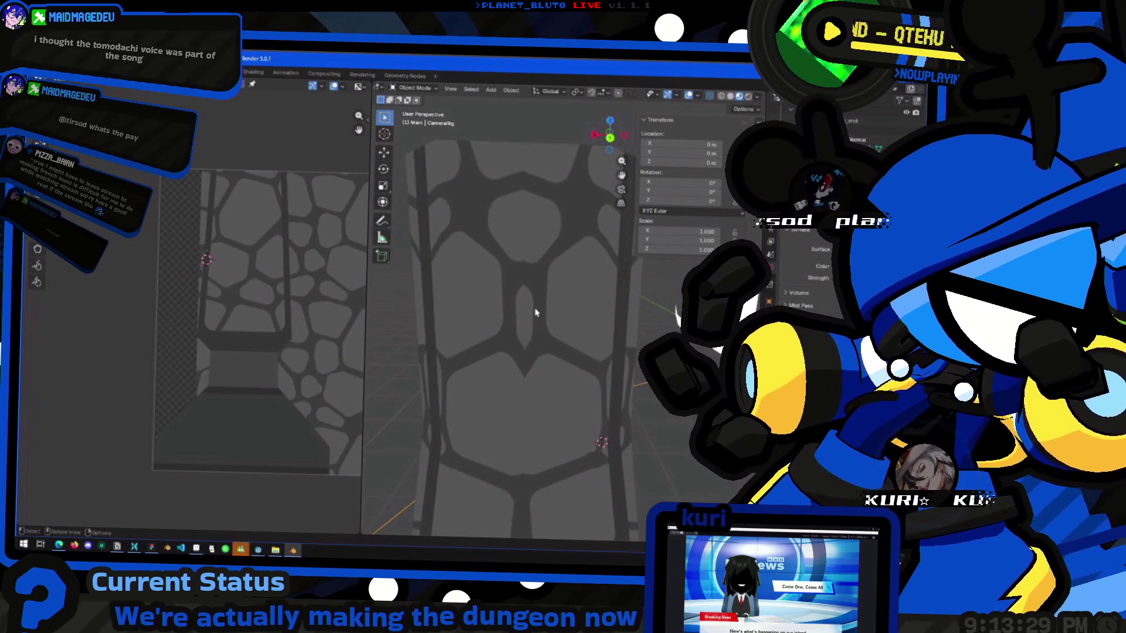
left_click(535, 312)
Reveal and isolate the hidden face of pillar_corner_middle.001, then shift its UVs over the cobblestones.
key("Tab")
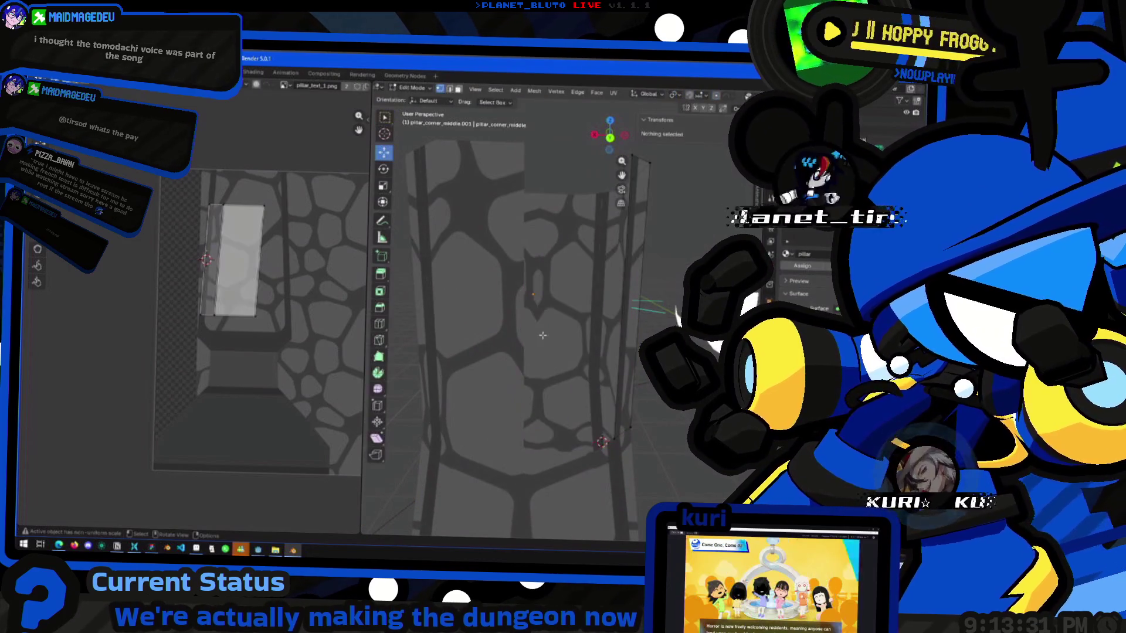
key("alt+h")
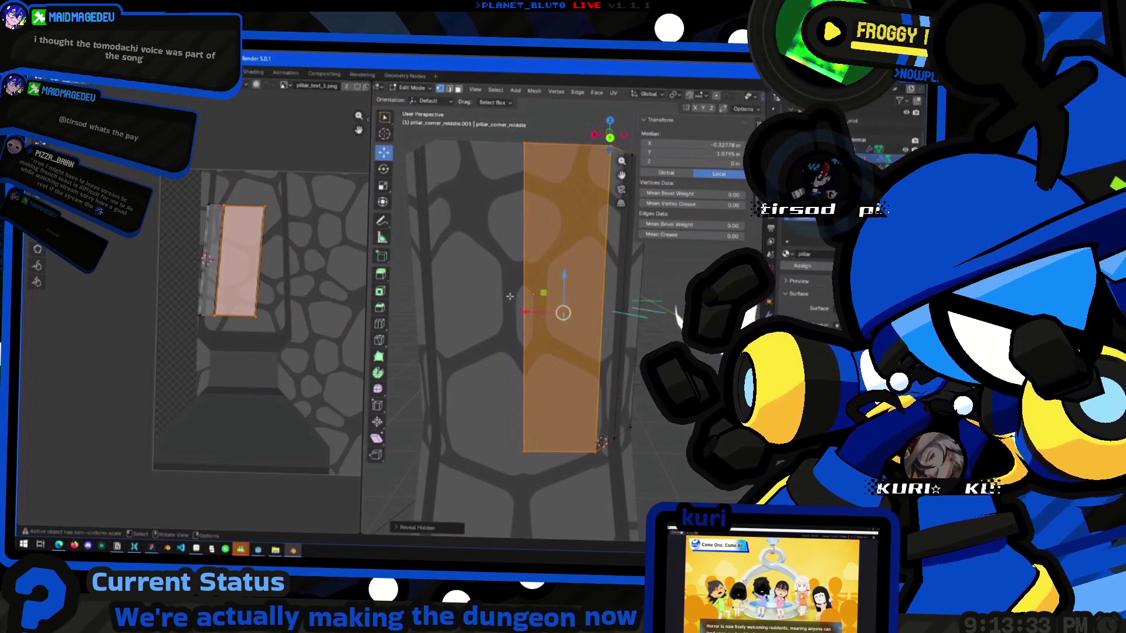
scroll(272, 285, "up", 3)
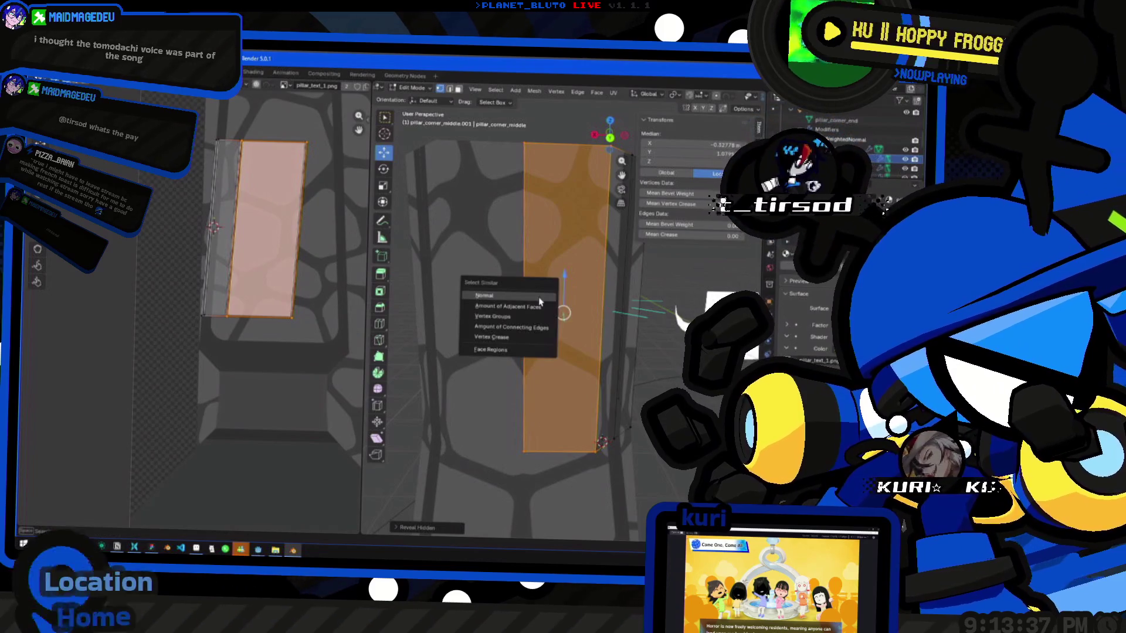
key("h")
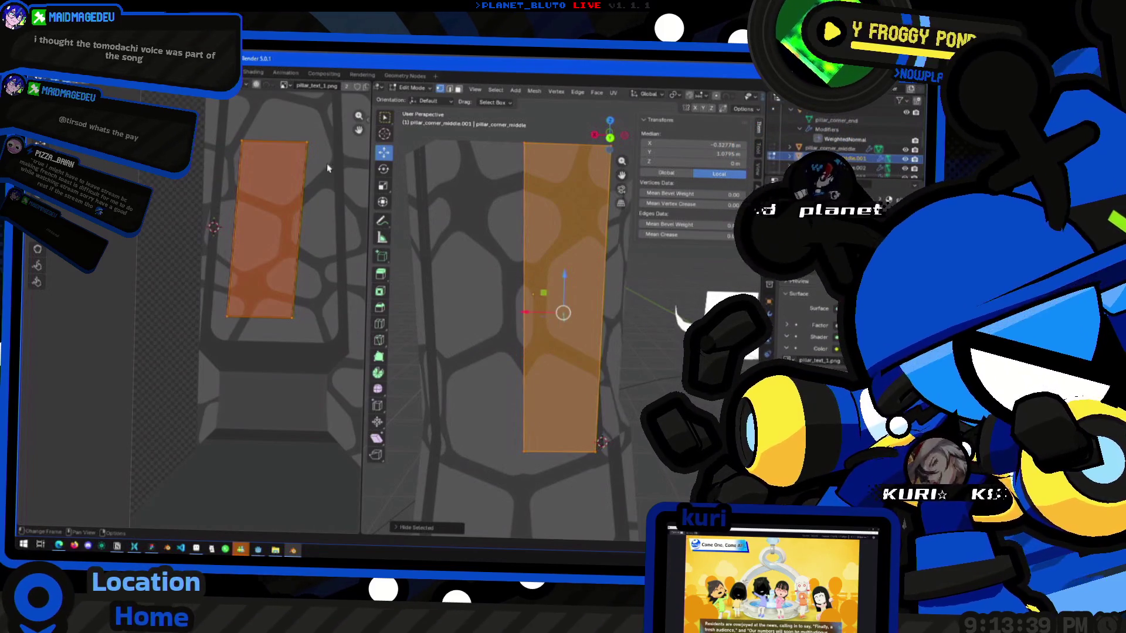
key("g")
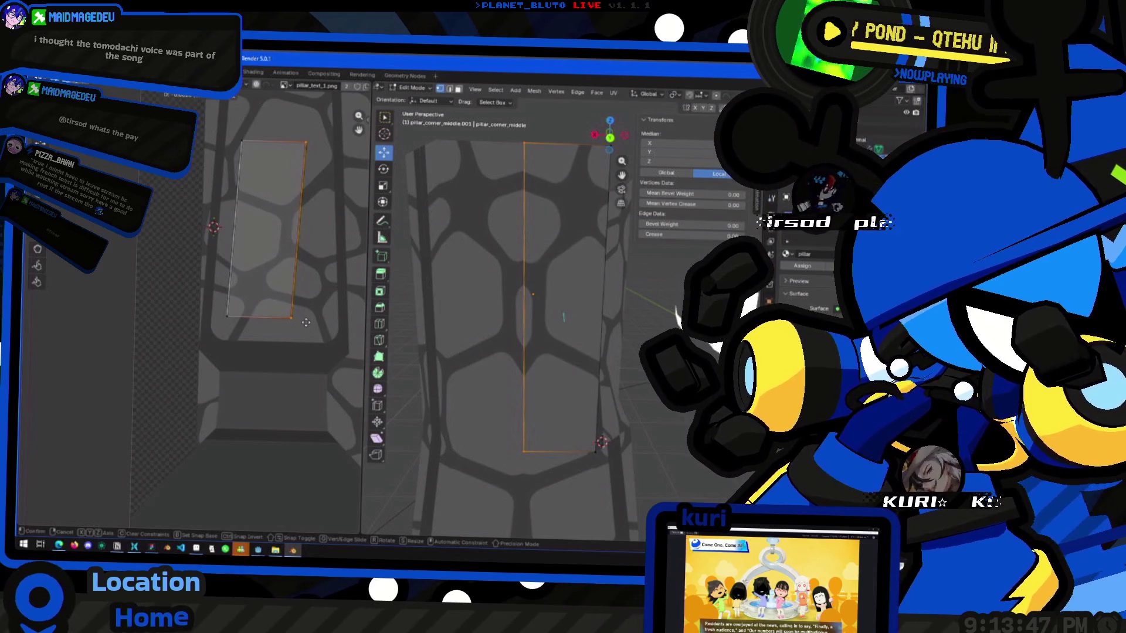
left_click(306, 322)
key("Tab")
left_click(385, 364)
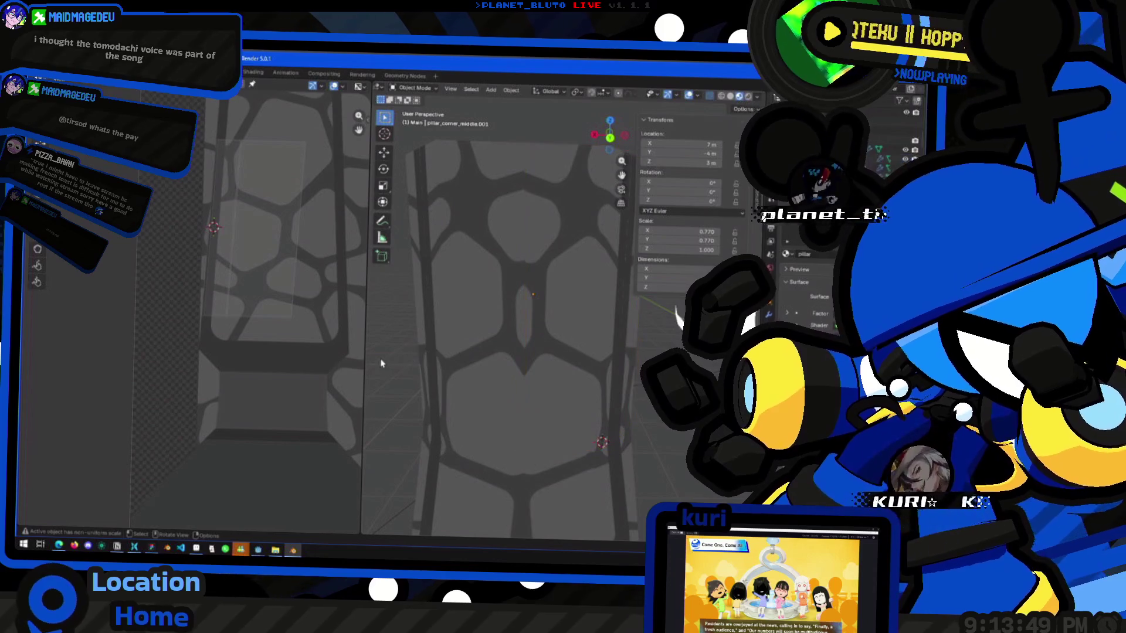
Duplicate pillar_corner_middle_end.001 and turn the copy -90° about Z to -180°.
scroll(406, 361, "down", 5)
mouse_move(439, 366)
middle_mouse_down()
mouse_move(596, 383)
mouse_move(503, 342)
mouse_move(425, 378)
mouse_move(553, 348)
mouse_move(424, 394)
mouse_move(501, 373)
mouse_move(492, 396)
mouse_move(460, 415)
mouse_move(455, 377)
mouse_move(527, 362)
mouse_move(519, 380)
middle_mouse_up()
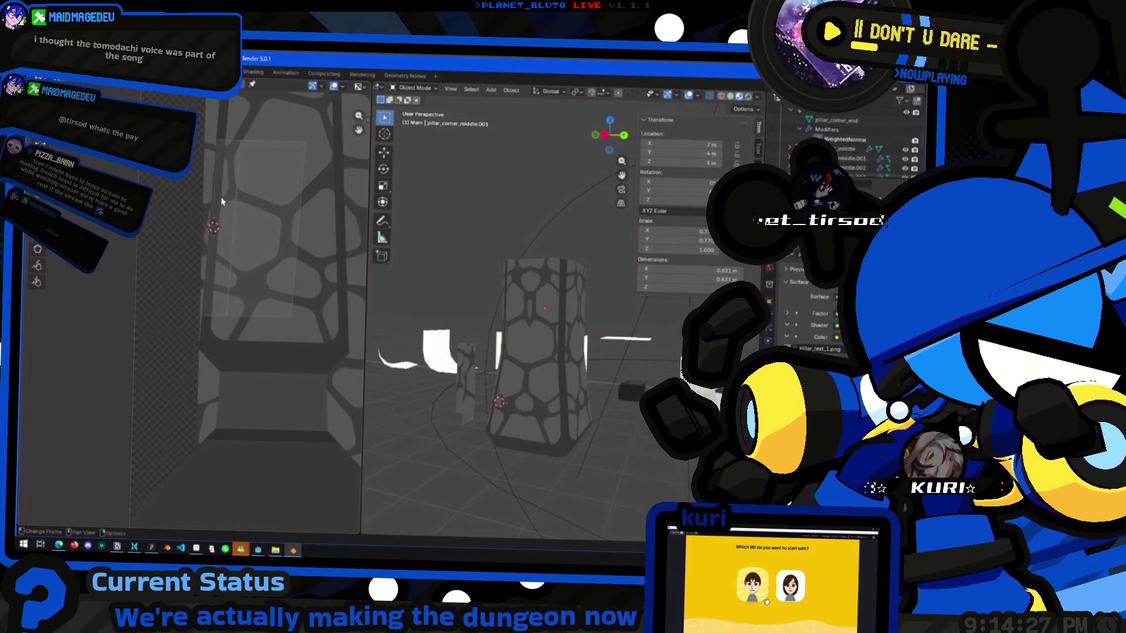
mouse_move(558, 354)
middle_mouse_down()
mouse_move(595, 396)
mouse_move(487, 260)
mouse_move(466, 281)
mouse_move(514, 305)
mouse_move(509, 316)
mouse_move(441, 309)
middle_mouse_up()
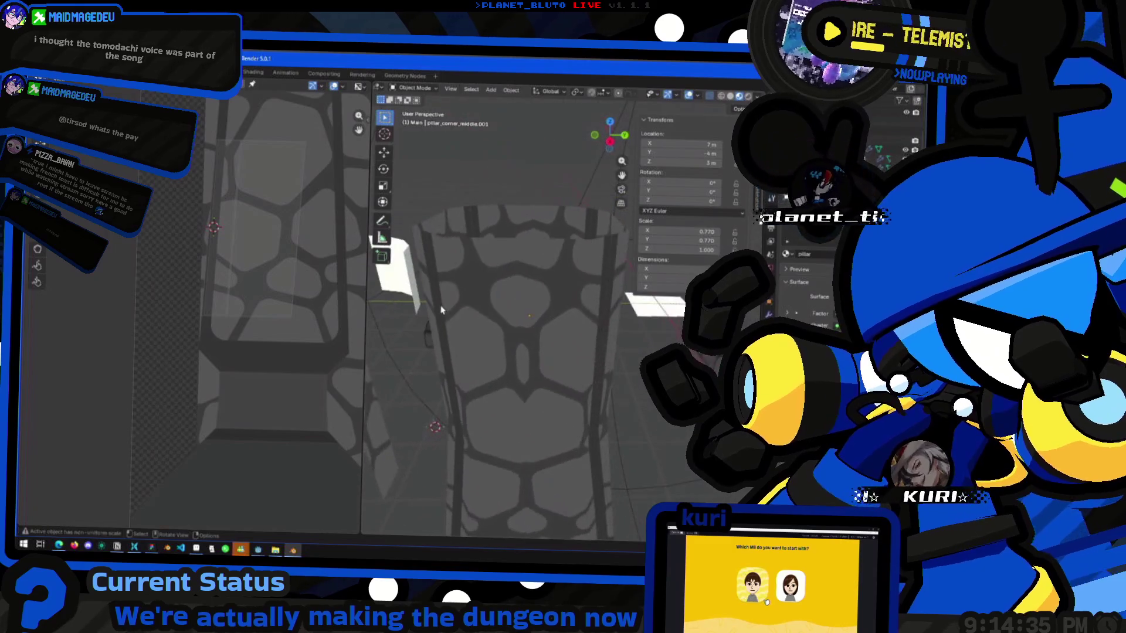
scroll(441, 310, "down", 4)
mouse_move(453, 358)
middle_mouse_down()
mouse_move(606, 375)
mouse_move(581, 371)
mouse_move(527, 406)
mouse_move(498, 329)
mouse_move(528, 346)
mouse_move(572, 407)
mouse_move(563, 433)
mouse_move(471, 421)
middle_mouse_up()
scroll(578, 373, "up", 5)
left_click(563, 434)
key("shift+d")
key("r")
key("z")
key("9")
key("0")
key("Return")
Duplicate the end piece again and rotate it another -90° about Z to -270°.
mouse_move(572, 393)
middle_mouse_down()
mouse_move(588, 403)
mouse_move(540, 402)
mouse_move(544, 344)
mouse_move(557, 364)
mouse_move(534, 365)
middle_mouse_up()
key("shift+d")
key("r")
key("z")
key("9")
key("0")
key("Return")
Duplicate the upper pillar segment and rotate the copy -90° about Z.
left_click(544, 343, "shift")
key("shift+d")
key("r")
key("z")
key("9")
key("0")
key("Return")
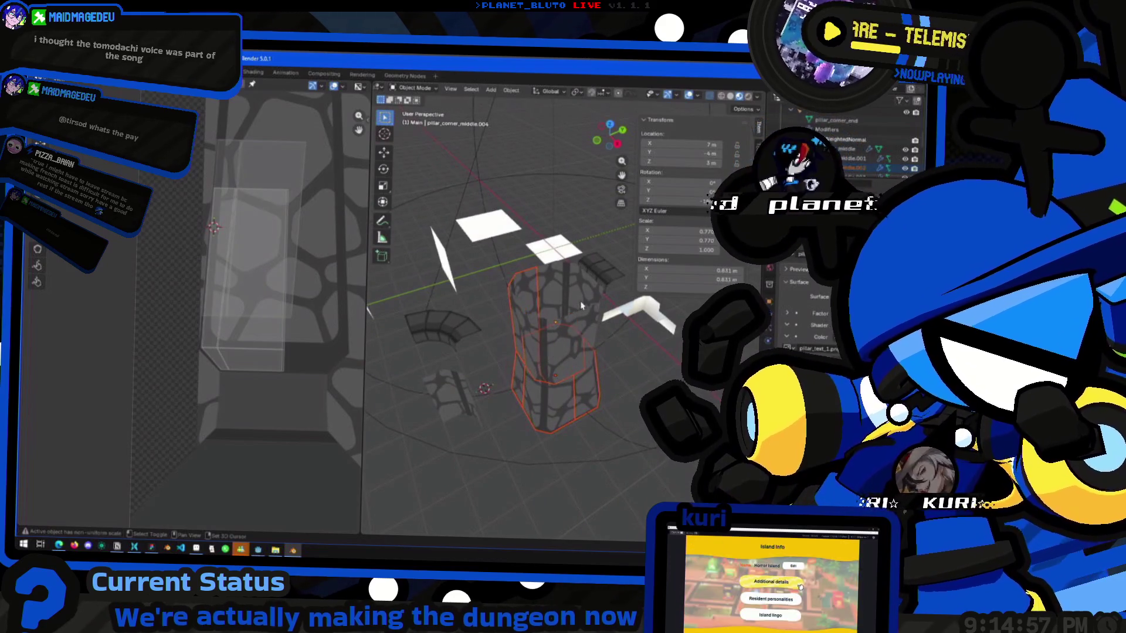
Reselect among the upper pillar pieces, then pick the lower end segment.
left_click(590, 322, "shift")
left_click(580, 287, "shift")
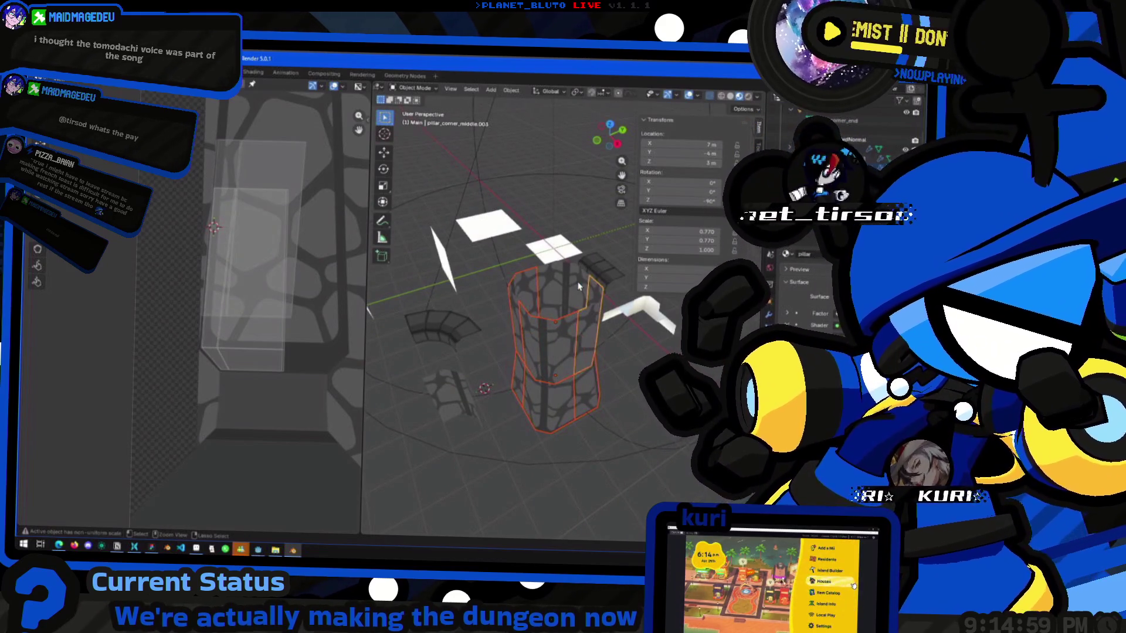
left_click(578, 286, "shift")
mouse_move(556, 273)
middle_mouse_down()
mouse_move(543, 293)
mouse_move(593, 306)
mouse_move(582, 362)
middle_mouse_up()
left_click(582, 361)
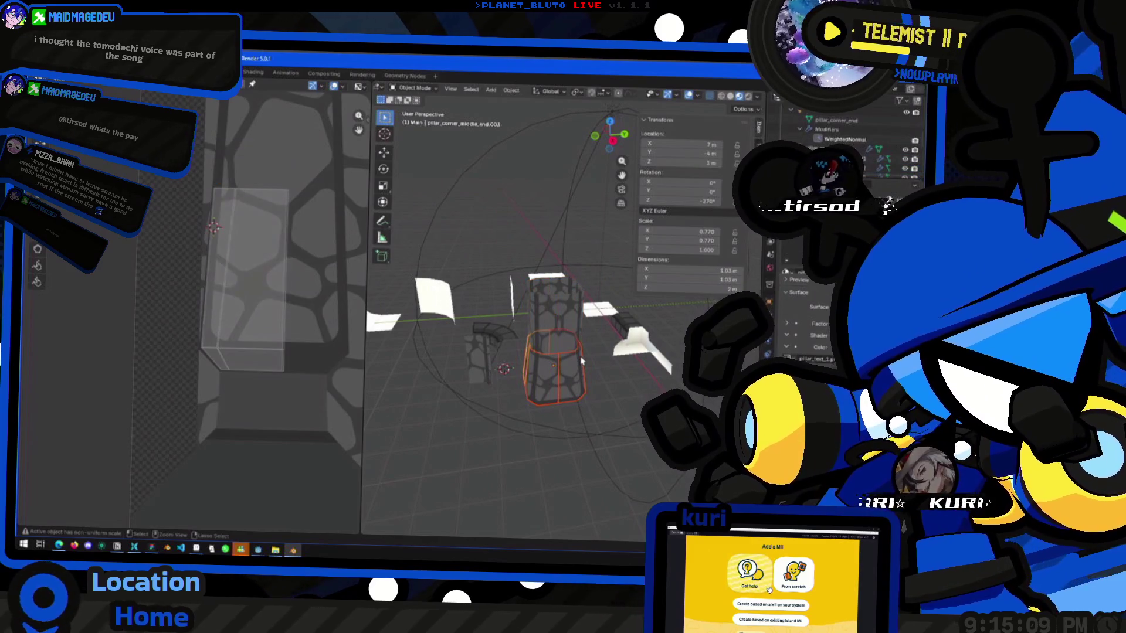
Duplicate the lower end segment, flip it 180° on X, and lift it along Z to the top.
key("shift+d")
key("r")
key("z")
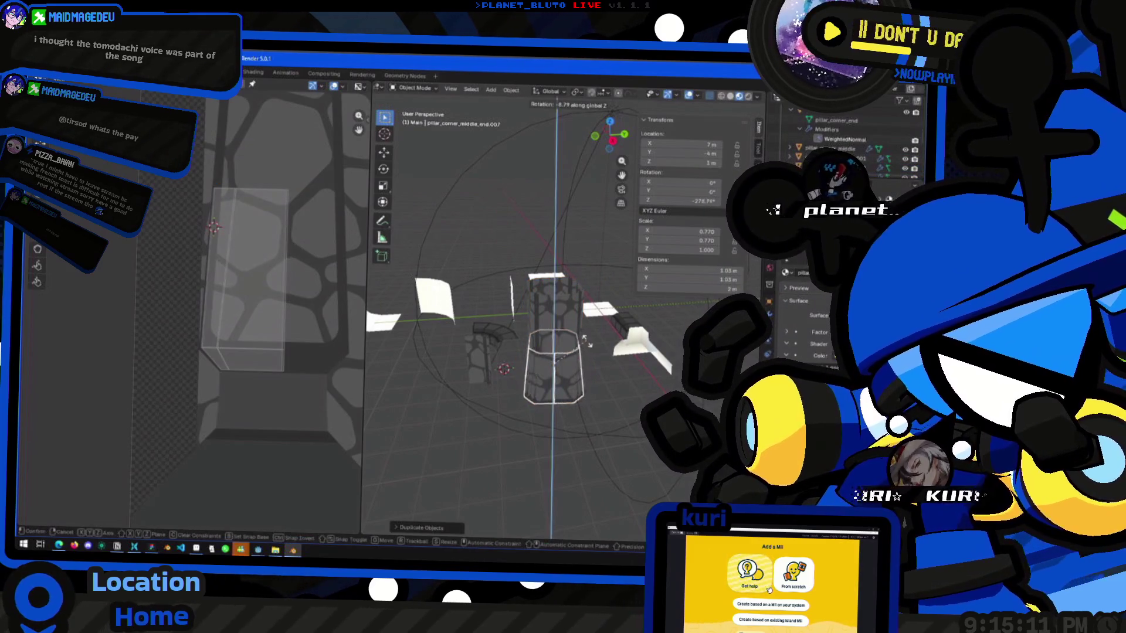
key("x")
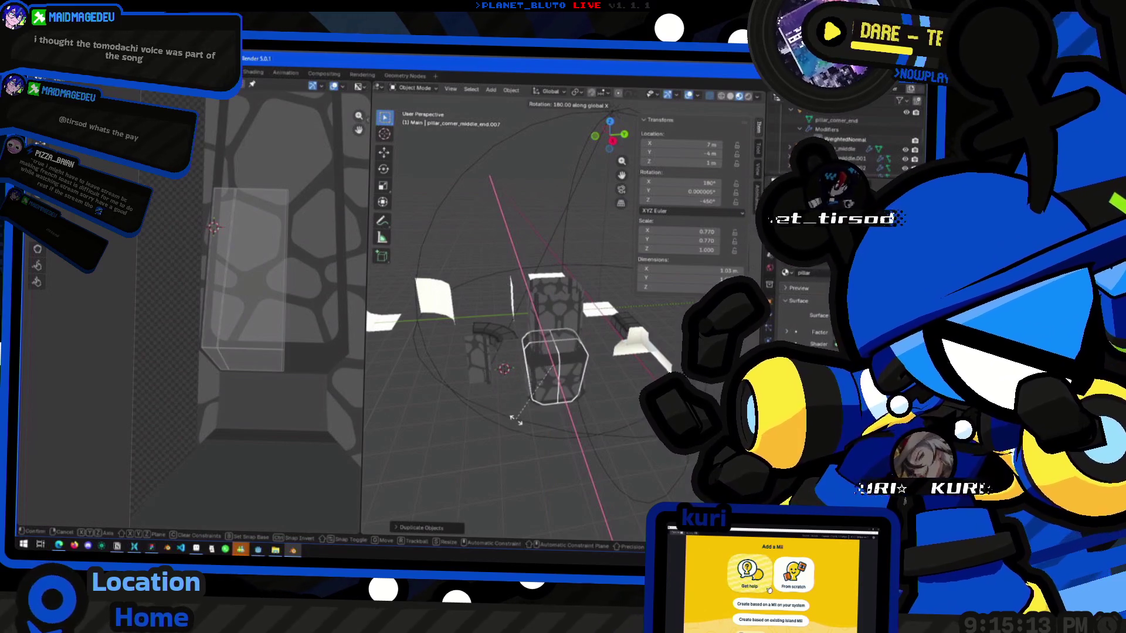
left_click(516, 420)
key("g")
key("z")
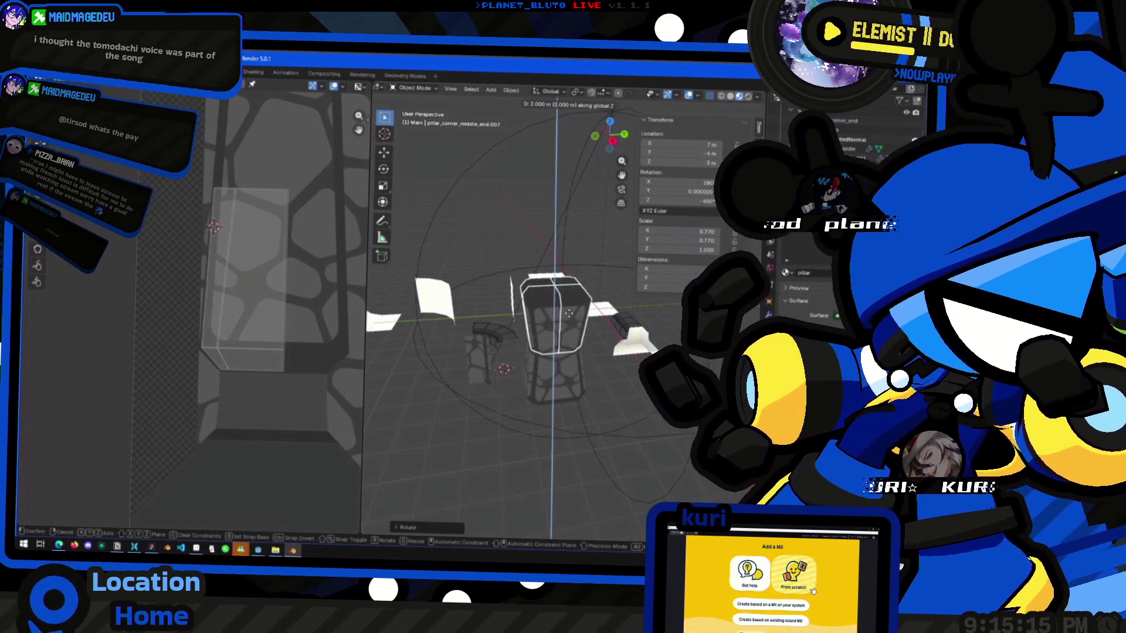
left_click(572, 251)
Select end pieces .004 and .007 and rotate them around the Z axis.
mouse_move(572, 252)
middle_mouse_down()
mouse_move(600, 375)
mouse_move(550, 416)
mouse_move(522, 286)
mouse_move(545, 263)
mouse_move(561, 307)
mouse_move(524, 299)
mouse_move(540, 351)
middle_mouse_up()
left_click(600, 375)
left_click(523, 284)
scroll(561, 308, "up", 5)
scroll(523, 301, "down", 5)
left_click(591, 276, "shift")
mouse_move(590, 277)
middle_mouse_down()
mouse_move(572, 249)
mouse_move(584, 241)
mouse_move(581, 315)
middle_mouse_up()
scroll(585, 241, "up", 6)
key("r")
key("z")
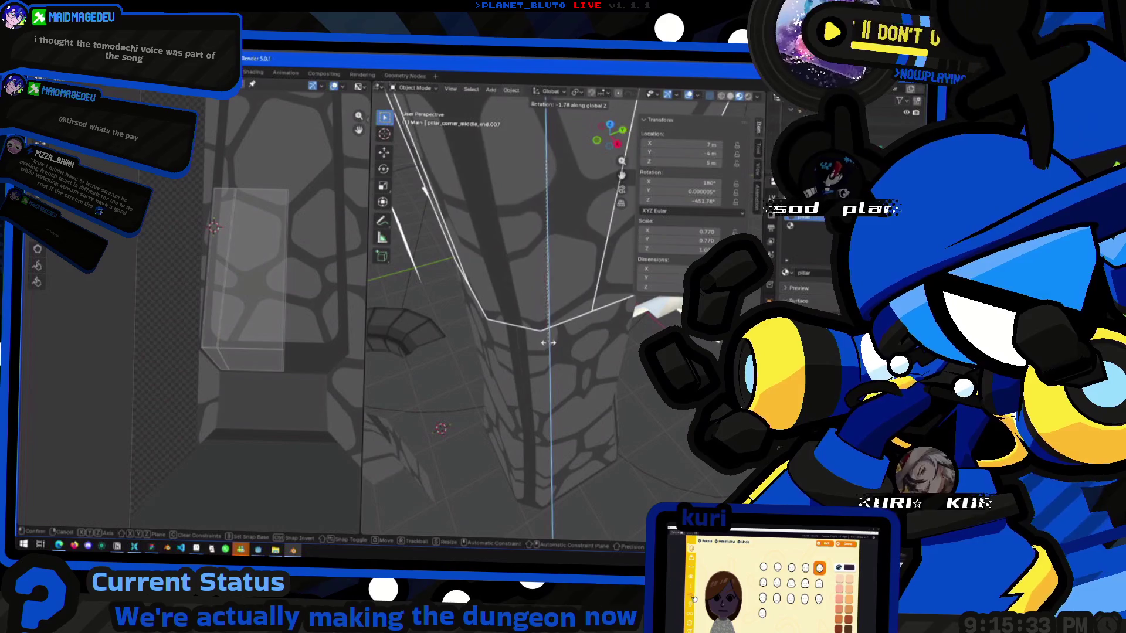
left_click(546, 373)
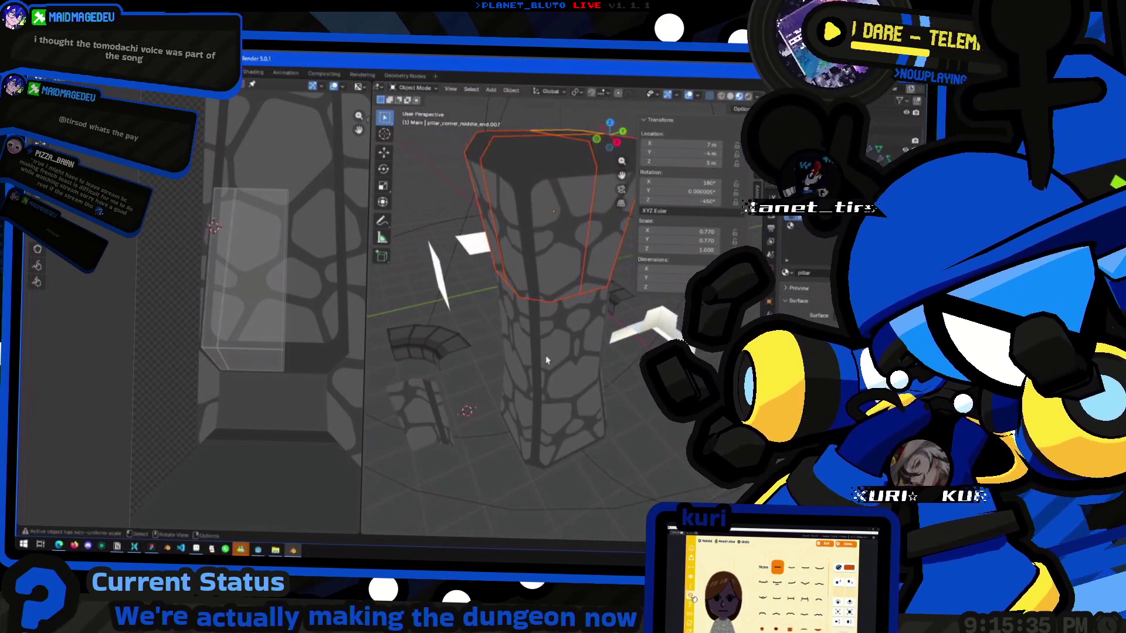
Try a further 90° Z rotation, cancel it, and view the pillar side-on.
key("r")
key("z")
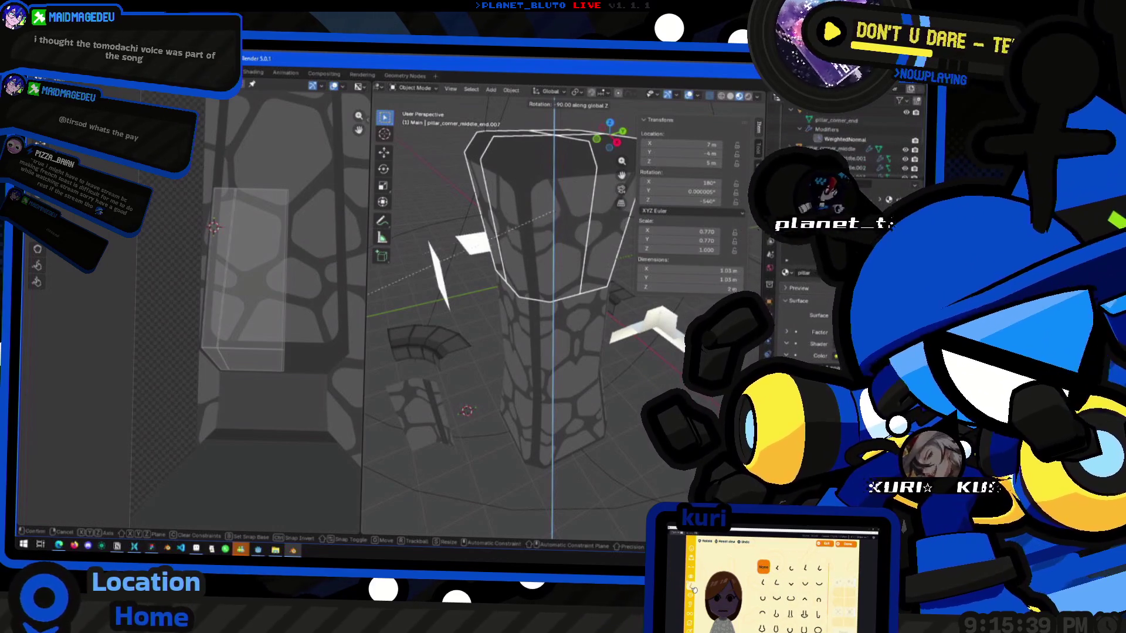
right_click(572, 236)
mouse_move(643, 300)
middle_mouse_down()
mouse_move(634, 376)
mouse_move(579, 347)
mouse_move(557, 415)
mouse_move(528, 399)
mouse_move(587, 352)
mouse_move(637, 403)
mouse_move(498, 258)
mouse_move(510, 270)
mouse_move(511, 235)
mouse_move(546, 251)
middle_mouse_up()
scroll(632, 399, "down", 2)
scroll(524, 283, "up", 5)
Move one UV vertex of the two selected pillar pieces, then return to object mode.
key("Tab")
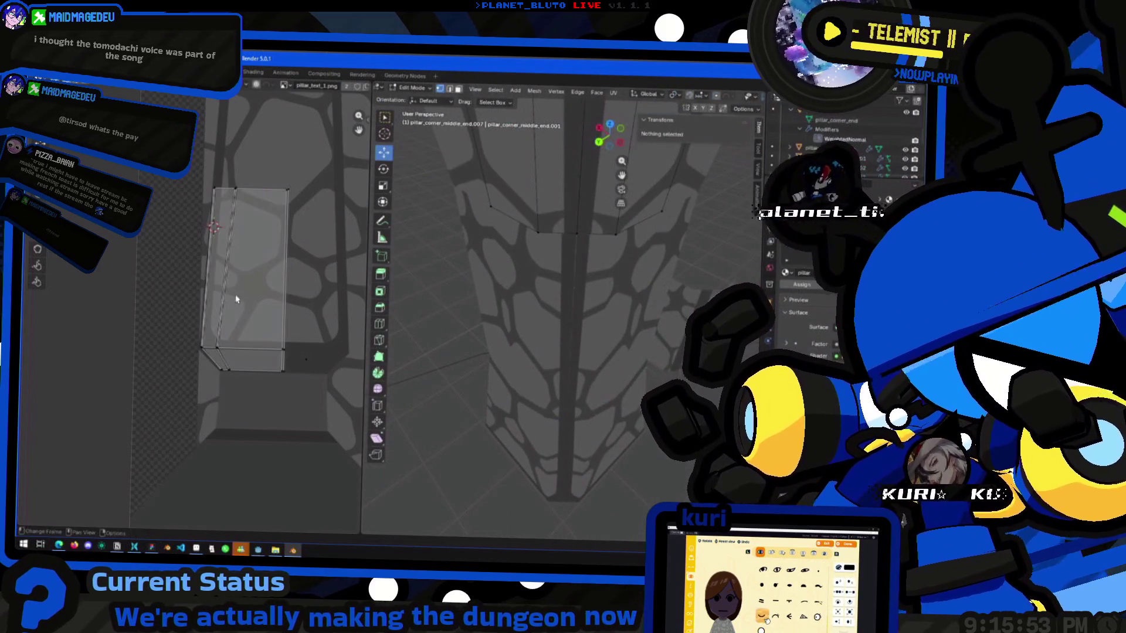
key("a")
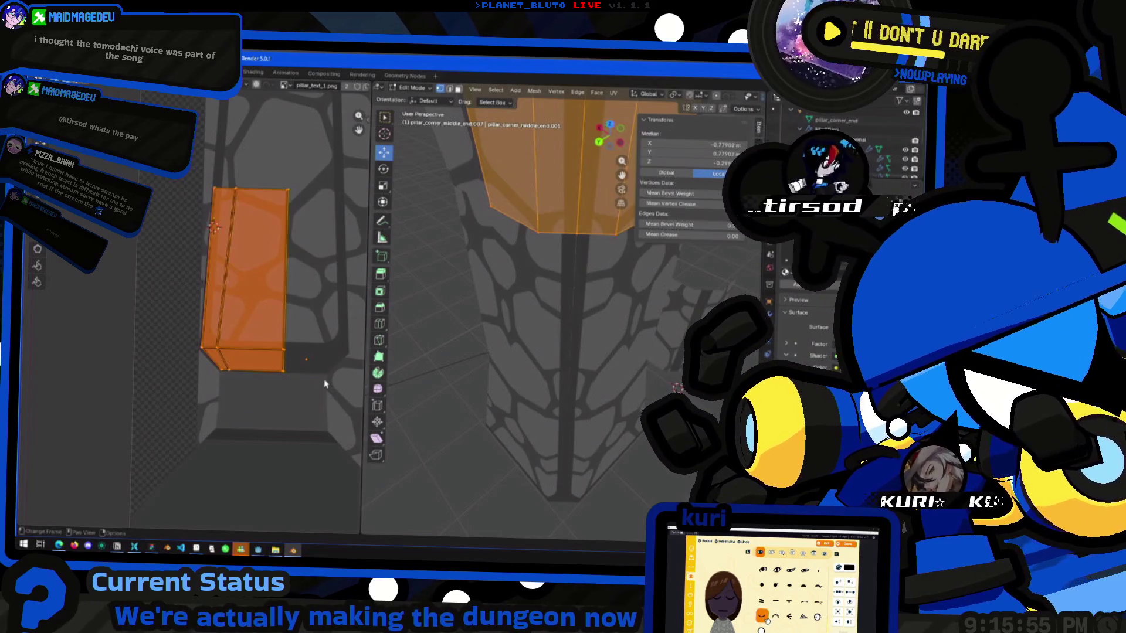
left_click(532, 238, "alt")
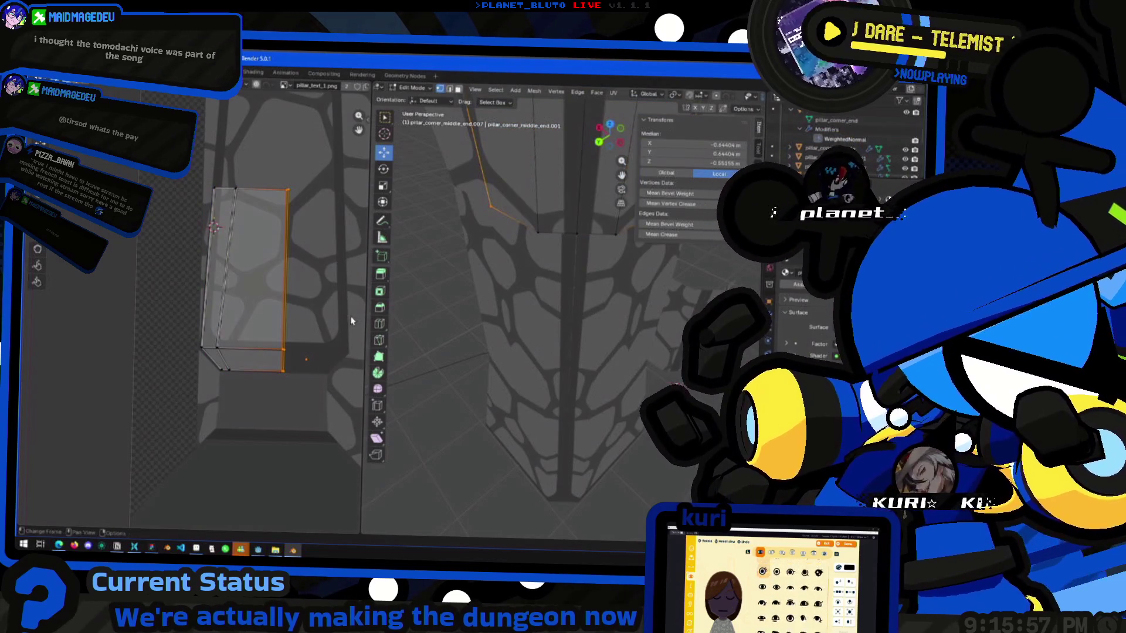
left_click(576, 234)
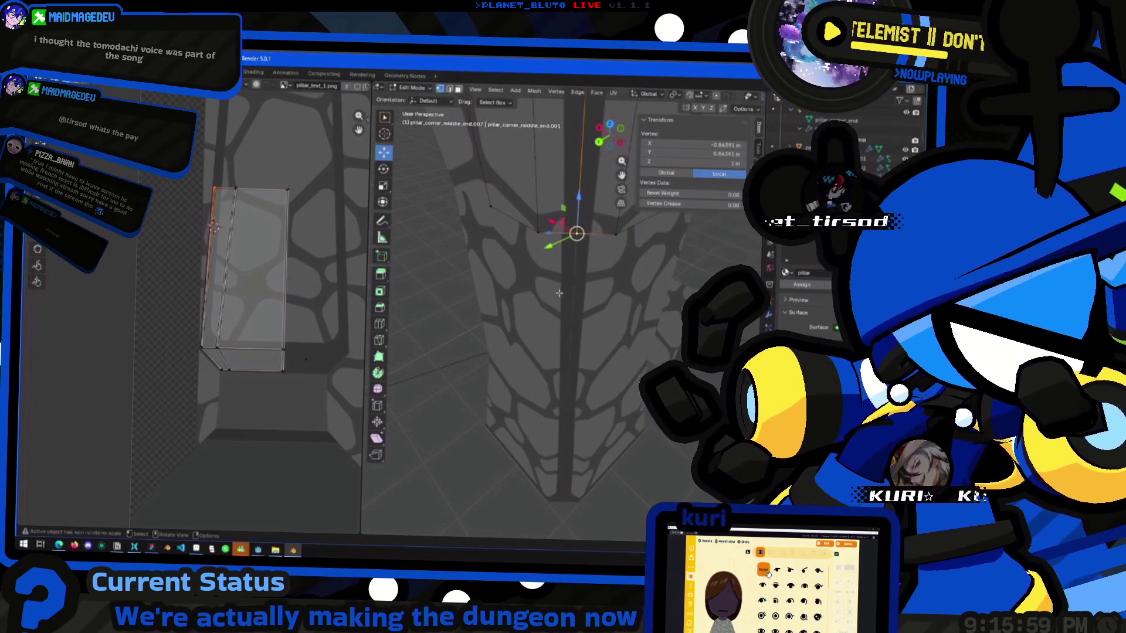
key("g")
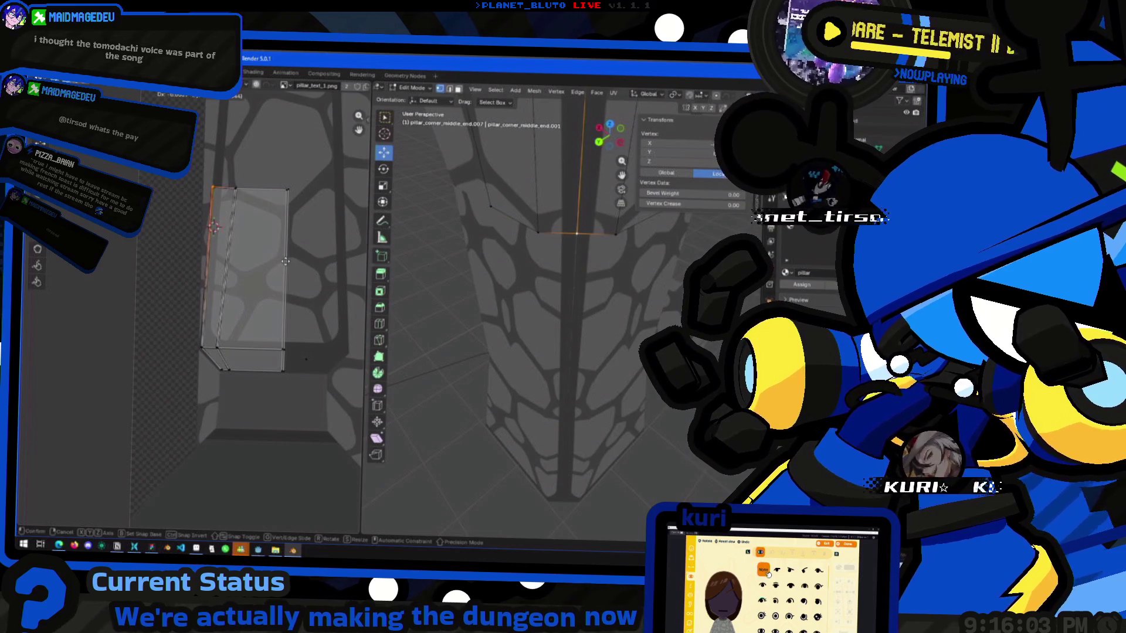
left_click(285, 262)
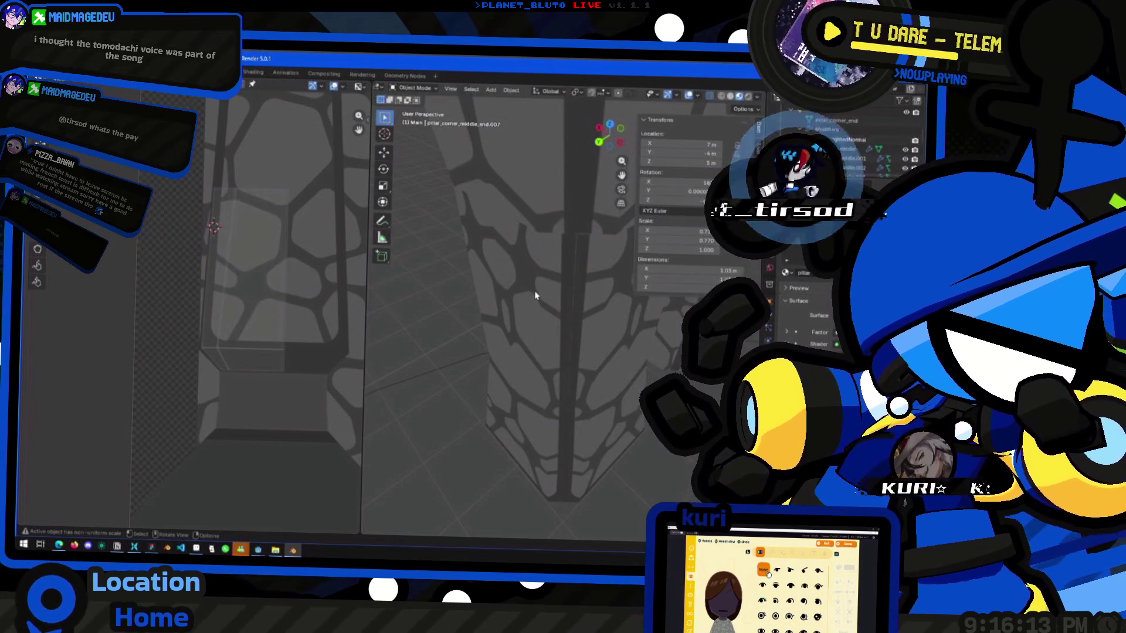
key("Tab")
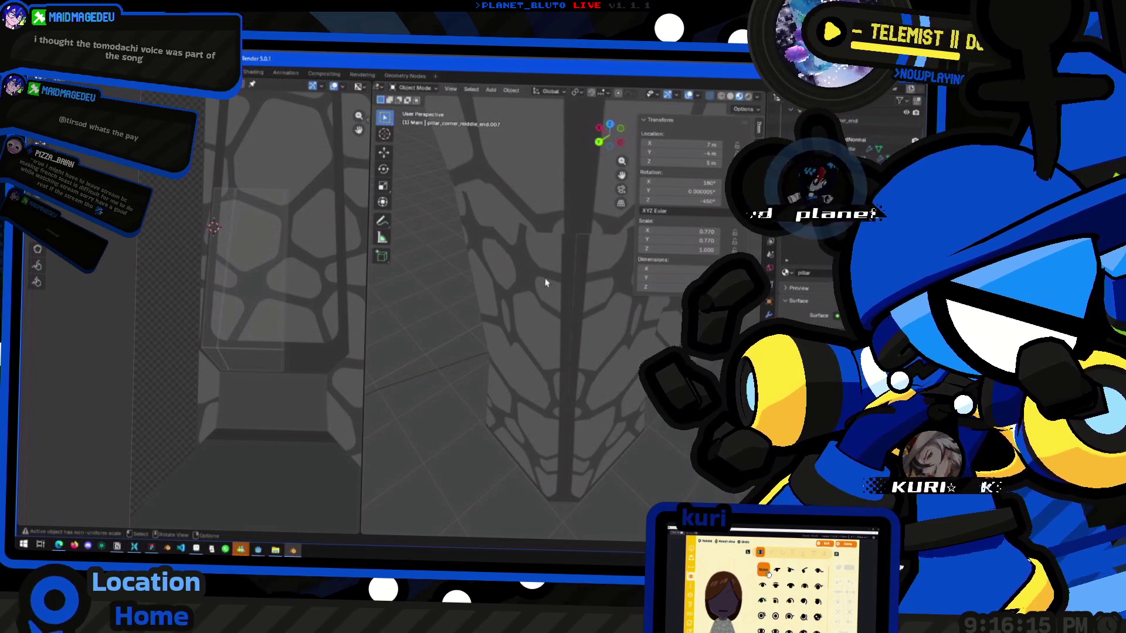
Hide the front piece and edit pillar_corner_middle.001 with all geometry revealed and deselected.
key("h")
left_click(556, 297, "shift")
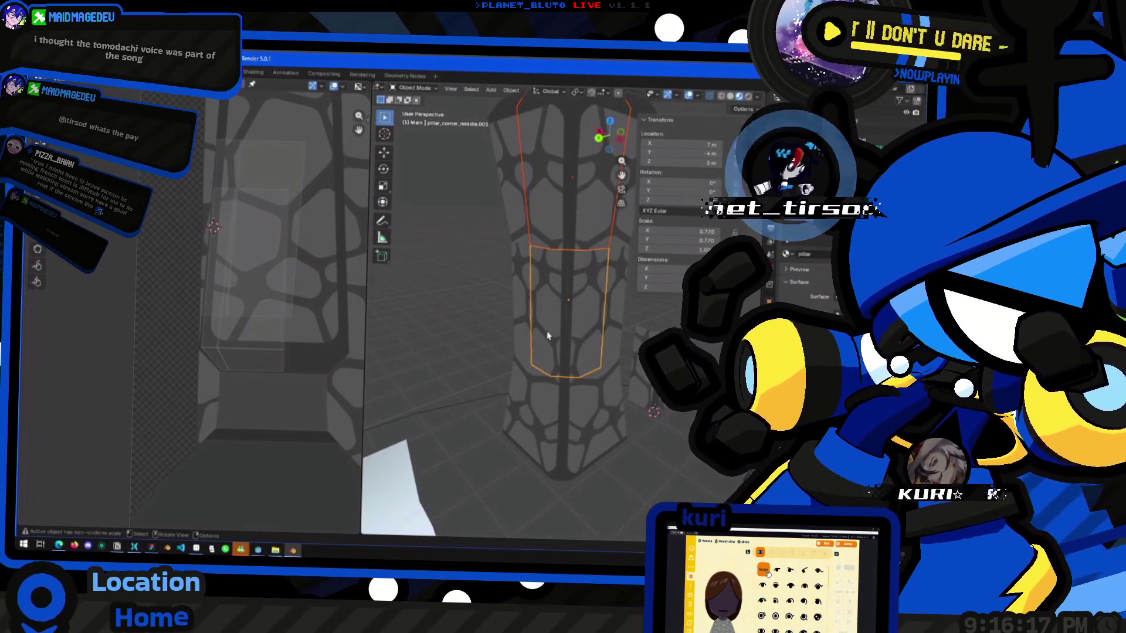
key("Tab")
scroll(537, 254, "up", 2)
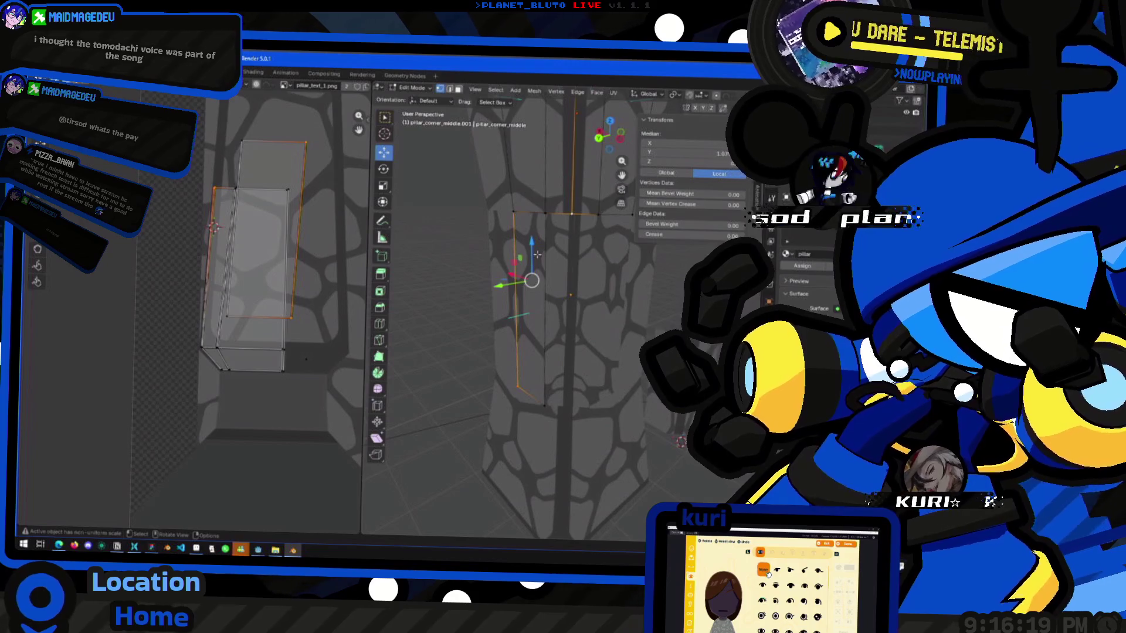
mouse_move(538, 269)
middle_mouse_down()
mouse_move(553, 274)
mouse_move(569, 333)
middle_mouse_up()
key("alt+a")
key("alt+h")
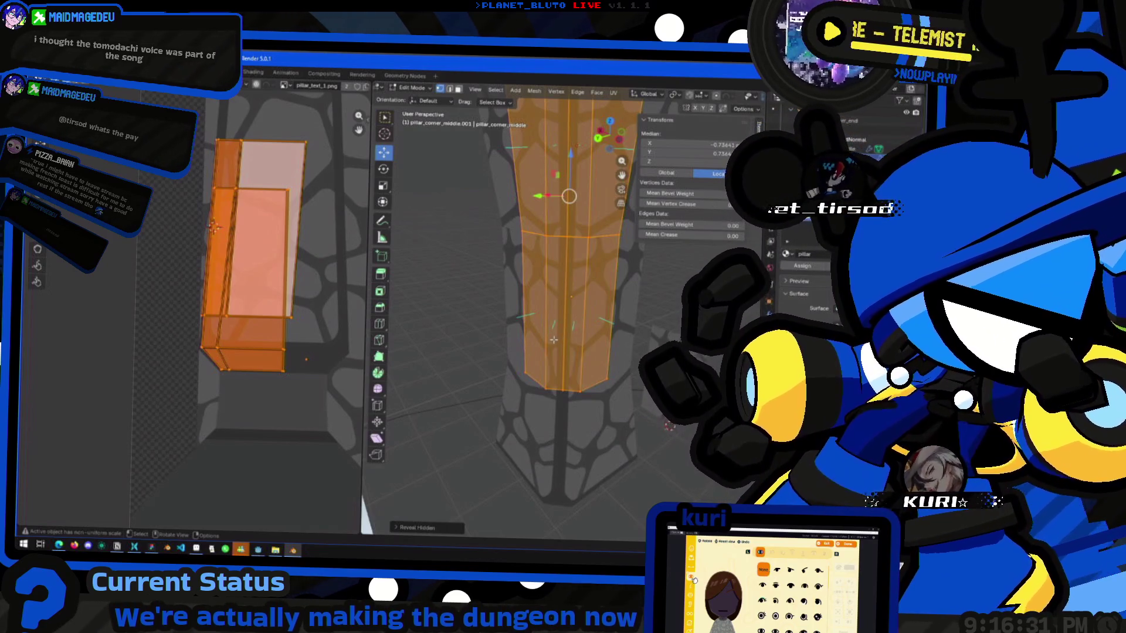
key("alt+a")
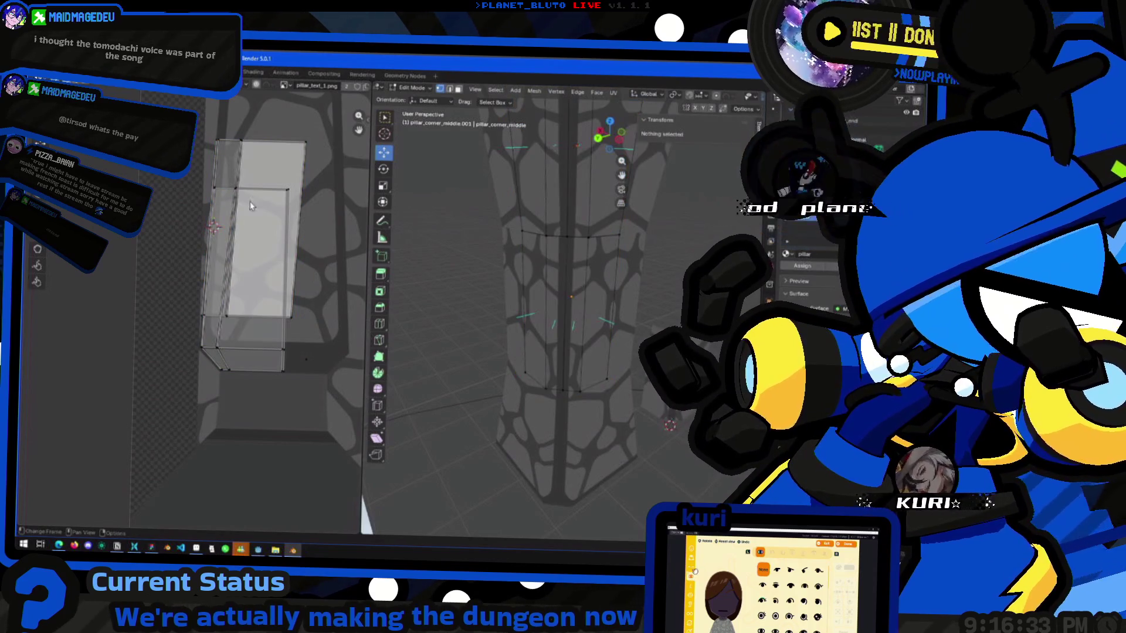
Move the UV rectangle's left edge and a base vertex on the cobblestone texture.
left_click(232, 142)
key("g")
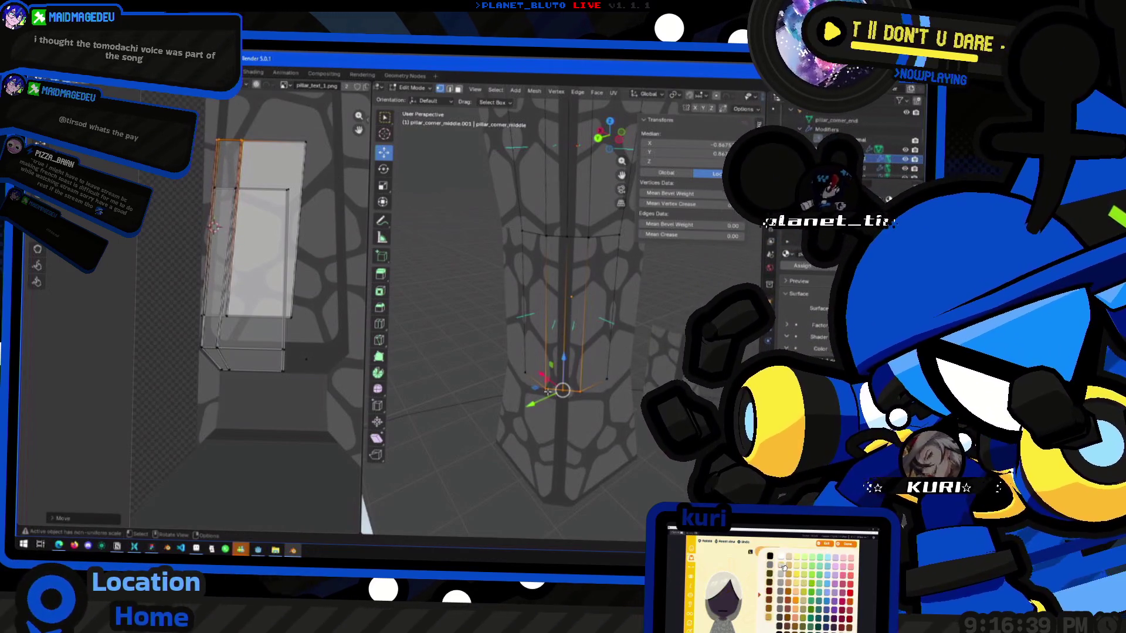
scroll(532, 356, "up", 3)
middle_click_drag(574, 422, 568, 297, "shift")
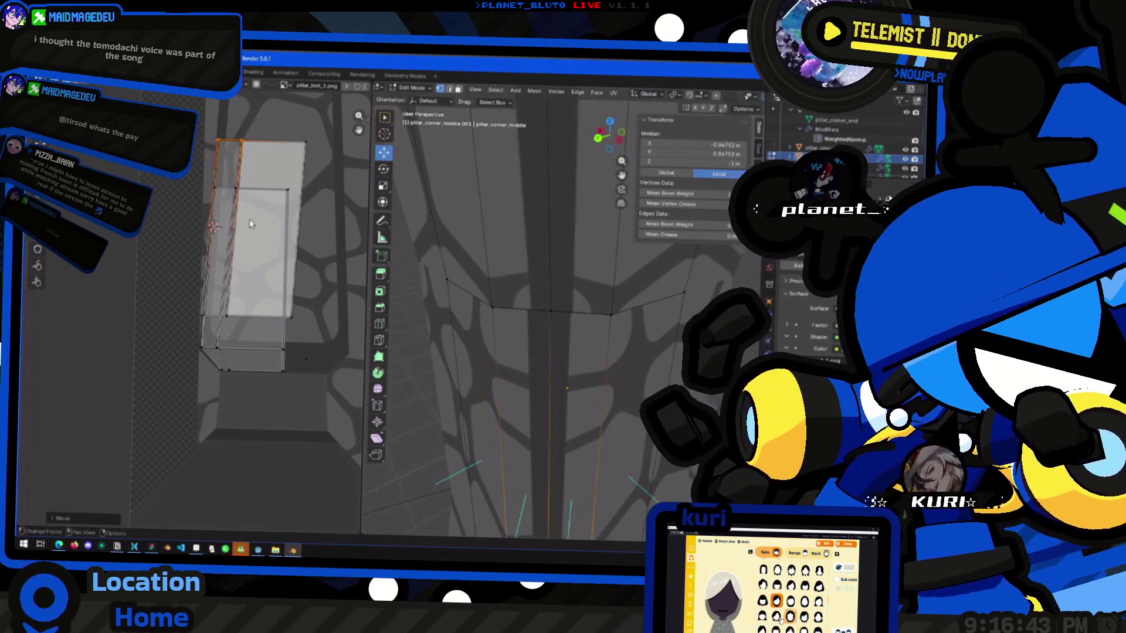
left_click(549, 320)
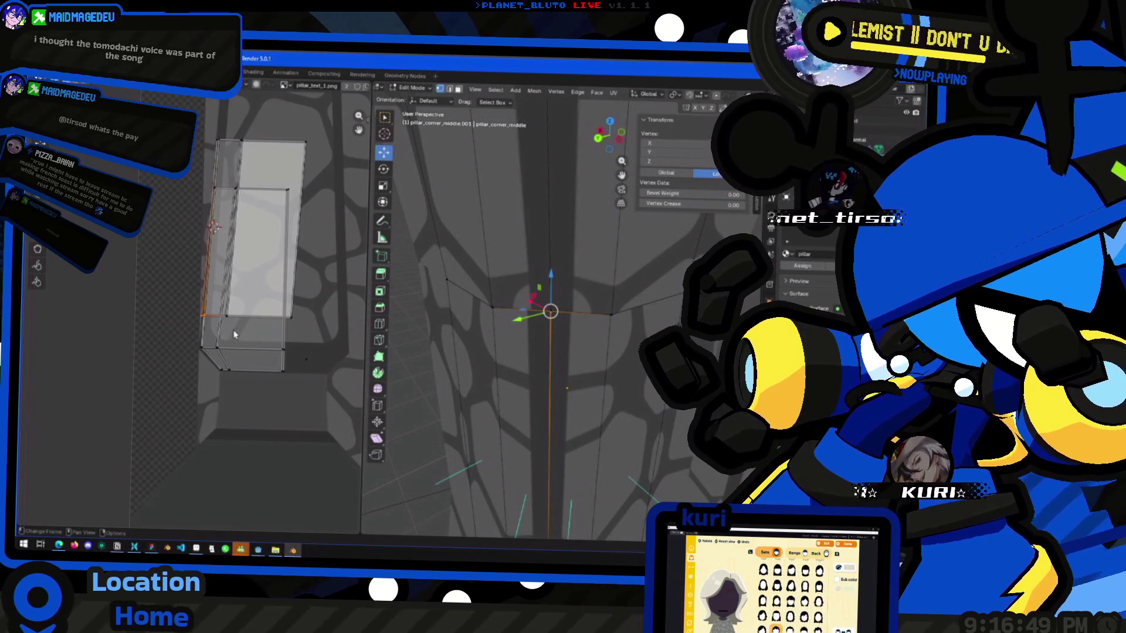
key("g")
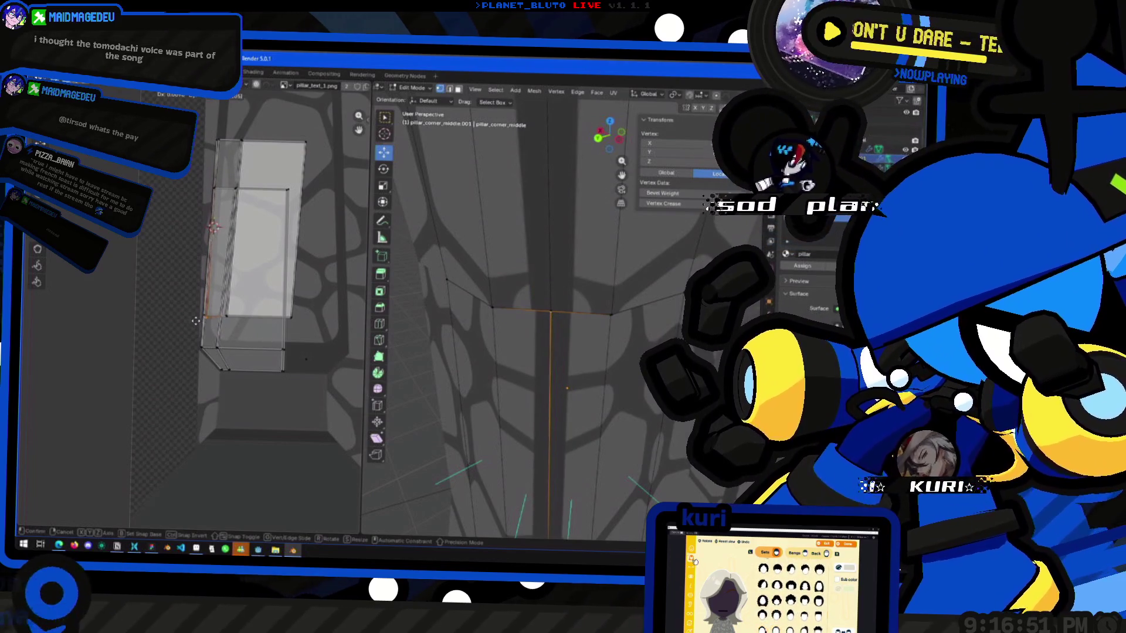
left_click(179, 321)
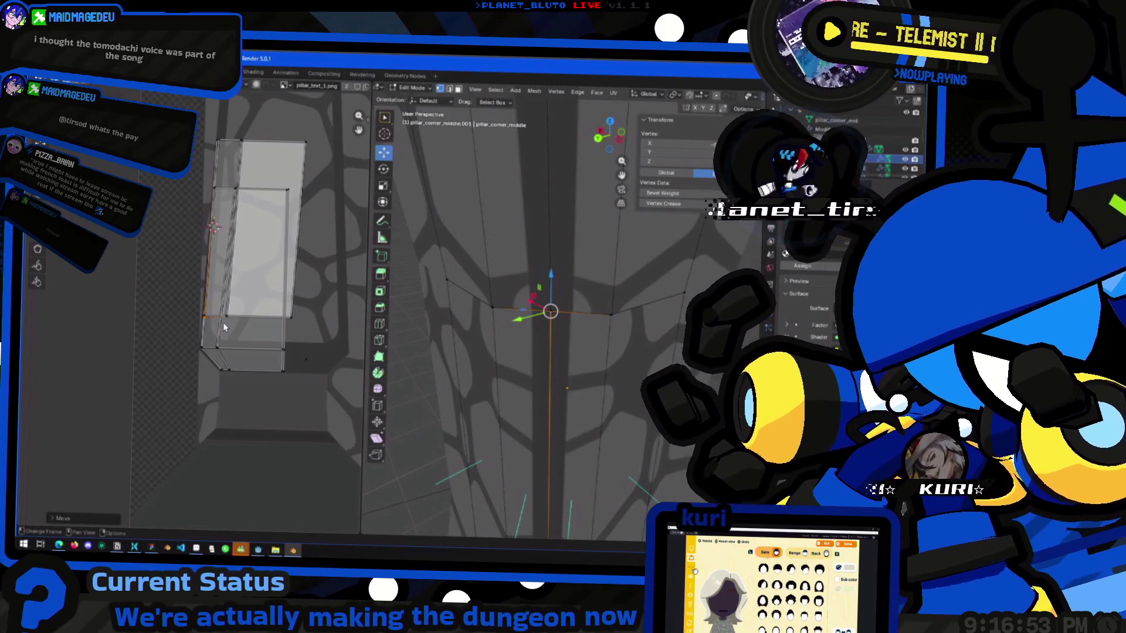
Reposition another left UV edge and the selection, then leave mesh editing.
left_click(209, 324)
key("g")
left_click(213, 322)
key("g")
left_click(188, 320)
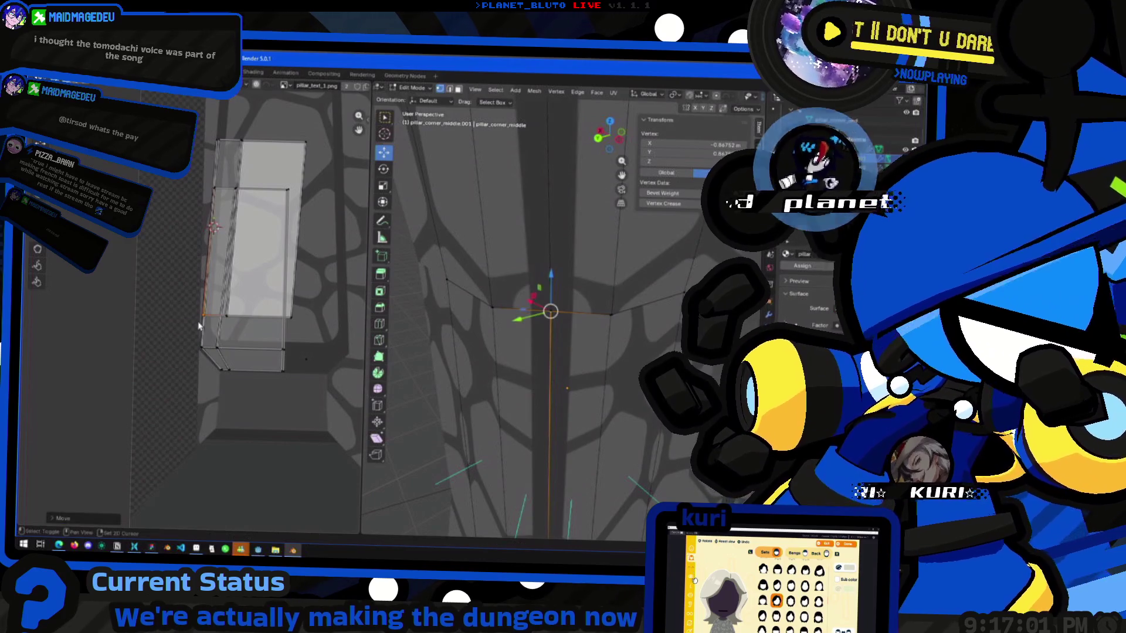
key("Tab")
Switch from pillar_corner_middle.003 to pillar_corner_middle.001 for editing.
left_click(464, 382)
middle_click_drag(463, 382, 471, 338)
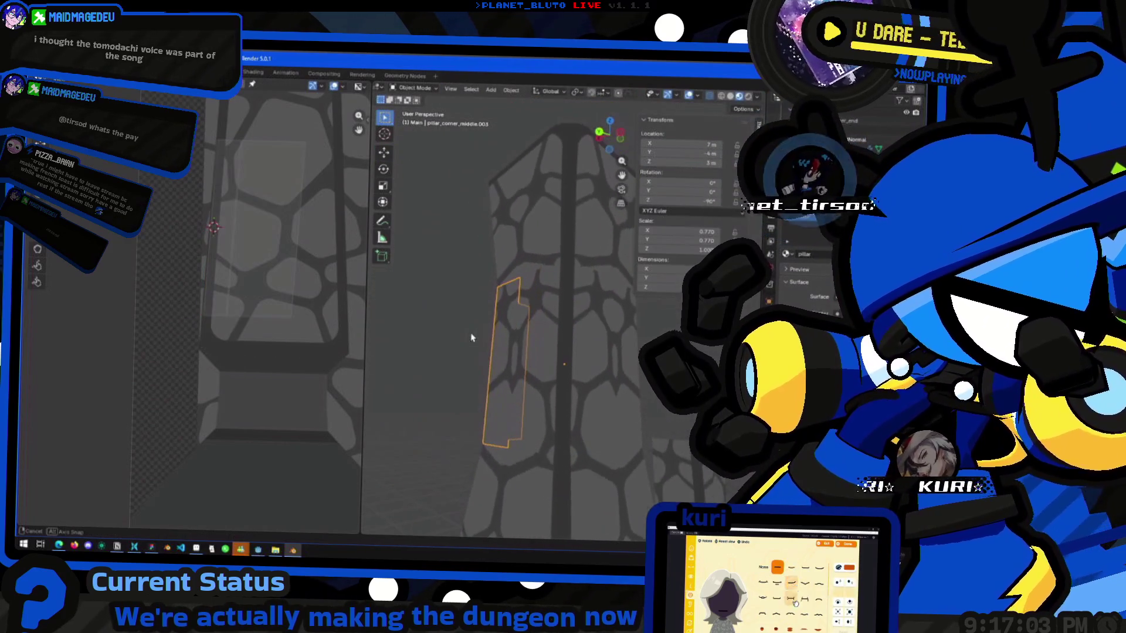
scroll(601, 445, "up", 5)
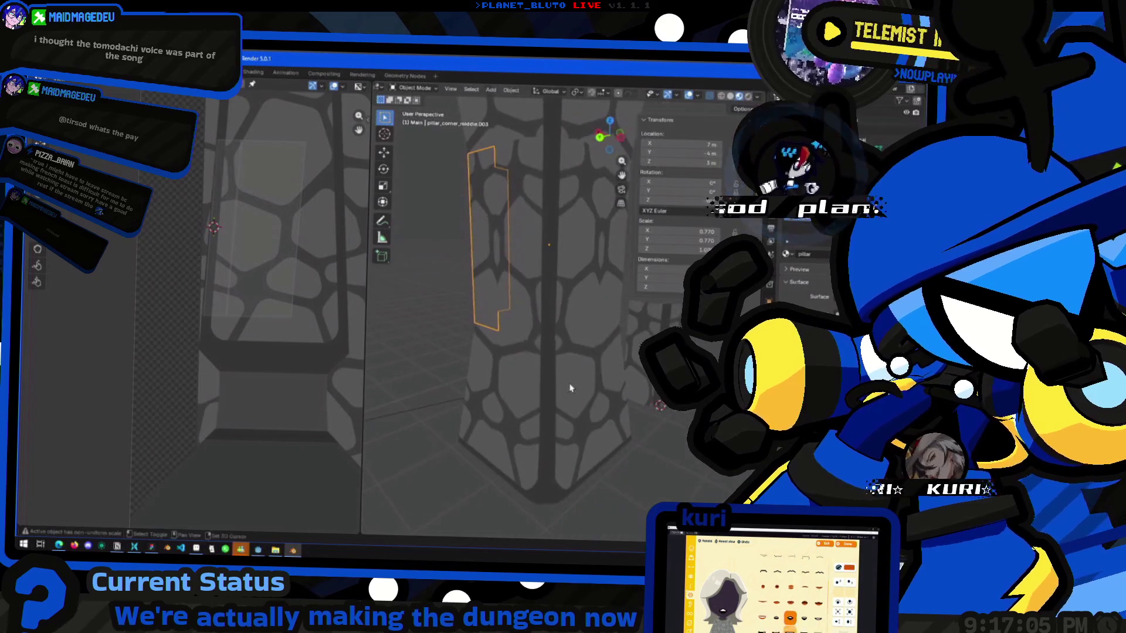
key("Tab")
key("Tab")
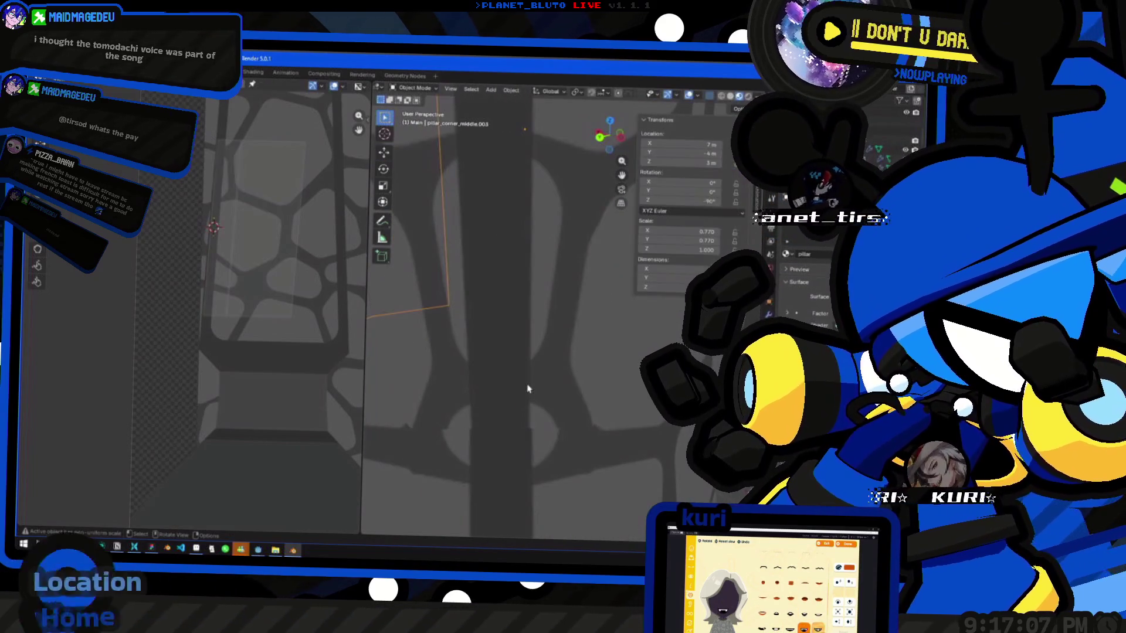
left_click(527, 388)
key("Tab")
Slide pillar_corner_middle.001's UVs along X and settle them on the cobblestone texture.
left_click(502, 428)
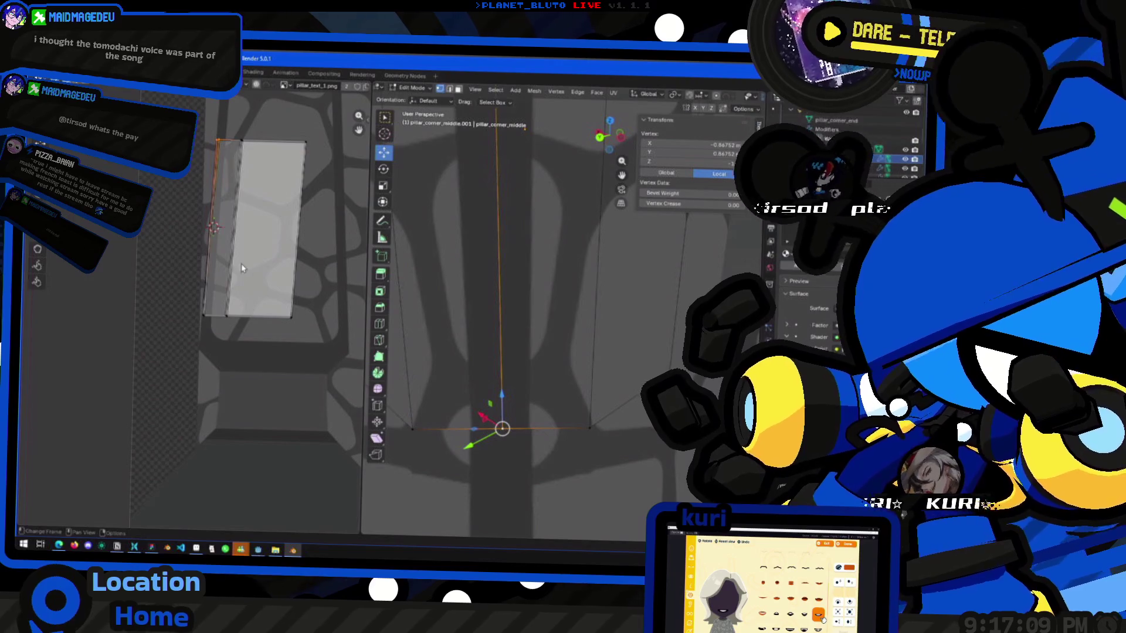
scroll(224, 197, "up", 4)
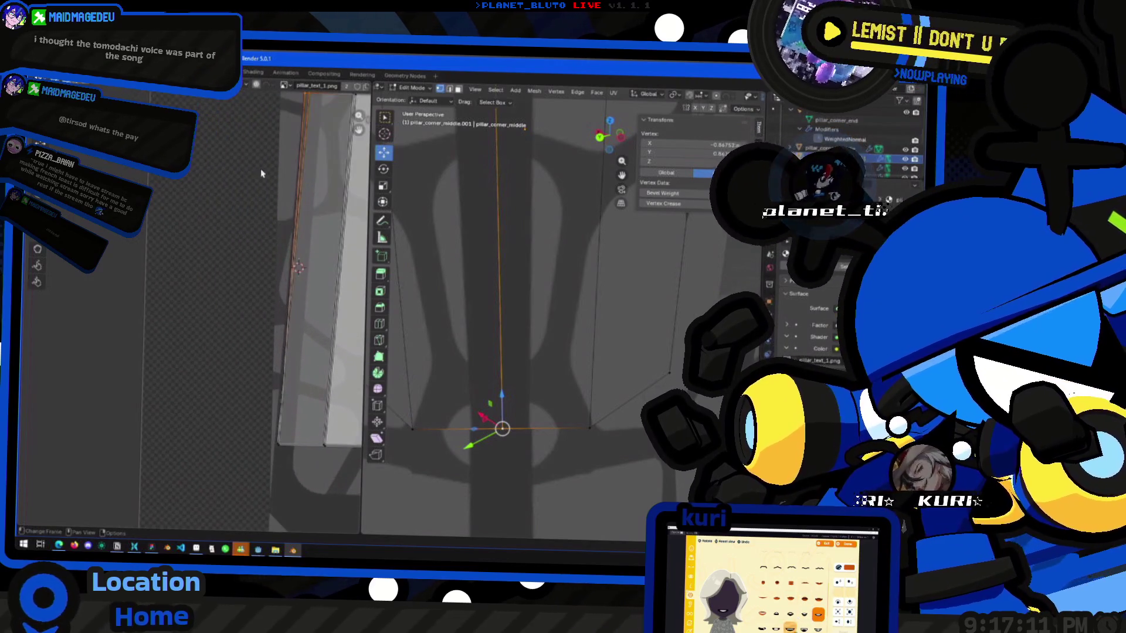
key("g")
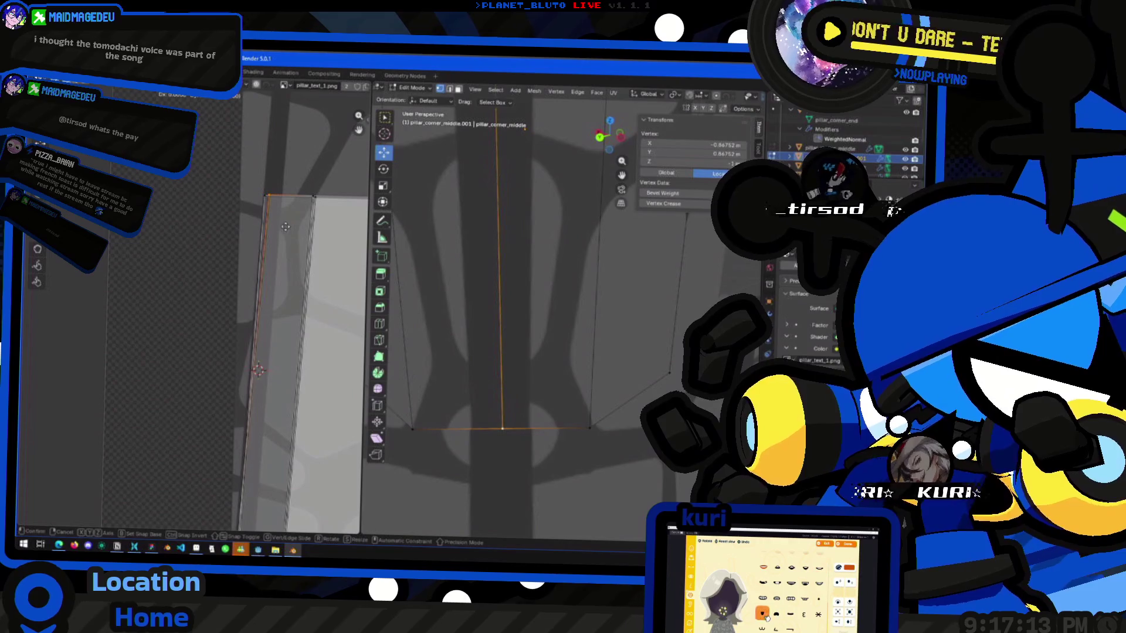
key("x")
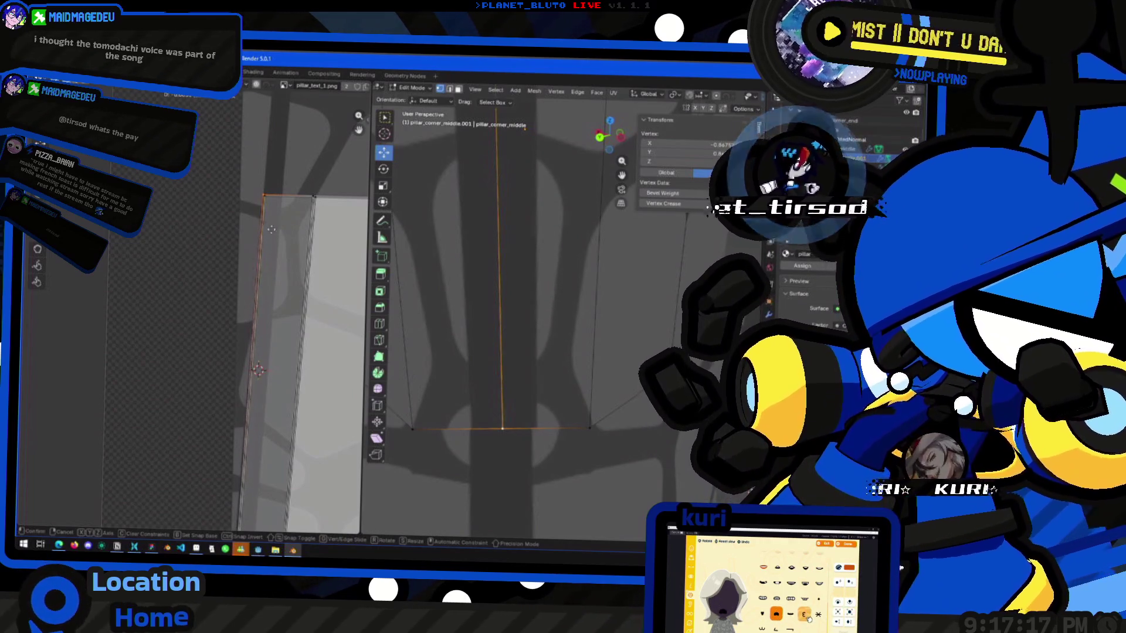
left_click(307, 232)
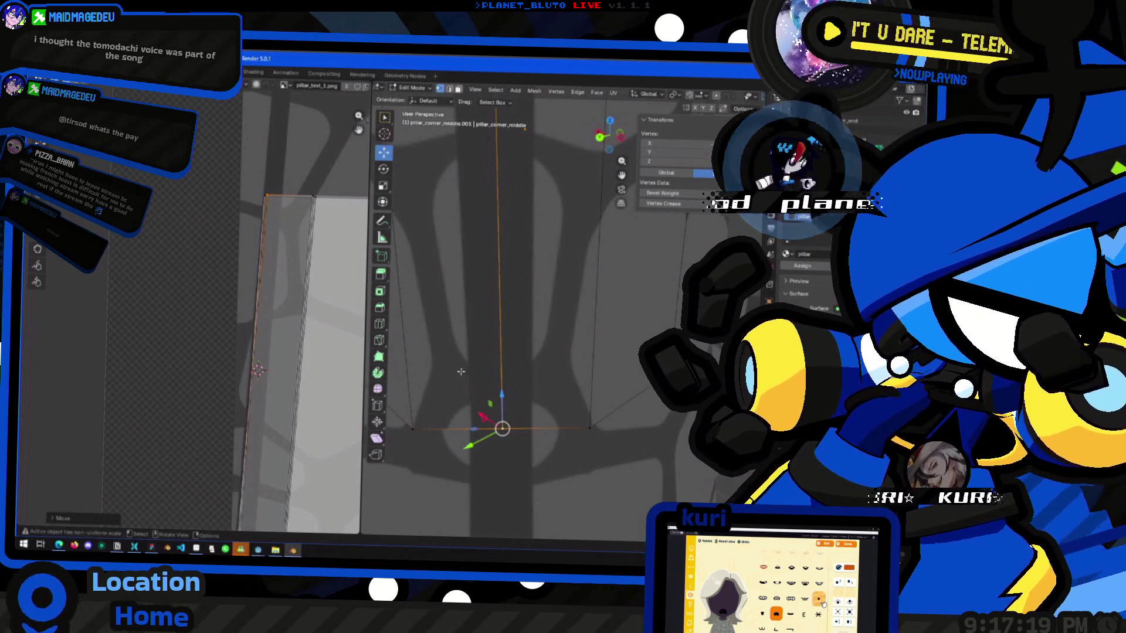
key("g")
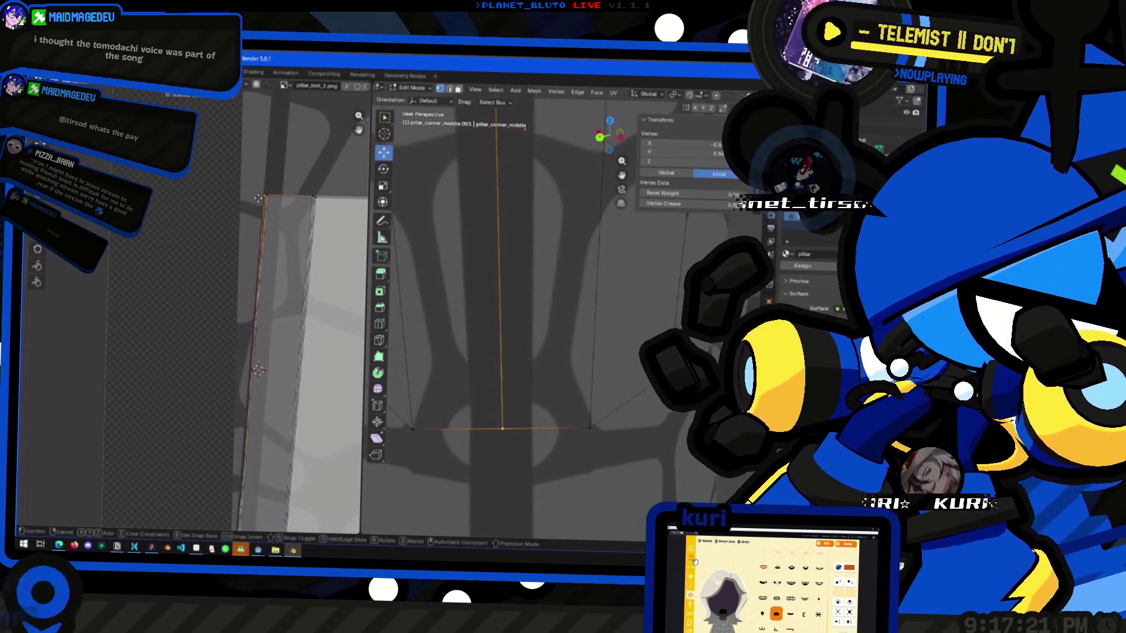
left_click(208, 196)
mouse_move(528, 293)
middle_mouse_down()
mouse_move(574, 235)
mouse_move(598, 305)
middle_mouse_up()
key("Tab")
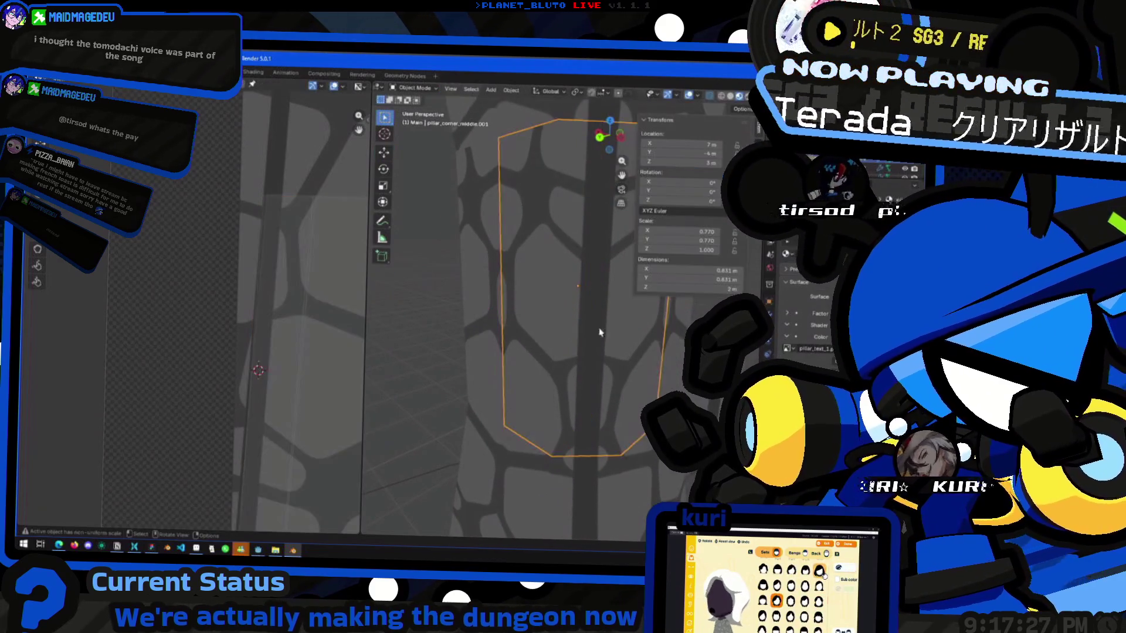
Orbit around the pillars and select the pillar_corner_middle_end.002 piece.
scroll(500, 308, "down", 5)
mouse_move(420, 296)
middle_mouse_down()
mouse_move(745, 358)
mouse_move(365, 398)
mouse_move(500, 390)
middle_mouse_up()
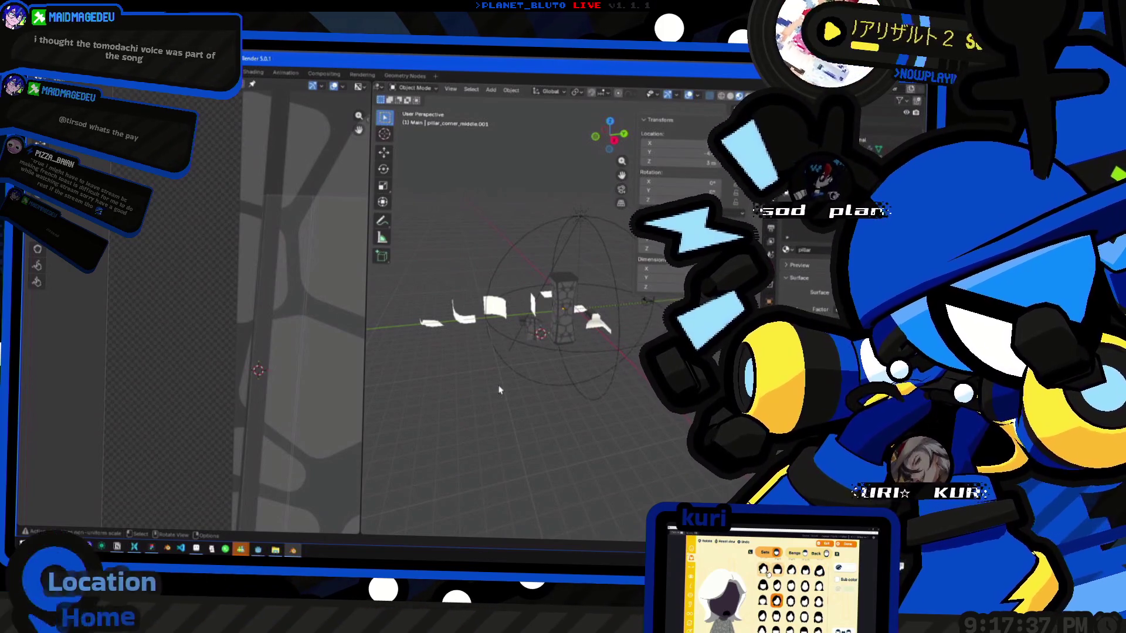
scroll(528, 311, "up", 5)
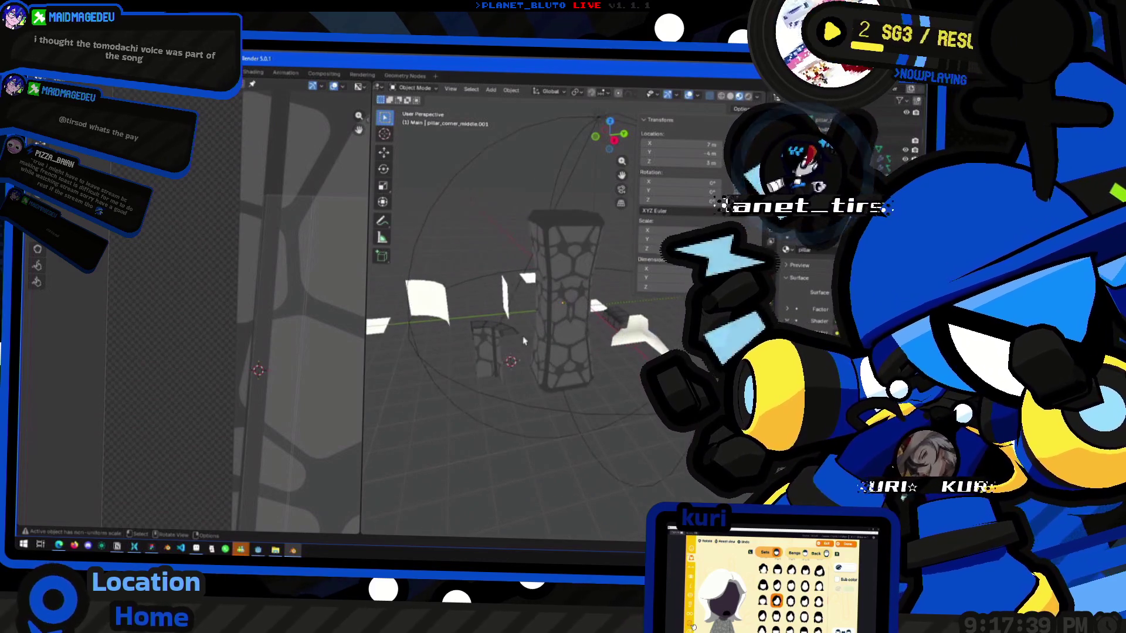
scroll(204, 307, "up", 4)
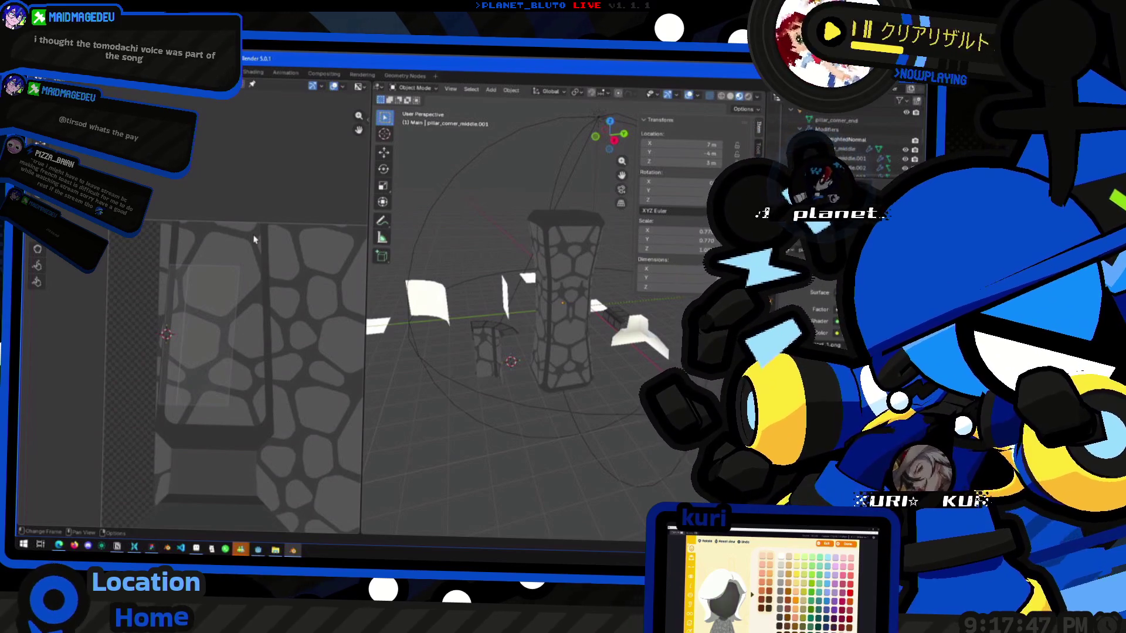
mouse_move(603, 394)
middle_mouse_down()
mouse_move(625, 371)
mouse_move(541, 214)
mouse_move(580, 400)
mouse_move(586, 364)
mouse_move(582, 346)
mouse_move(551, 381)
middle_mouse_up()
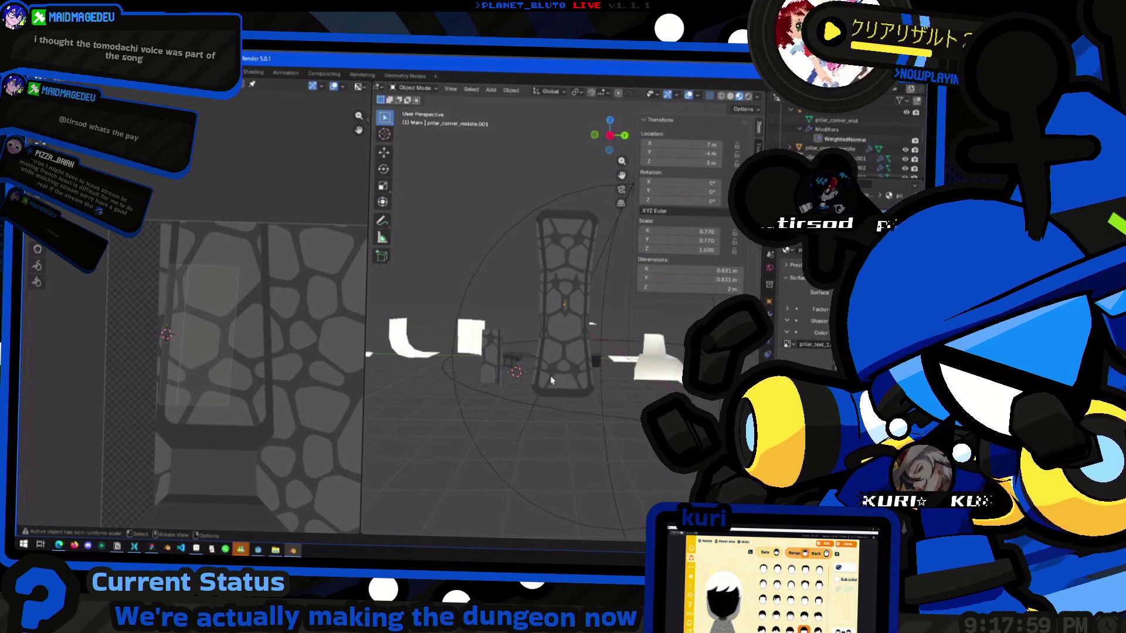
mouse_move(571, 360)
middle_mouse_down()
mouse_move(566, 378)
mouse_move(541, 381)
mouse_move(574, 364)
mouse_move(605, 382)
middle_mouse_up()
left_click(540, 340)
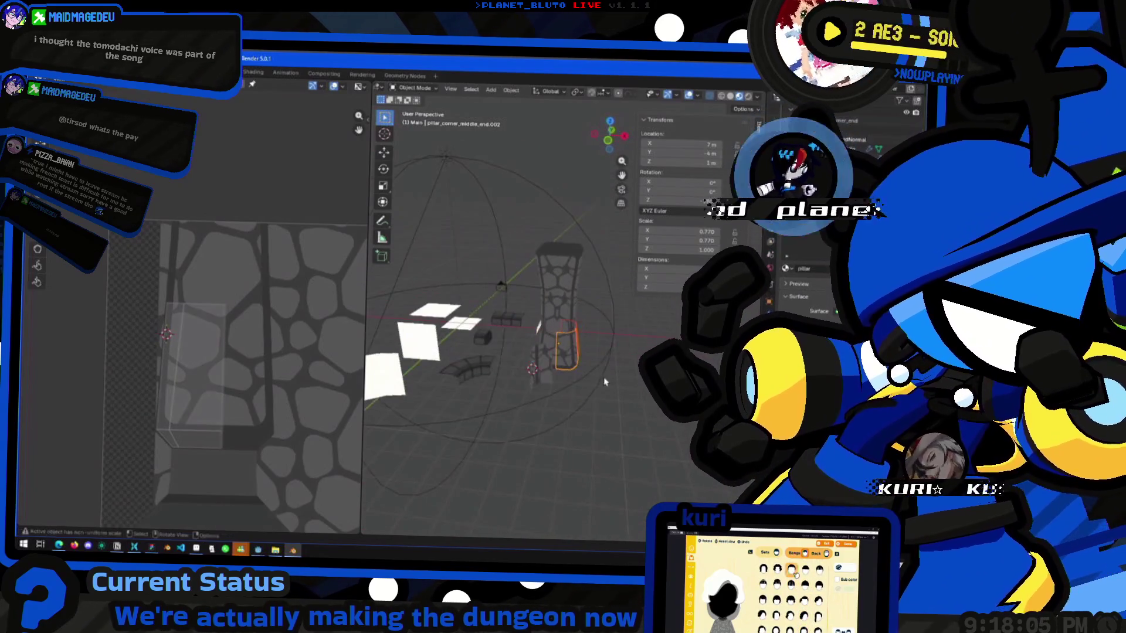
Duplicate the end piece and turn the copy -90° about the Z axis.
mouse_move(545, 350)
middle_mouse_down()
mouse_move(576, 366)
mouse_move(548, 342)
mouse_move(568, 328)
mouse_move(535, 319)
mouse_move(528, 299)
mouse_move(543, 262)
middle_mouse_up()
key("shift+d")
key("r")
key("z")
key("minus")
key("9")
key("0")
key("Return")
Select the upper end and middle pillar pieces, delete them, then undo the deletion.
left_click(566, 333, "shift")
left_click(566, 333, "shift")
left_click(544, 277, "shift")
middle_click_drag(599, 350, 487, 294)
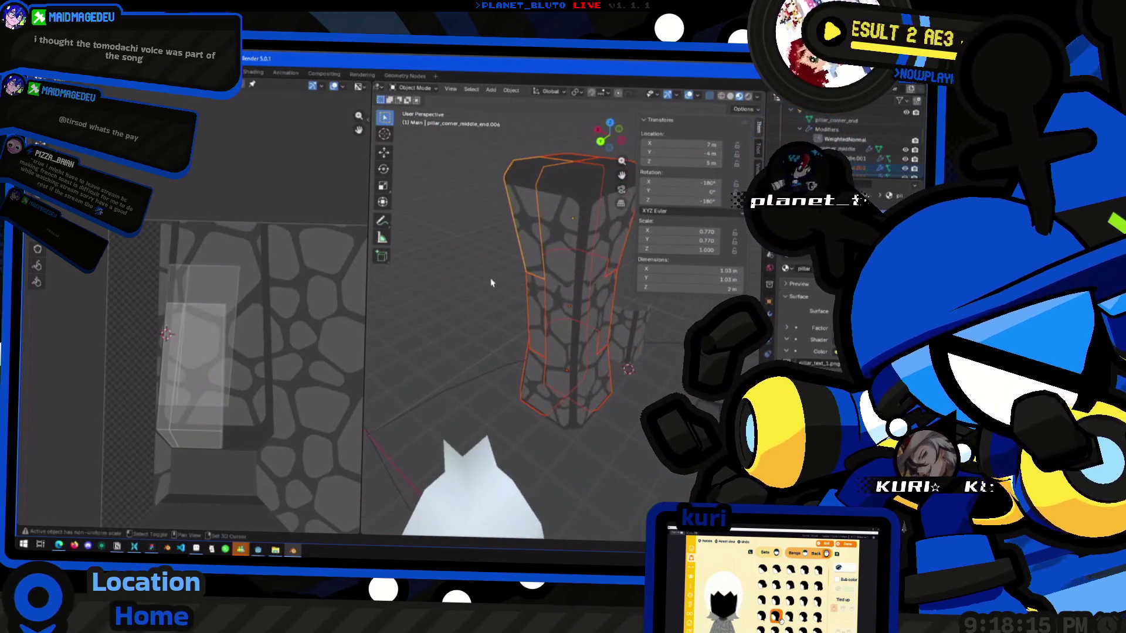
left_click(584, 287, "shift")
mouse_move(585, 287)
middle_mouse_down()
mouse_move(469, 332)
mouse_move(522, 374)
mouse_move(497, 363)
mouse_move(606, 373)
mouse_move(589, 387)
middle_mouse_up()
scroll(605, 374, "down", 2)
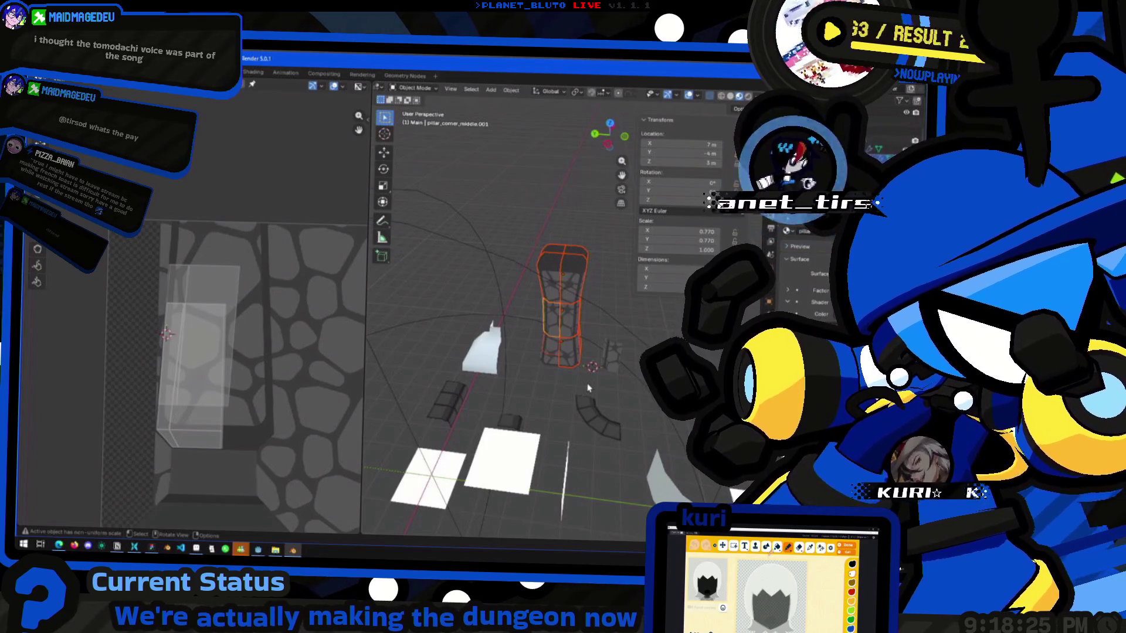
key("Delete")
mouse_move(576, 392)
middle_mouse_down()
mouse_move(593, 382)
mouse_move(530, 365)
mouse_move(502, 375)
middle_mouse_up()
key("ctrl+z")
Select the pillar_corner_middle_end piece and start a Z-constrained move.
left_click(560, 356)
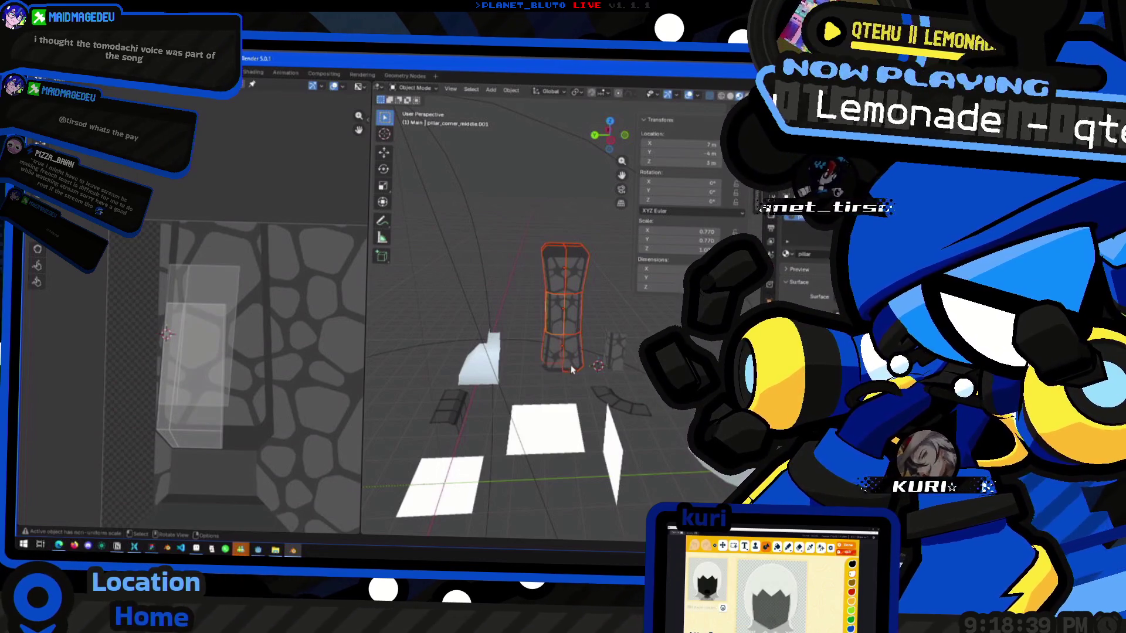
key("g")
key("z")
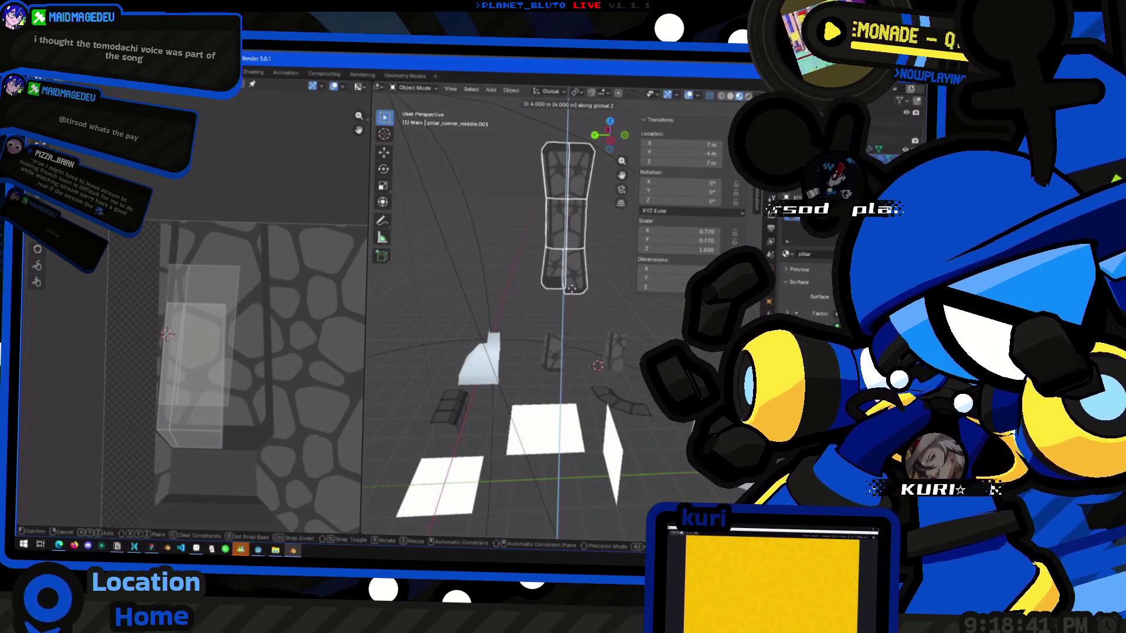
Raise the pillar 4 m, then reposition it to 7, -1, 5 m.
left_click(572, 324)
middle_click_drag(573, 324, 534, 345)
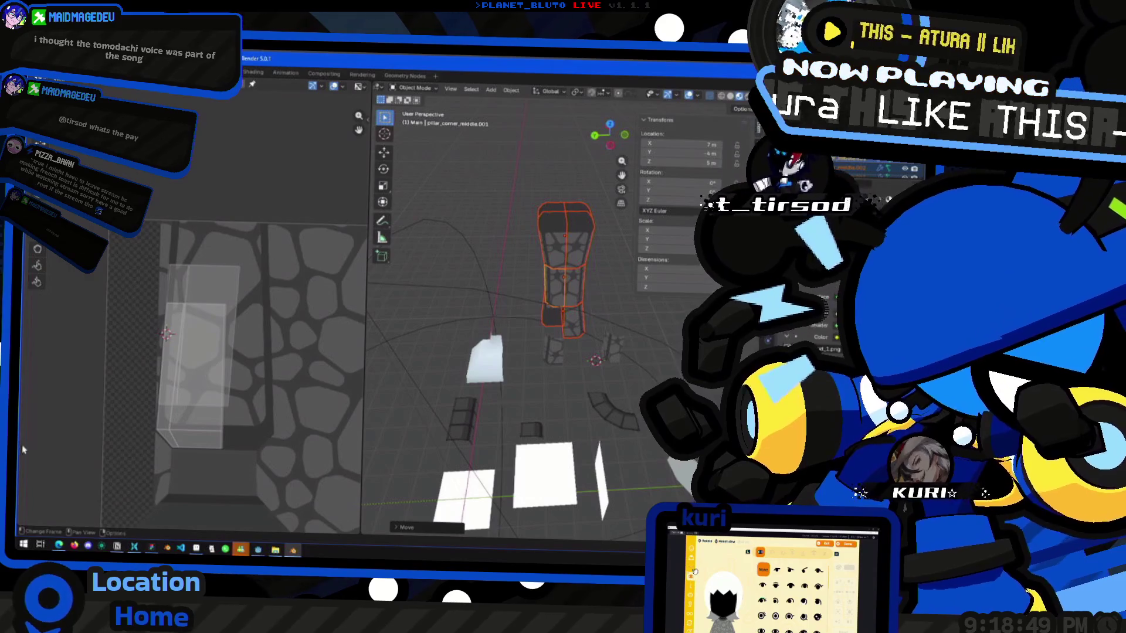
key("g")
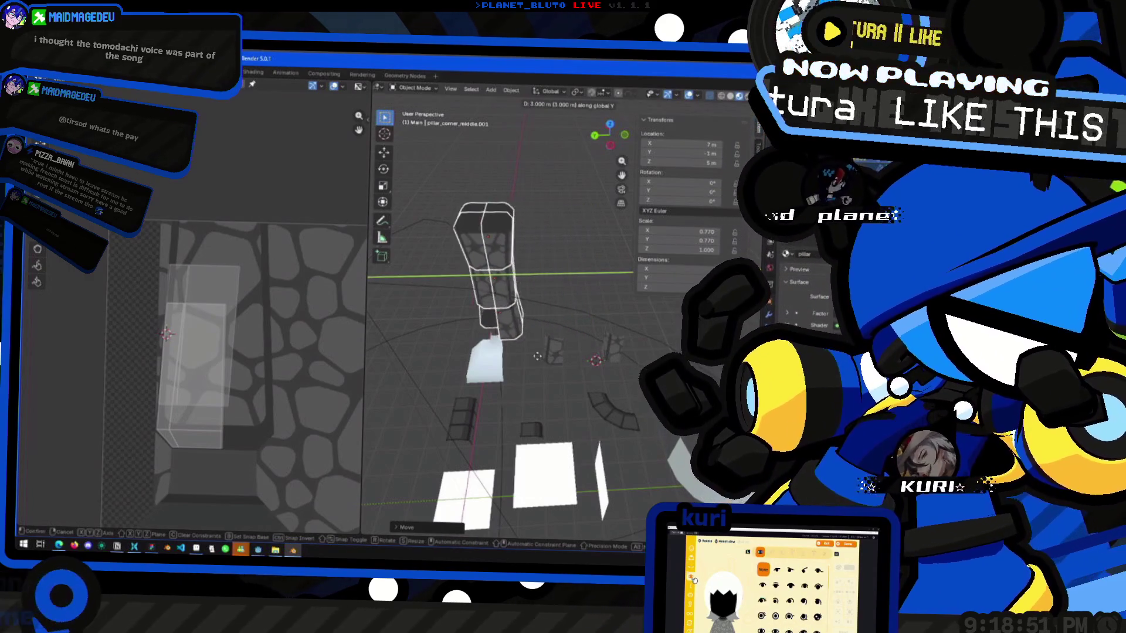
left_click(499, 355)
mouse_move(500, 355)
middle_mouse_down()
mouse_move(469, 370)
mouse_move(516, 352)
mouse_move(572, 272)
mouse_move(607, 422)
middle_mouse_up()
Duplicate the pillar_corner_end base piece twice, turning the copies -90° and -180° about Z.
left_click(607, 422)
key("shift+d")
key("r")
key("z")
left_click(537, 458)
mouse_move(537, 457)
middle_mouse_down()
mouse_move(523, 455)
mouse_move(595, 448)
mouse_move(534, 383)
middle_mouse_up()
key("shift+d")
left_click(556, 454)
left_click(595, 448)
key("r")
key("z")
left_click(595, 448)
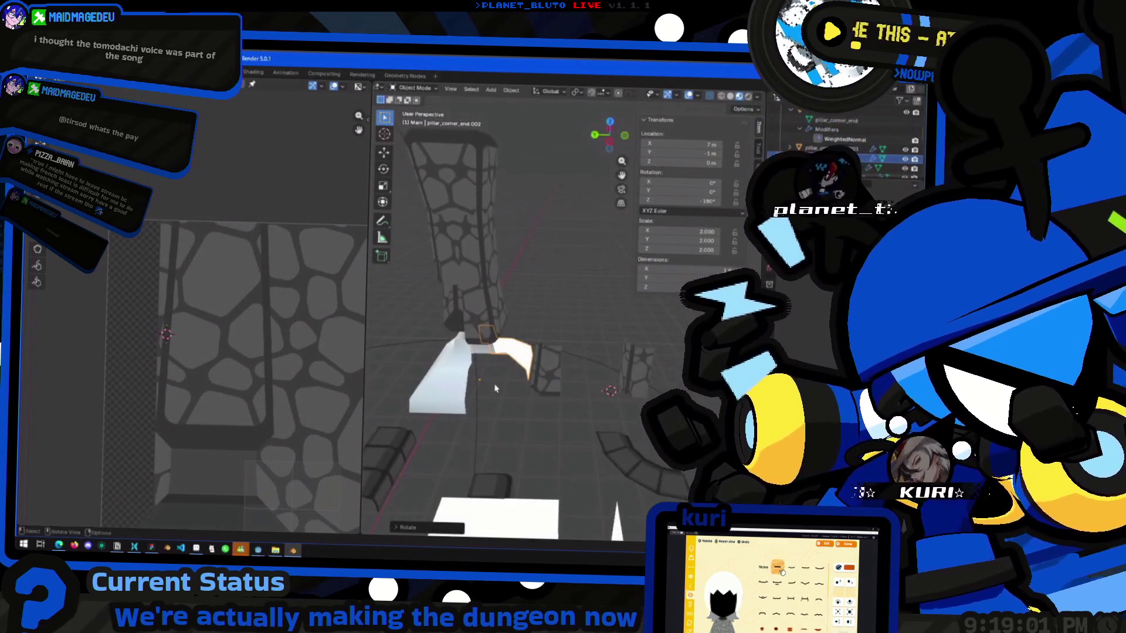
Add a third corner base copy rotated 180° about Z.
key("shift+d")
type("rz180")
key("Return")
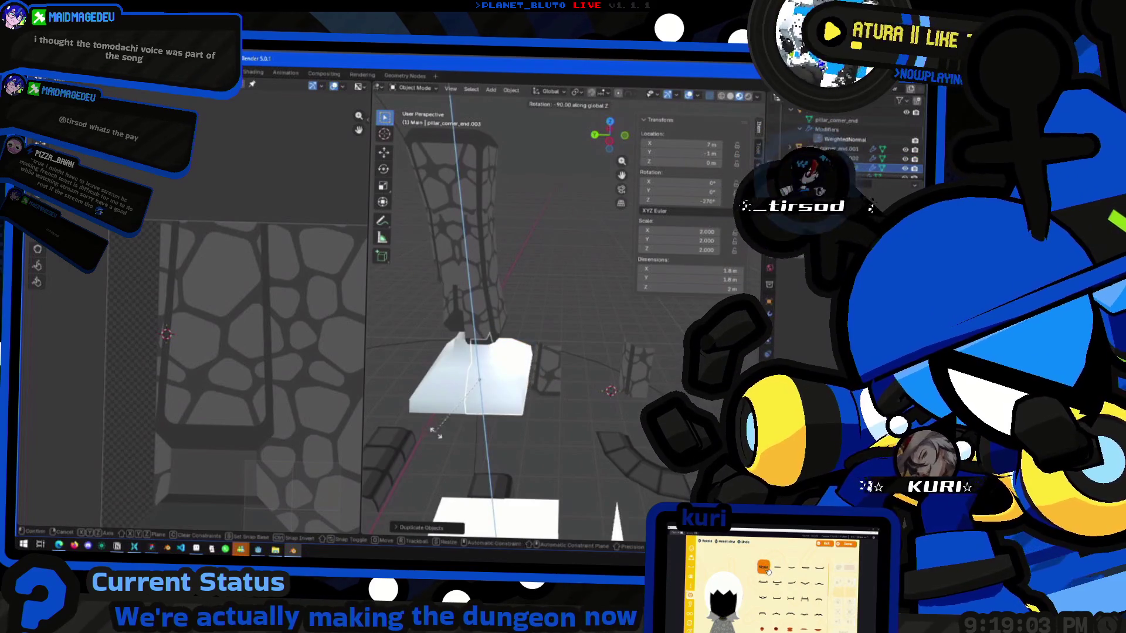
scroll(469, 422, "down", 5)
mouse_move(469, 422)
middle_mouse_down()
mouse_move(483, 437)
mouse_move(555, 427)
mouse_move(490, 409)
mouse_move(512, 436)
mouse_move(564, 451)
mouse_move(551, 444)
mouse_move(524, 352)
middle_mouse_up()
scroll(483, 436, "up", 5)
scroll(505, 439, "up", 5)
scroll(521, 427, "down", 3)
Duplicate pillar_corner_middle_end.008 in place and rotate the copy 90° about Z.
left_click(516, 329)
key("shift+d")
right_click(529, 332)
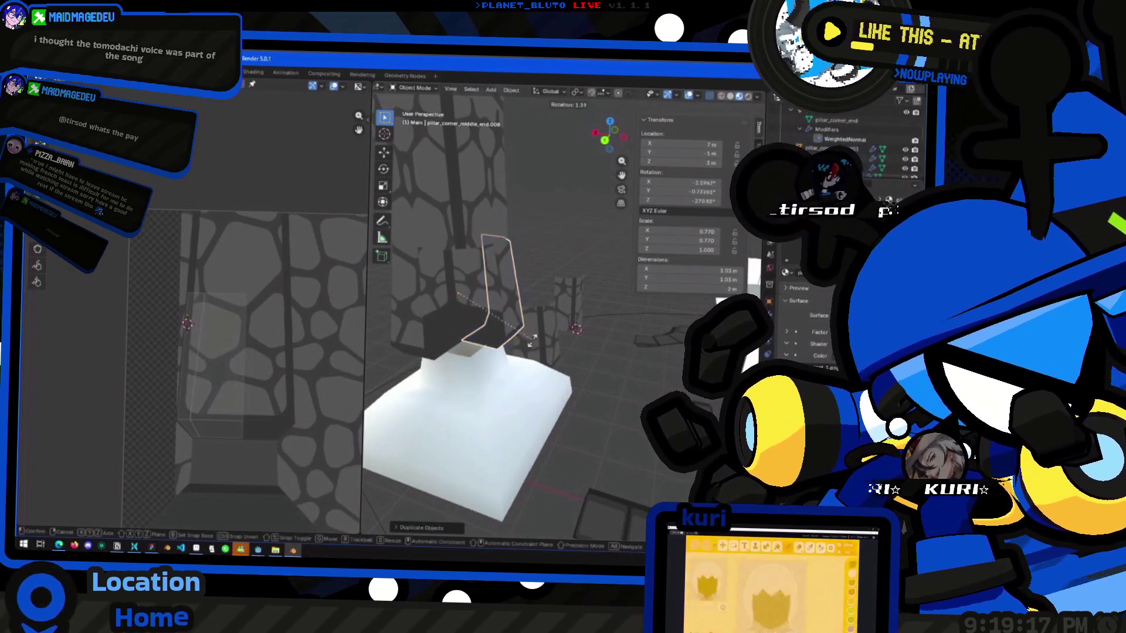
key("r")
key("z")
key("9")
key("0")
key("Return")
Select the pillar_corner_end base piece from a near-front view.
mouse_move(437, 384)
middle_mouse_down()
mouse_move(426, 394)
mouse_move(504, 375)
mouse_move(469, 328)
mouse_move(469, 295)
mouse_move(557, 395)
mouse_move(562, 387)
middle_mouse_up()
left_click(624, 137)
left_click_drag(625, 141, 611, 141)
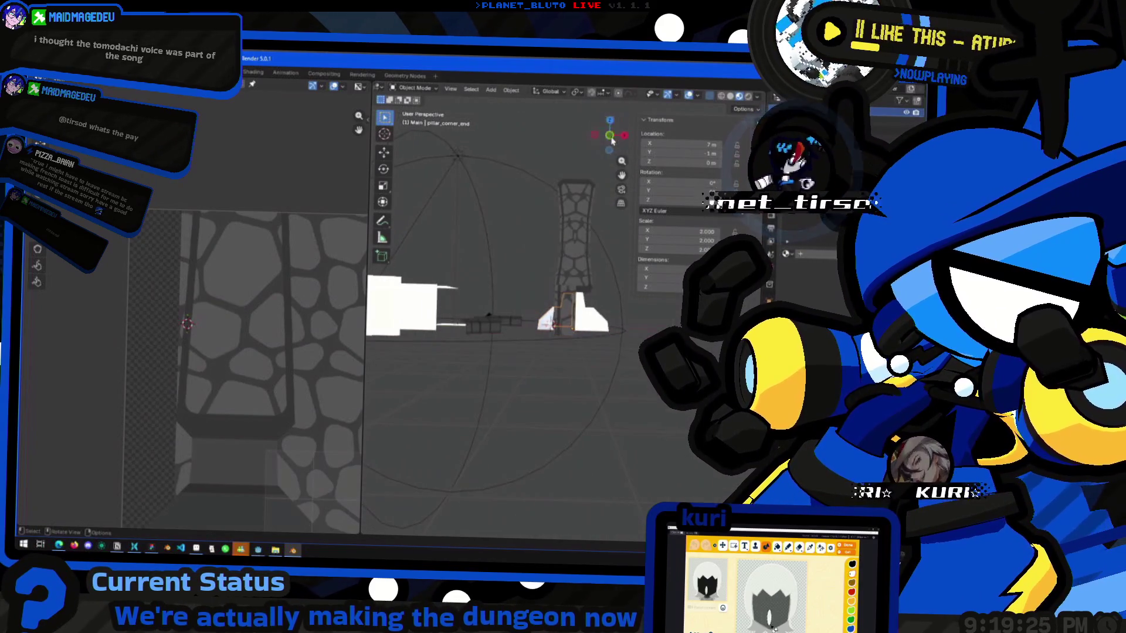
View the pillar base in Left Orthographic and enter Edit Mode on the corner piece.
middle_click_drag(400, 246, 589, 265)
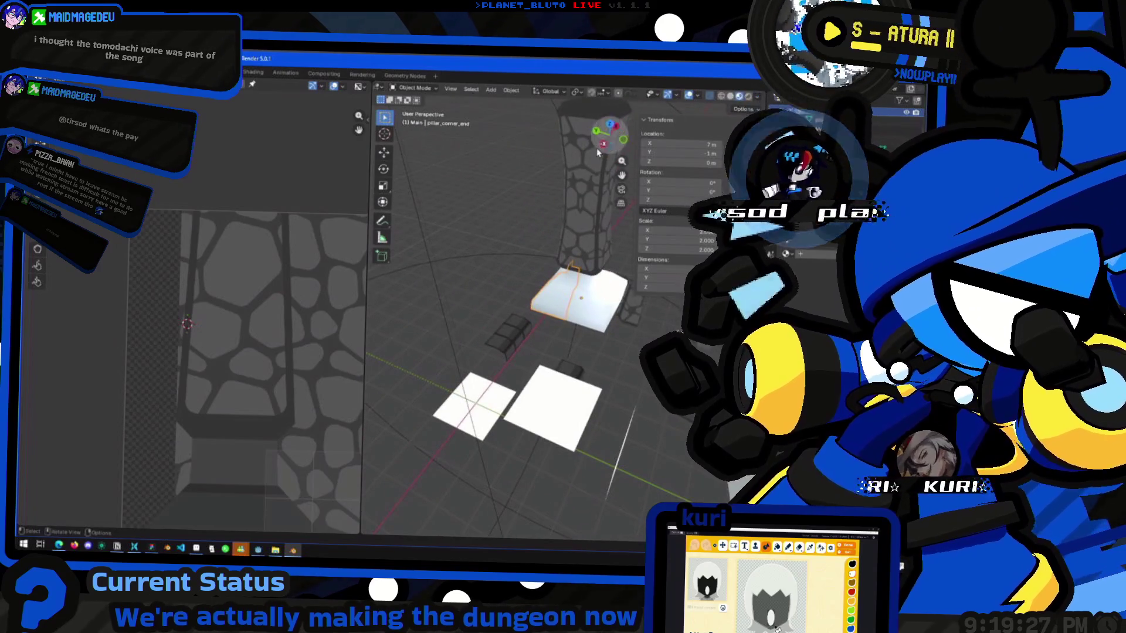
left_click(601, 145)
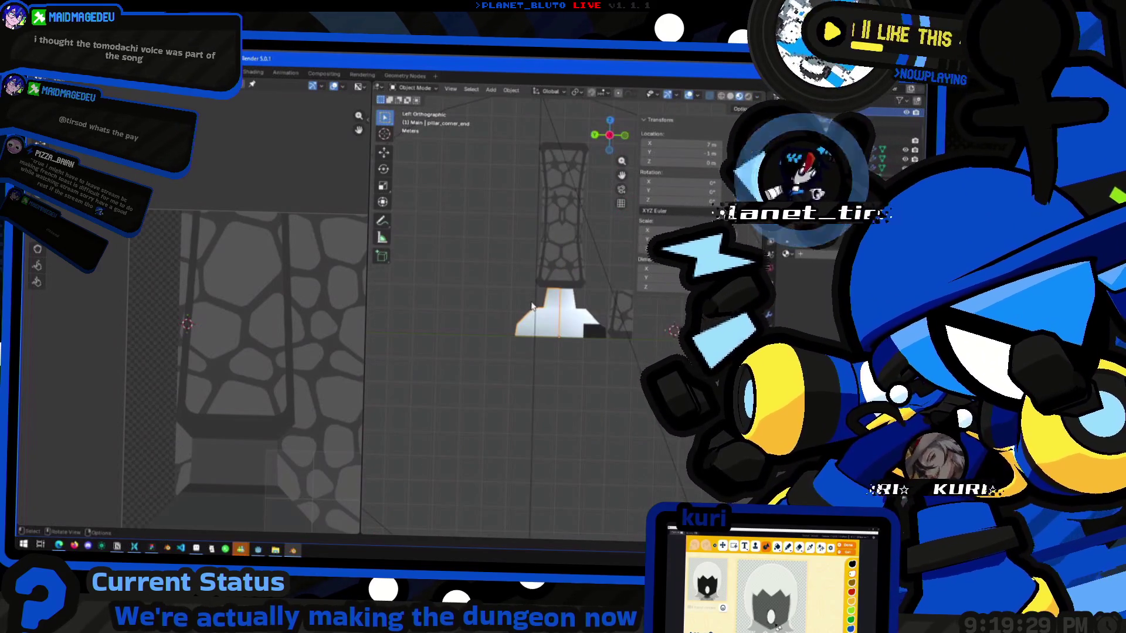
scroll(529, 315, "up", 1)
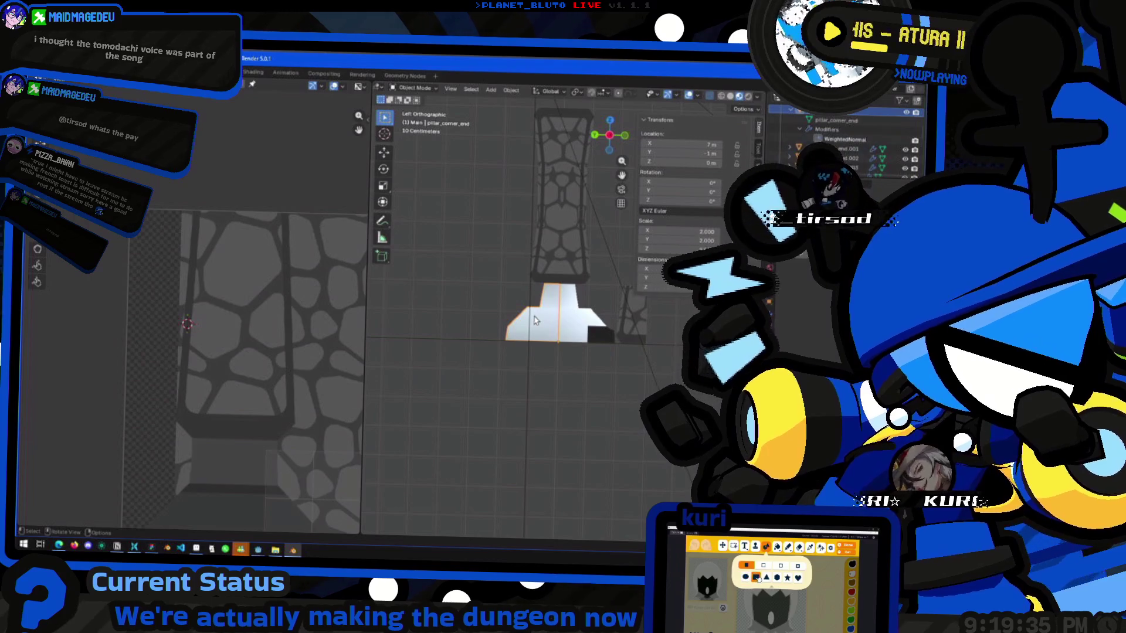
mouse_move(500, 370)
middle_mouse_down()
mouse_move(573, 364)
mouse_move(442, 369)
mouse_move(485, 338)
mouse_move(613, 138)
mouse_move(554, 392)
mouse_move(486, 352)
mouse_move(541, 359)
middle_mouse_up()
key("Tab")
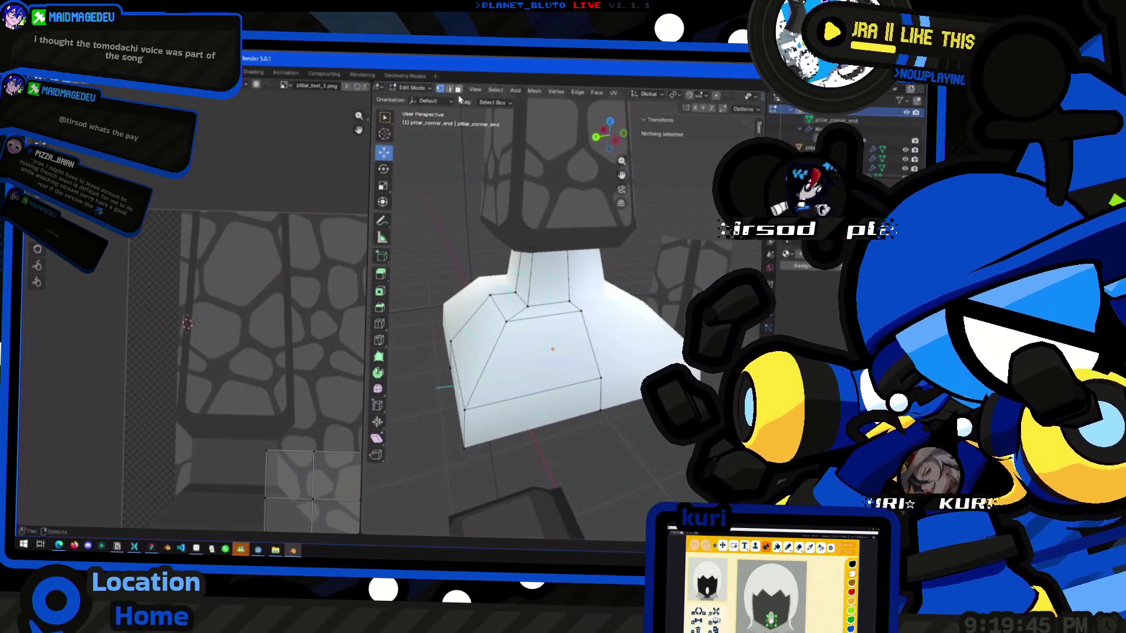
Select the base's front faces and unwrap them with Project From View from the left side.
left_click(543, 422)
left_click(544, 314, "shift")
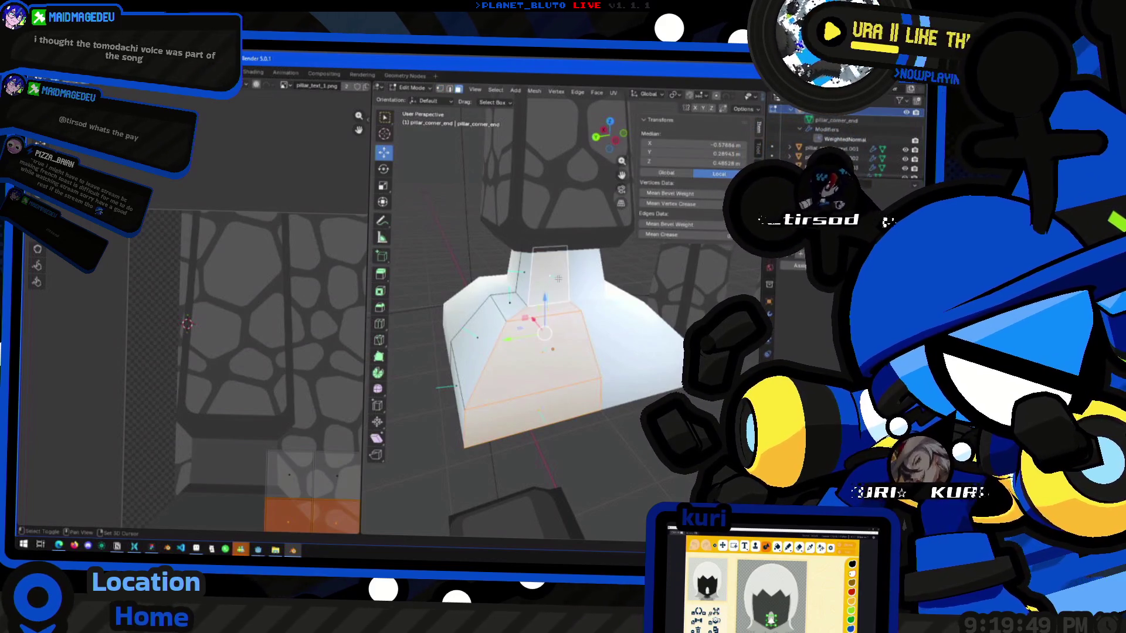
scroll(133, 337, "down", 3)
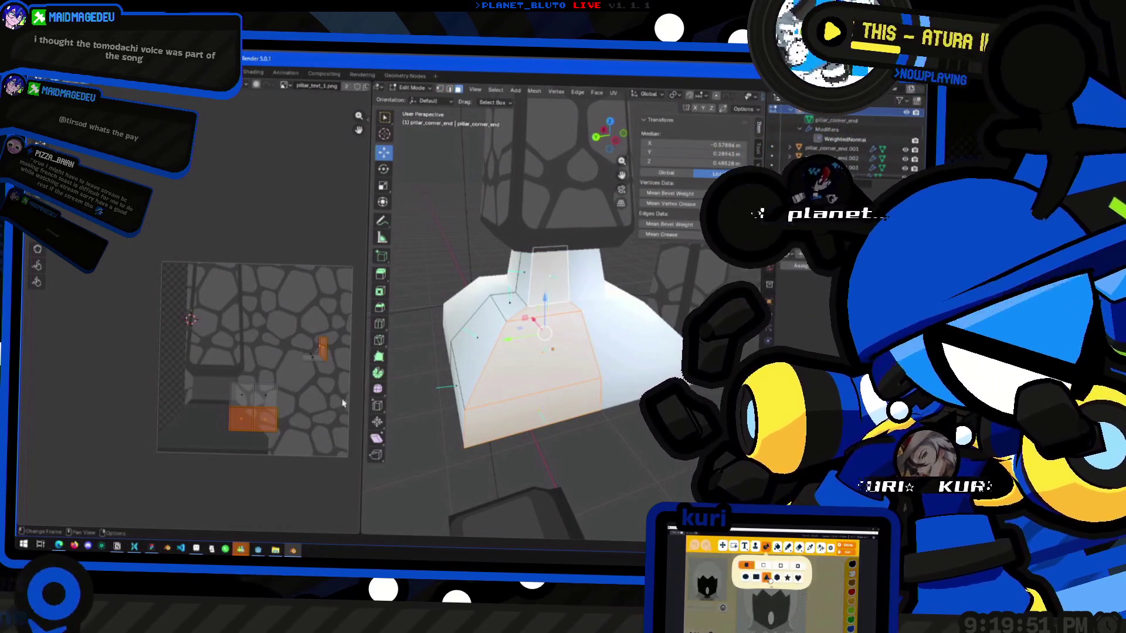
left_click(616, 143)
right_click(555, 488)
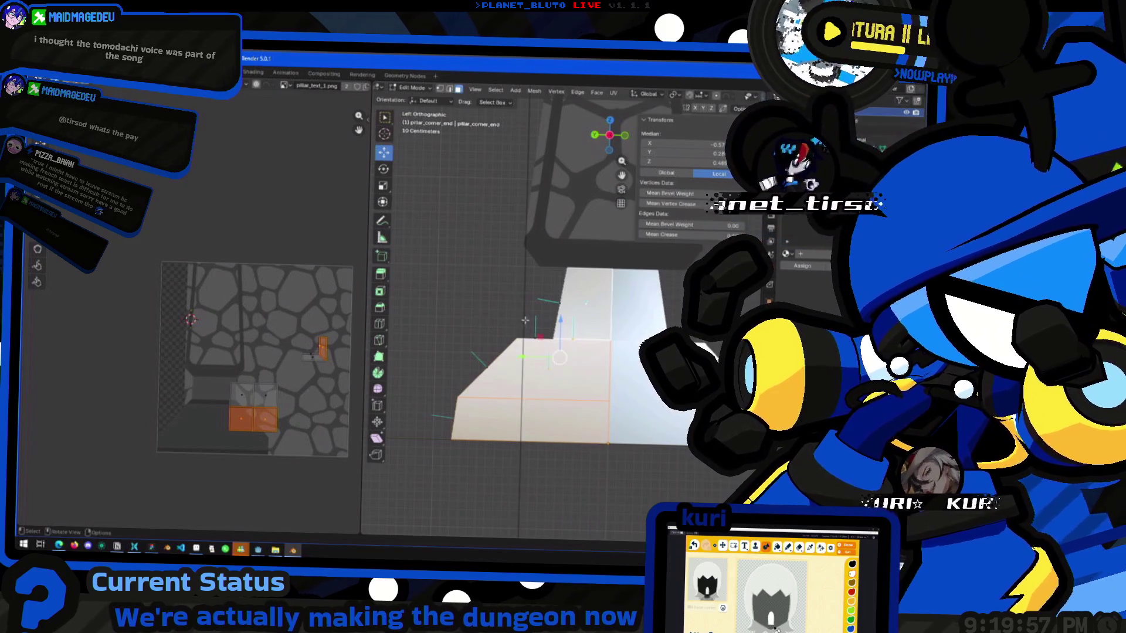
middle_click_drag(563, 352, 557, 308)
left_click(557, 308, "ctrl")
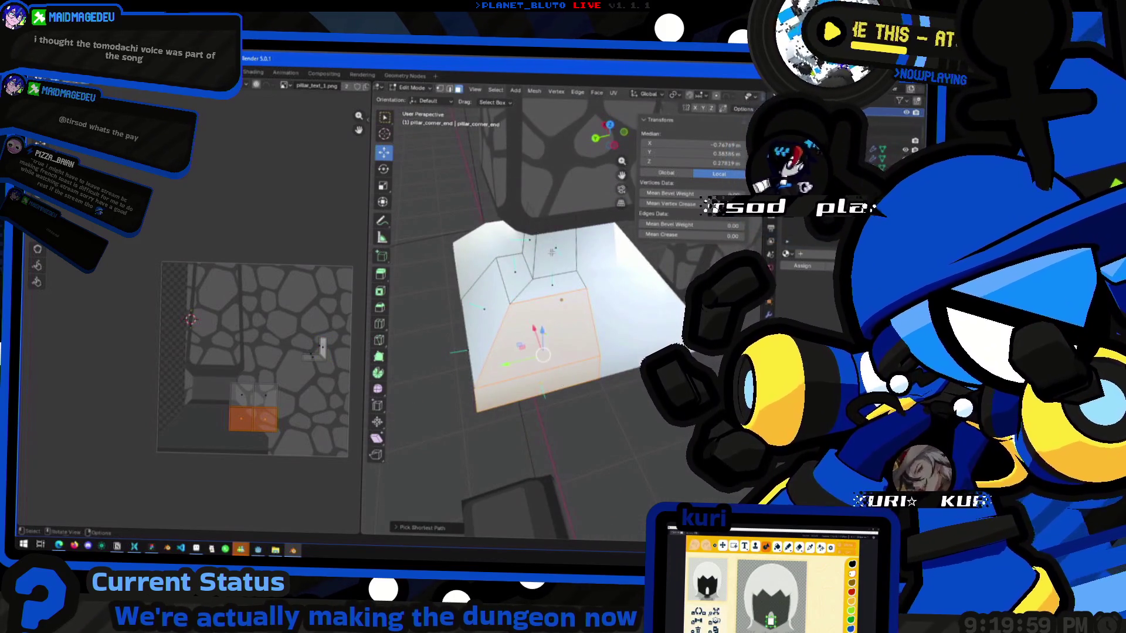
key("ctrl+KP_3")
right_click(546, 418)
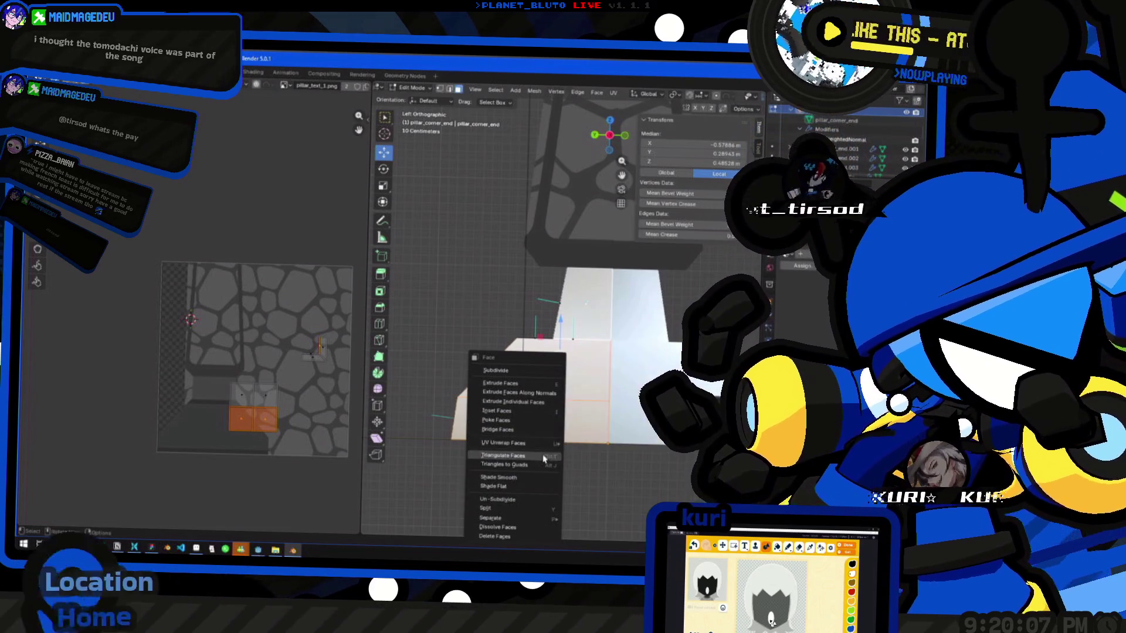
mouse_move(519, 443)
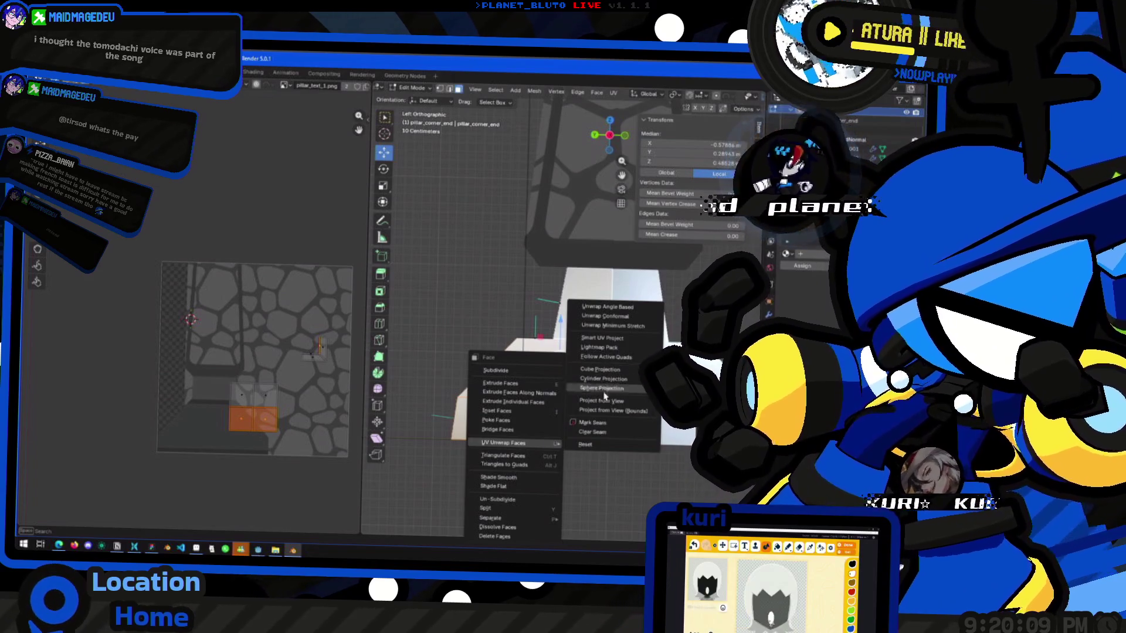
left_click(604, 401)
Move the new UV island onto the texture and reposition the lower faces' UVs.
scroll(298, 404, "up", 1)
key("g")
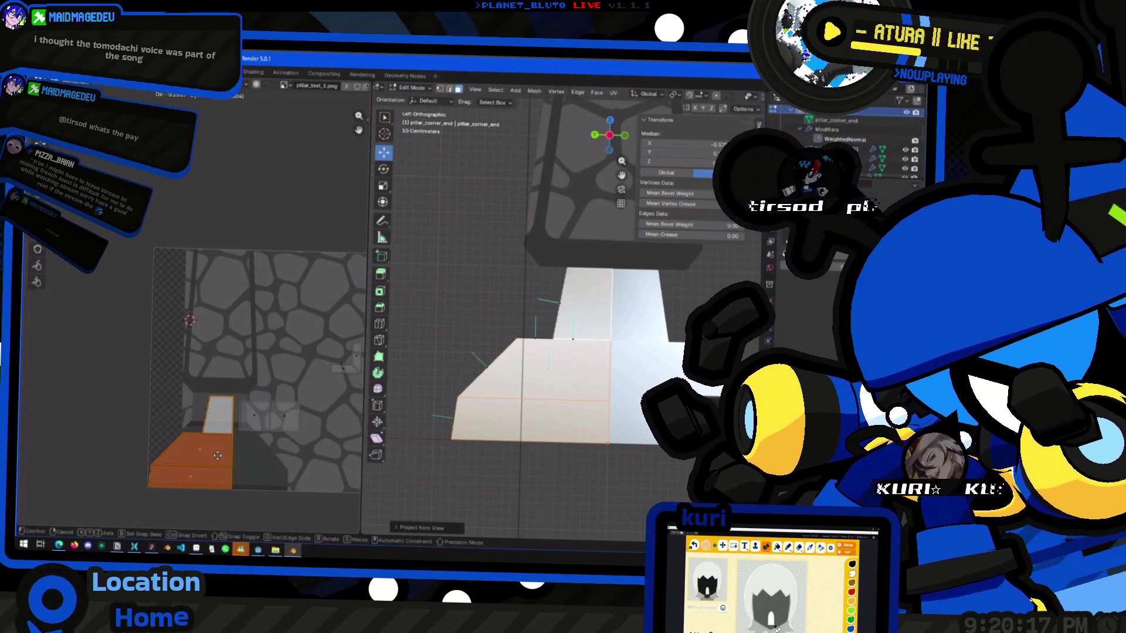
left_click(218, 455)
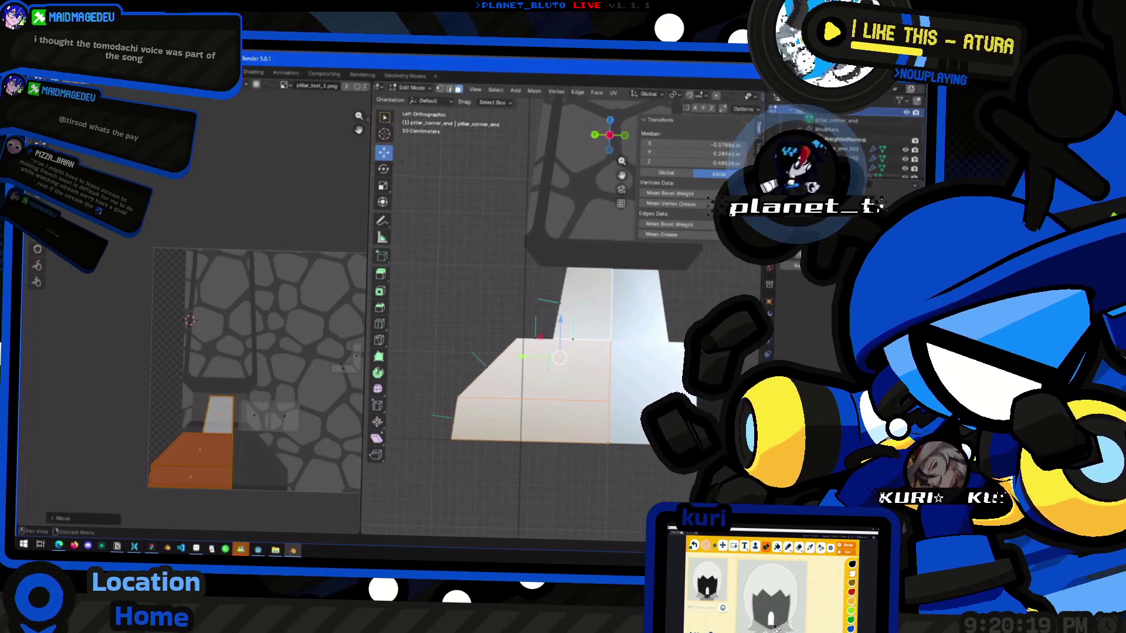
left_click(540, 339)
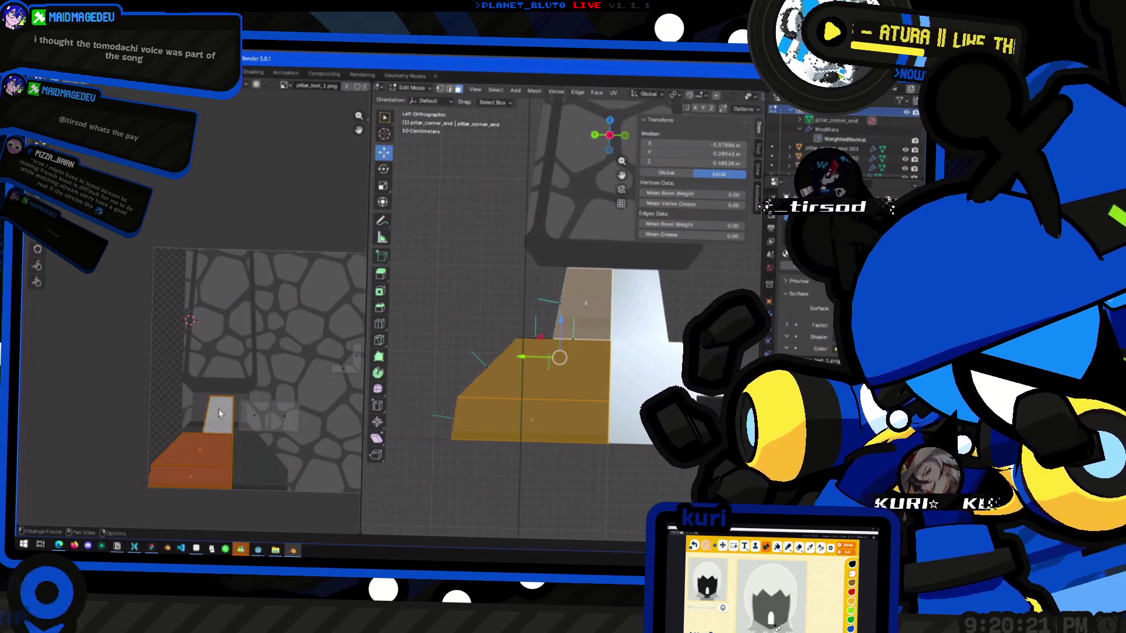
mouse_move(256, 383)
left_mouse_down()
mouse_move(192, 449)
mouse_move(155, 463)
left_mouse_up()
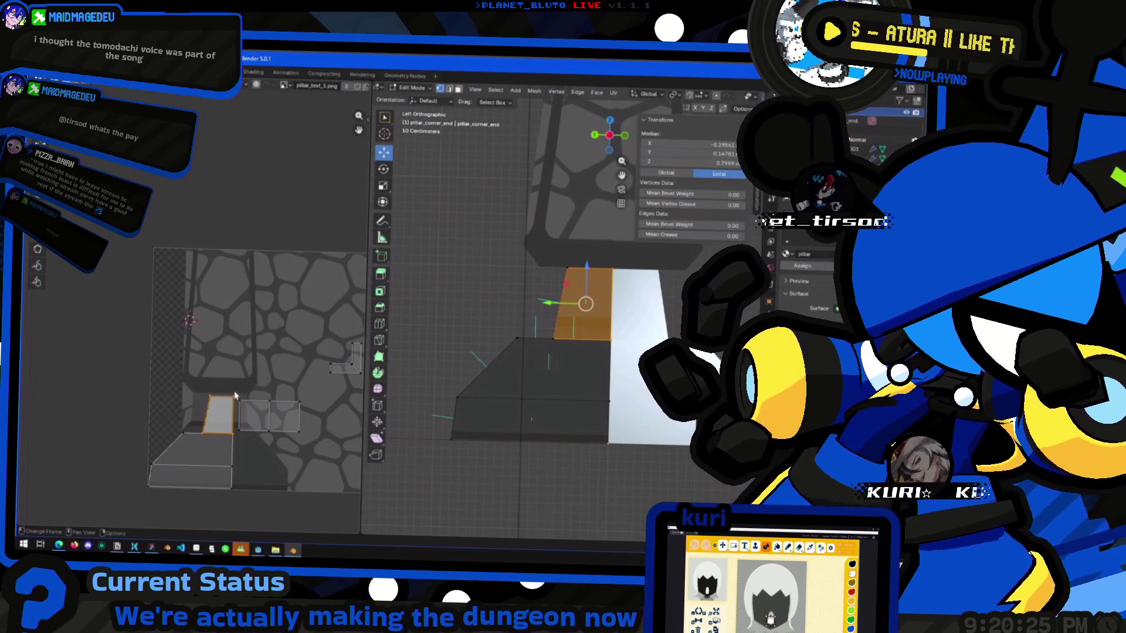
left_click(176, 451, "shift")
key("g")
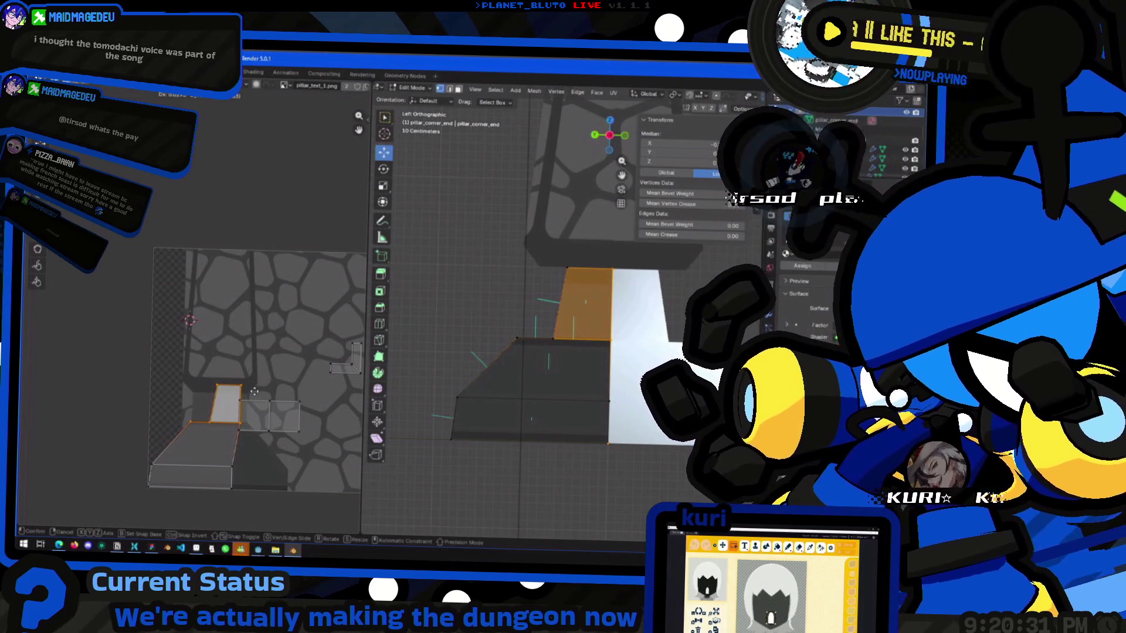
left_click(265, 404)
key("g")
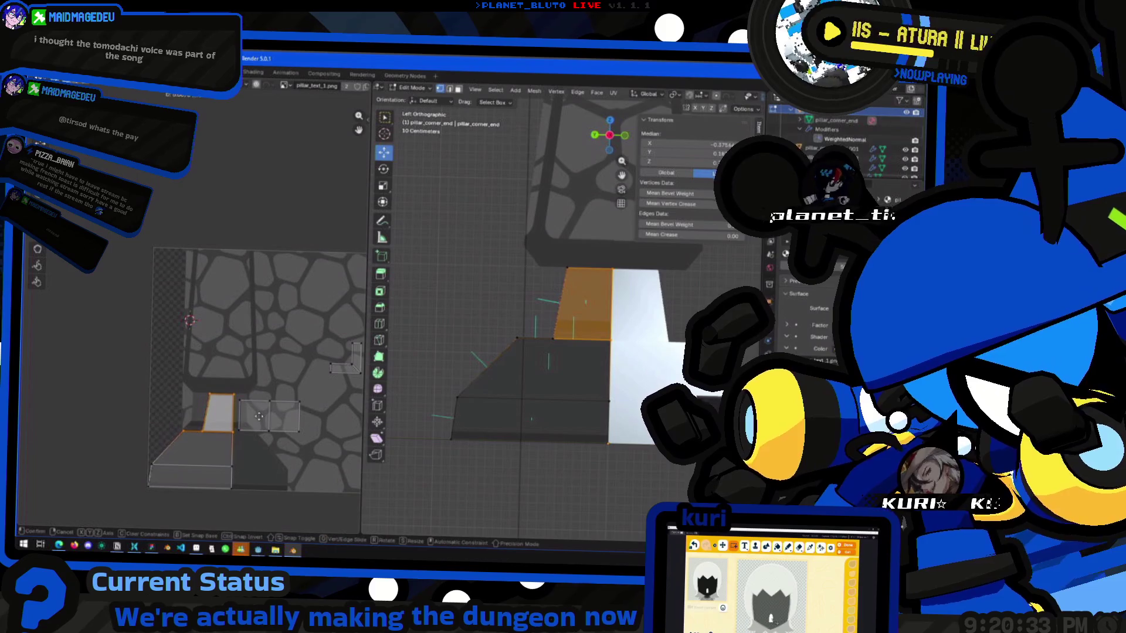
left_click(270, 347)
Slide the face's UV edges horizontally along X to line up with the texture.
left_click(251, 397)
key("g")
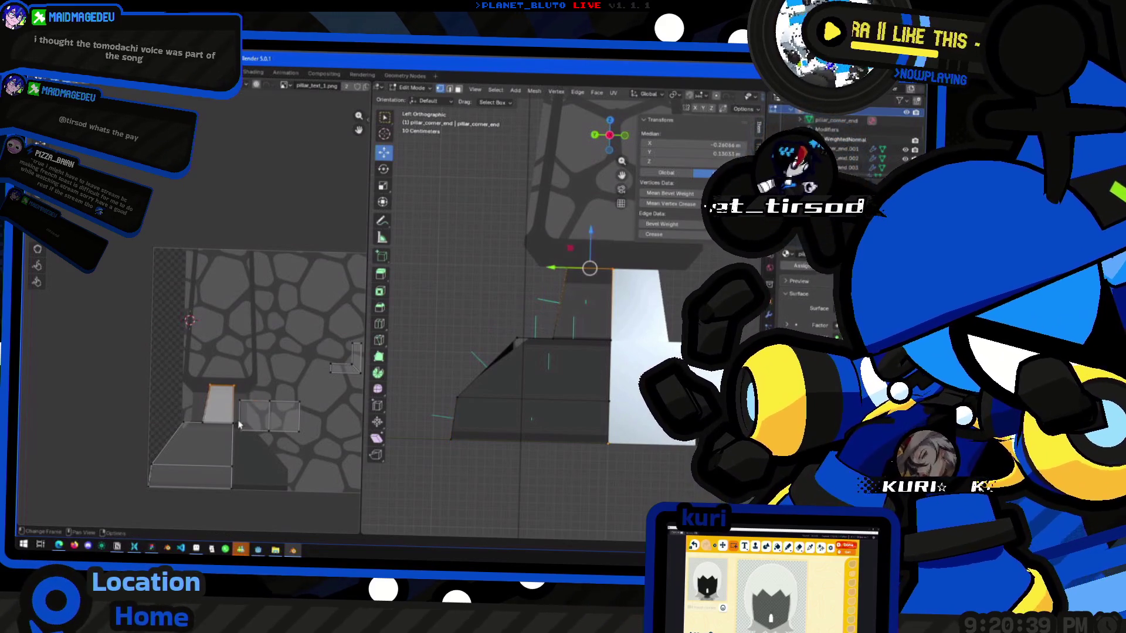
key("x")
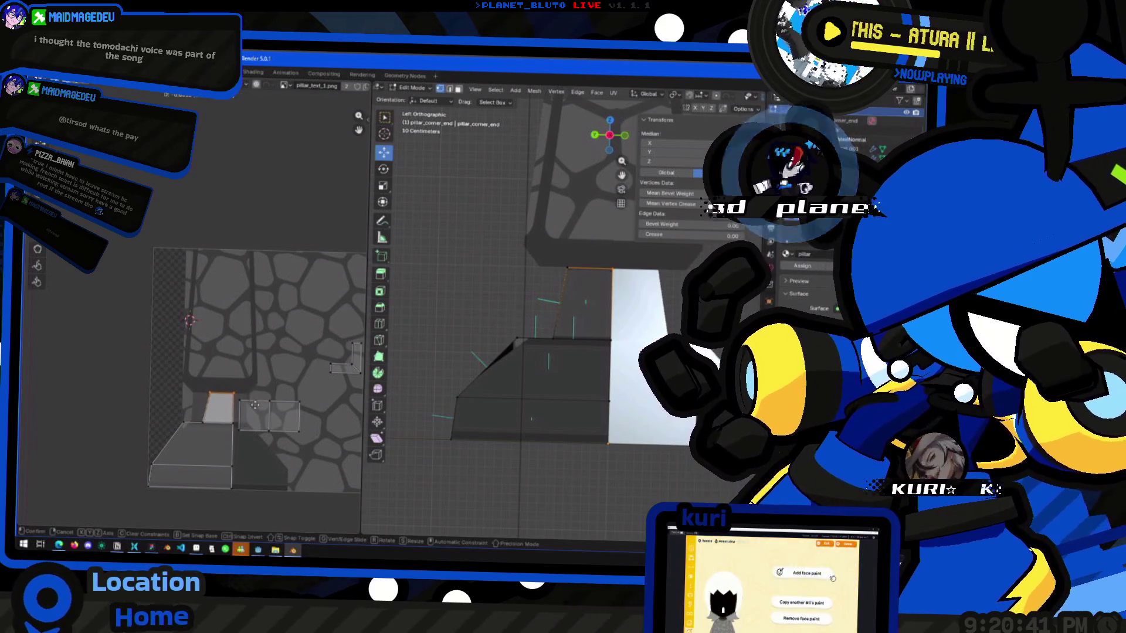
left_click(252, 422)
left_click(219, 420)
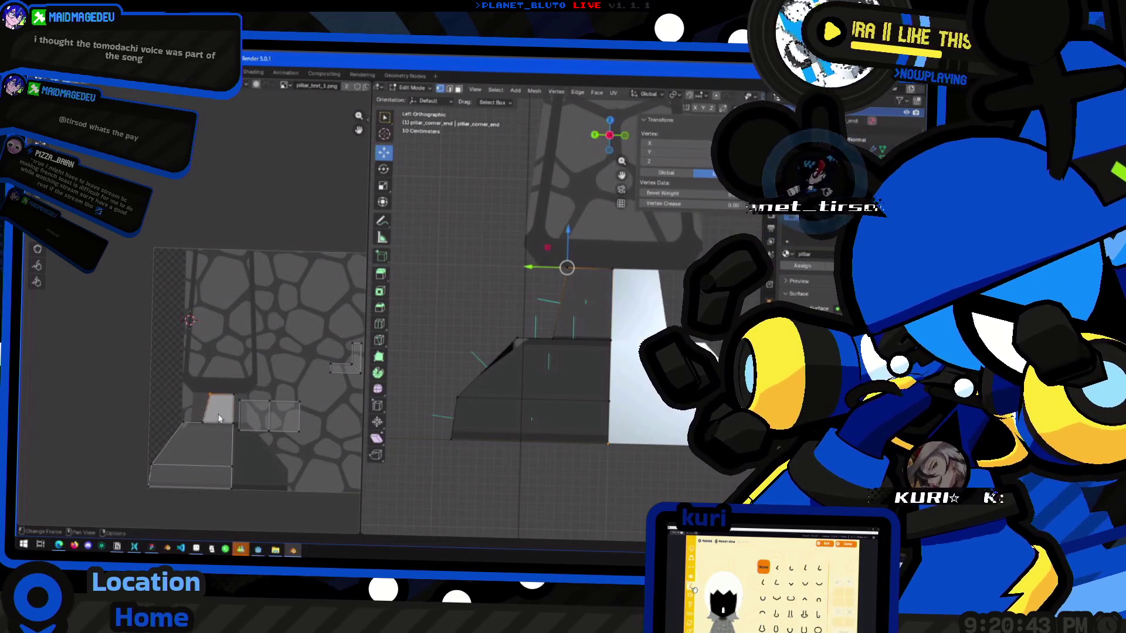
left_click(230, 401, "shift")
left_click(200, 424, "shift")
key("g")
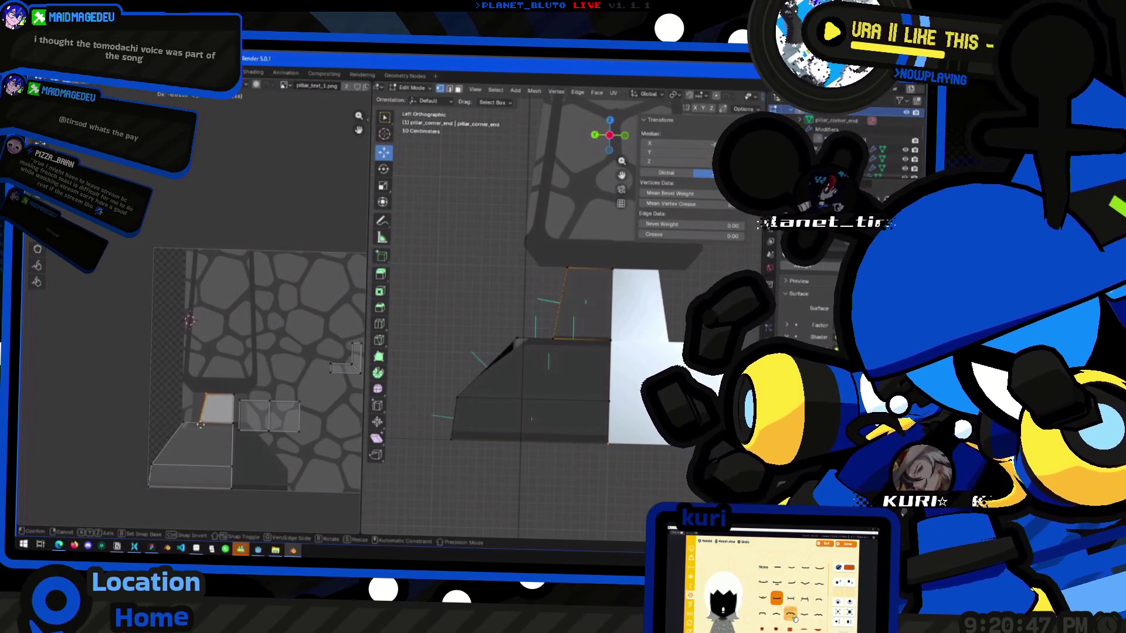
key("x")
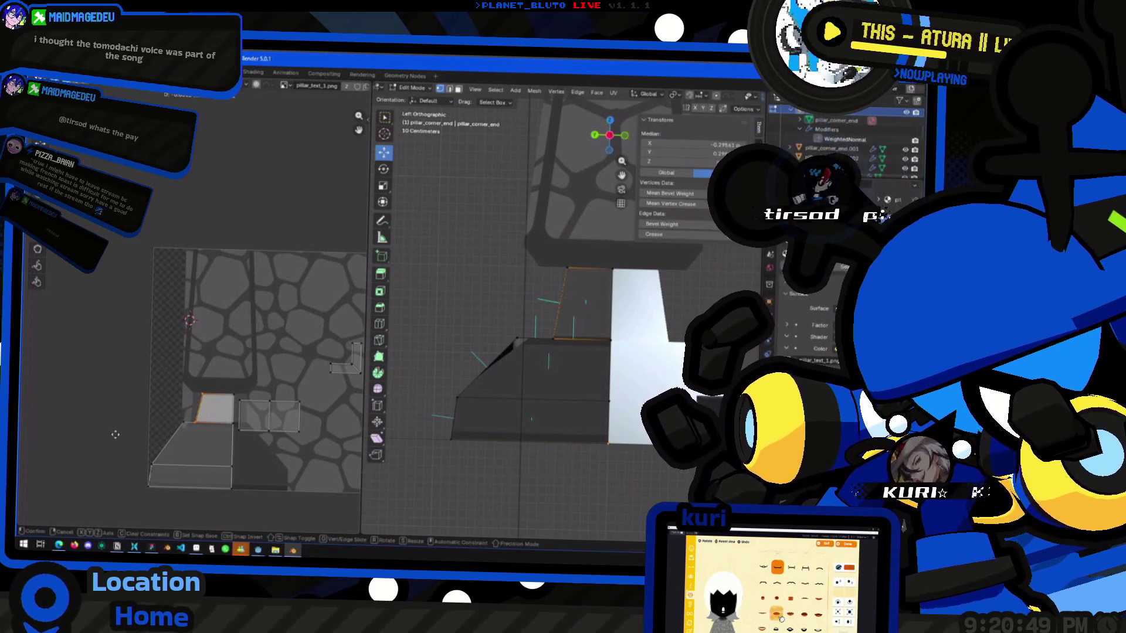
left_click(89, 436)
Nudge two UV corner vertices into place and return to Object Mode.
left_click(203, 406)
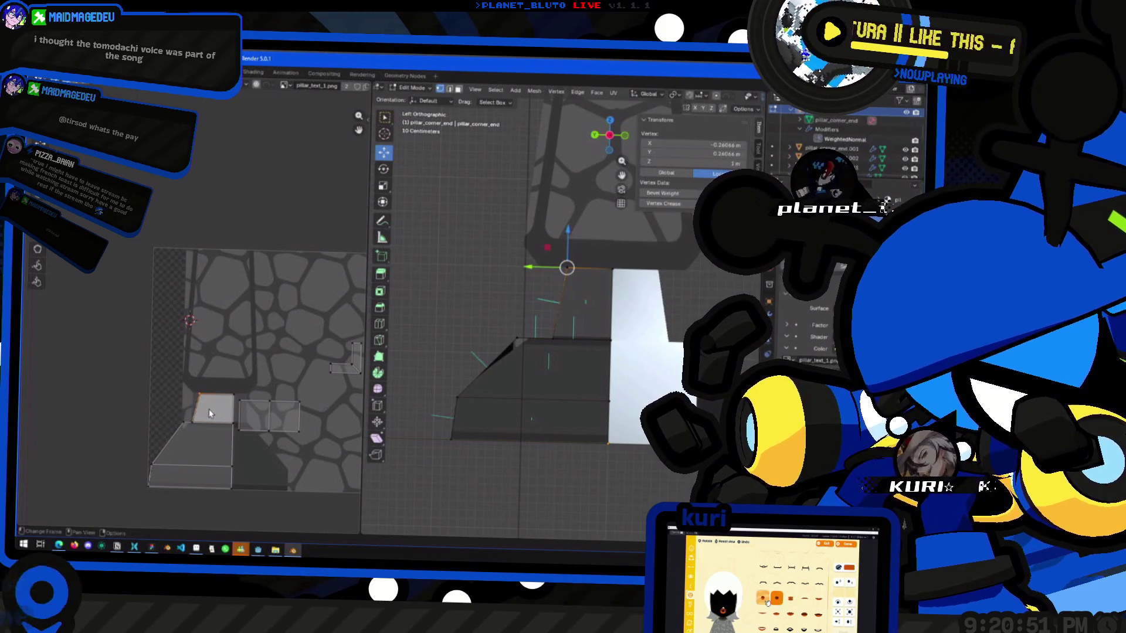
key("g")
left_click(209, 406)
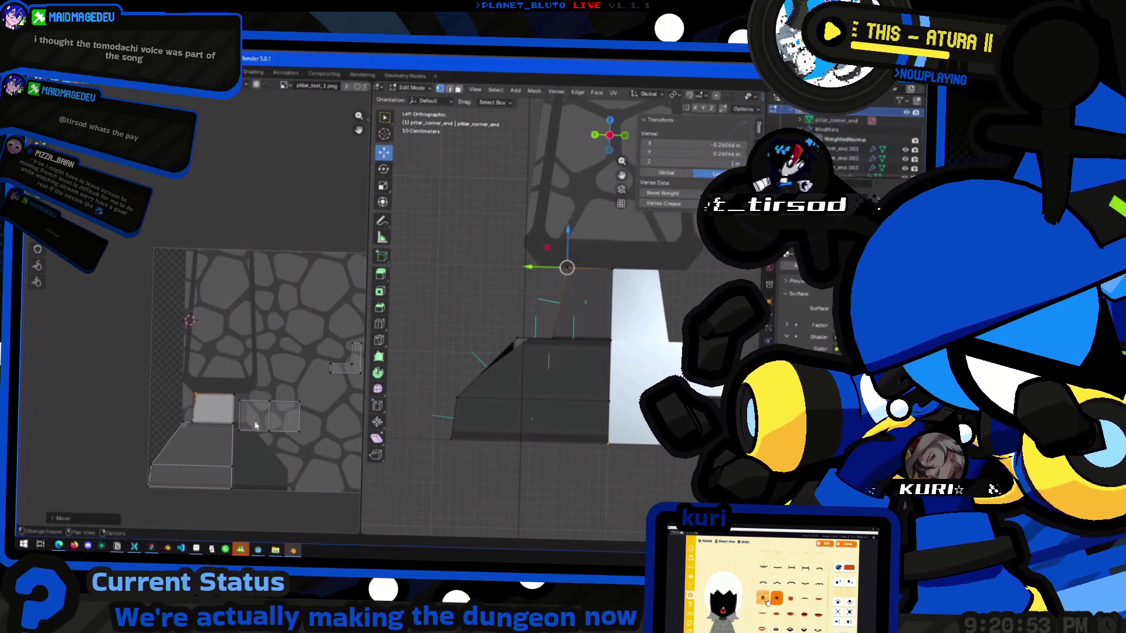
left_click_drag(165, 407, 208, 441)
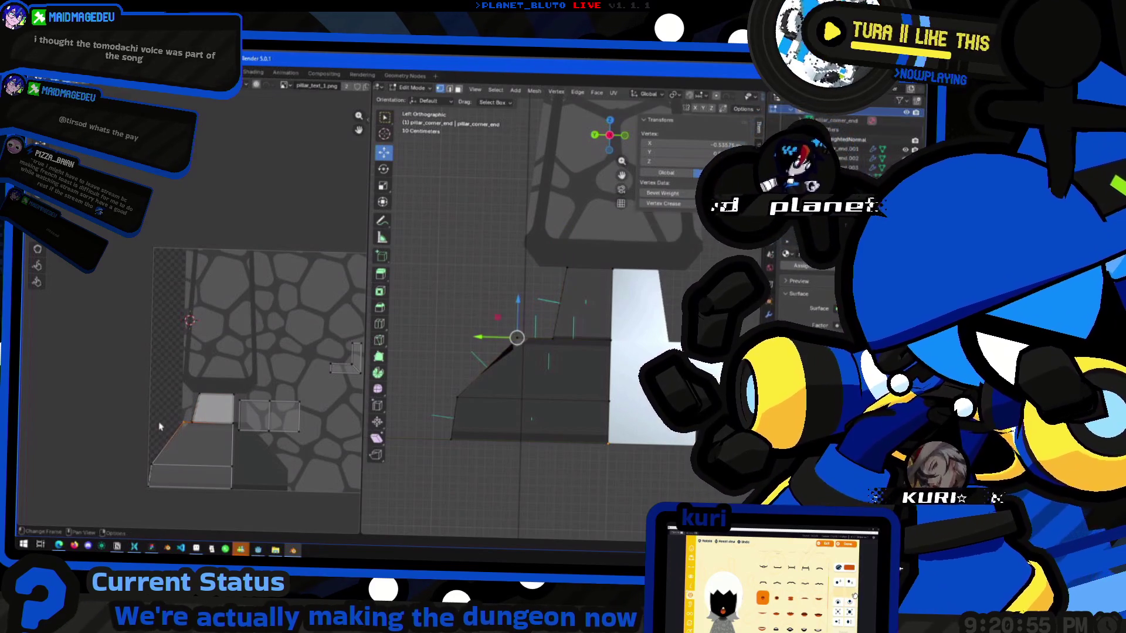
key("g")
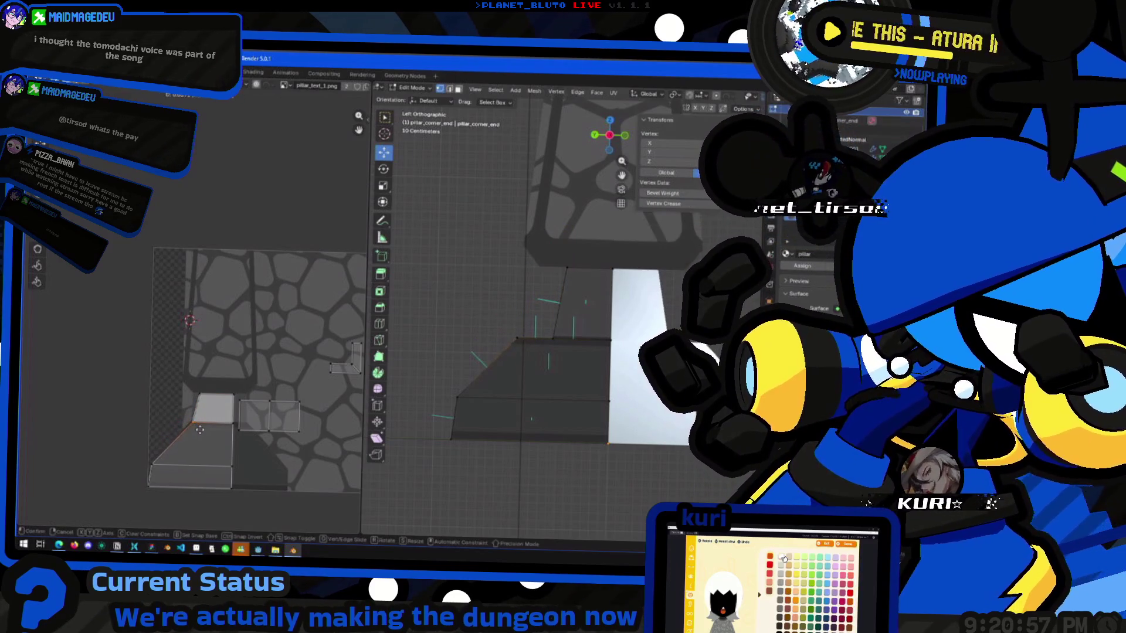
left_click(185, 430)
key("Tab")
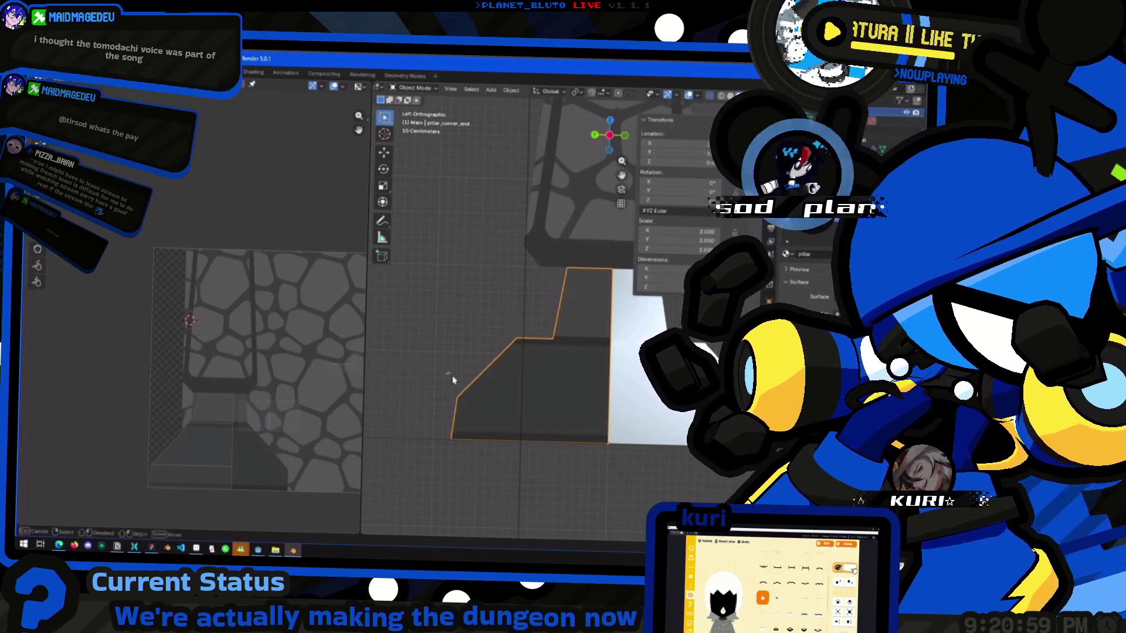
Re-enter Edit Mode and realign the upper faces' UV edges on the texture.
mouse_move(444, 361)
middle_mouse_down()
mouse_move(511, 373)
mouse_move(457, 395)
mouse_move(516, 382)
mouse_move(537, 394)
mouse_move(472, 394)
middle_mouse_up()
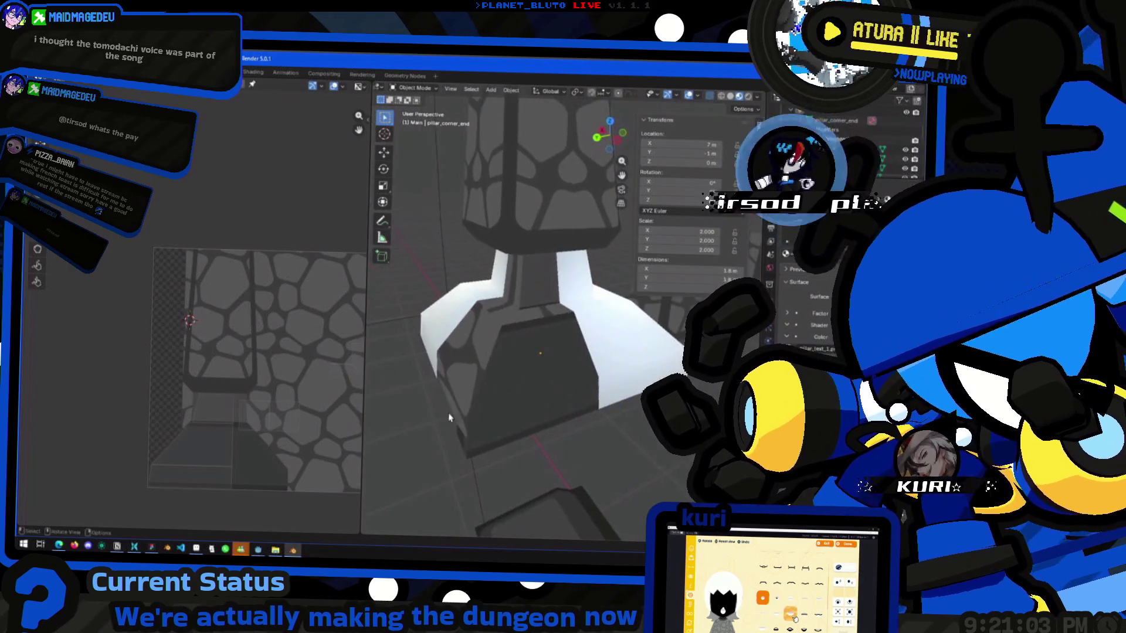
key("Tab")
scroll(251, 452, "up", 1)
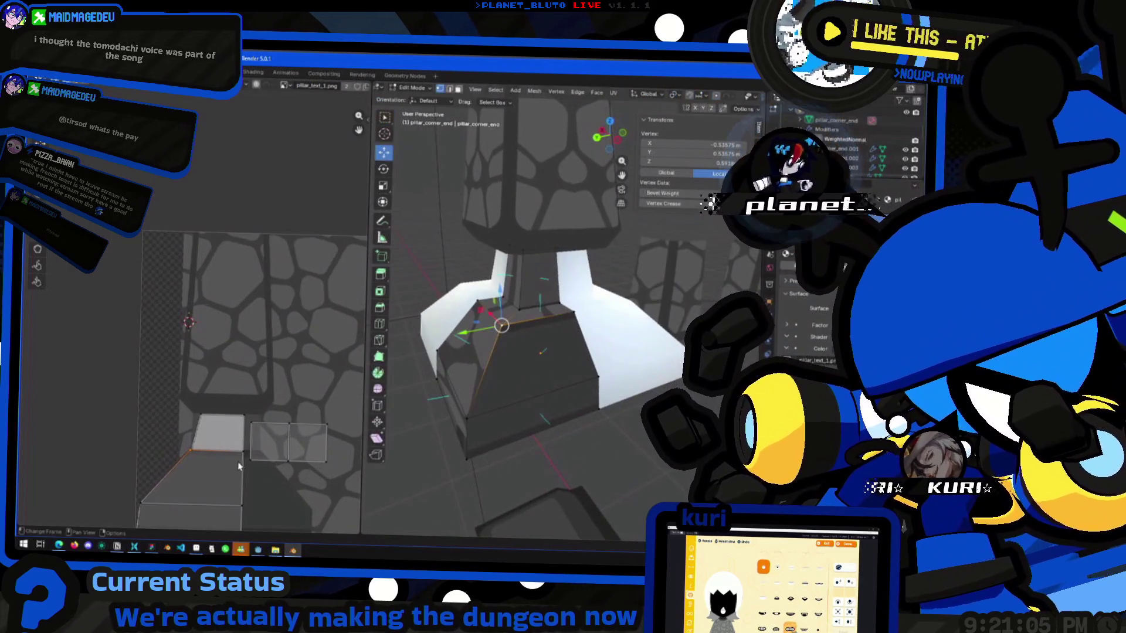
left_click(194, 445)
scroll(229, 352, "up", 3)
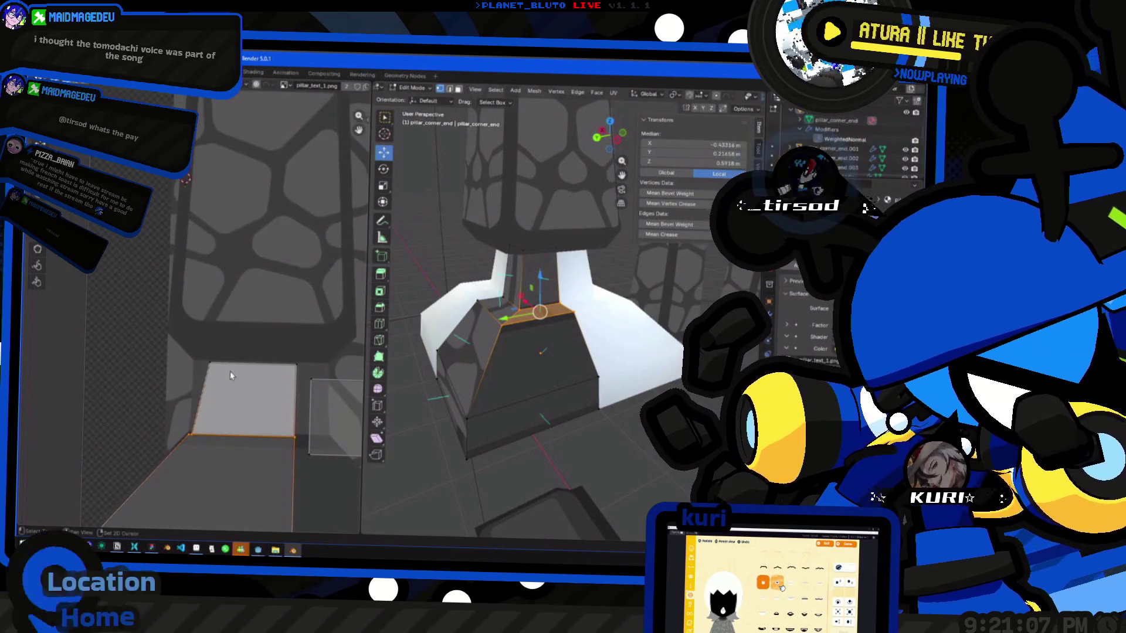
key("g")
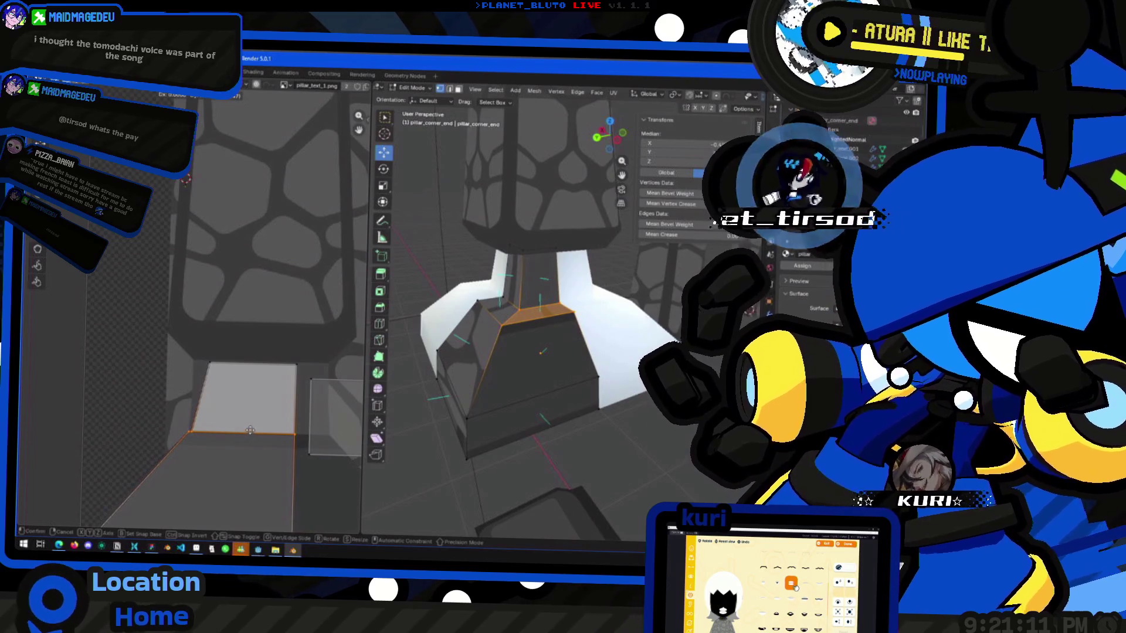
left_click(251, 430)
key("ctrl+z")
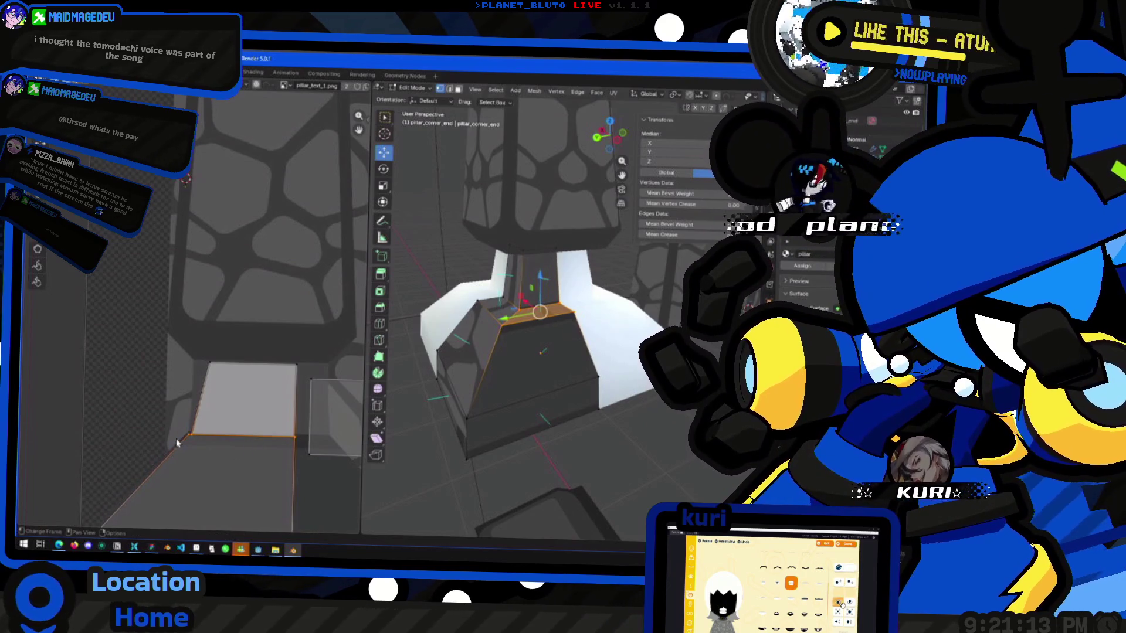
key("g")
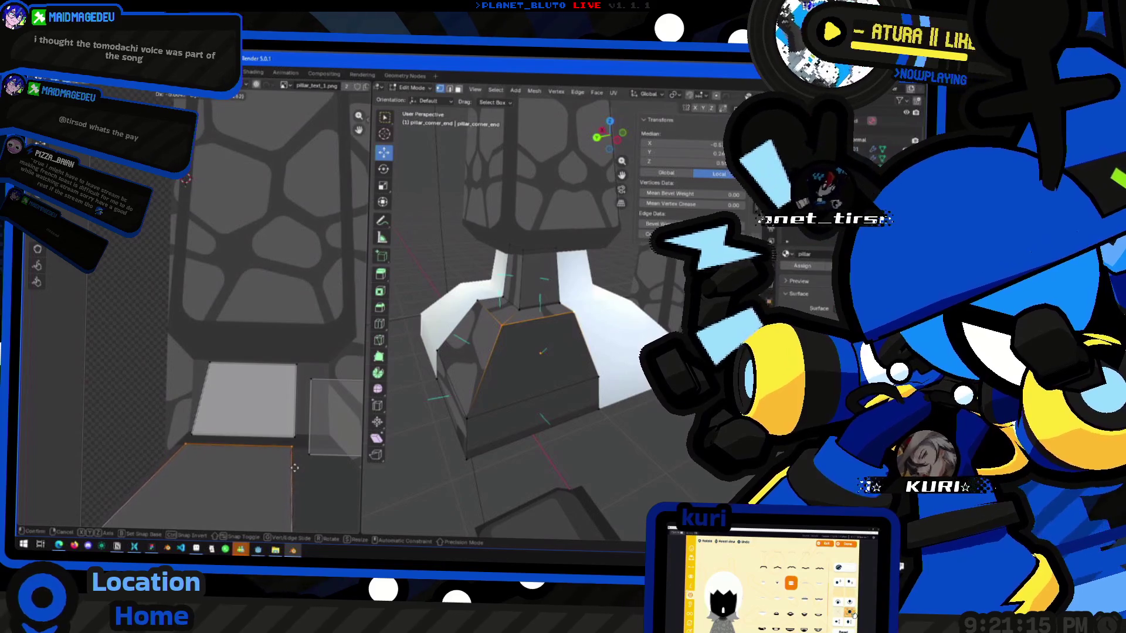
left_click(294, 470)
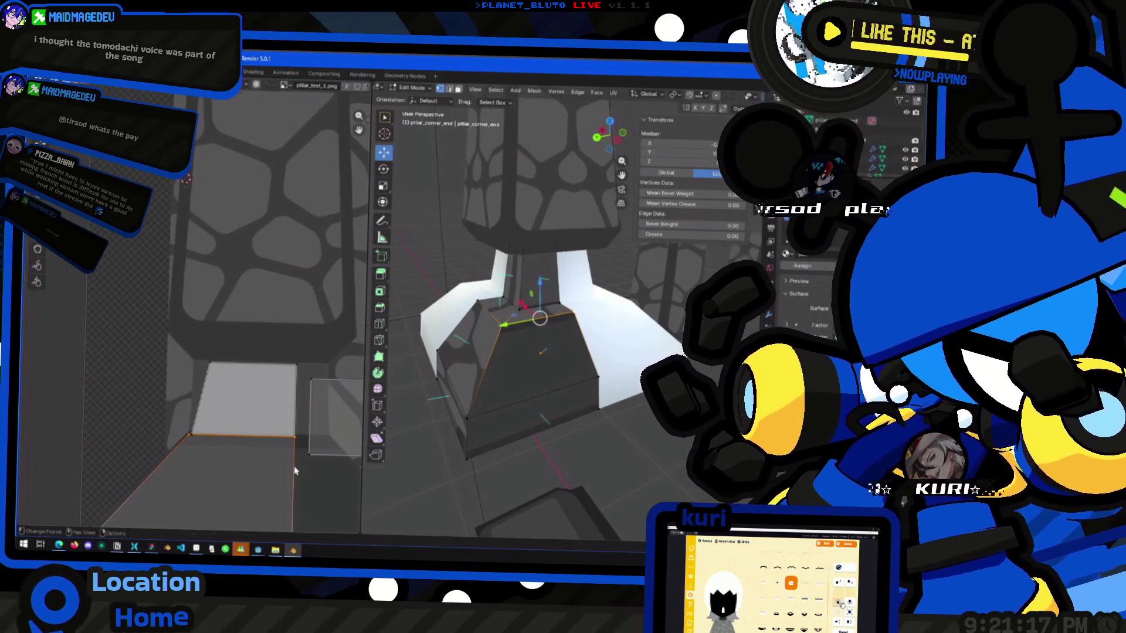
left_click(195, 441, "shift")
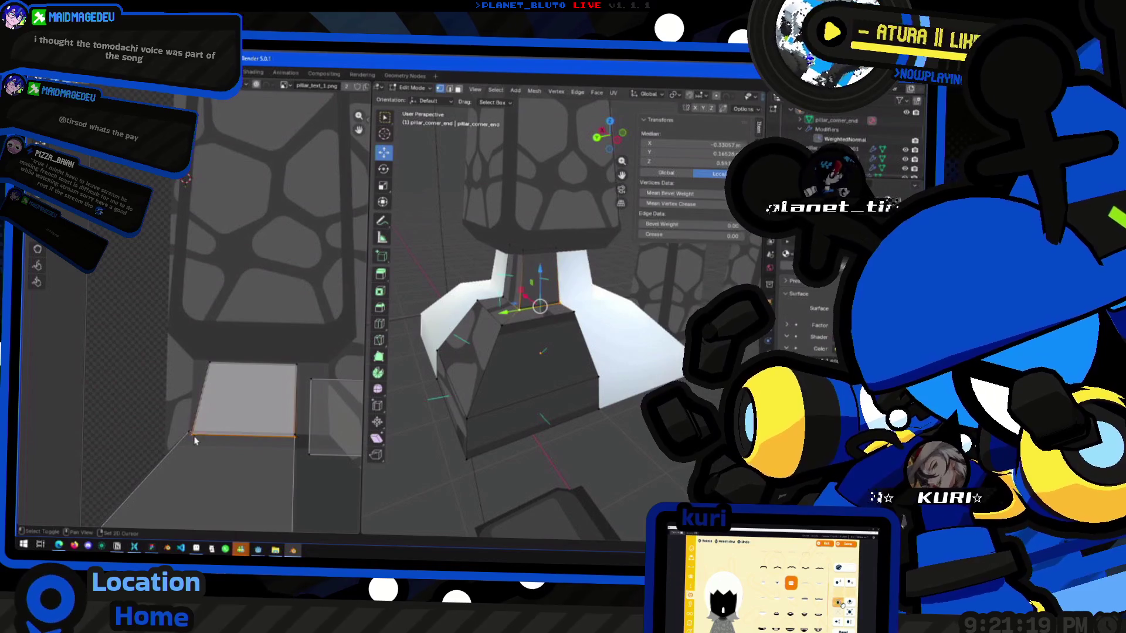
key("g")
left_click(213, 439)
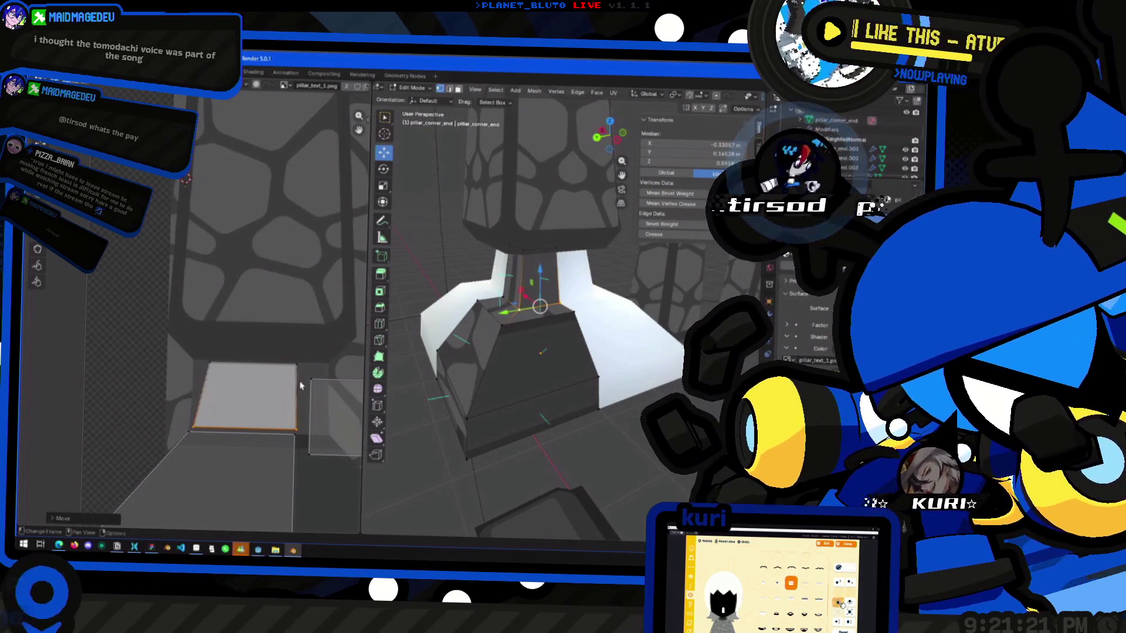
Scale the small top face's UVs down to a tiny patch, move it, and exit Edit Mode.
left_click(236, 366, "shift")
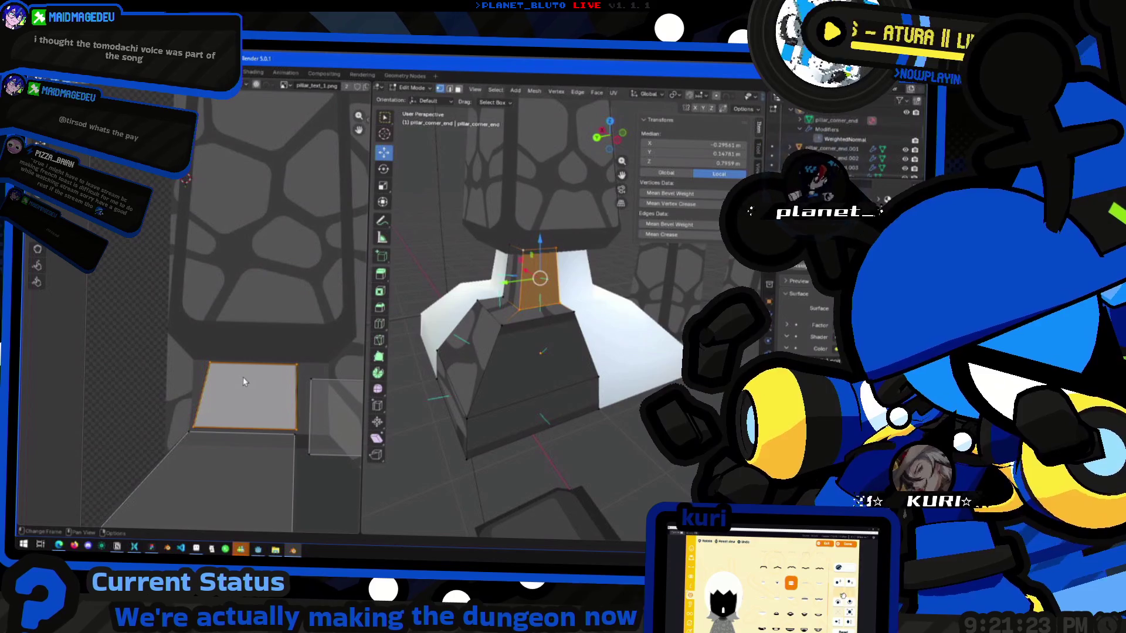
key("s")
left_click(241, 378)
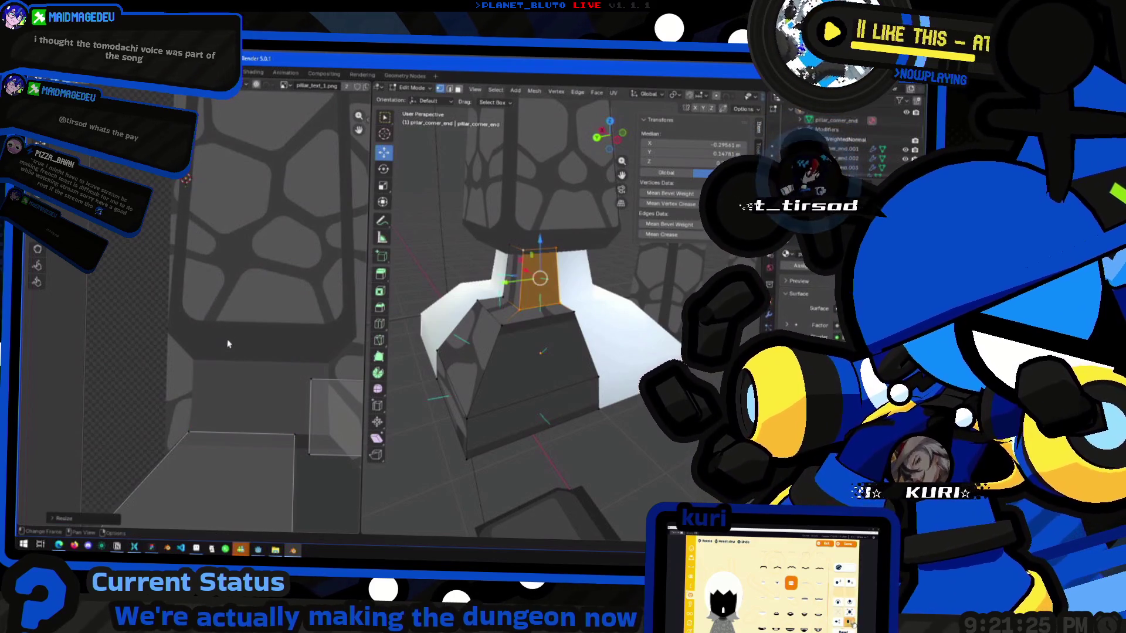
key("g")
left_click(287, 472)
key("Tab")
Back in Edit Mode, move and scale the lower faces' UVs across the cobblestone texture.
mouse_move(516, 346)
middle_mouse_down()
mouse_move(563, 384)
mouse_move(557, 375)
middle_mouse_up()
key("Tab")
scroll(199, 424, "down", 2)
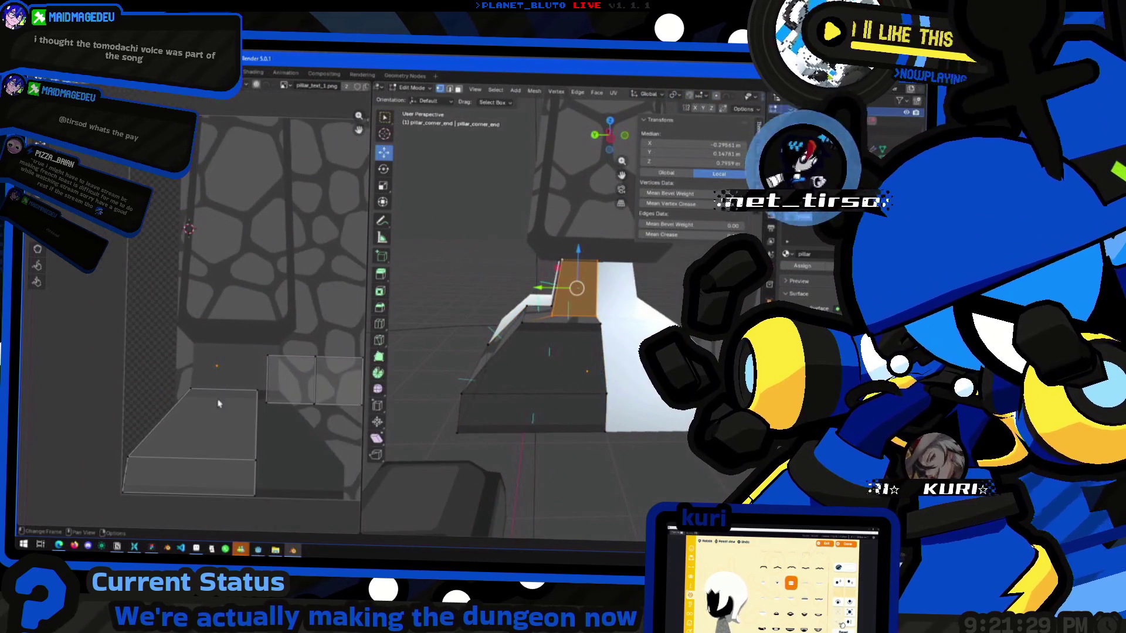
left_click(269, 475)
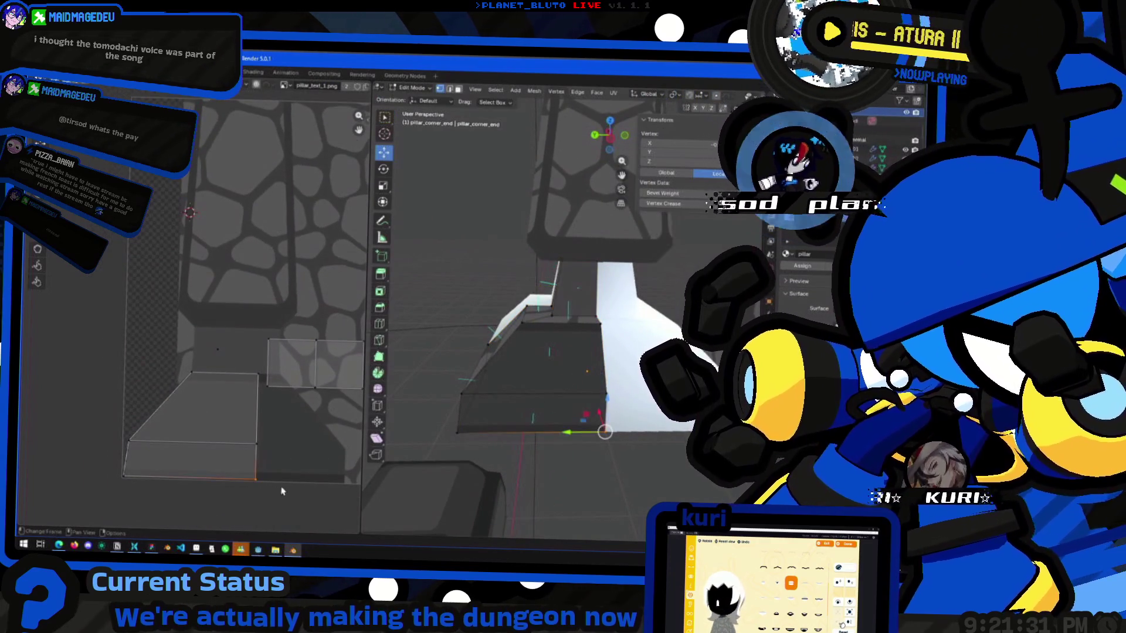
key("g")
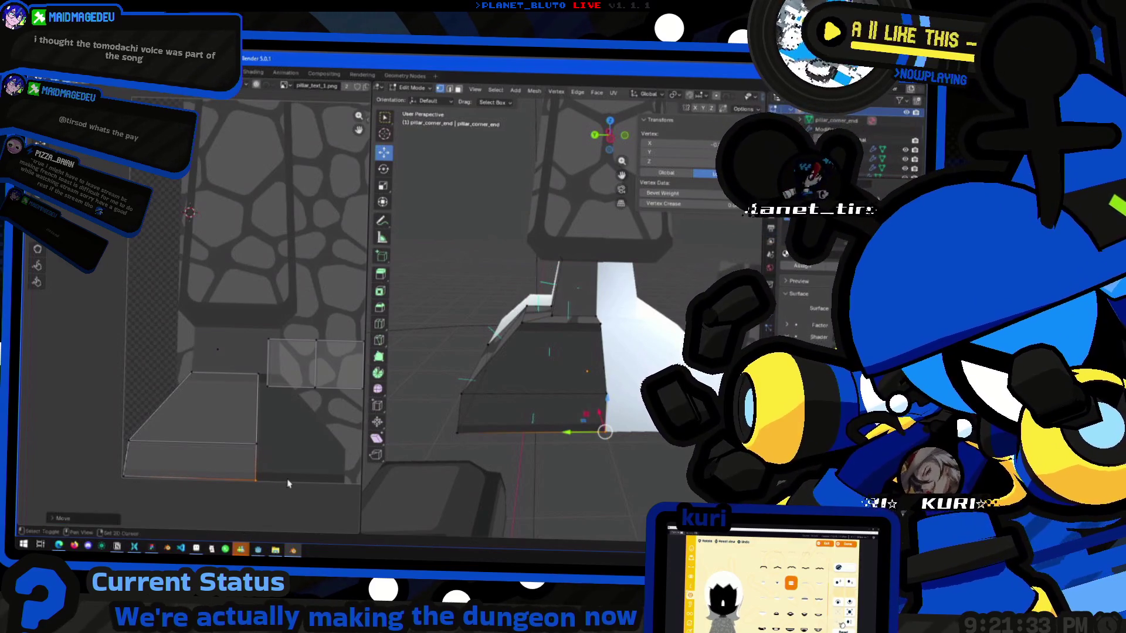
key("s")
left_click(305, 447)
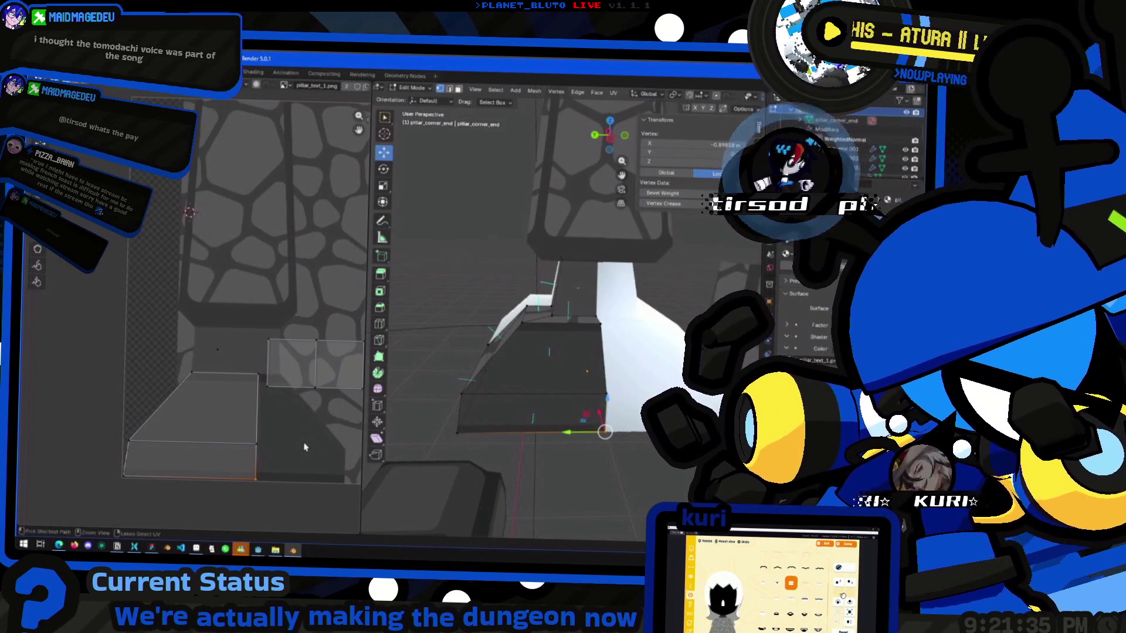
Collapse all the corner-end piece's UVs to zero width and shift the line slightly right.
key("a")
key("s")
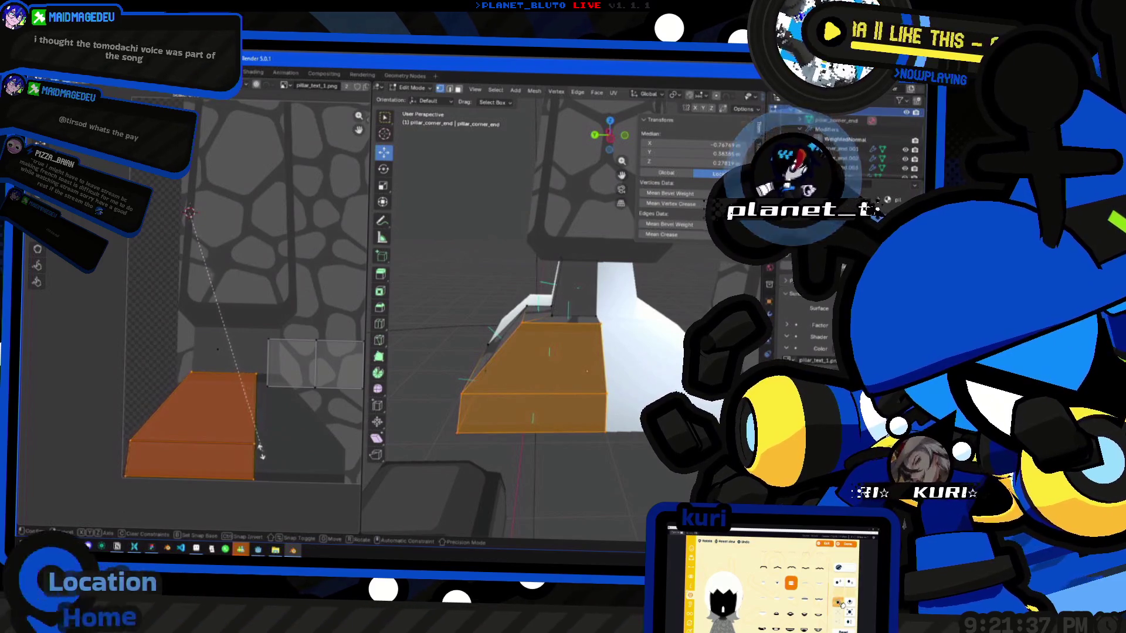
key("x")
key("0")
key("Return")
key("g")
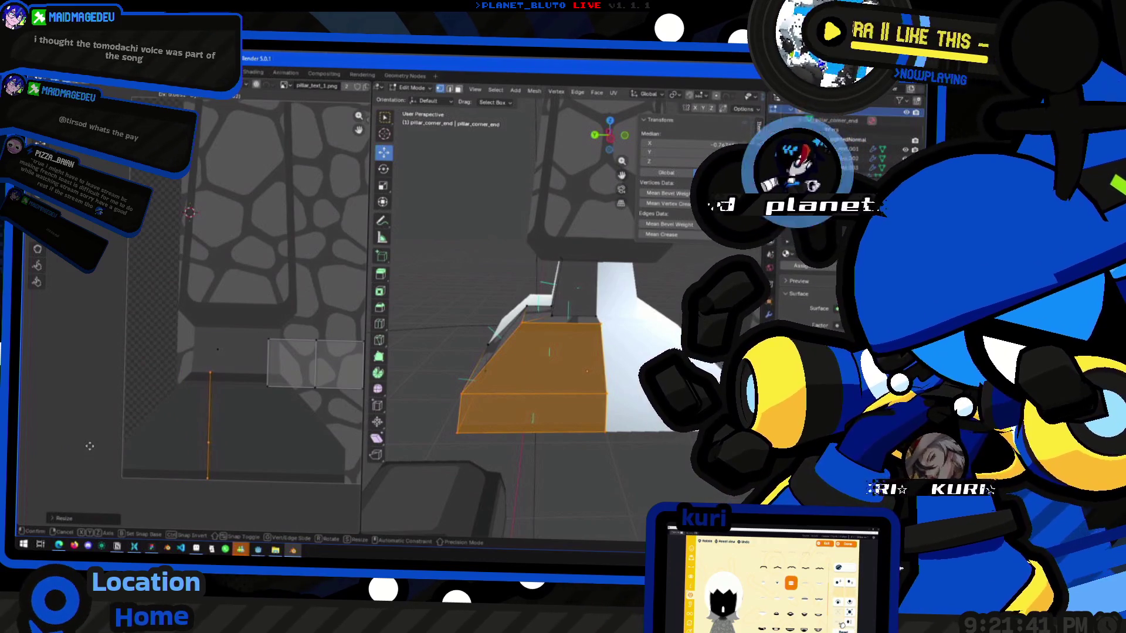
left_click(143, 427)
Move the selected UV point to a new spot on the cobblestone texture.
key("Tab")
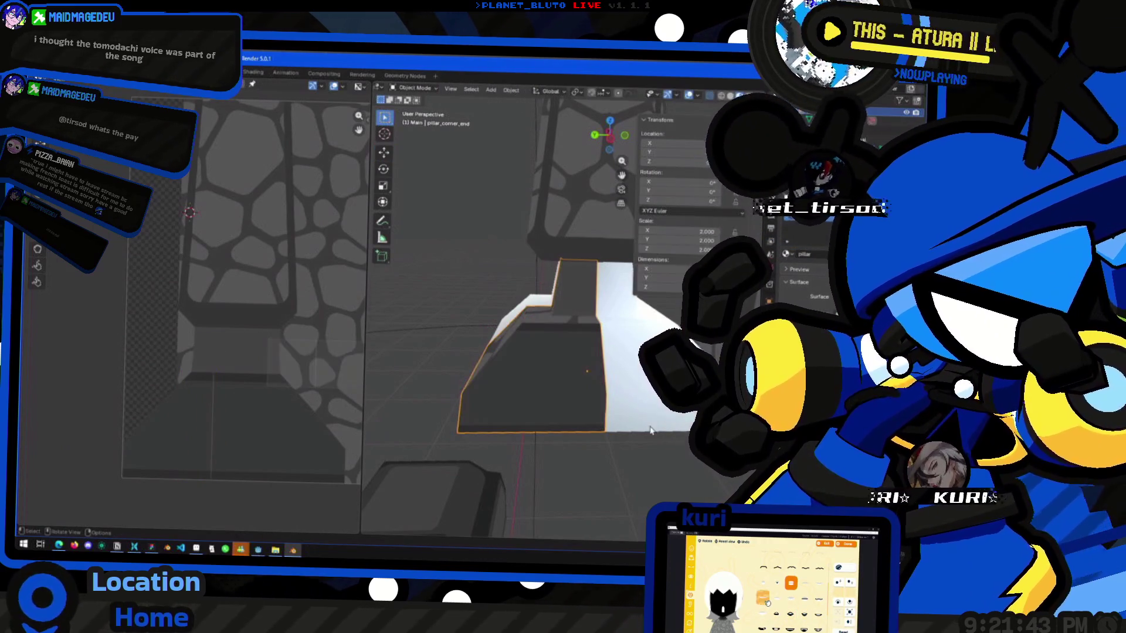
key("Tab")
left_click_drag(211, 349, 254, 396)
key("g")
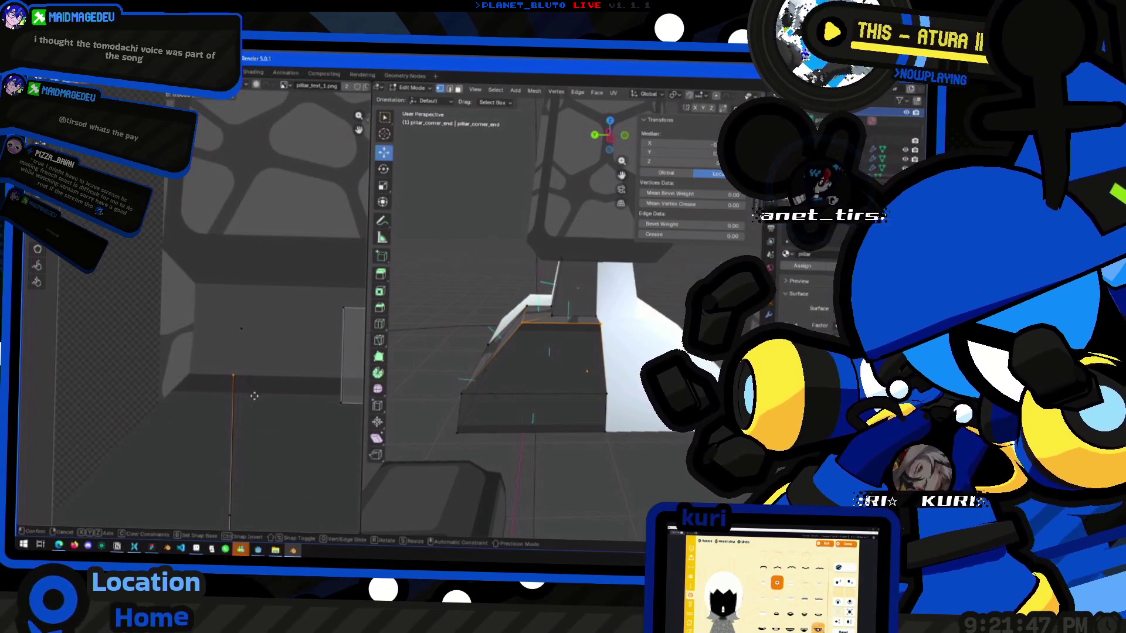
left_click(268, 355)
scroll(234, 381, "down", 3)
key("Tab")
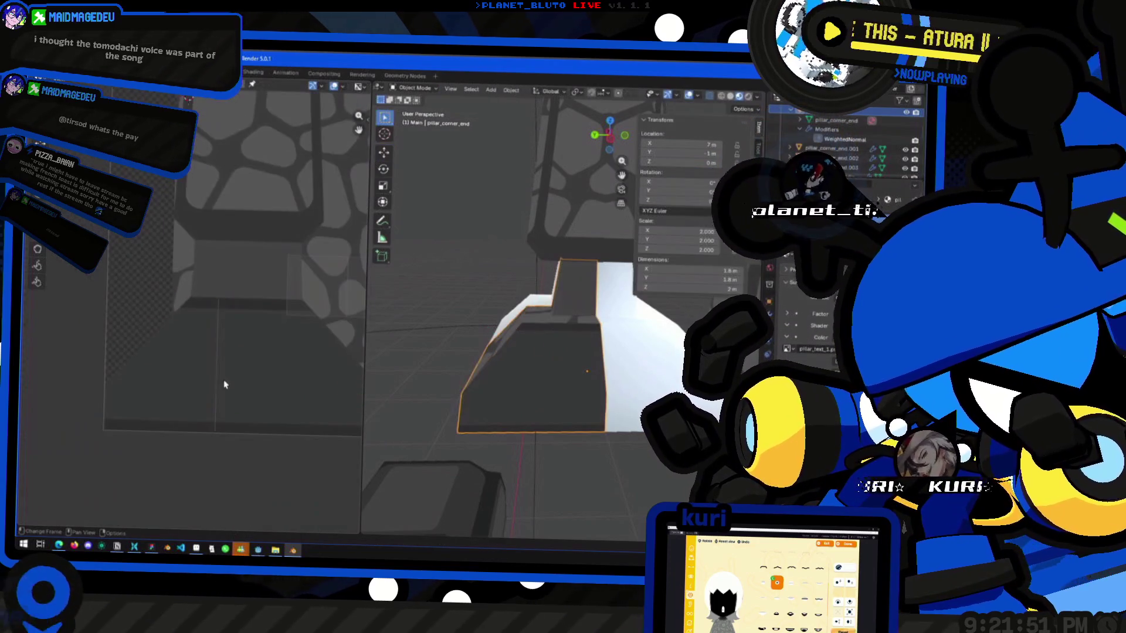
key("g")
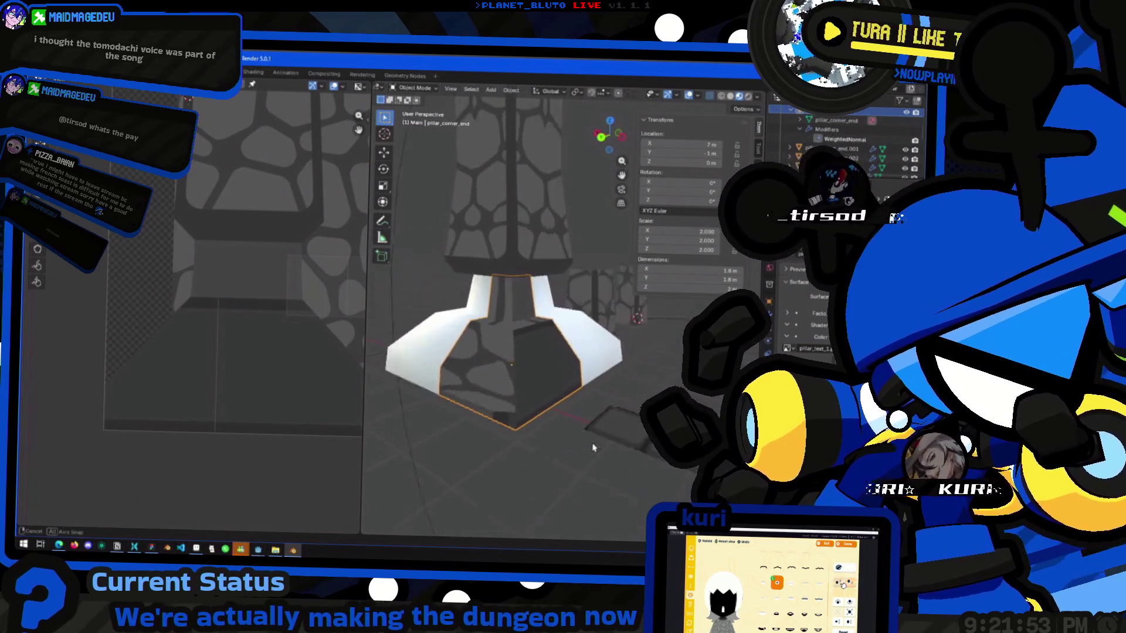
left_click(541, 463)
key("Tab")
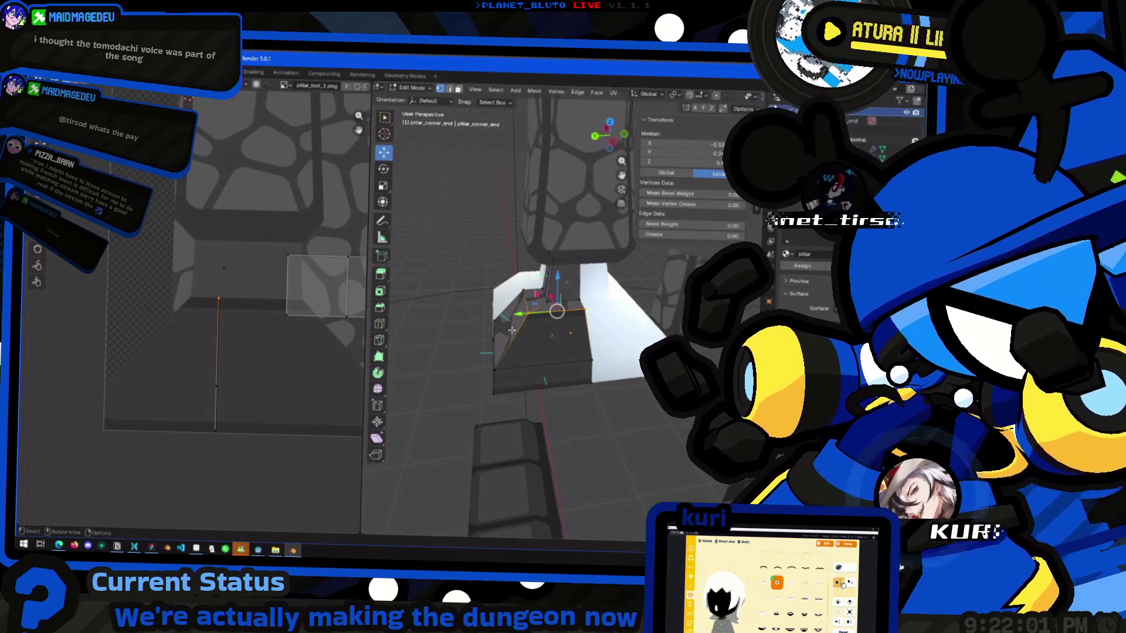
Select the whole corner-end mesh and paste the copied UV layout onto it.
middle_click_drag(512, 330, 504, 329)
key("a")
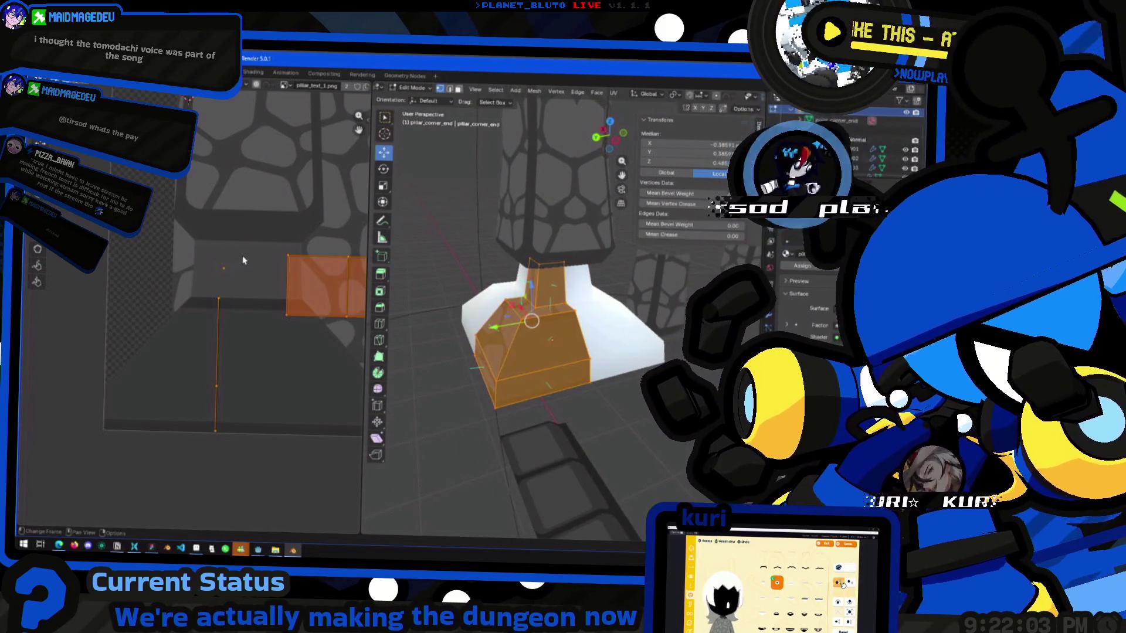
left_click(193, 86)
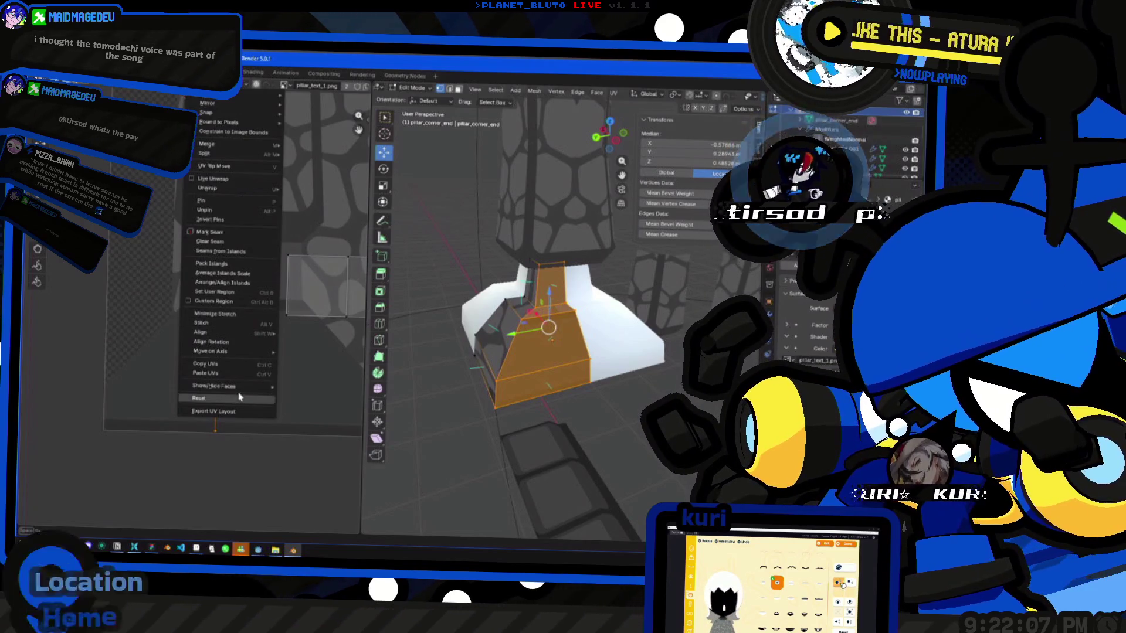
left_click(234, 373)
Straighten the UVs of the left front face and the face above it.
middle_click_drag(446, 246, 464, 112)
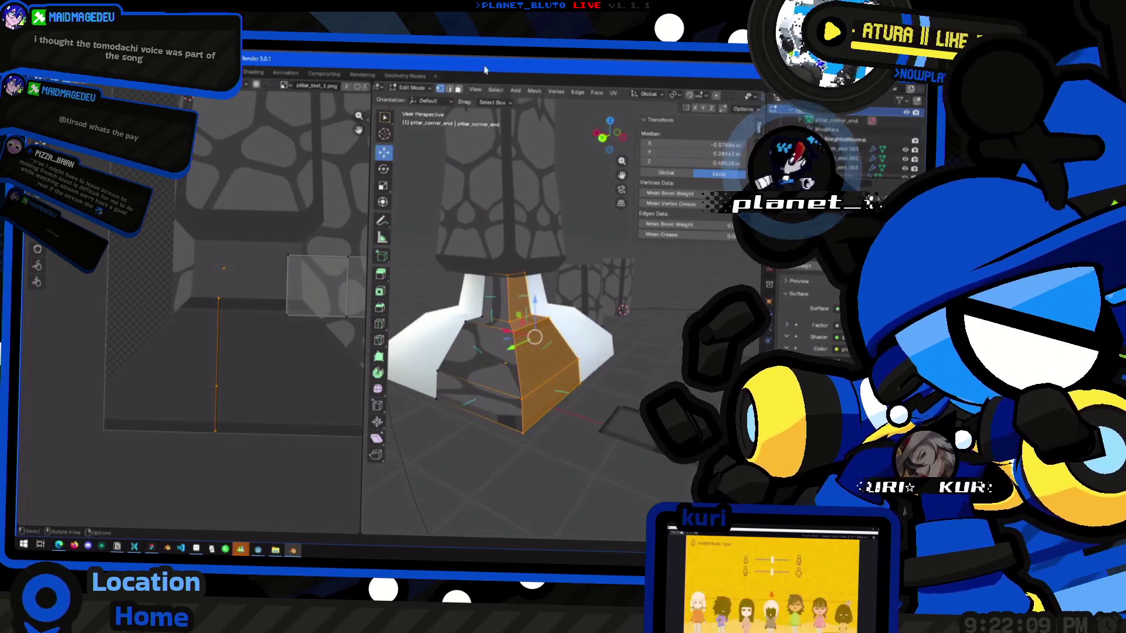
left_click(486, 328)
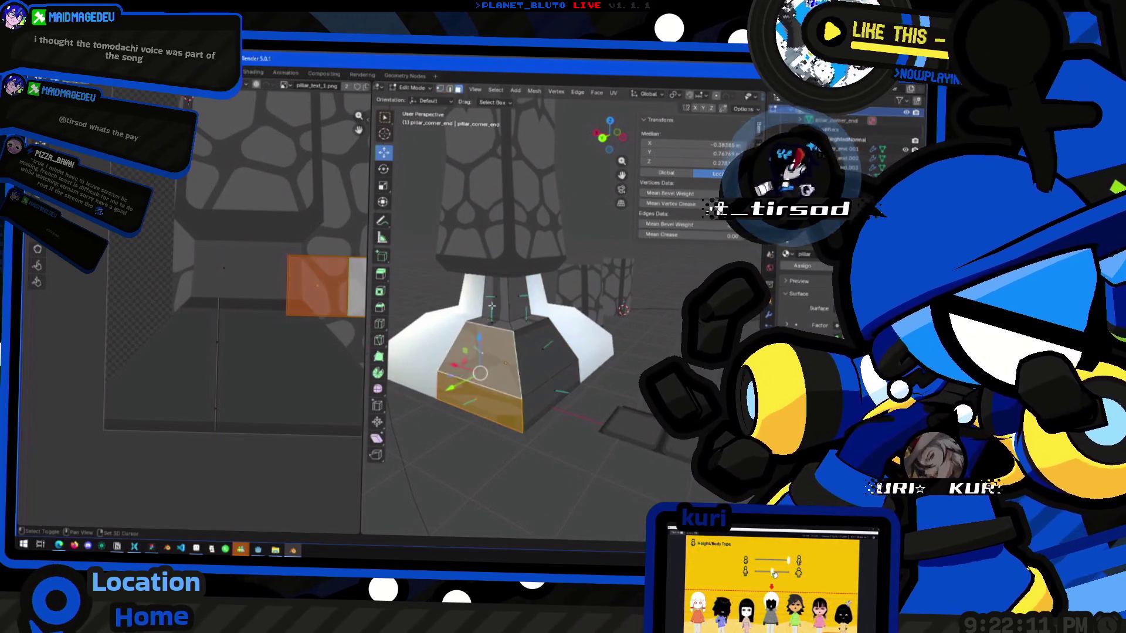
left_click(488, 315, "shift")
key("u")
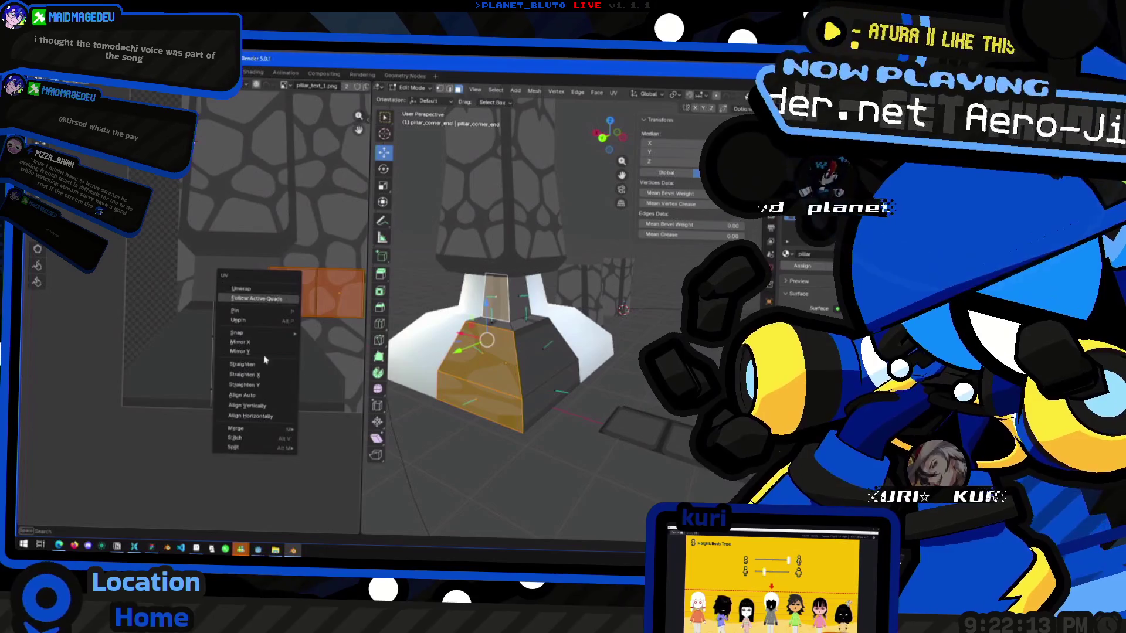
left_click(242, 395)
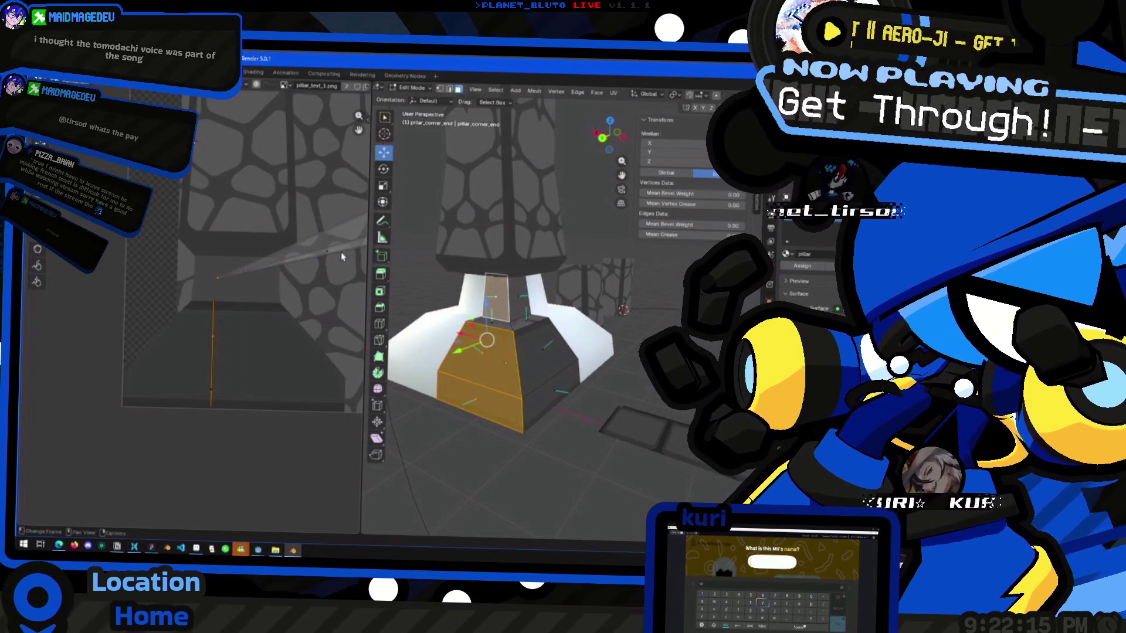
key("Tab")
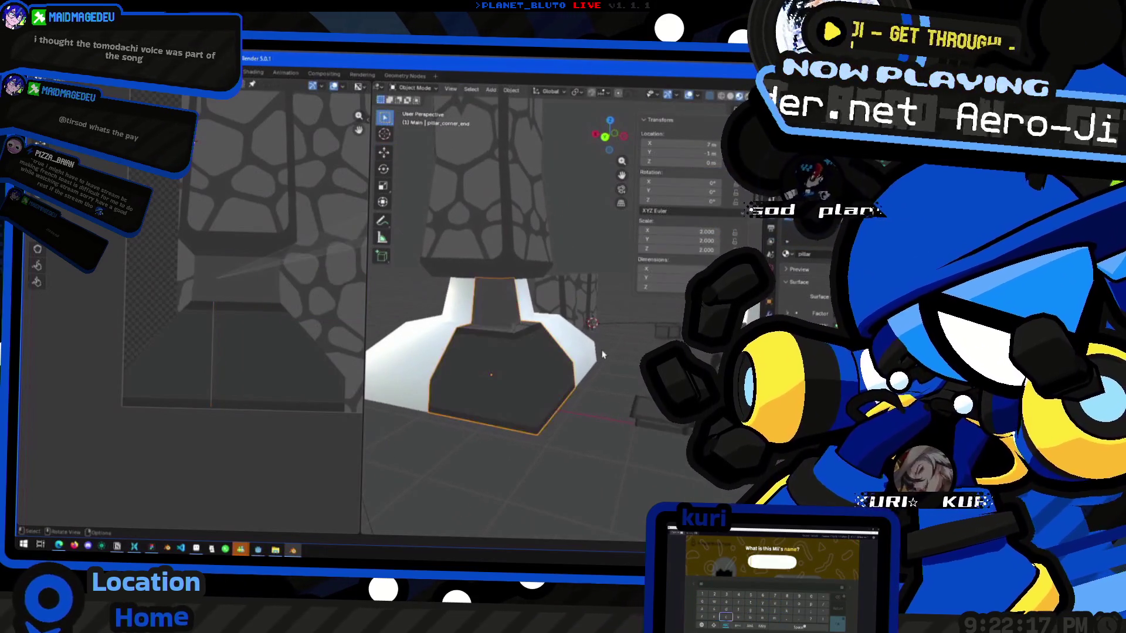
middle_click_drag(596, 380, 593, 417)
key("Tab")
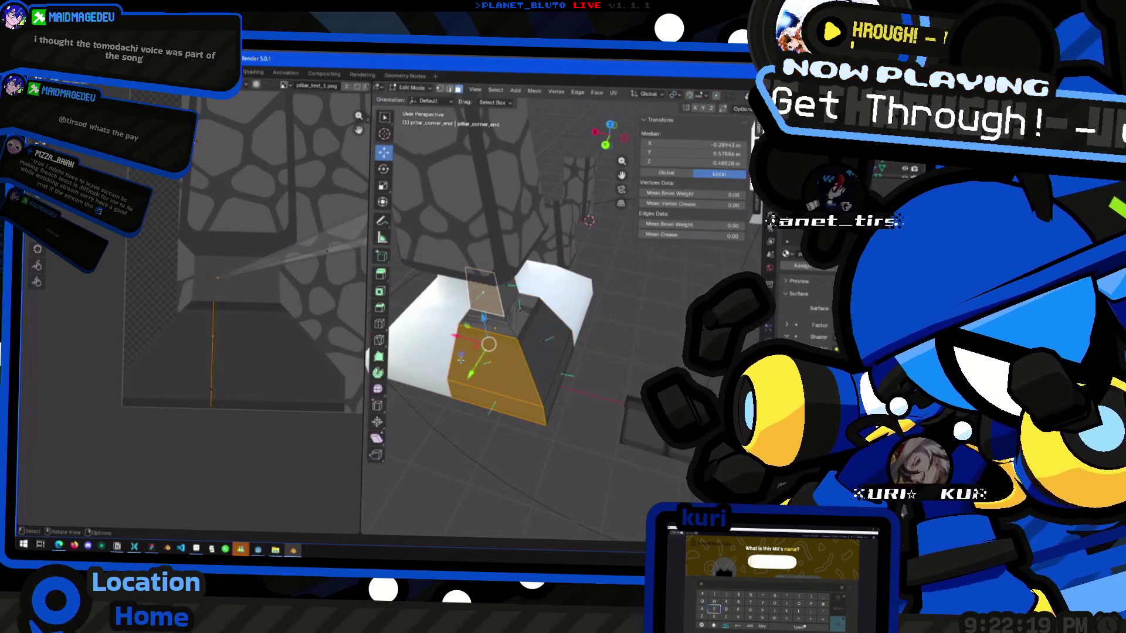
Scale the top face's UVs to 0, collapsing them to a point.
left_click(518, 321)
scroll(274, 280, "down", 3)
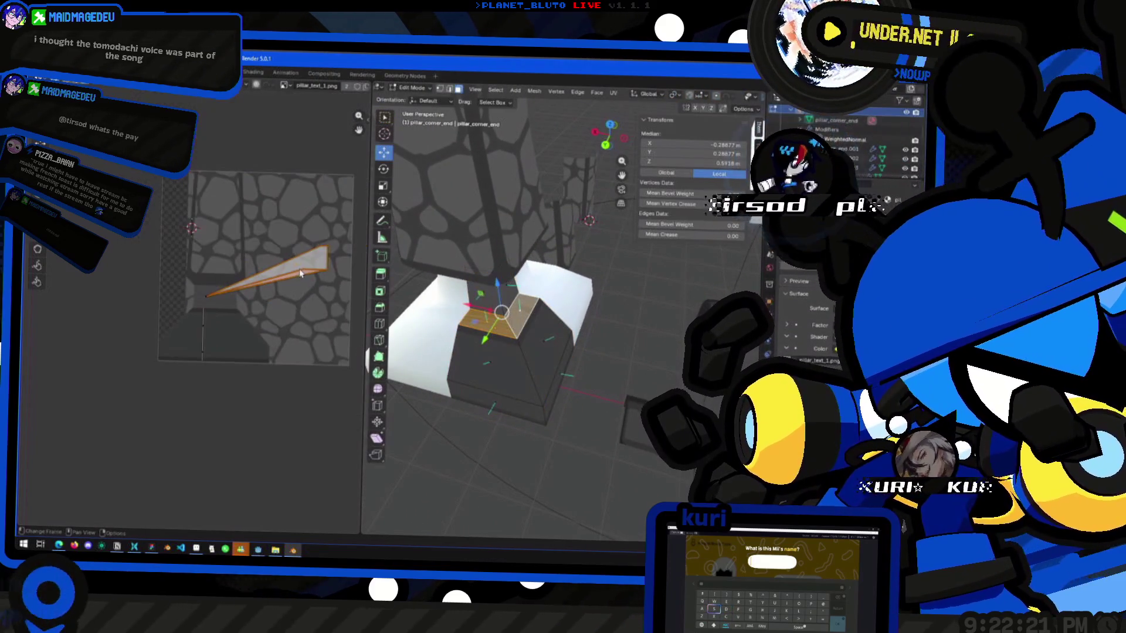
scroll(275, 280, "up", 1)
key("s")
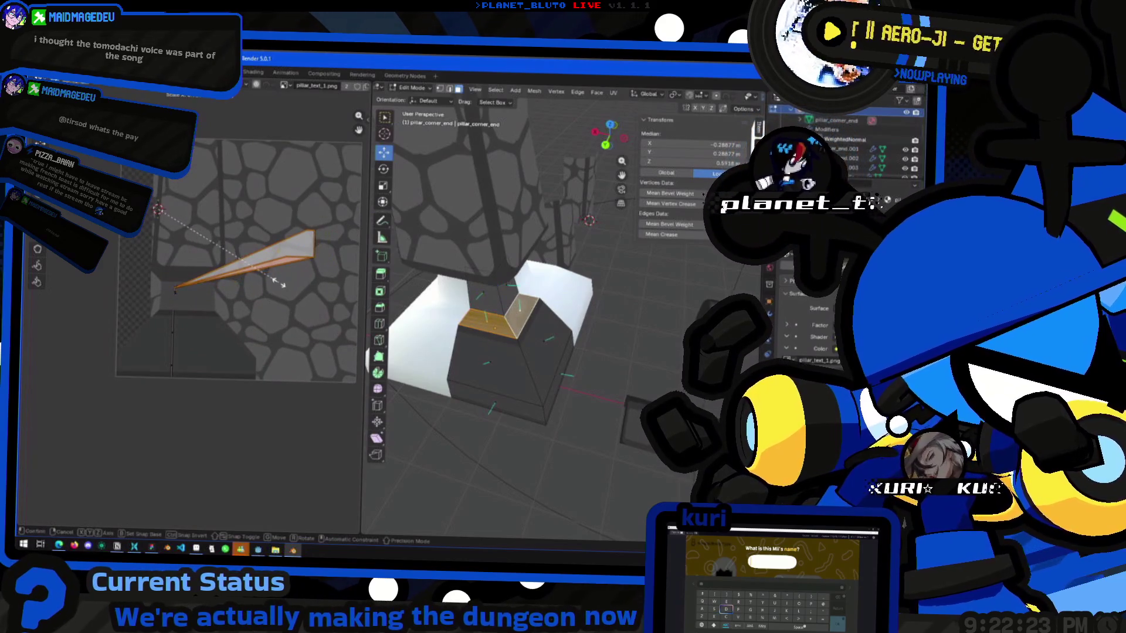
key("0")
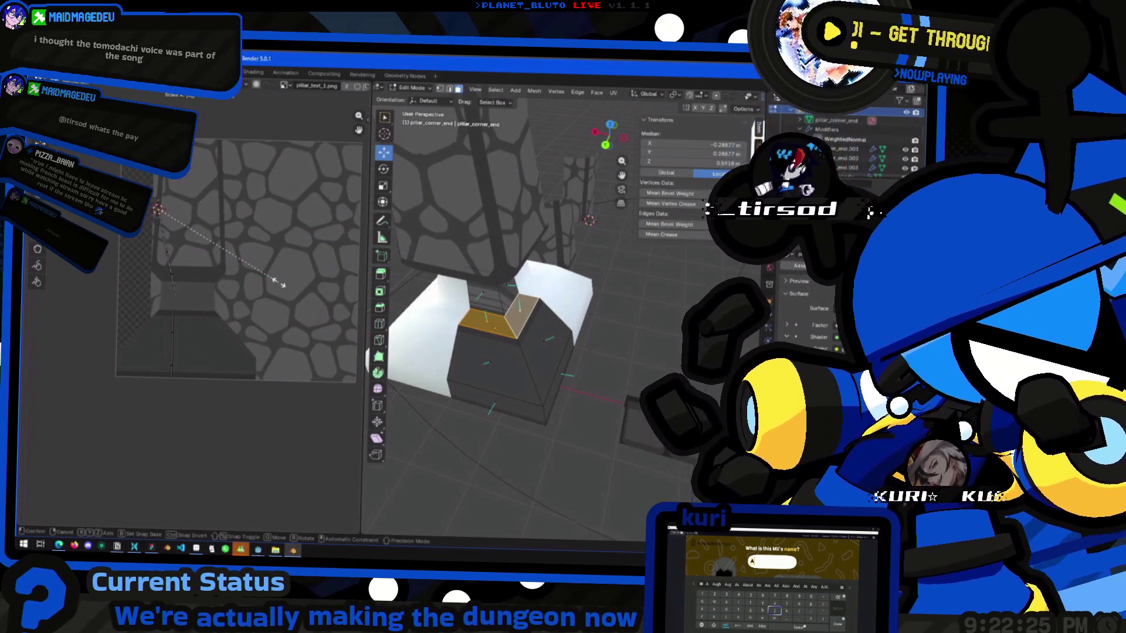
key("Return")
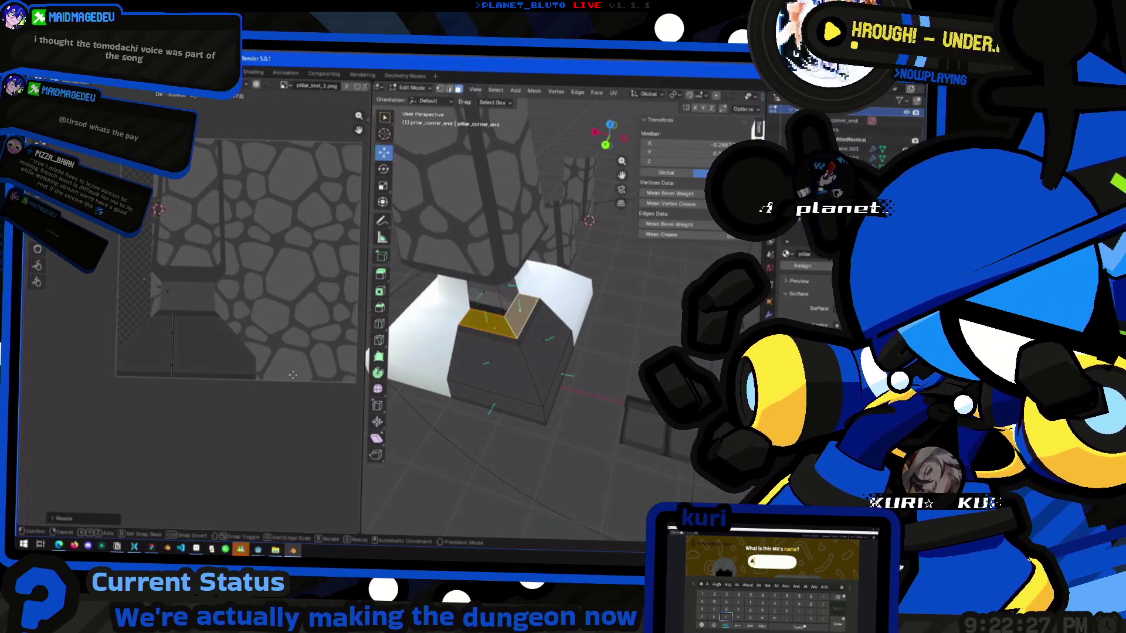
key("Tab")
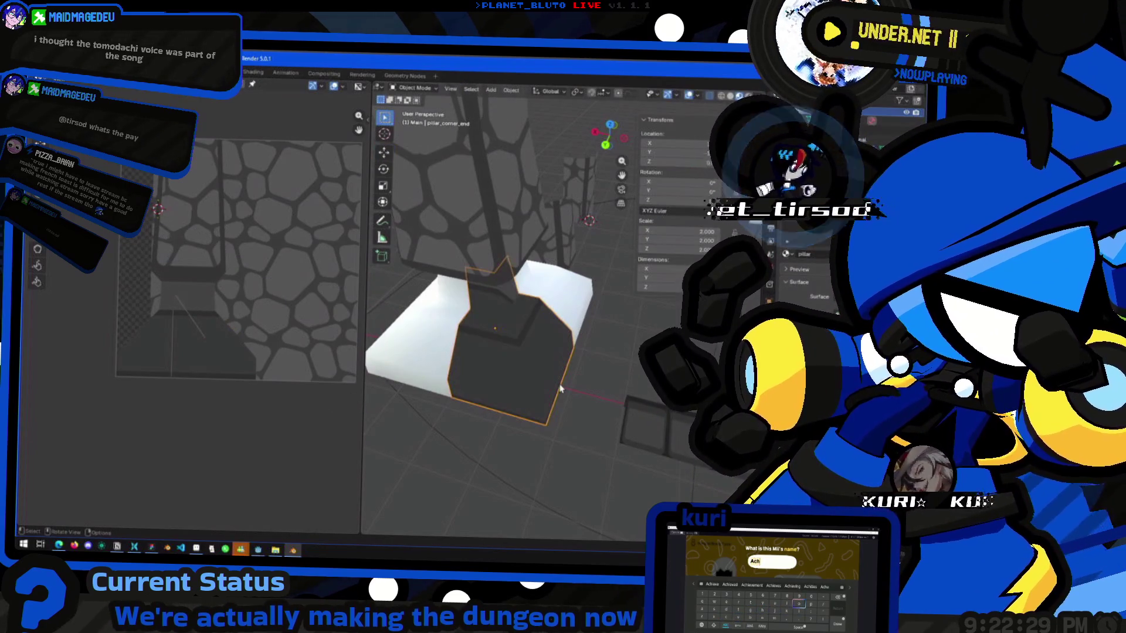
key("Tab")
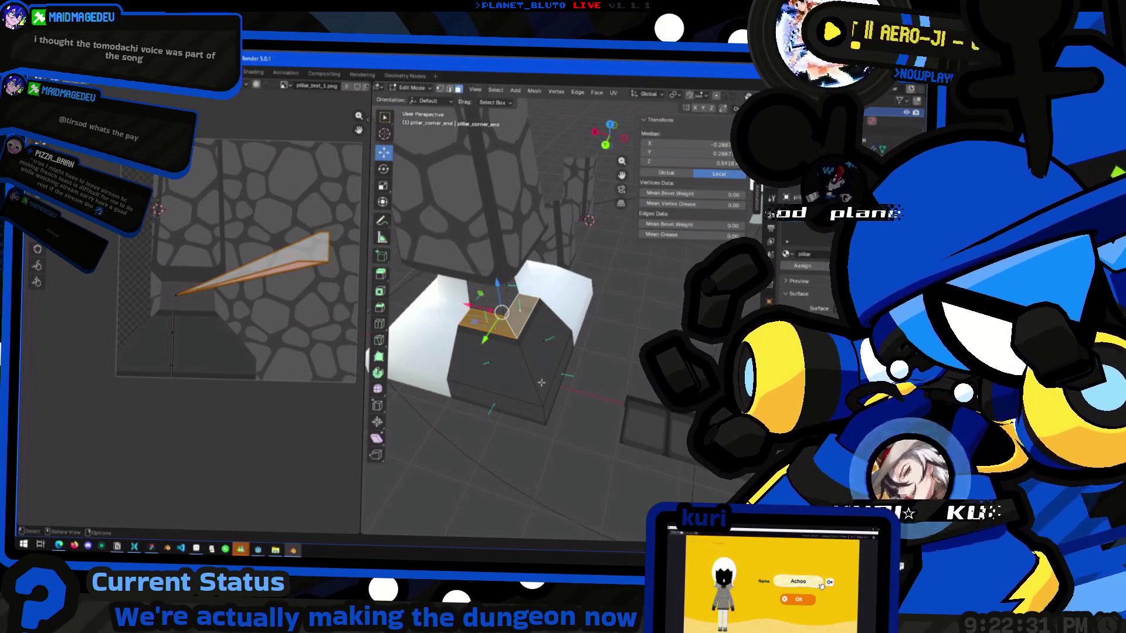
Hide the dark box part, then shrink and reposition the top face's UV triangle.
key("Tab")
key("Tab")
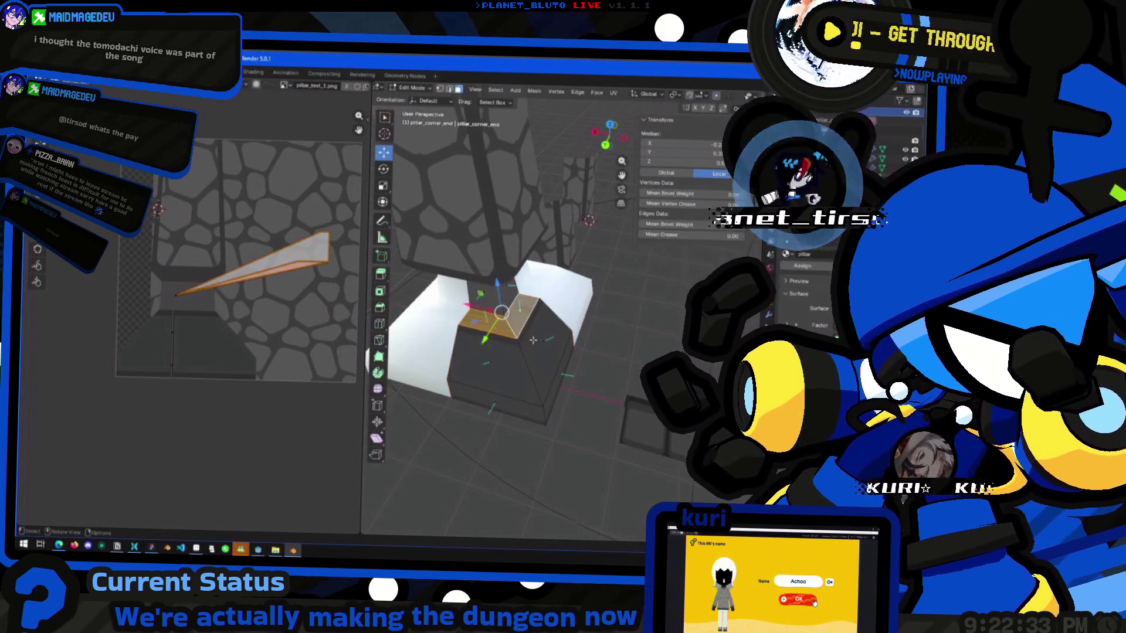
key("h")
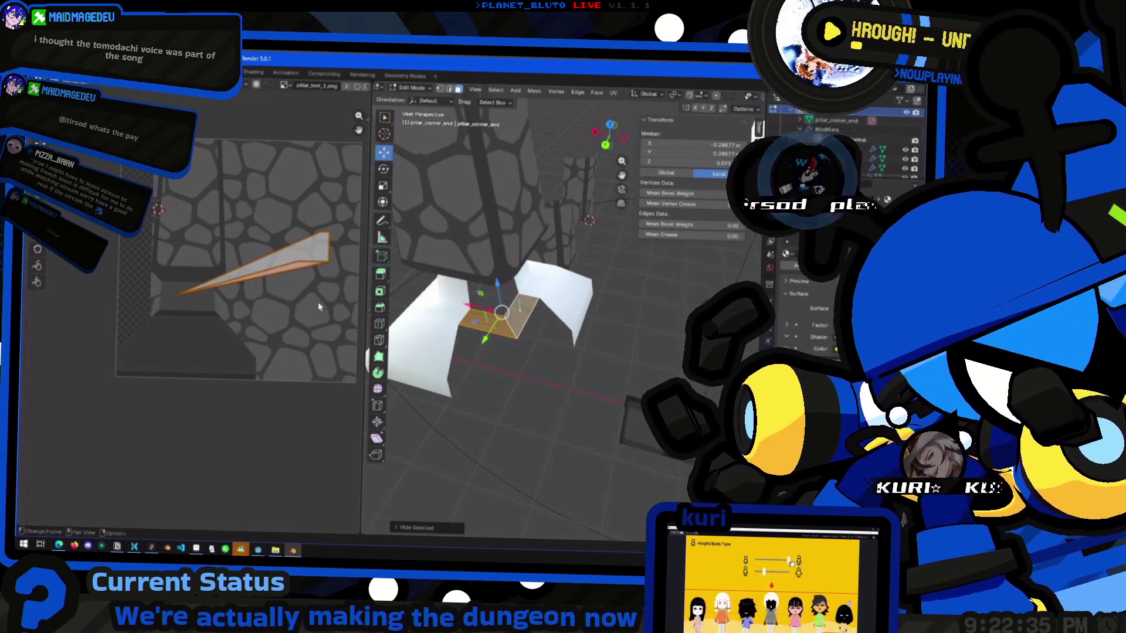
key("s")
left_click(242, 350)
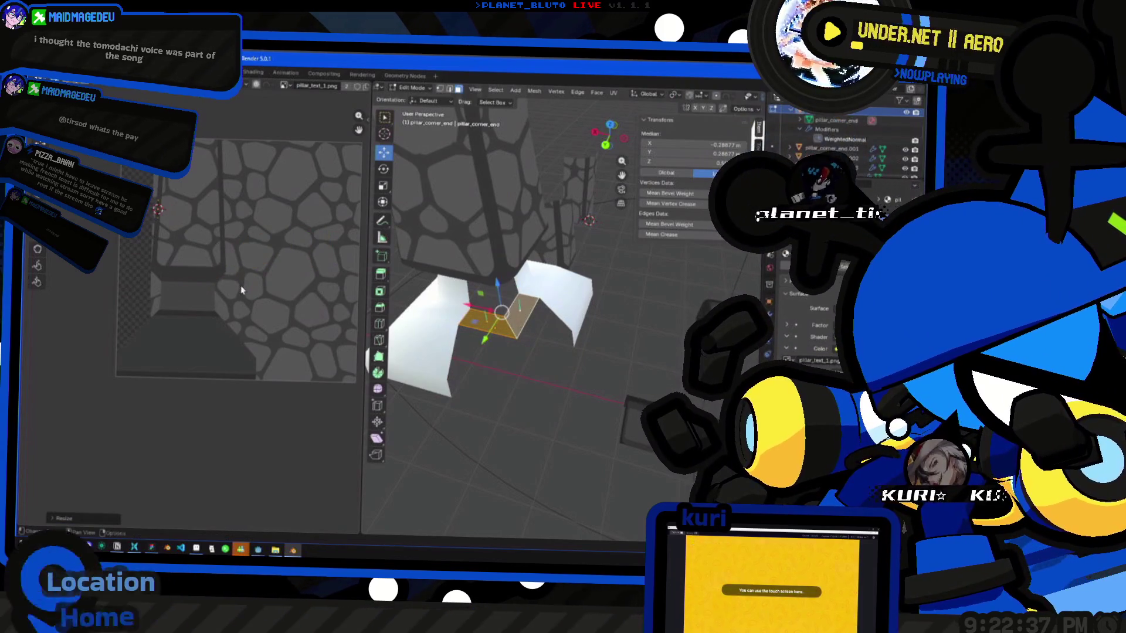
key("g")
left_click(249, 413)
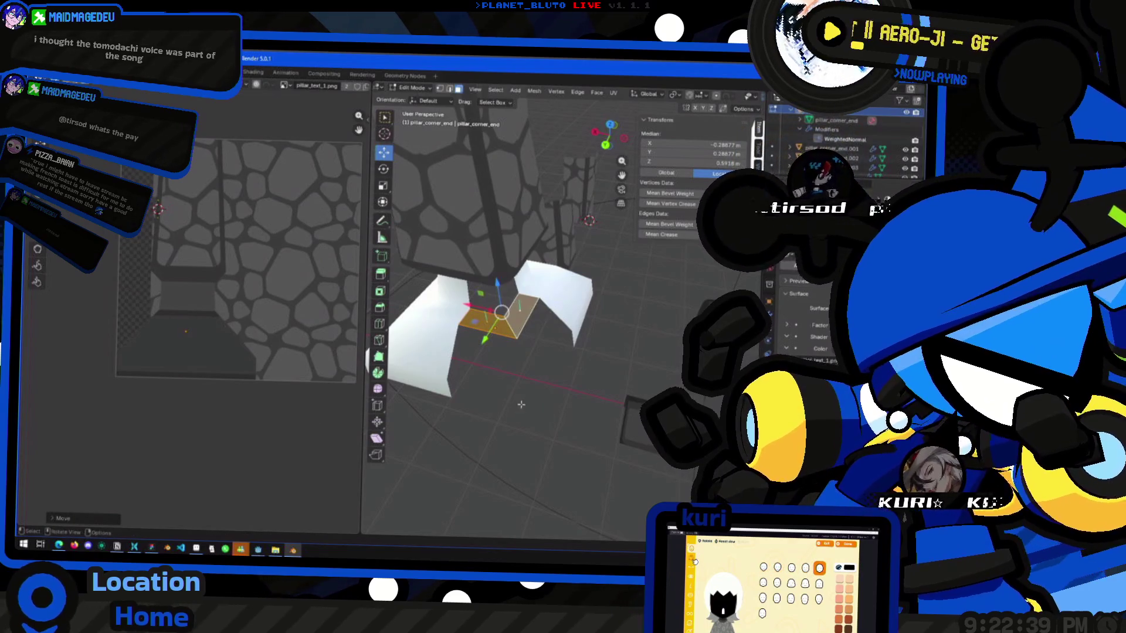
key("Tab")
mouse_move(529, 370)
middle_mouse_down()
mouse_move(462, 368)
mouse_move(442, 392)
mouse_move(458, 414)
mouse_move(435, 407)
middle_mouse_up()
Check the pillar in Godot, then nudge the pillar base's faces in Blender.
key("alt+Tab")
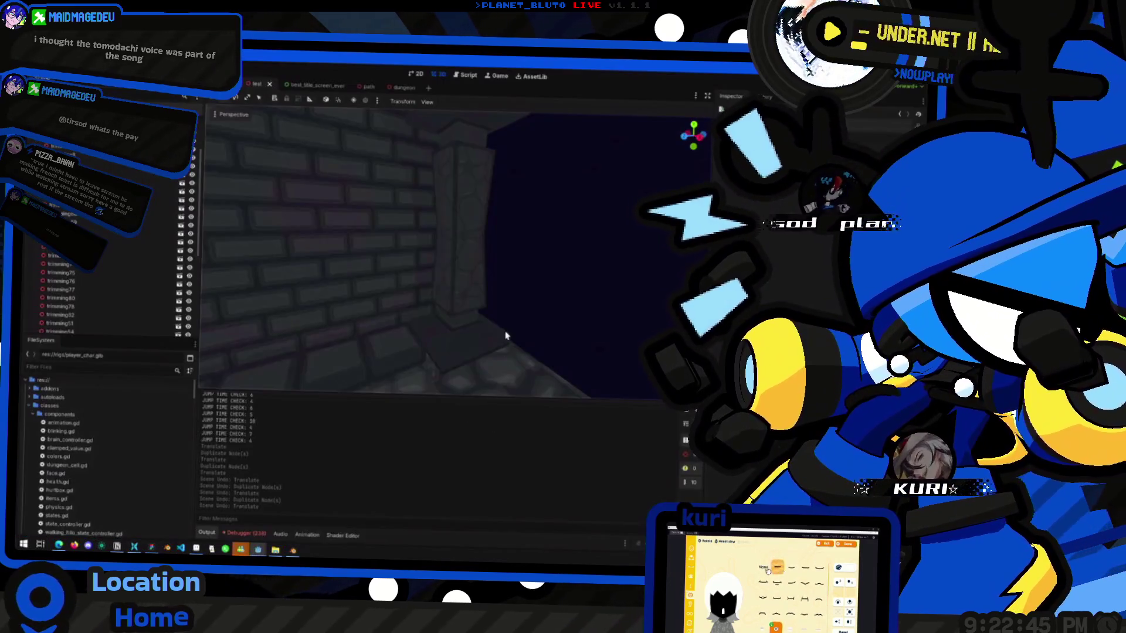
mouse_move(506, 335)
middle_mouse_down()
mouse_move(487, 342)
mouse_move(502, 333)
mouse_move(480, 316)
mouse_move(542, 334)
middle_mouse_up()
key("alt+Tab")
left_click(542, 334)
key("alt+Tab")
key("alt+Tab")
key("Tab")
key("g")
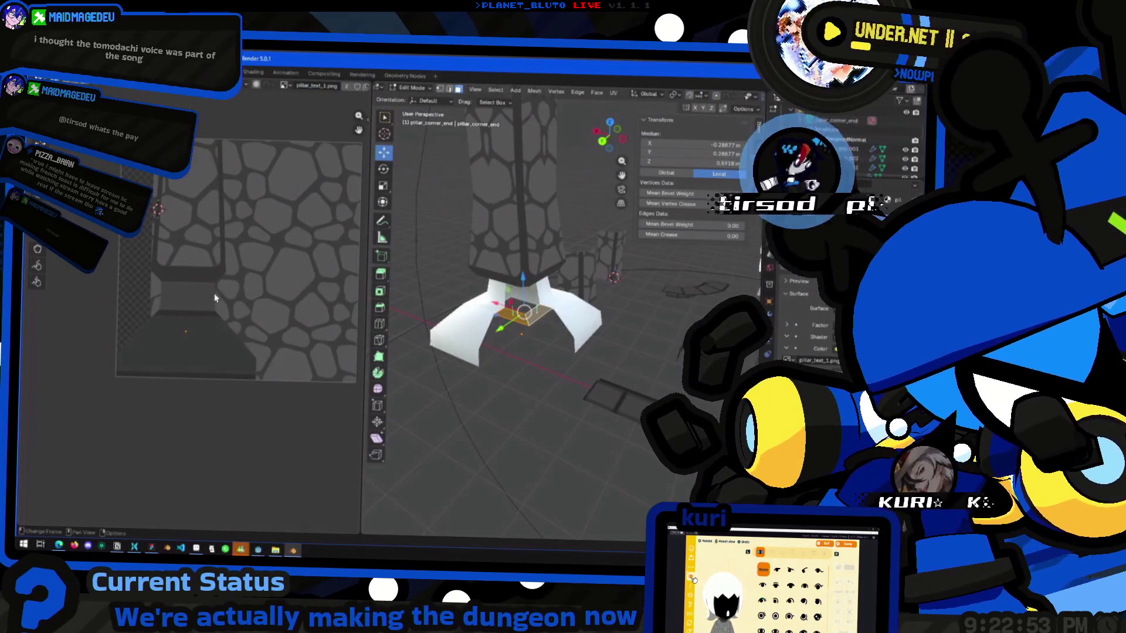
key("Return")
key("Tab")
mouse_move(531, 343)
middle_mouse_down()
mouse_move(542, 348)
mouse_move(451, 364)
mouse_move(484, 334)
middle_mouse_up()
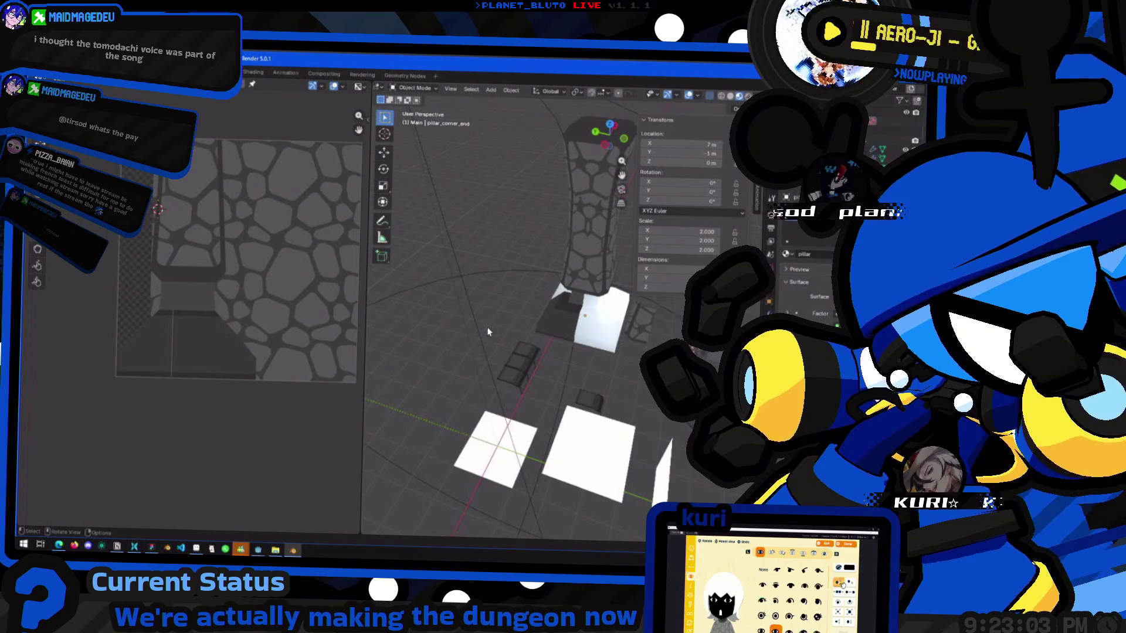
Delete the extra corner-end copies and the unwanted duplicate at the pillar base.
mouse_move(574, 273)
middle_mouse_down()
mouse_move(555, 352)
mouse_move(575, 369)
mouse_move(575, 338)
middle_mouse_up()
left_click(551, 375)
scroll(551, 380, "up", 2)
scroll(551, 379, "down", 3)
left_click(575, 370)
key("Delete")
left_click(575, 338)
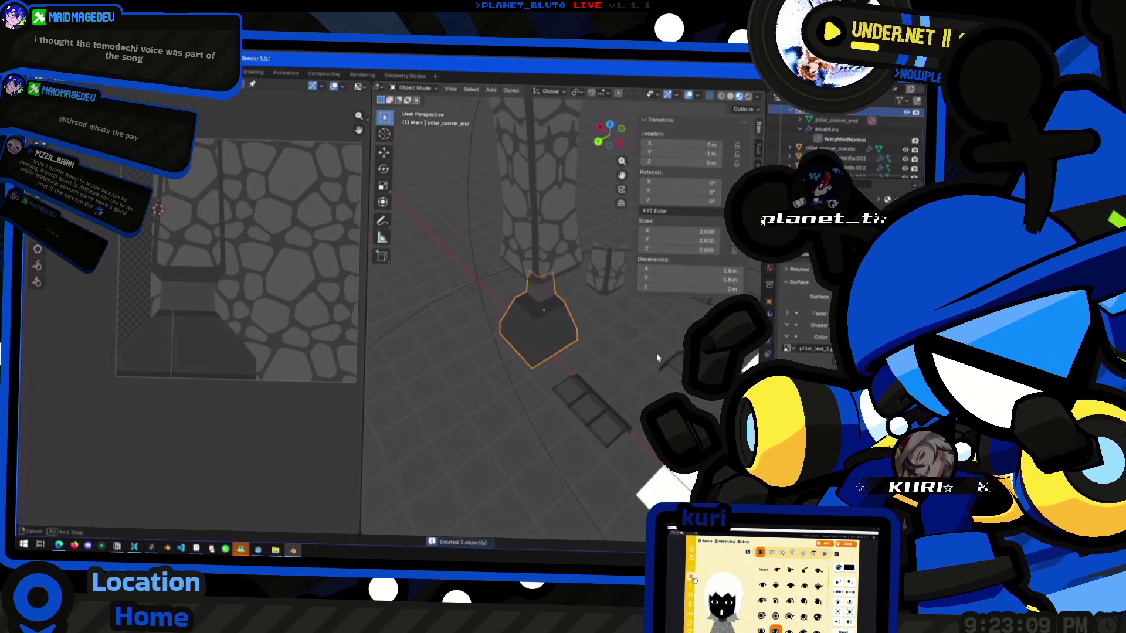
key("shift+d")
right_click(567, 336)
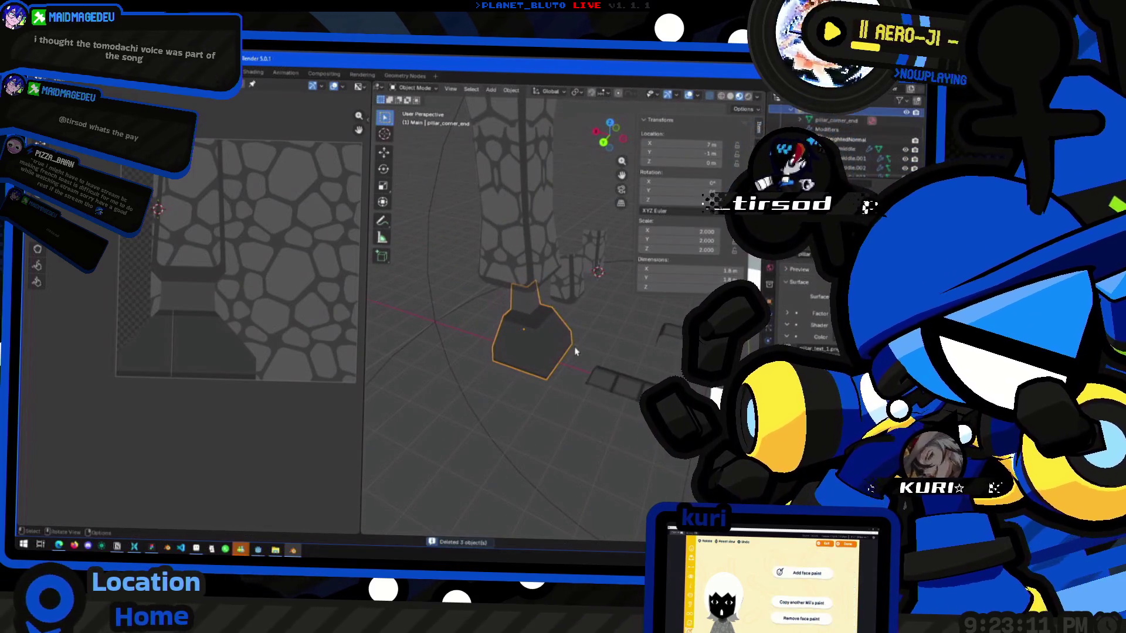
key("Delete")
Copy the corner-end piece and rotate the copies around Z into the remaining base corners.
left_click(572, 349)
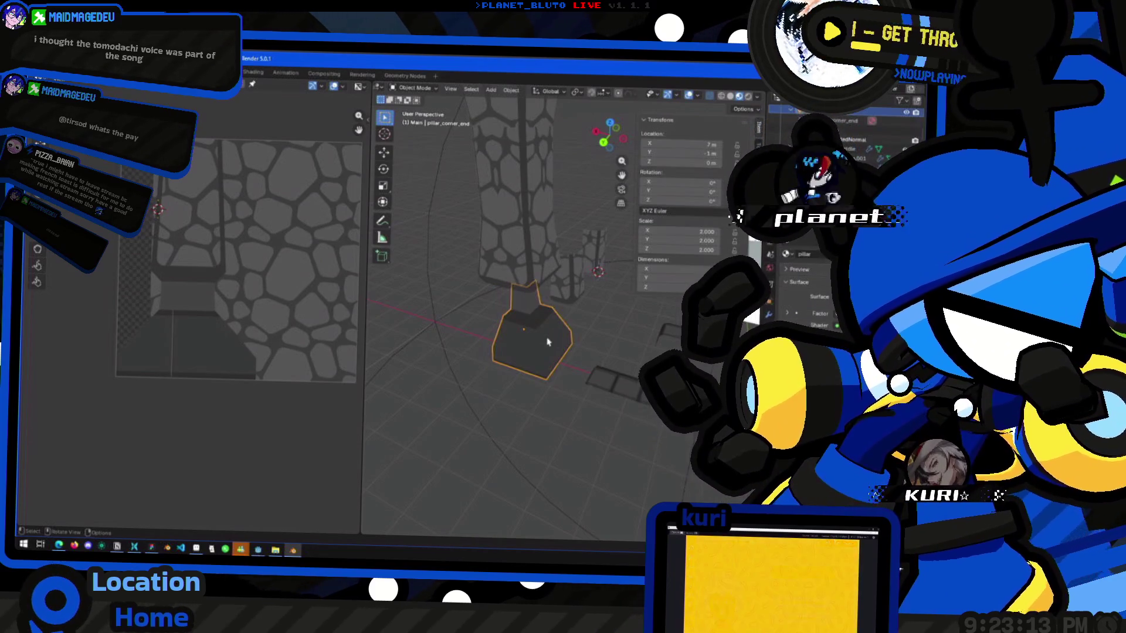
key("alt+d")
right_click(581, 346)
key("r")
left_click(589, 340)
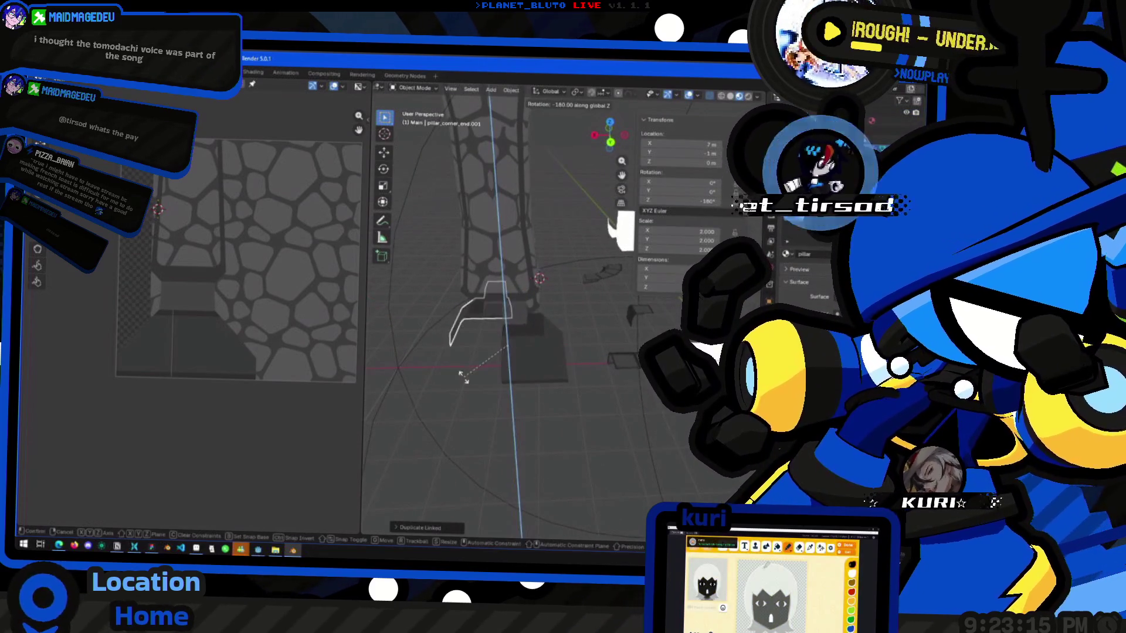
middle_click_drag(589, 340, 528, 402)
key("shift+d")
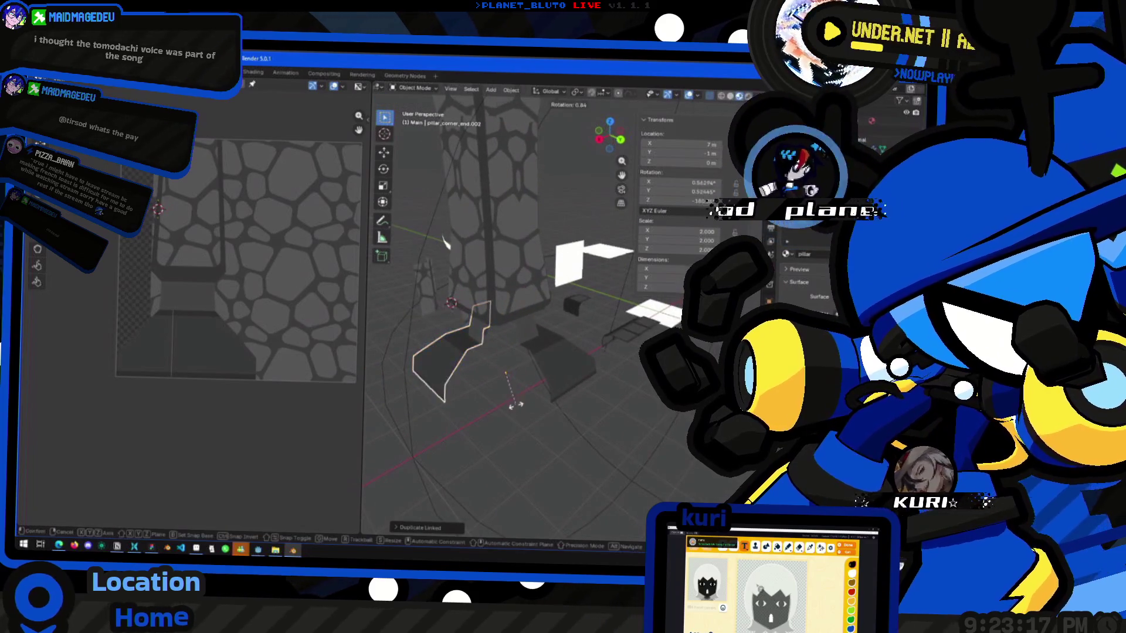
left_click(605, 369)
left_click(576, 381)
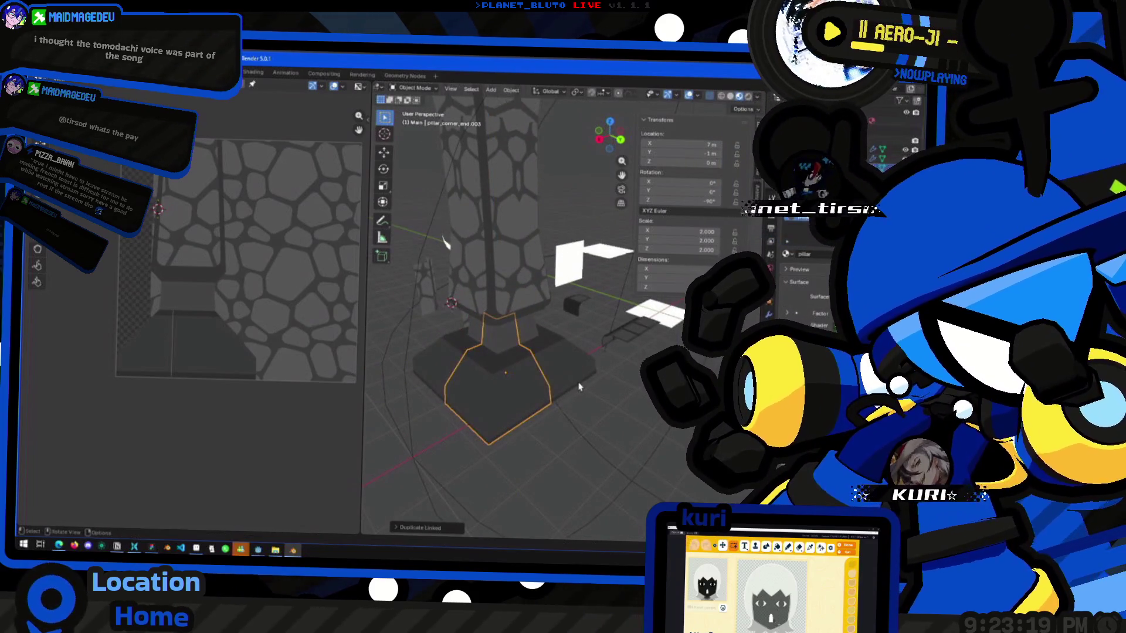
key("r")
key("z")
left_click(516, 392)
mouse_move(516, 392)
middle_mouse_down()
mouse_move(575, 417)
mouse_move(505, 394)
mouse_move(503, 362)
mouse_move(533, 356)
mouse_move(584, 378)
mouse_move(551, 335)
mouse_move(580, 330)
mouse_move(602, 306)
middle_mouse_up()
Select the pillar's base corner pieces and view the pillar from the back.
left_click(572, 372)
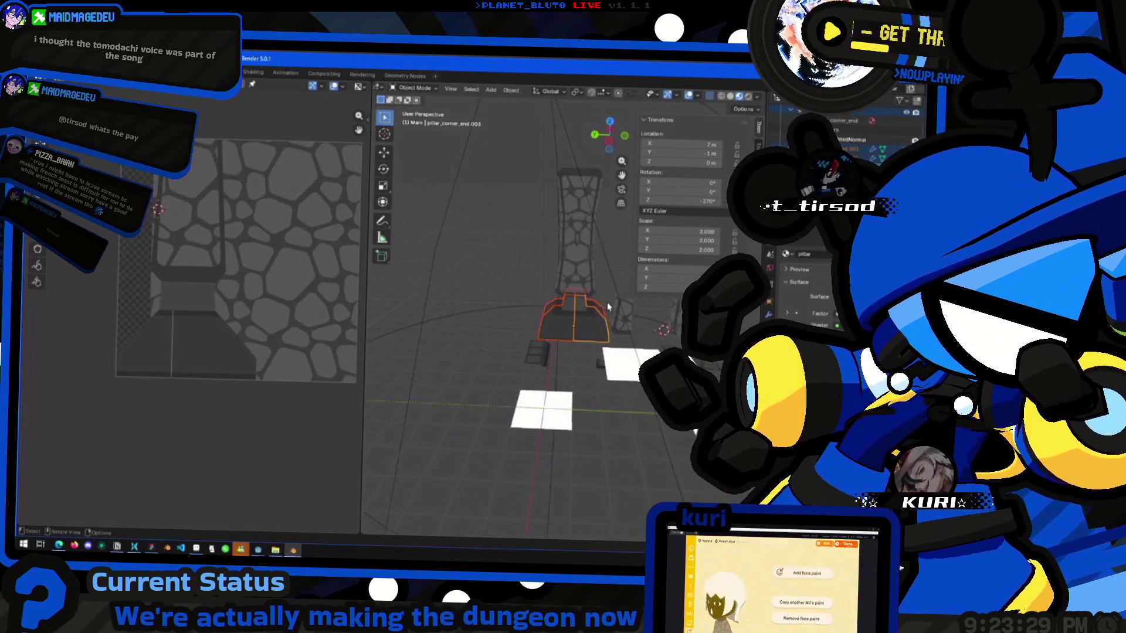
left_click(580, 243)
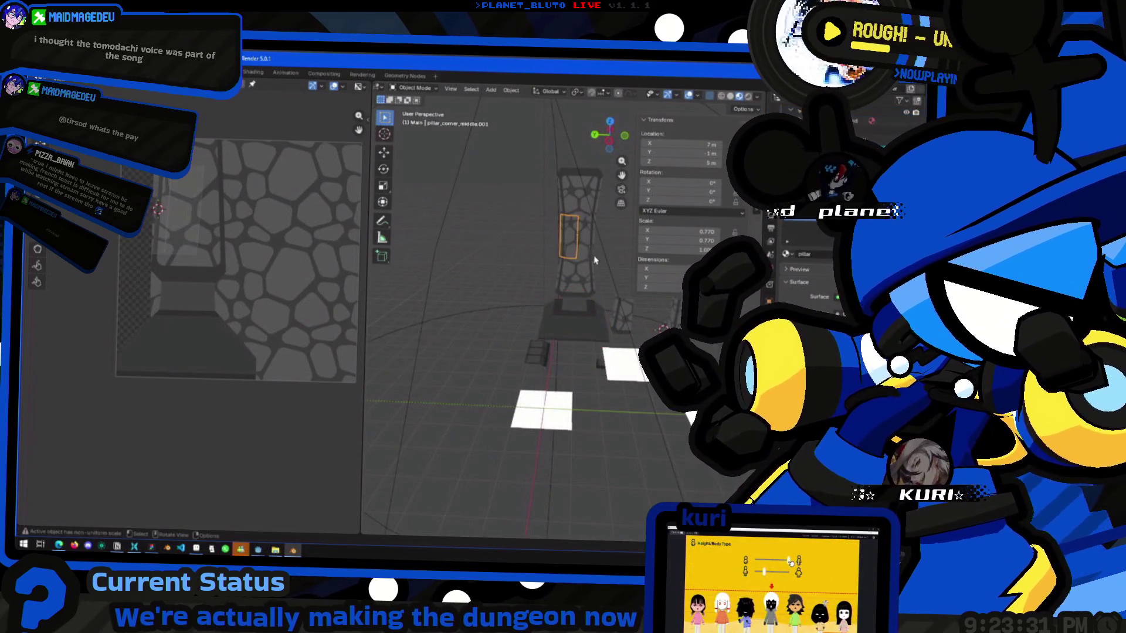
middle_click_drag(580, 243, 589, 248)
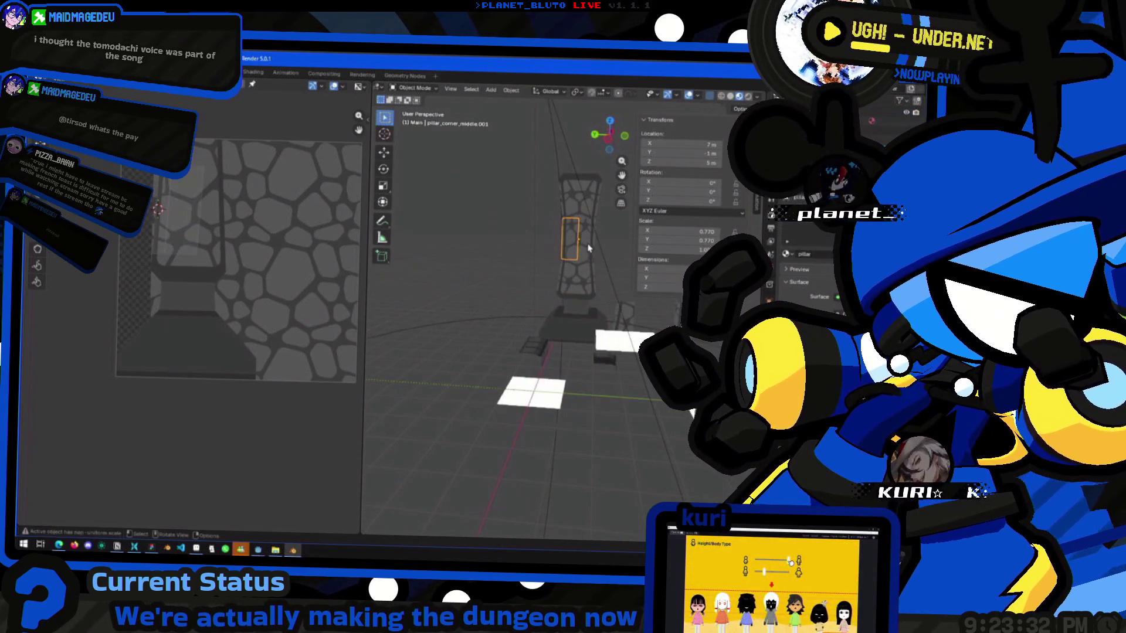
left_click(577, 327)
scroll(578, 326, "up", 2)
mouse_move(578, 327)
middle_mouse_down()
mouse_move(603, 350)
mouse_move(574, 232)
middle_mouse_up()
left_click(603, 350)
left_click(607, 139)
Duplicate the base and flip it 180° about Individual Origins to cap the pillar.
key("shift+d")
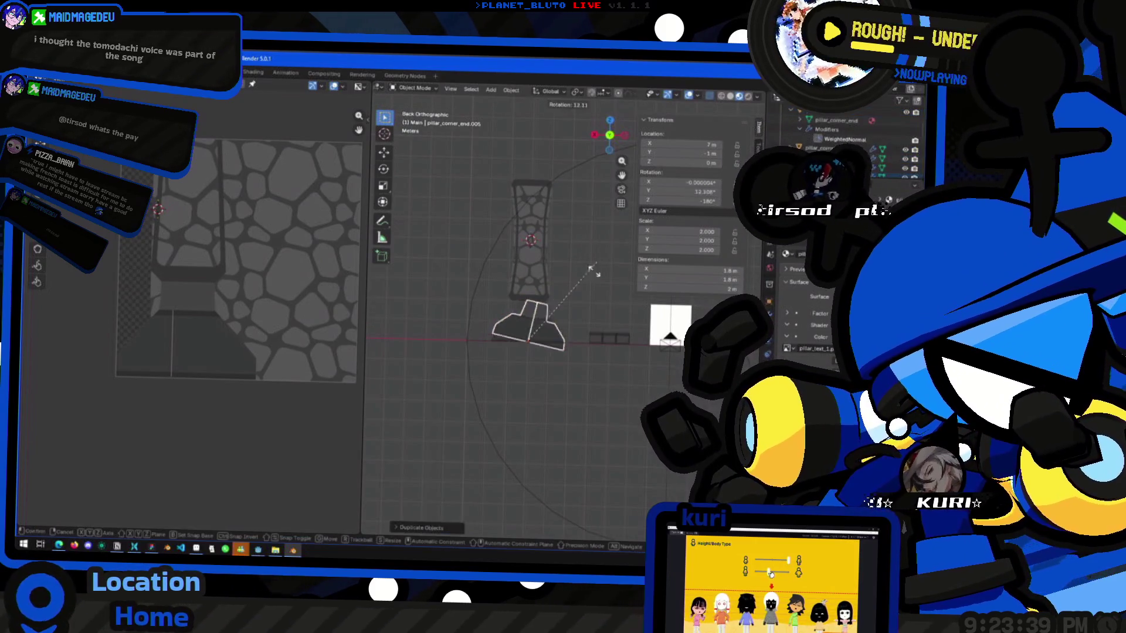
right_click(586, 317)
key("period")
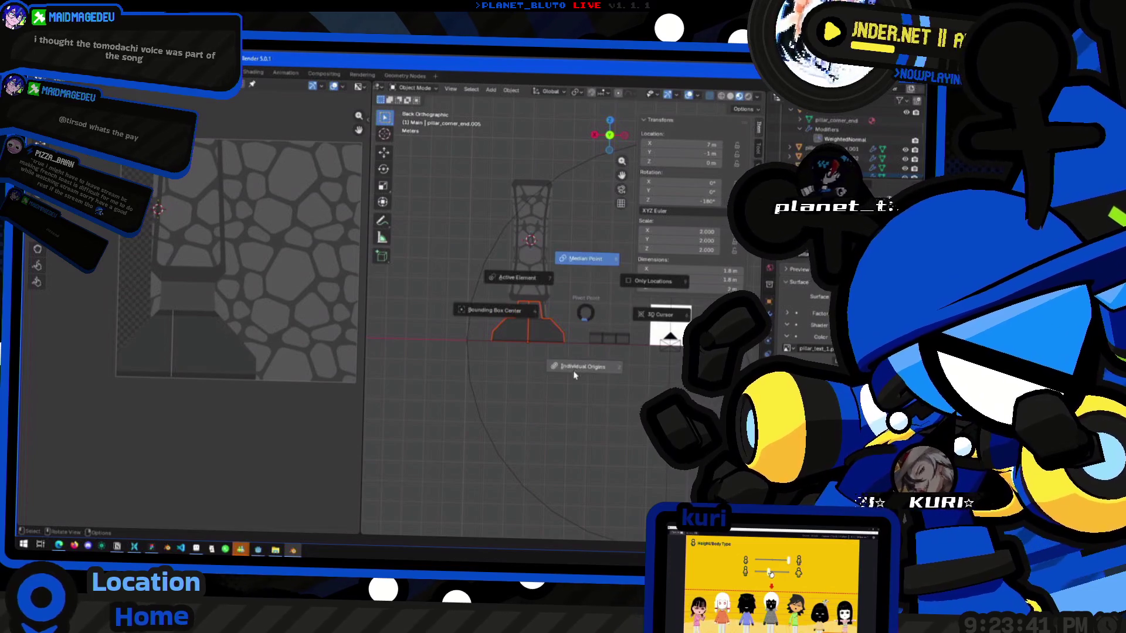
left_click(600, 372)
key("r")
key("z")
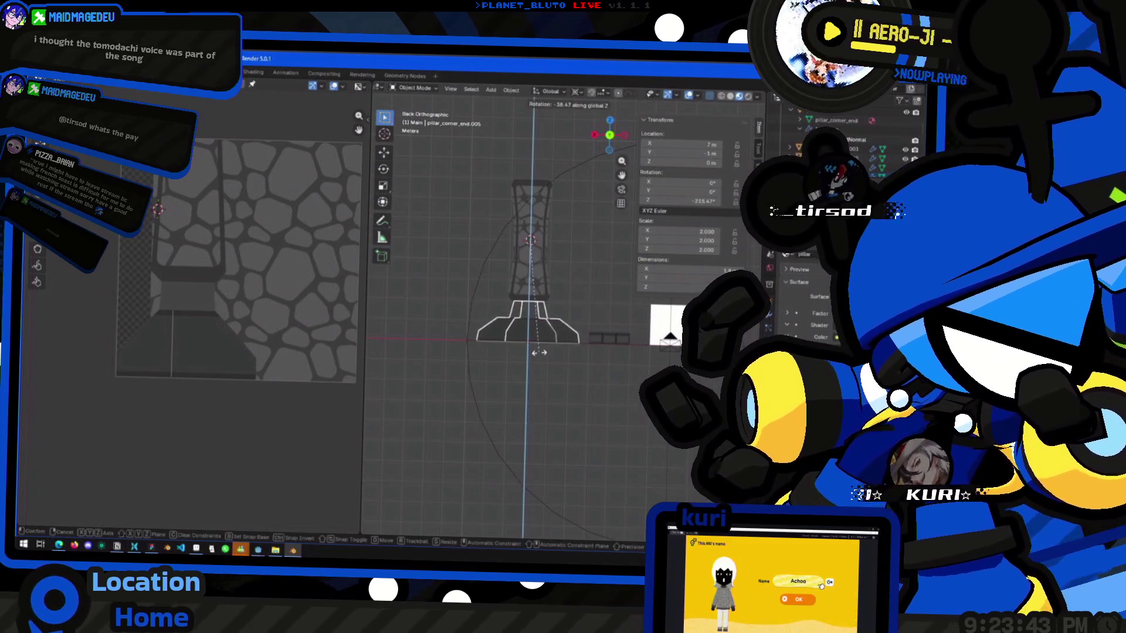
key("z")
key("z")
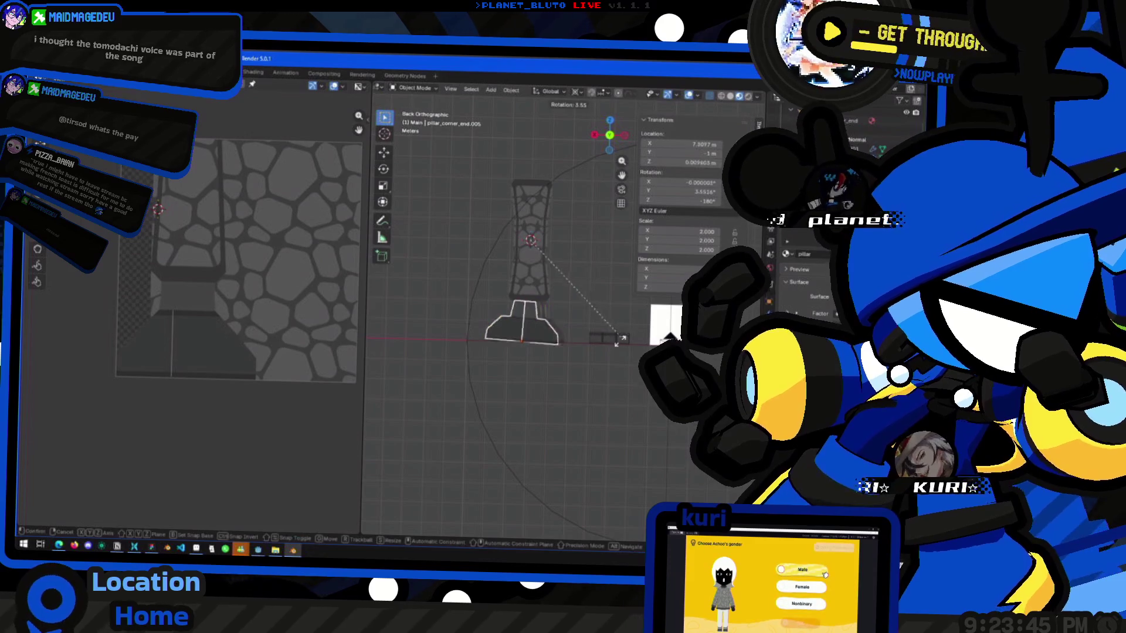
left_click(439, 168)
mouse_move(452, 251)
middle_mouse_down()
mouse_move(459, 274)
mouse_move(572, 356)
middle_mouse_up()
Check the capped pillar against the dungeon brick wall in Godot.
key("alt+Tab")
mouse_move(503, 316)
middle_mouse_down()
mouse_move(475, 282)
mouse_move(520, 319)
mouse_move(533, 304)
middle_mouse_up()
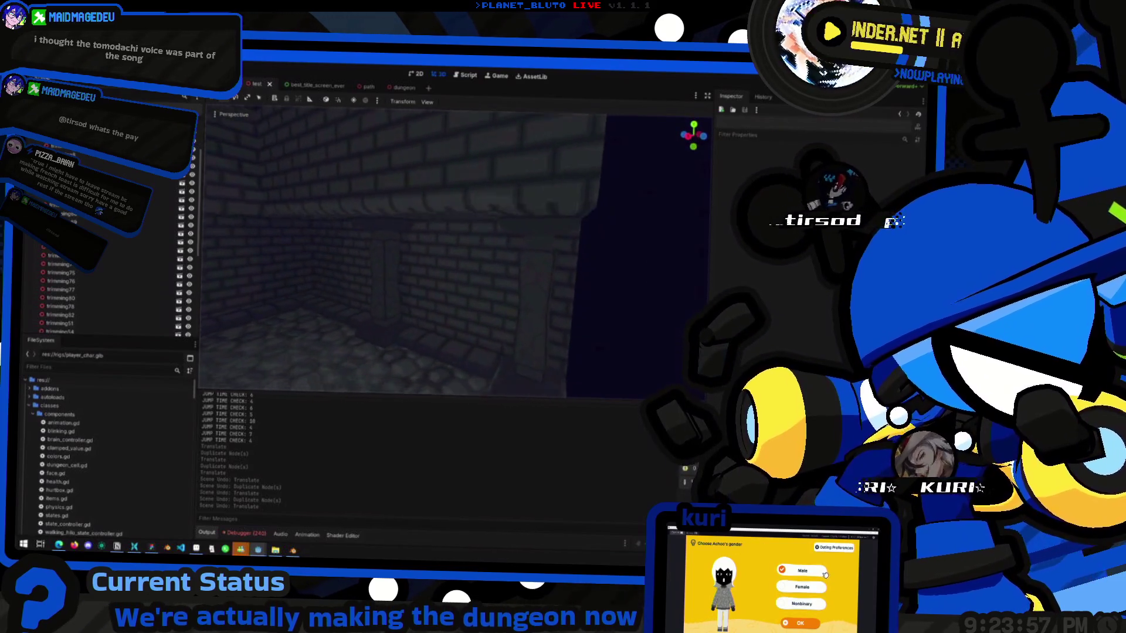
key("alt+Tab")
right_click(578, 352)
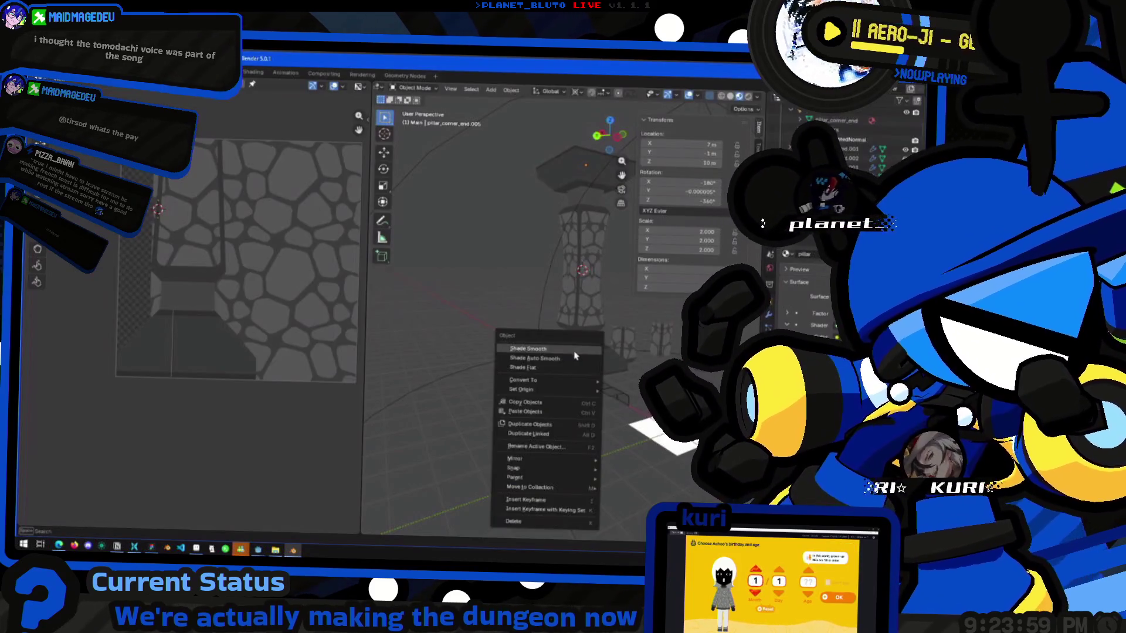
Apply Shade Auto Smooth to the pillar pieces and inspect the shading.
left_click(578, 358)
mouse_move(577, 358)
middle_mouse_down()
mouse_move(532, 297)
mouse_move(646, 326)
mouse_move(425, 312)
mouse_move(511, 304)
mouse_move(638, 335)
mouse_move(517, 382)
mouse_move(545, 328)
mouse_move(593, 322)
mouse_move(540, 305)
middle_mouse_up()
left_click(588, 319)
mouse_move(459, 317)
middle_mouse_down()
mouse_move(521, 365)
mouse_move(659, 382)
mouse_move(499, 273)
mouse_move(546, 229)
middle_mouse_up()
scroll(502, 271, "up", 5)
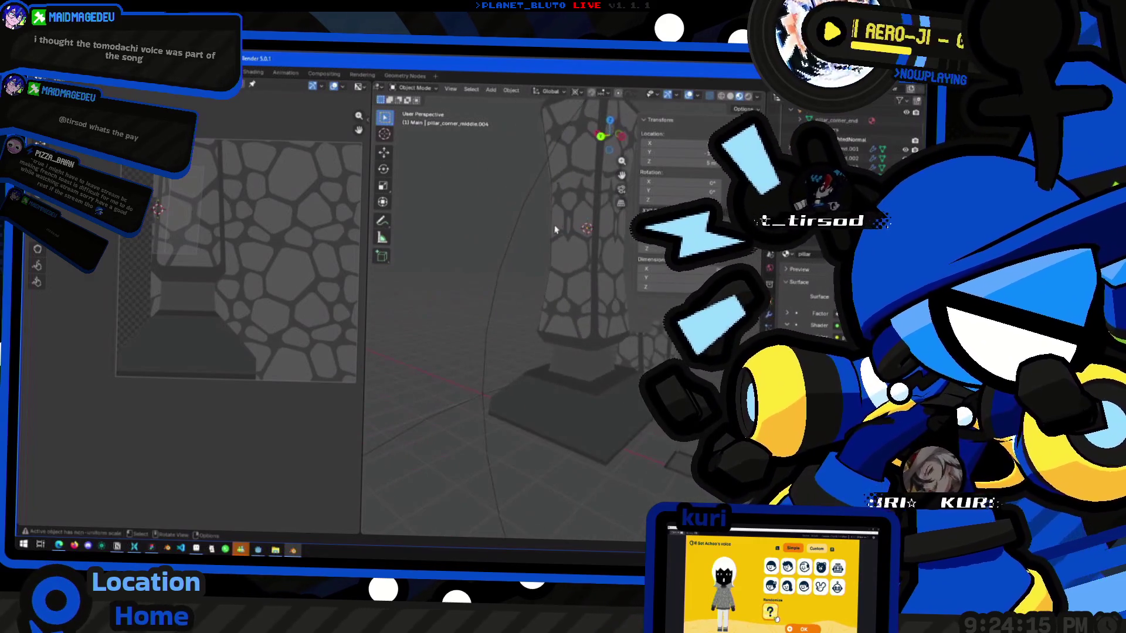
scroll(546, 229, "down", 5)
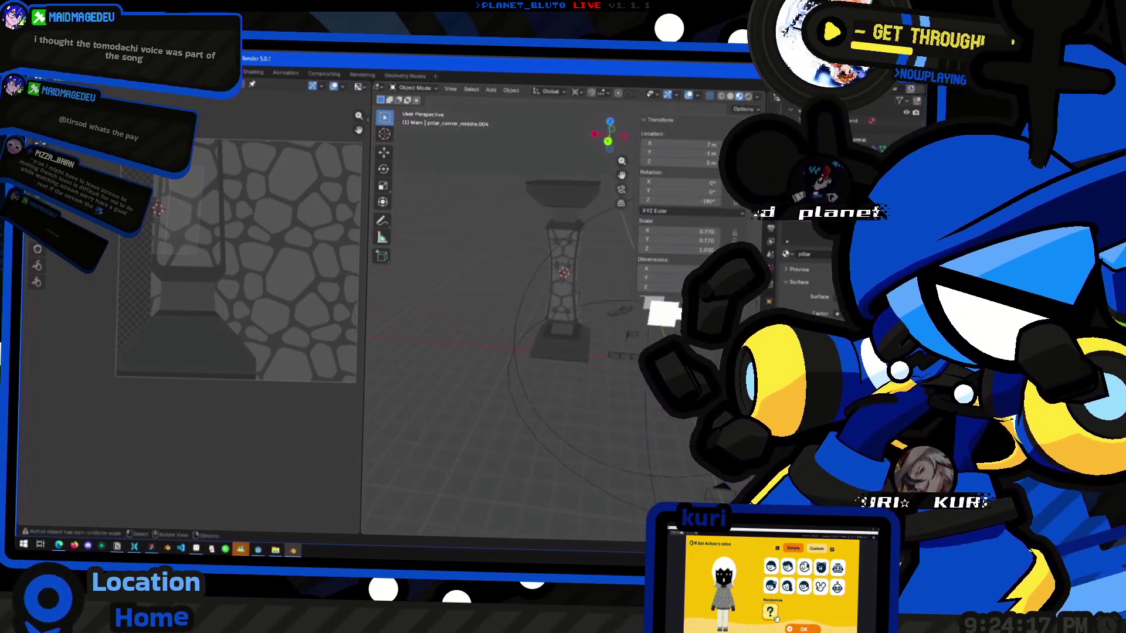
scroll(545, 292, "up", 2)
middle_click_drag(580, 299, 598, 306)
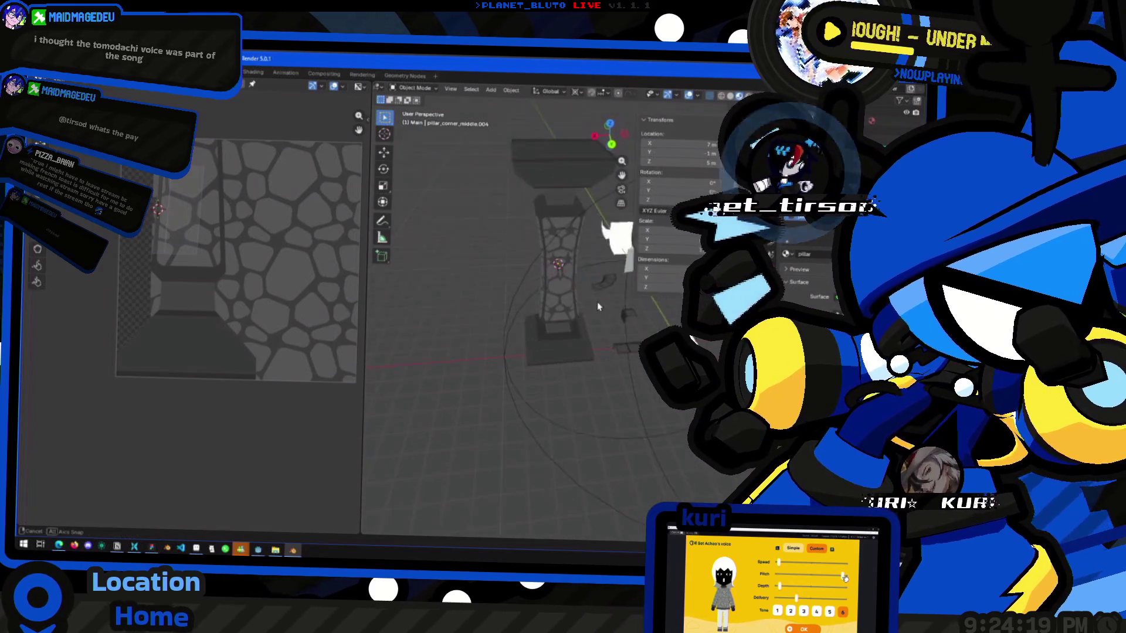
Select the pillar's corner and middle pieces, leaving the camera rig out.
left_click(555, 233)
mouse_move(556, 233)
middle_mouse_down()
mouse_move(505, 344)
mouse_move(367, 337)
mouse_move(491, 386)
middle_mouse_up()
mouse_move(607, 356)
middle_mouse_down()
mouse_move(580, 348)
mouse_move(499, 381)
middle_mouse_up()
left_click(579, 347)
left_click(595, 371)
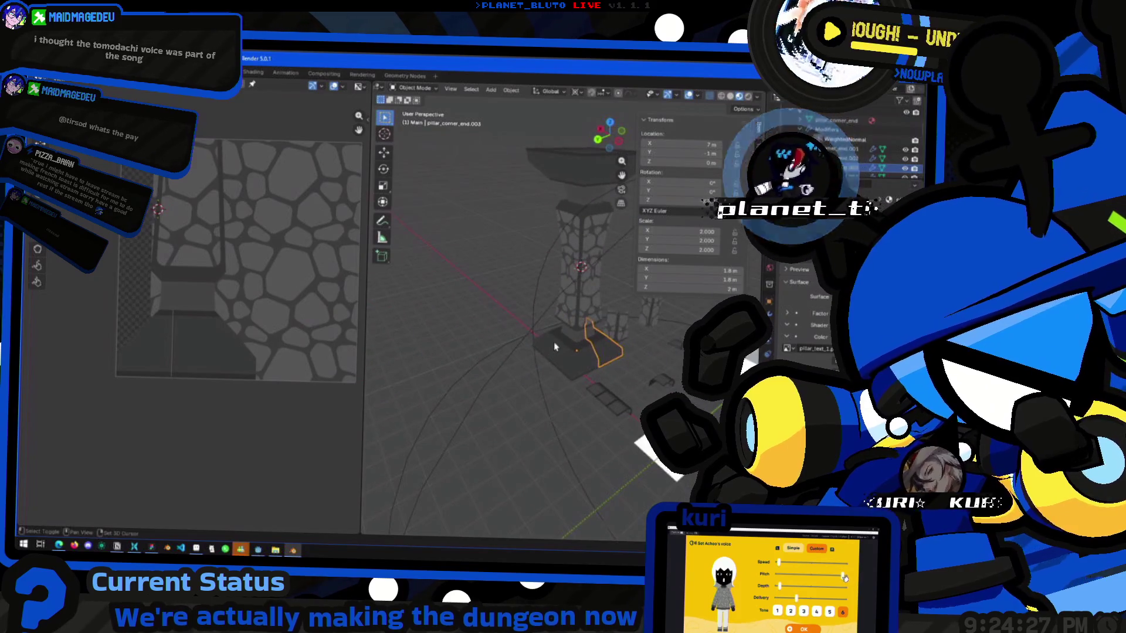
middle_click_drag(555, 346, 516, 341)
left_click(515, 340, "shift")
left_click(534, 339, "shift")
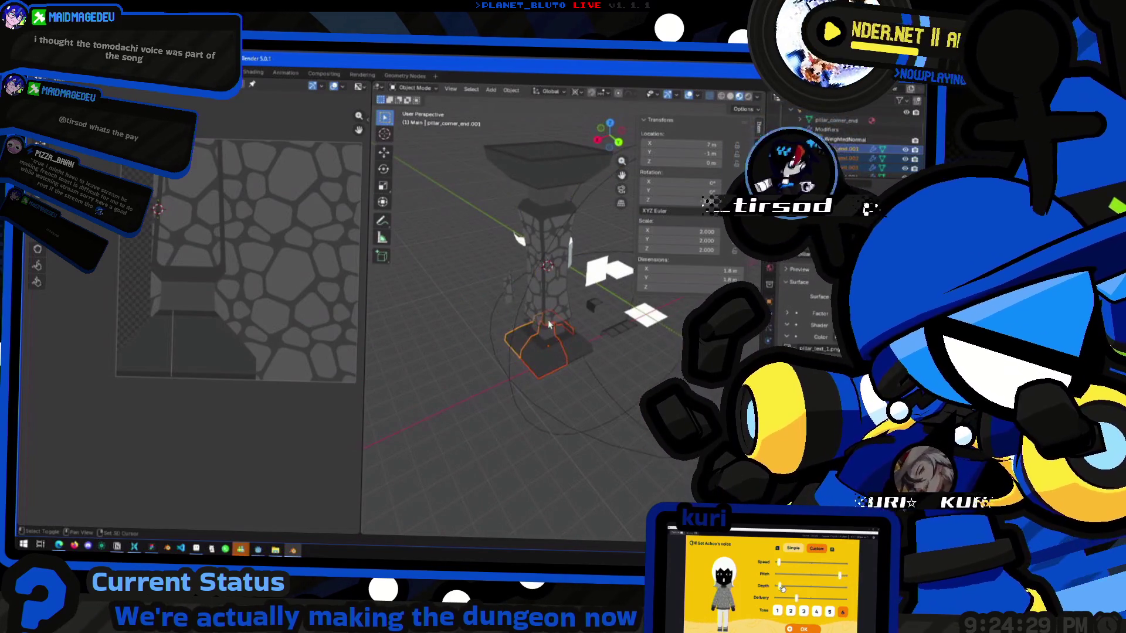
left_click(543, 311, "shift")
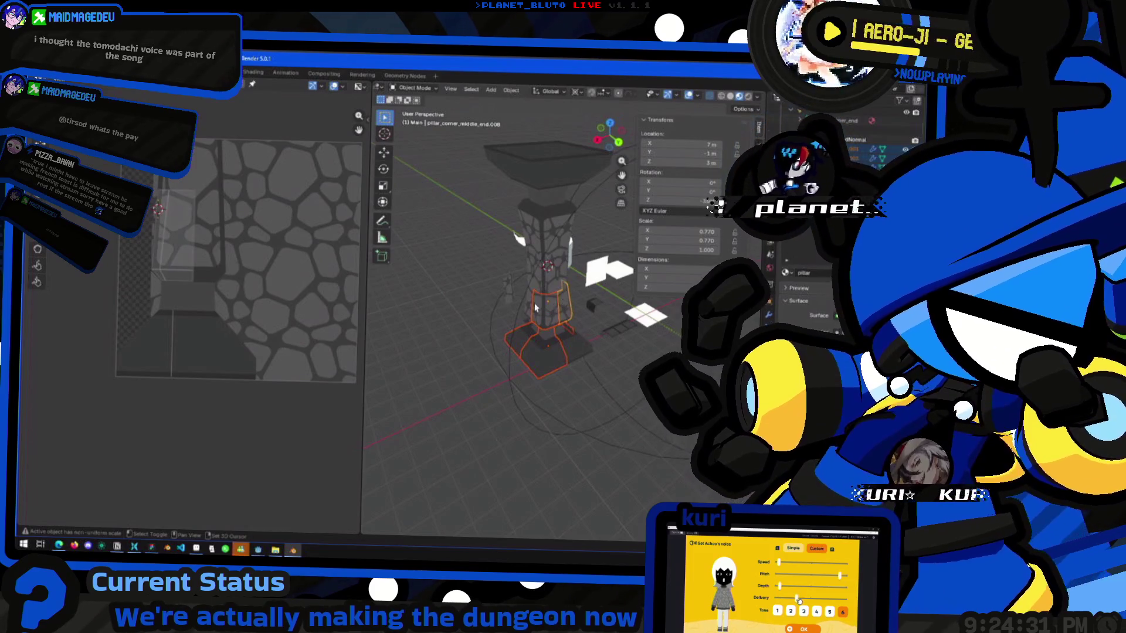
Add the capital and remaining pillar pieces to the selection and delete them all.
middle_click_drag(521, 321, 644, 298)
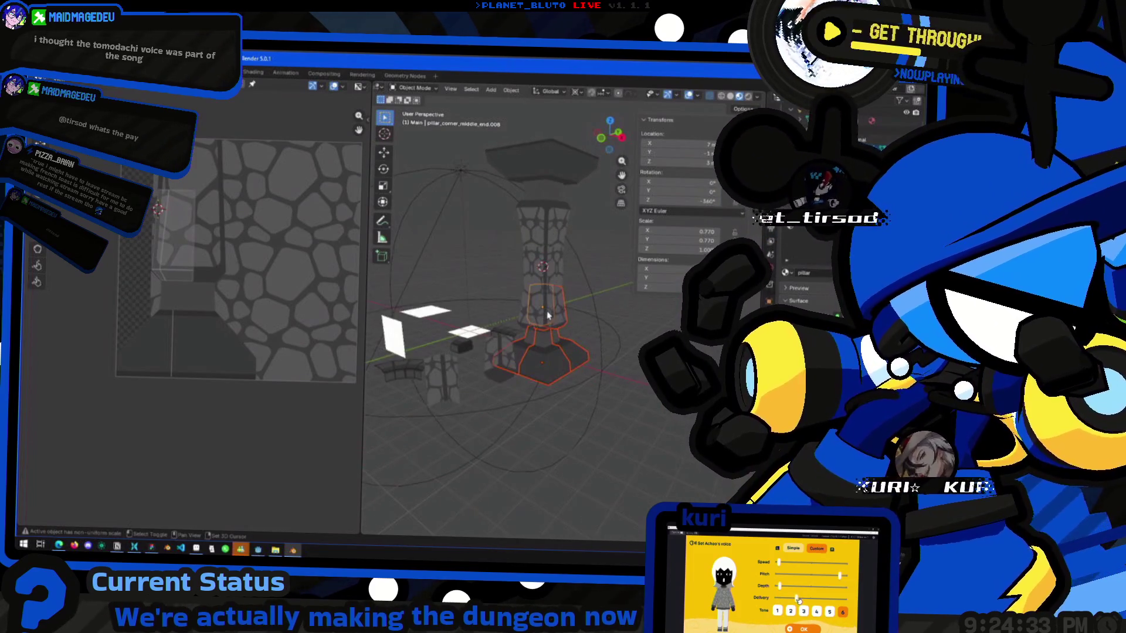
mouse_move(527, 312)
middle_mouse_down()
mouse_move(583, 300)
mouse_move(604, 311)
middle_mouse_up()
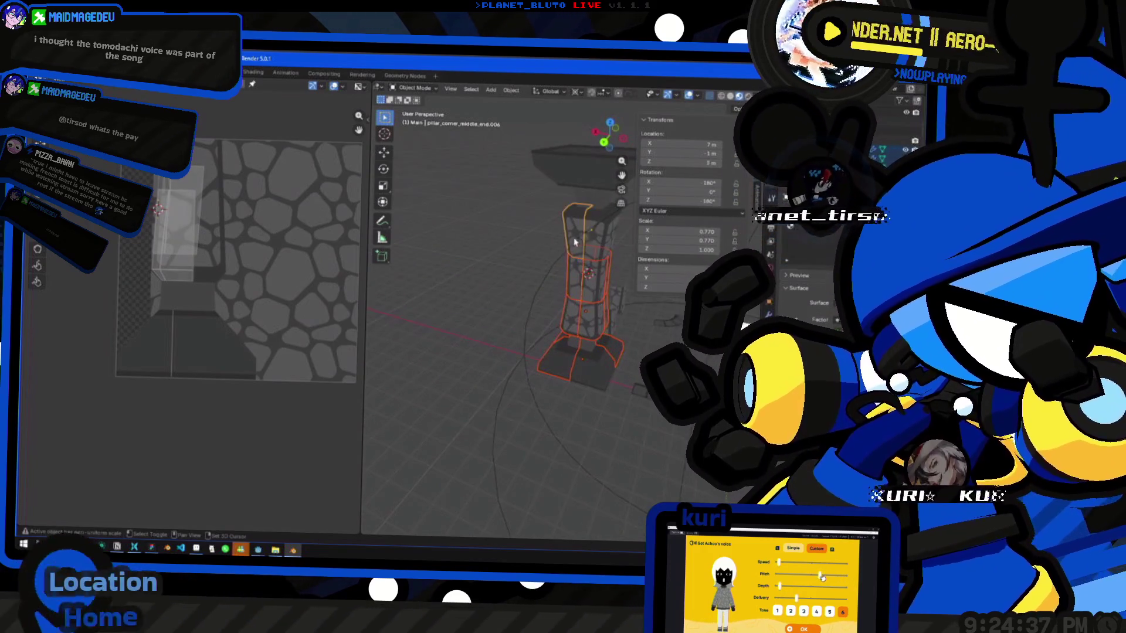
mouse_move(621, 267)
middle_mouse_down()
mouse_move(544, 222)
mouse_move(578, 208)
mouse_move(563, 190)
mouse_move(604, 173)
middle_mouse_up()
left_click(559, 183, "shift")
left_click(605, 170, "shift")
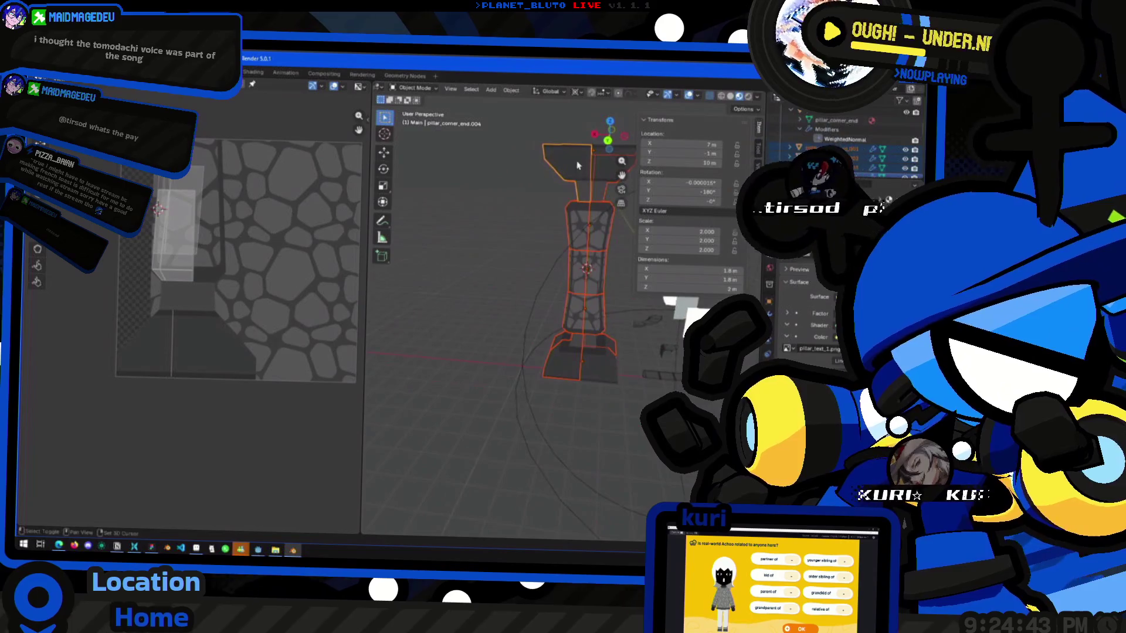
key("Delete")
Select the floor tile and view it from a diagonal angle.
mouse_move(549, 254)
middle_mouse_down()
mouse_move(592, 324)
mouse_move(590, 377)
mouse_move(606, 397)
mouse_move(477, 301)
mouse_move(473, 275)
mouse_move(424, 336)
mouse_move(410, 311)
mouse_move(638, 298)
middle_mouse_up()
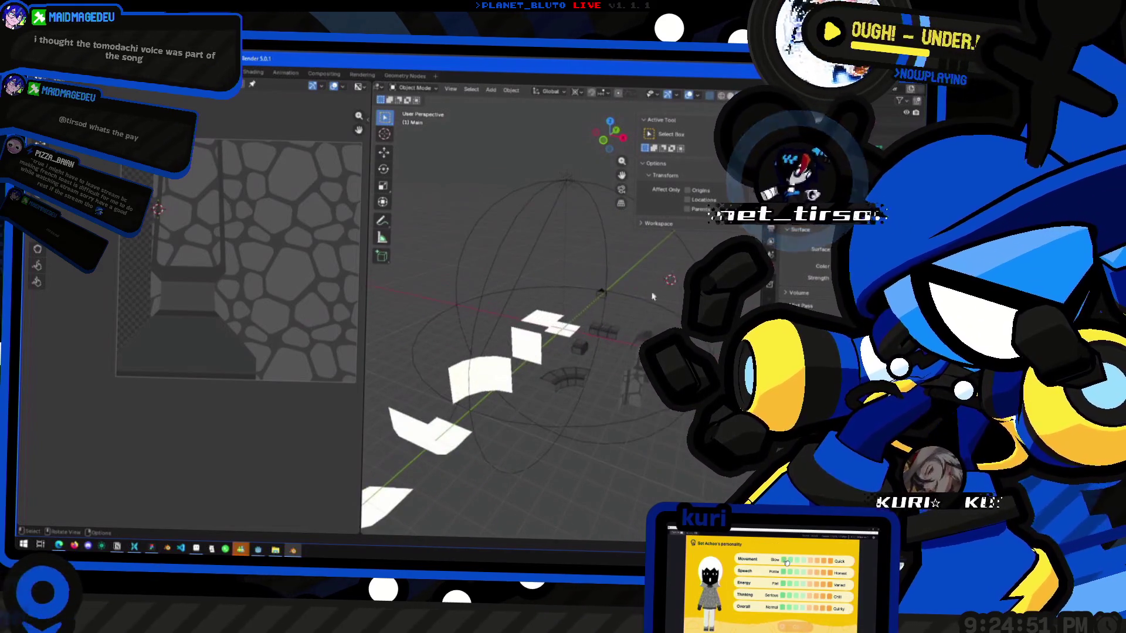
left_click(643, 387)
middle_click_drag(644, 387, 558, 340)
left_click(550, 291)
middle_click_drag(550, 291, 803, 273)
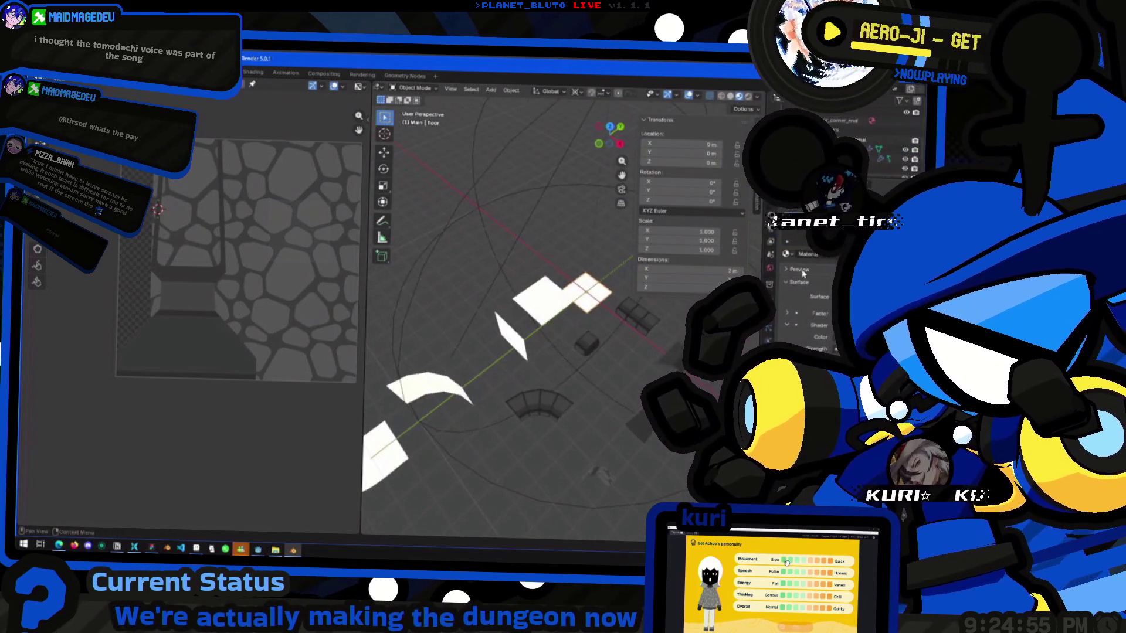
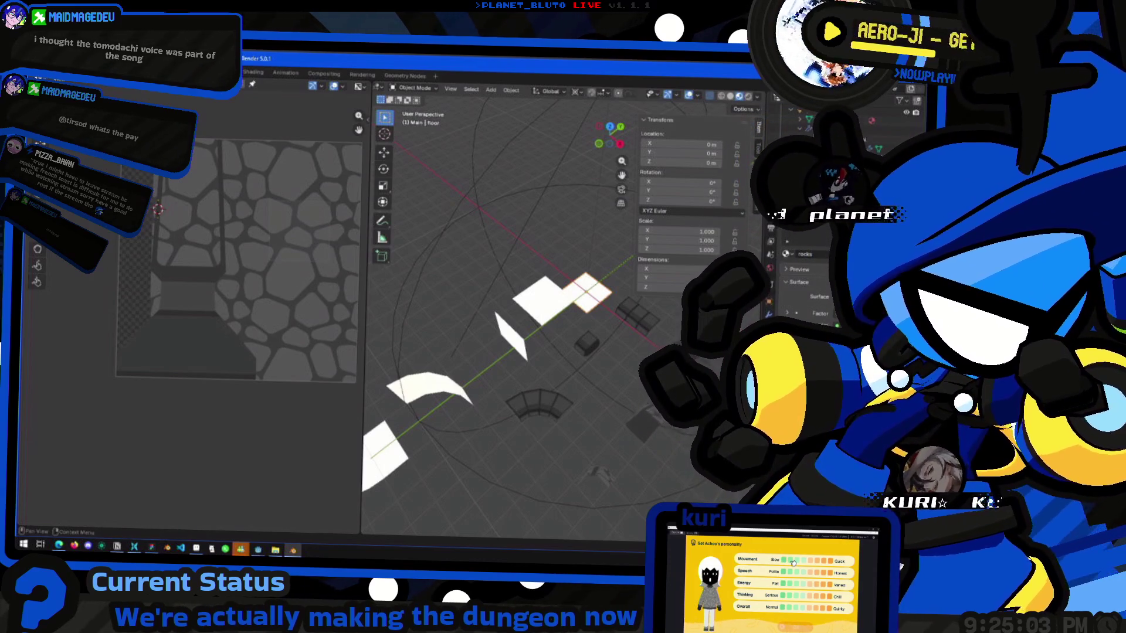
Link an Image Texture to the floor tile's Surface, open the image browser, and switch to Figma.
left_click(836, 314)
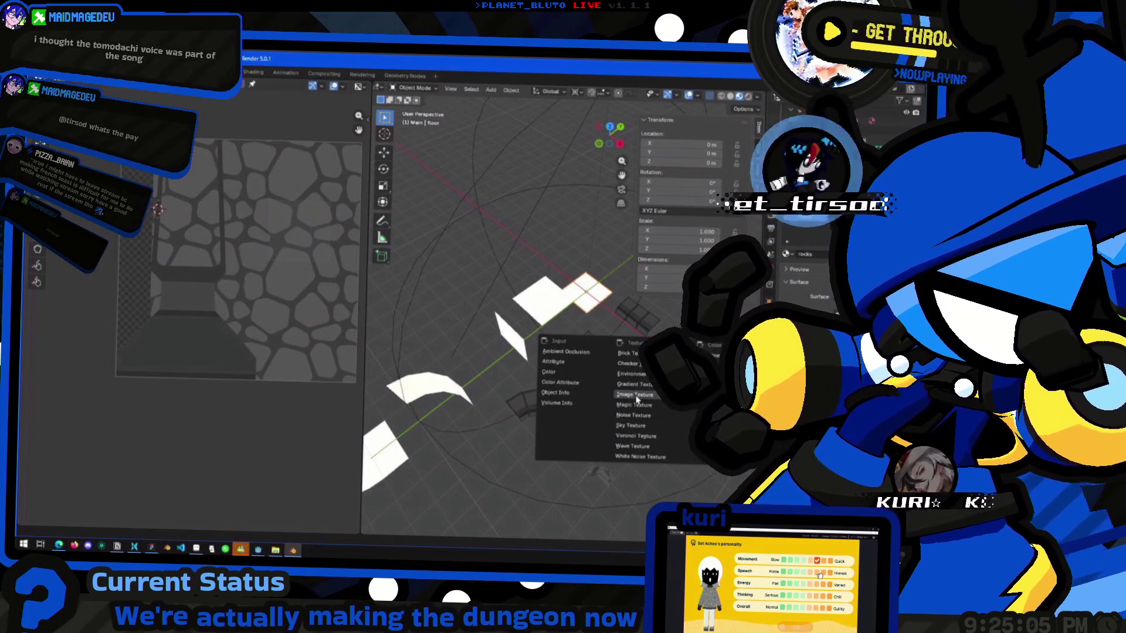
left_click(636, 396)
left_click(821, 328)
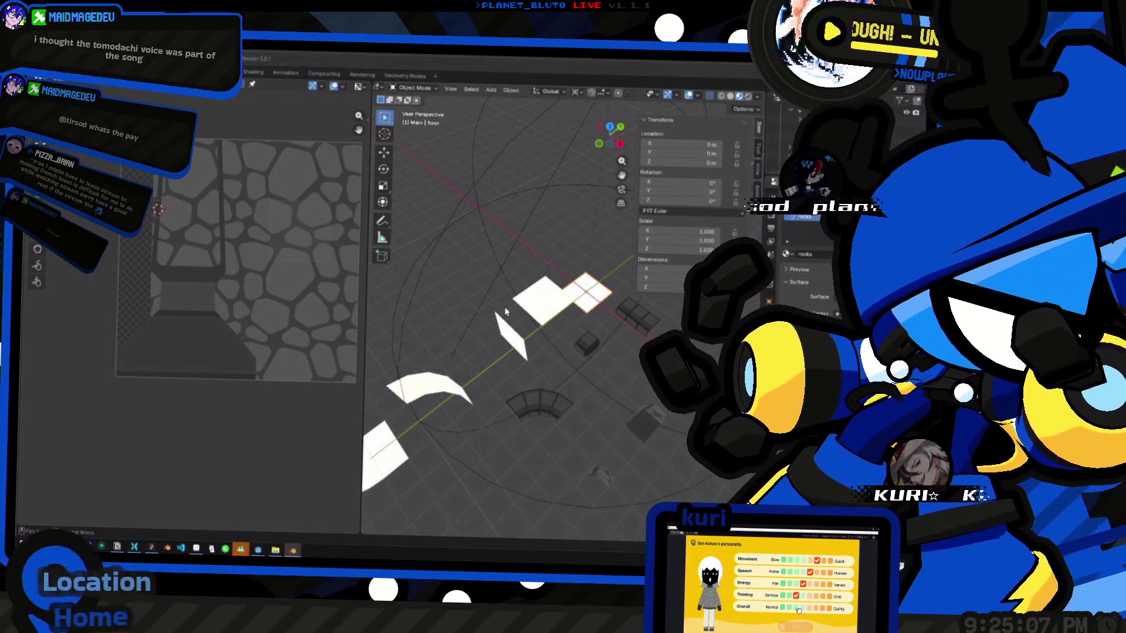
key("alt+Tab")
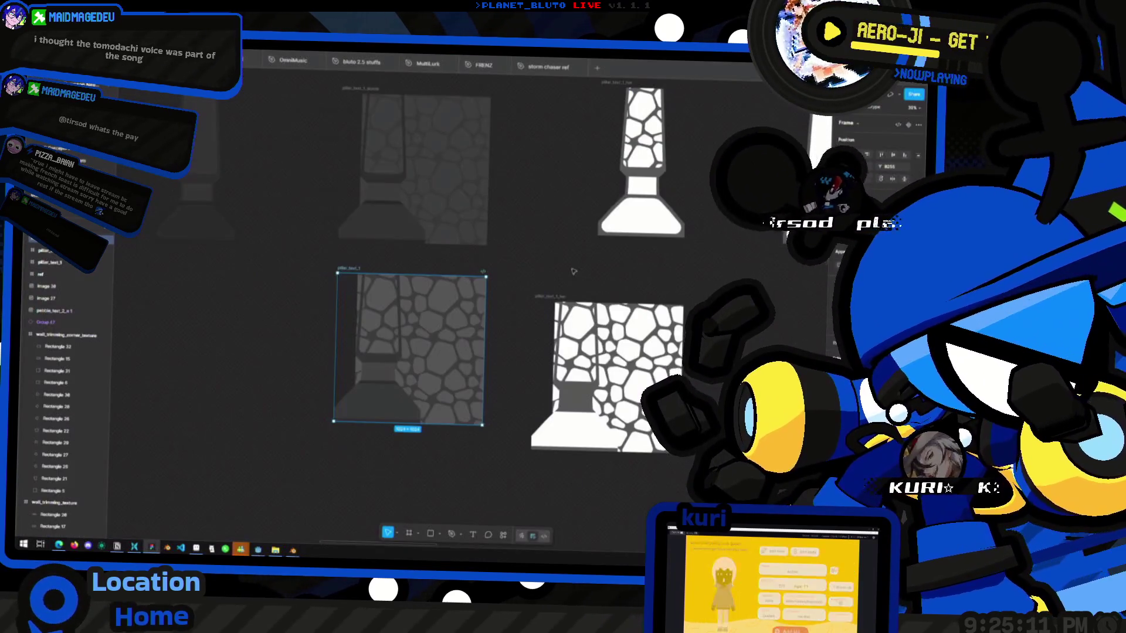
Export the small stone tile component from Figma as rocks.
scroll(482, 392, "down", 8, "ctrl")
middle_click_drag(613, 323, 454, 386)
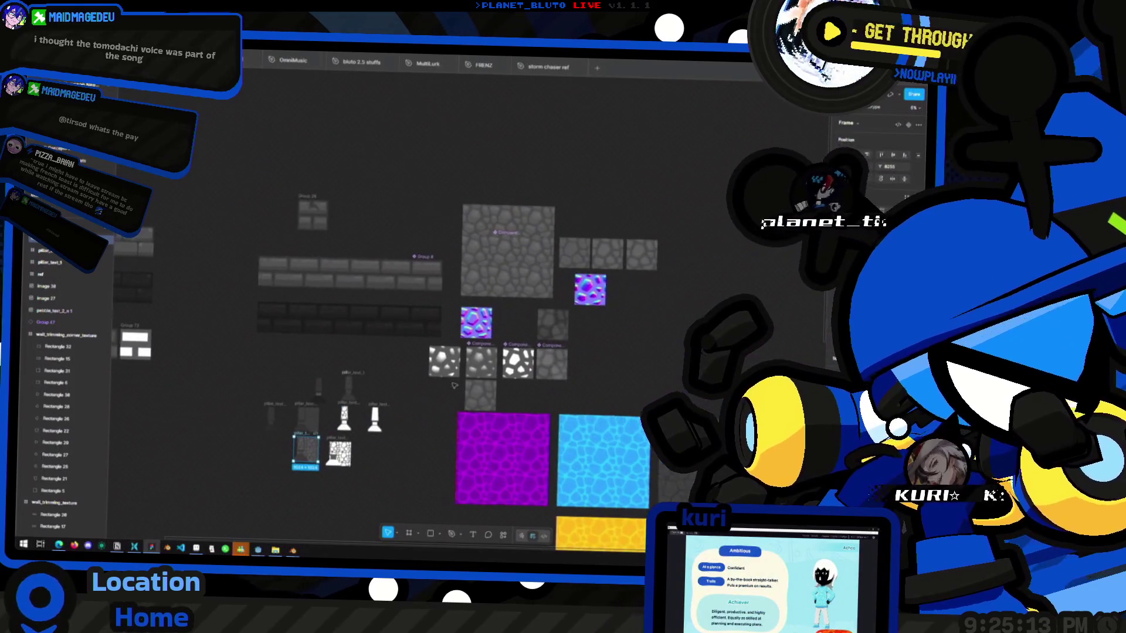
left_click(512, 242)
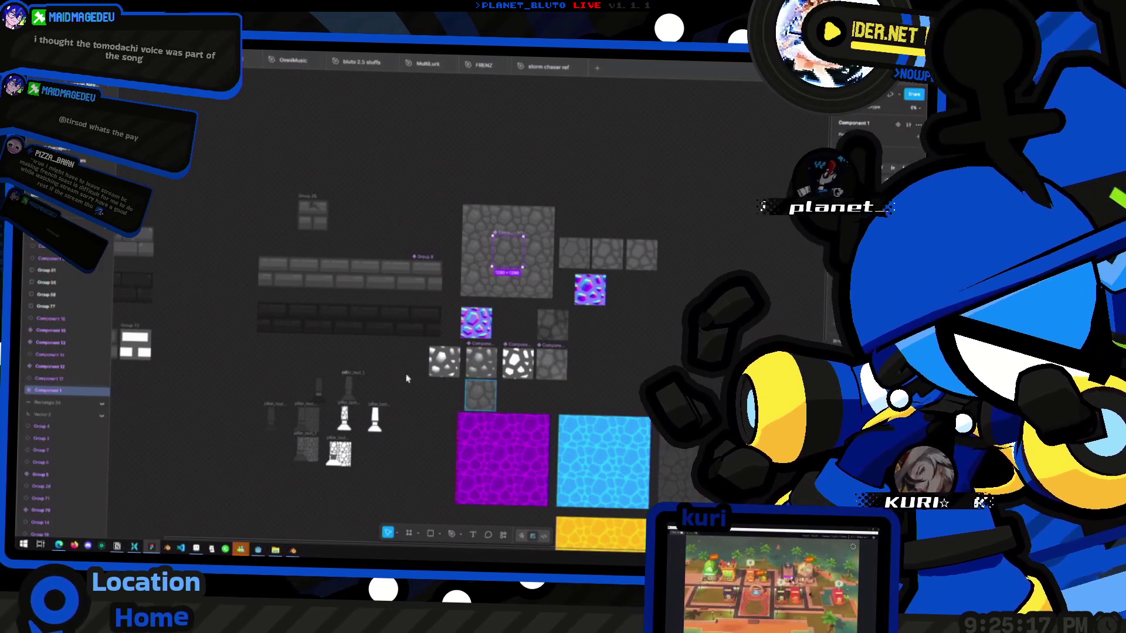
key("ctrl+shift+e")
type("rocks")
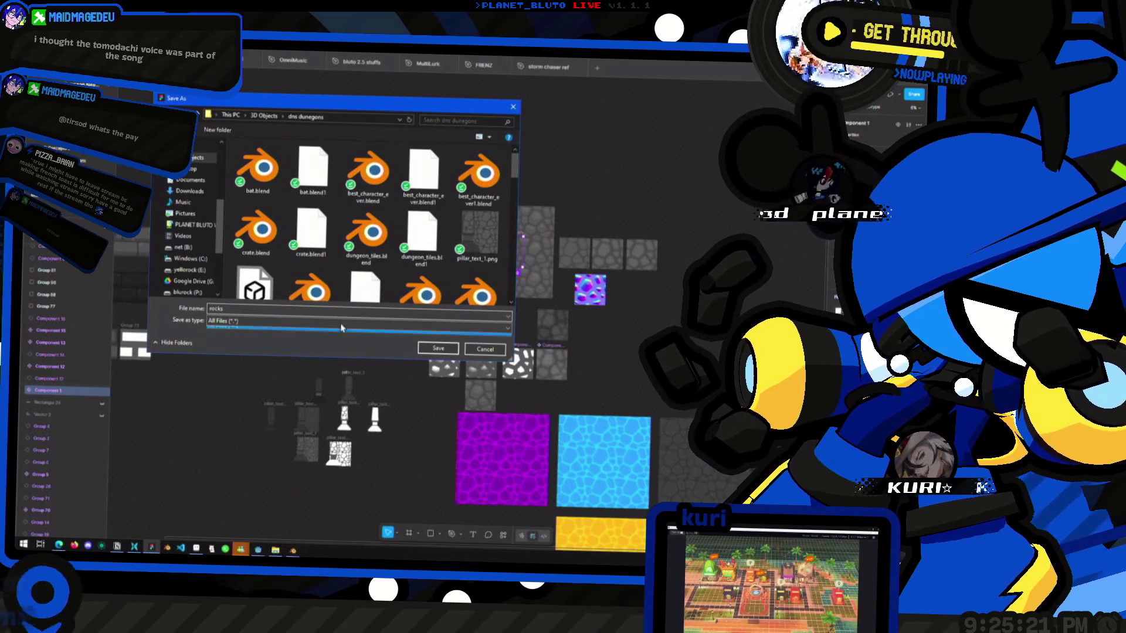
left_click(437, 349)
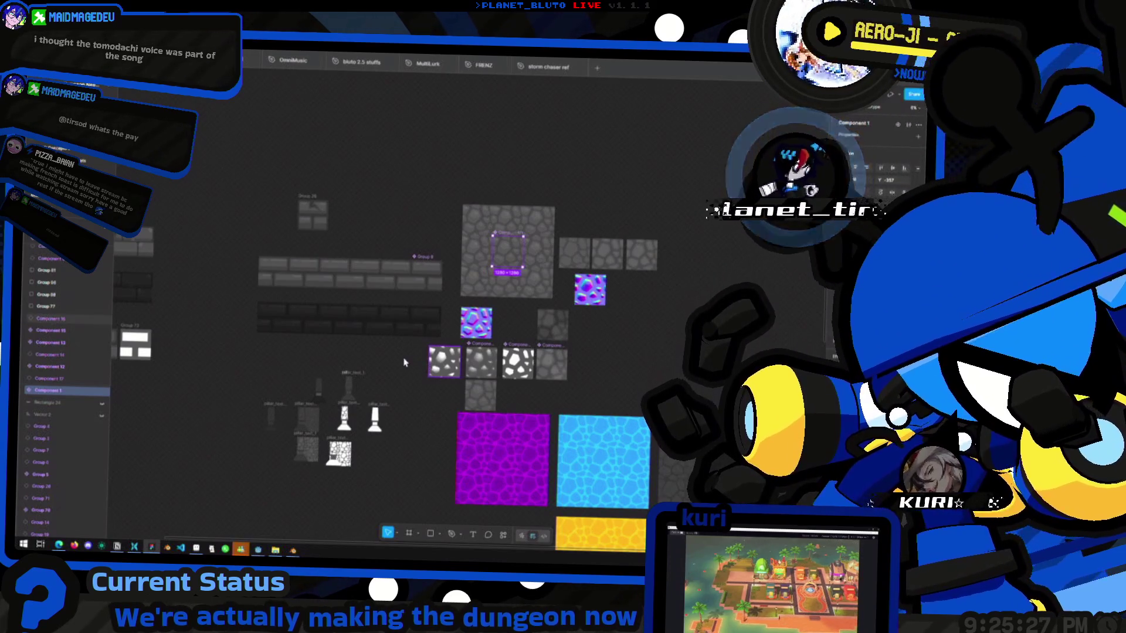
key("ctrl+shift+e")
type("rocks")
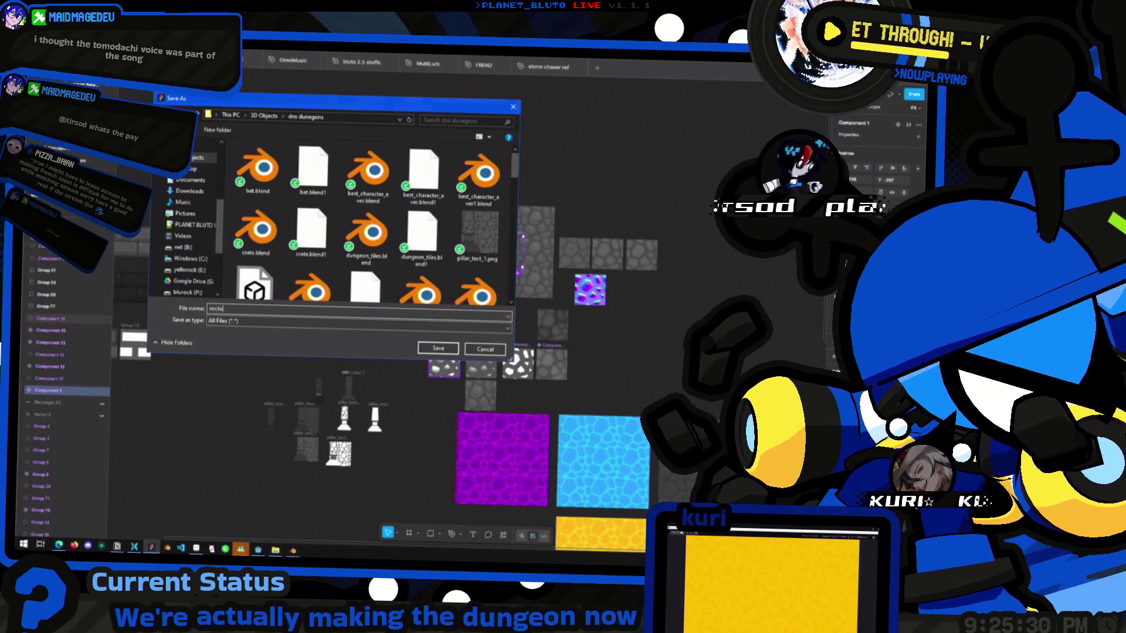
key("Return")
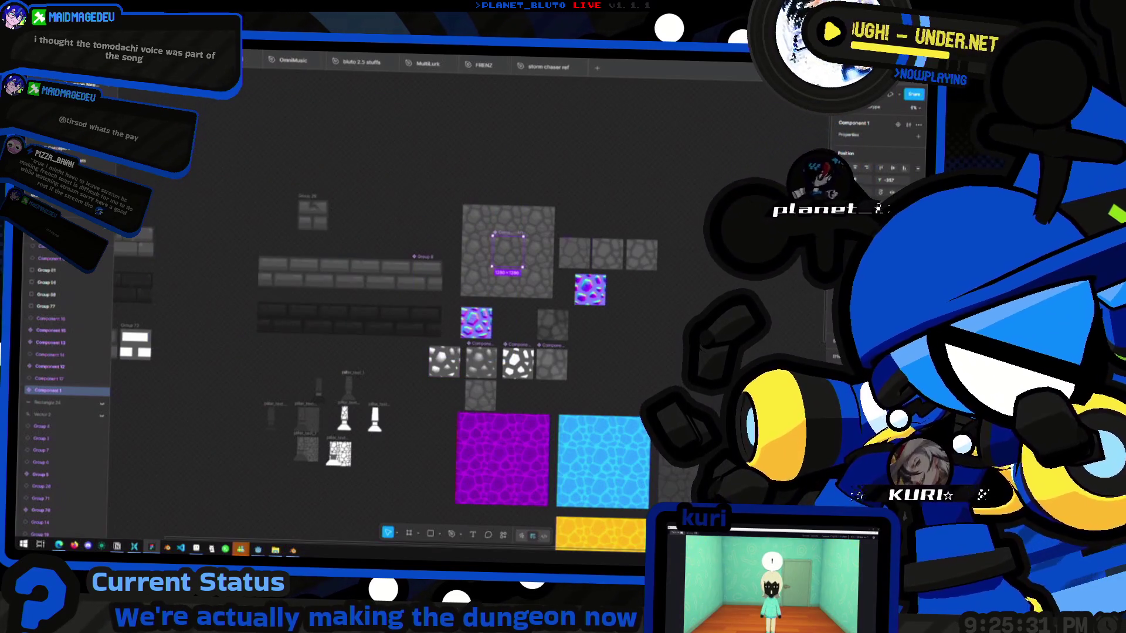
Export the brick strip group as bricks and return to Blender.
left_click(432, 258)
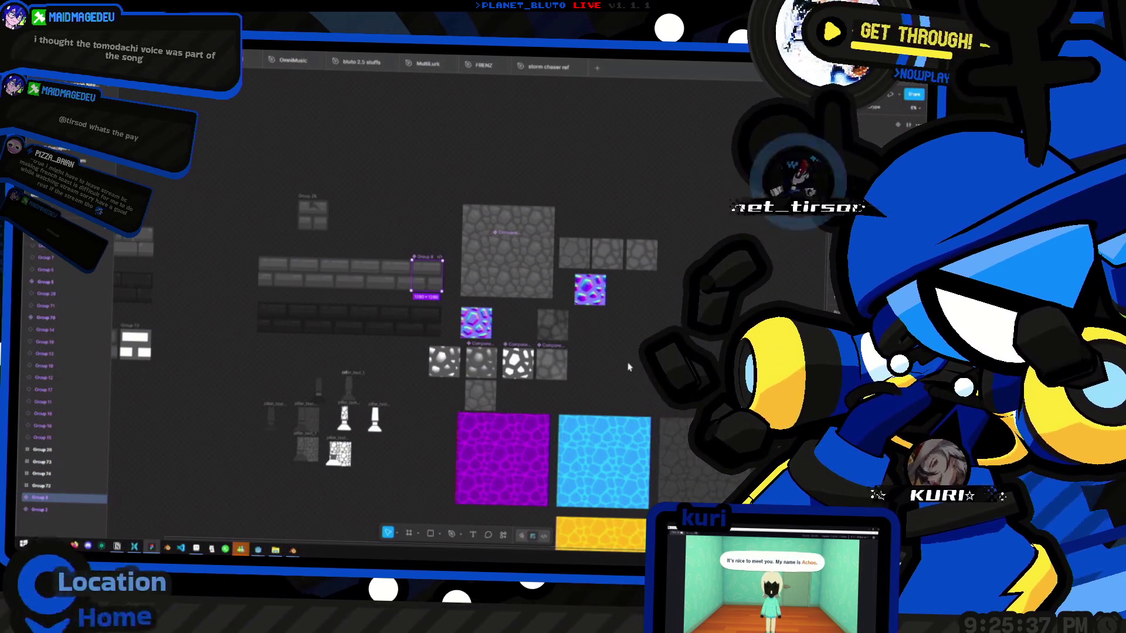
key("ctrl+shift+e")
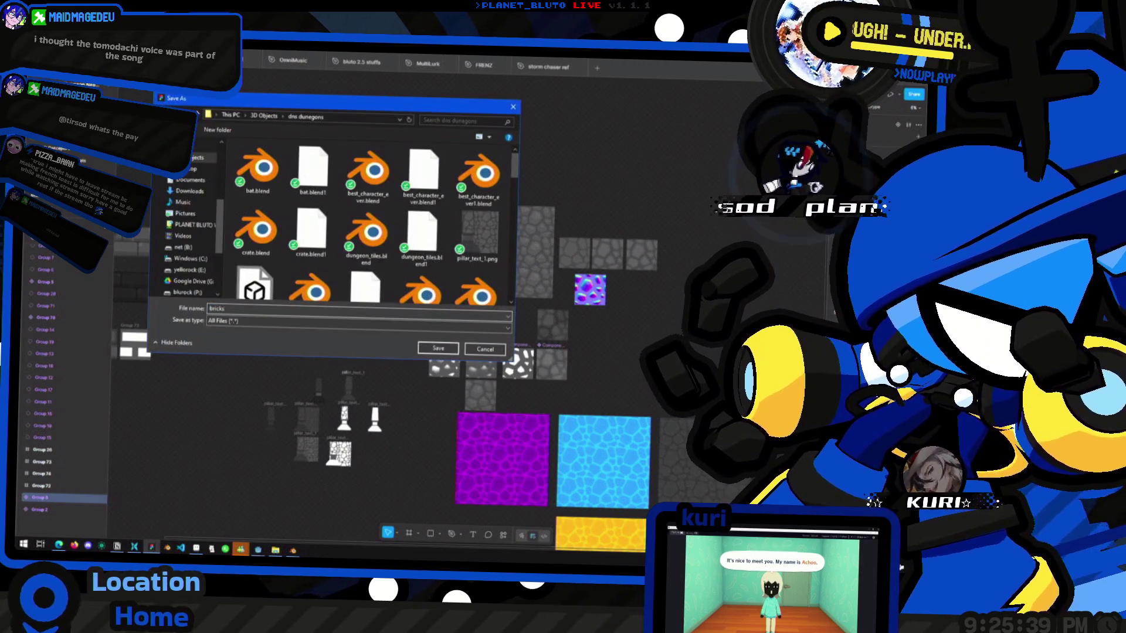
key("Return")
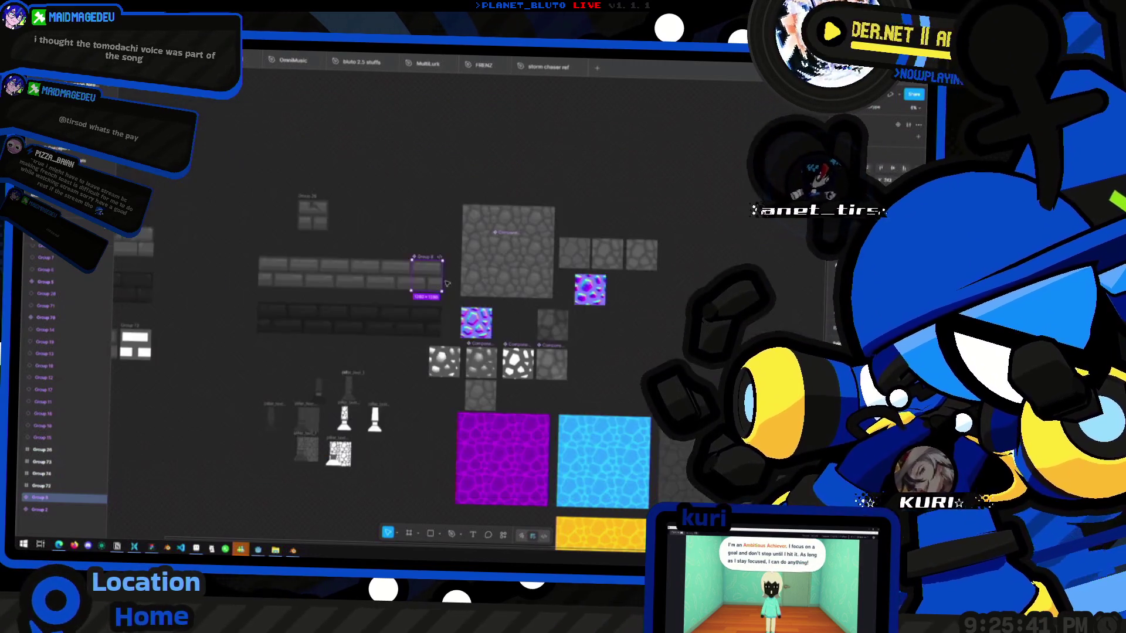
key("alt+Tab")
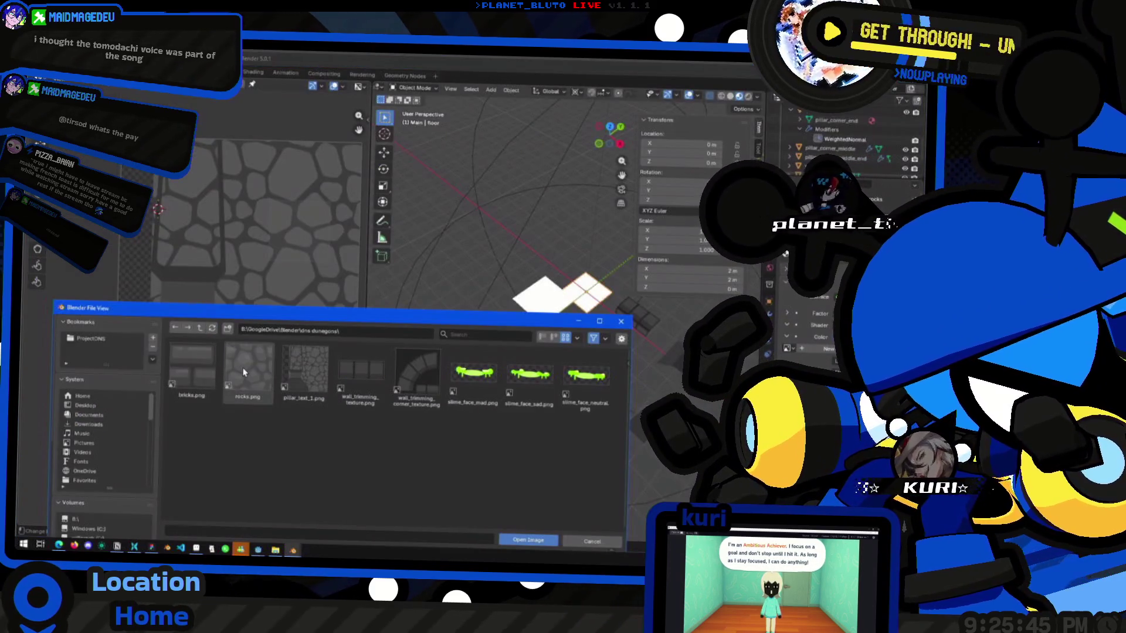
Load rocks.png into the first floor plane's image texture.
double_click(247, 371)
middle_click_drag(574, 295, 612, 326)
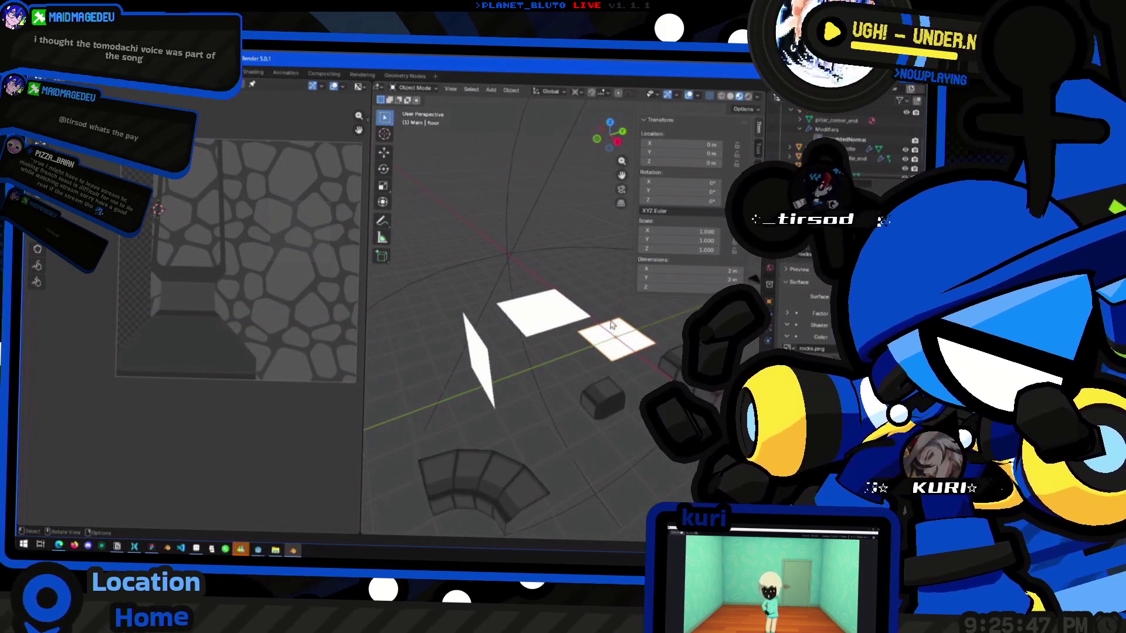
middle_click_drag(535, 316, 598, 363)
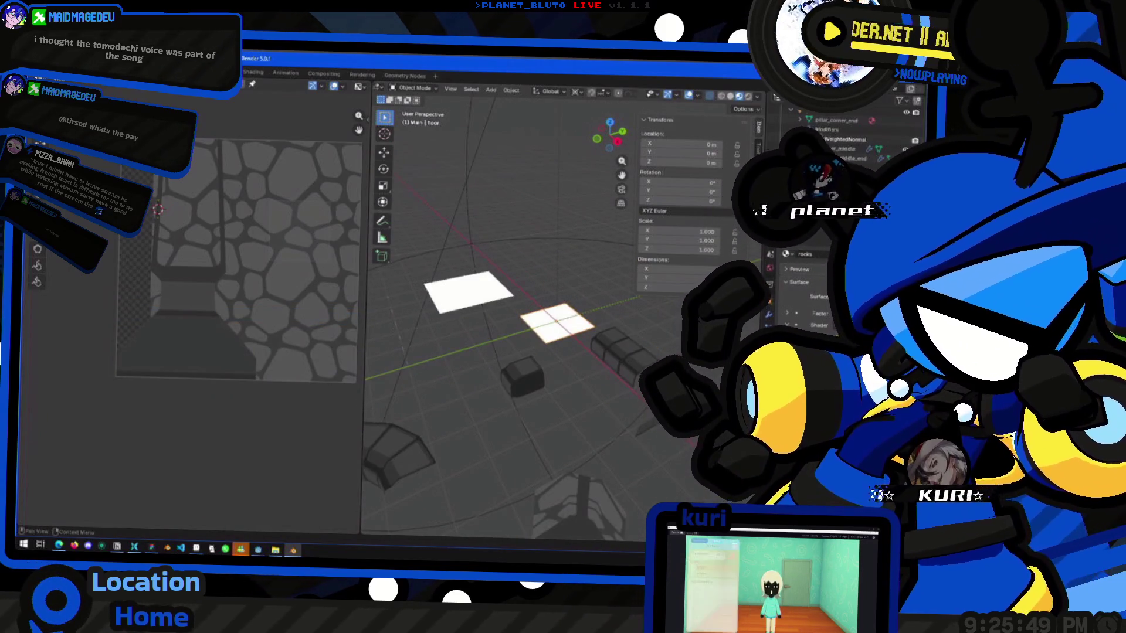
Give the other floor plane an Image Texture node loaded with rocks.png.
key("shift+a")
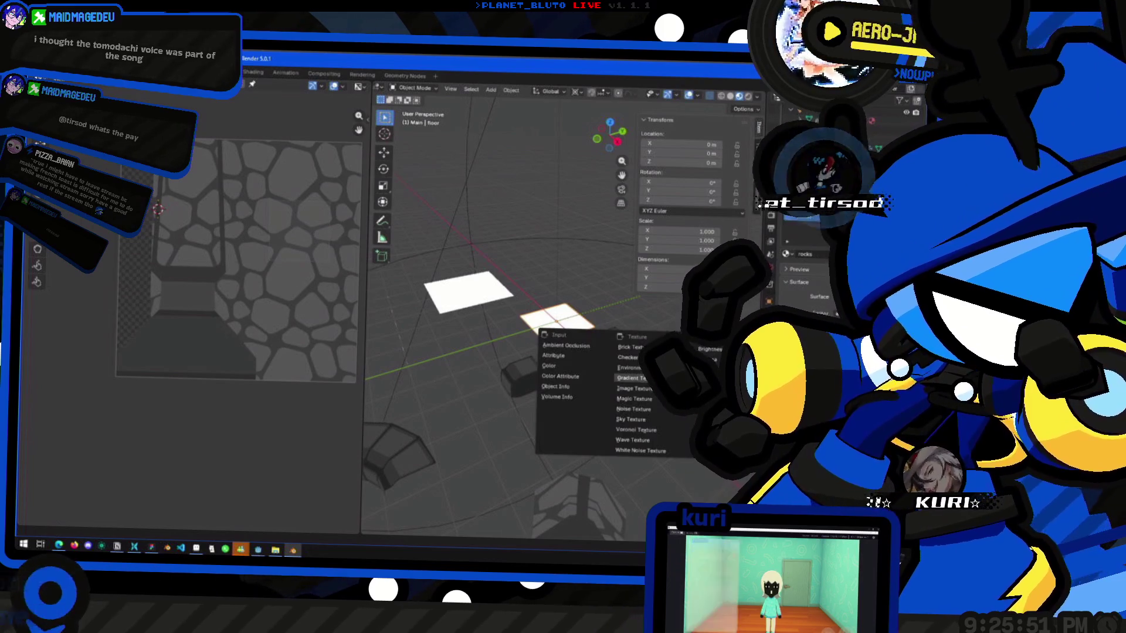
left_click(650, 389)
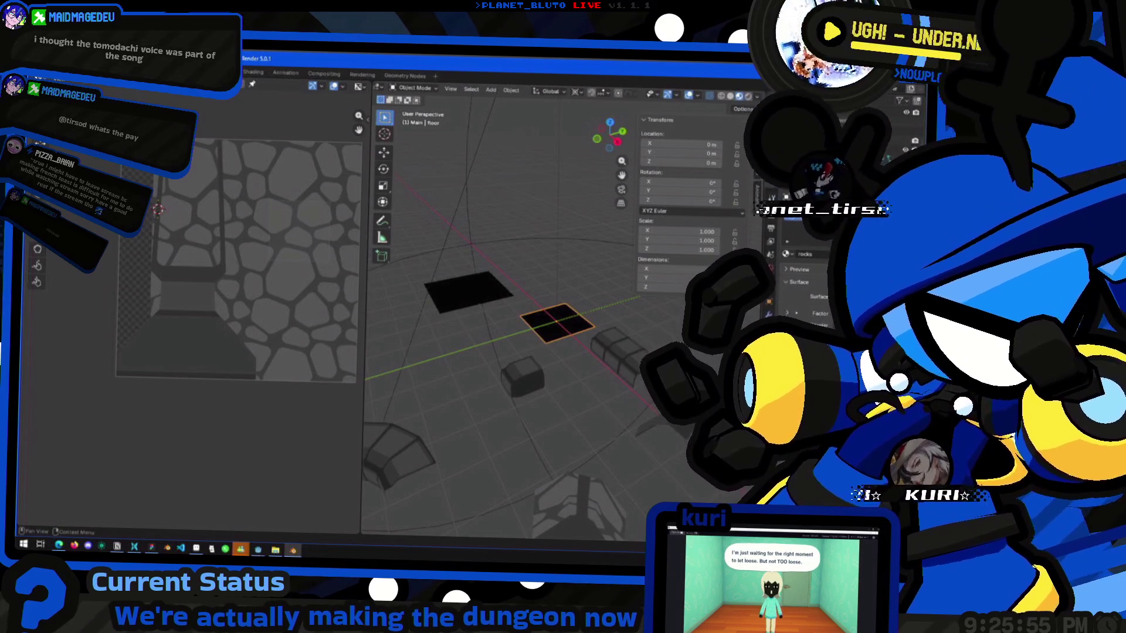
left_click(662, 361)
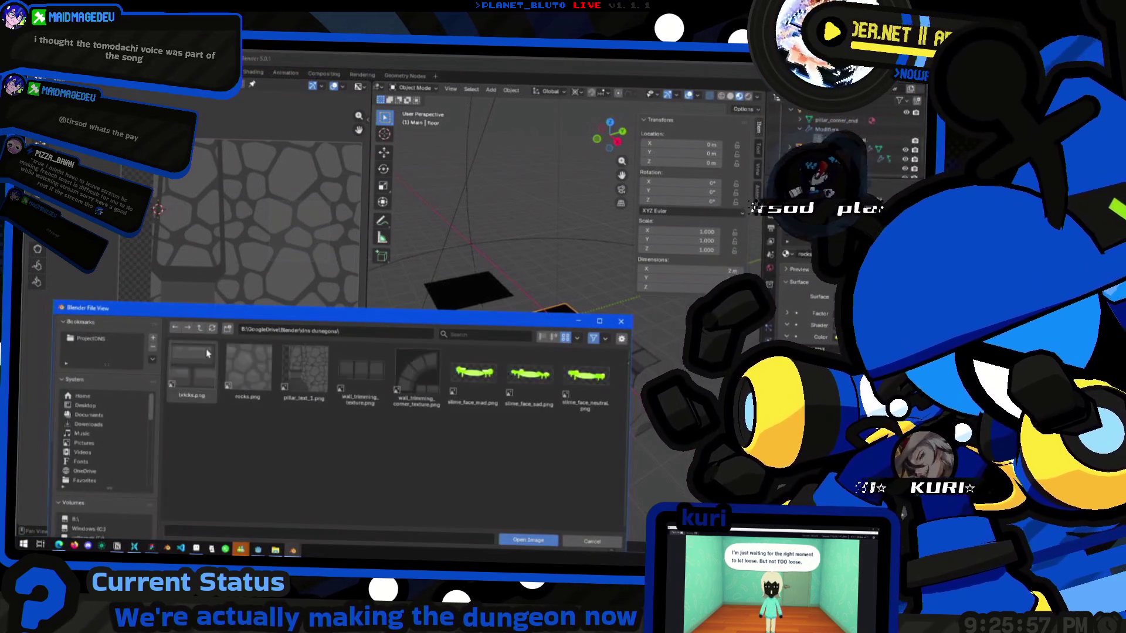
left_click(240, 363)
double_click(240, 364)
mouse_move(440, 305)
middle_mouse_down()
mouse_move(527, 322)
mouse_move(535, 310)
middle_mouse_up()
left_click(313, 251)
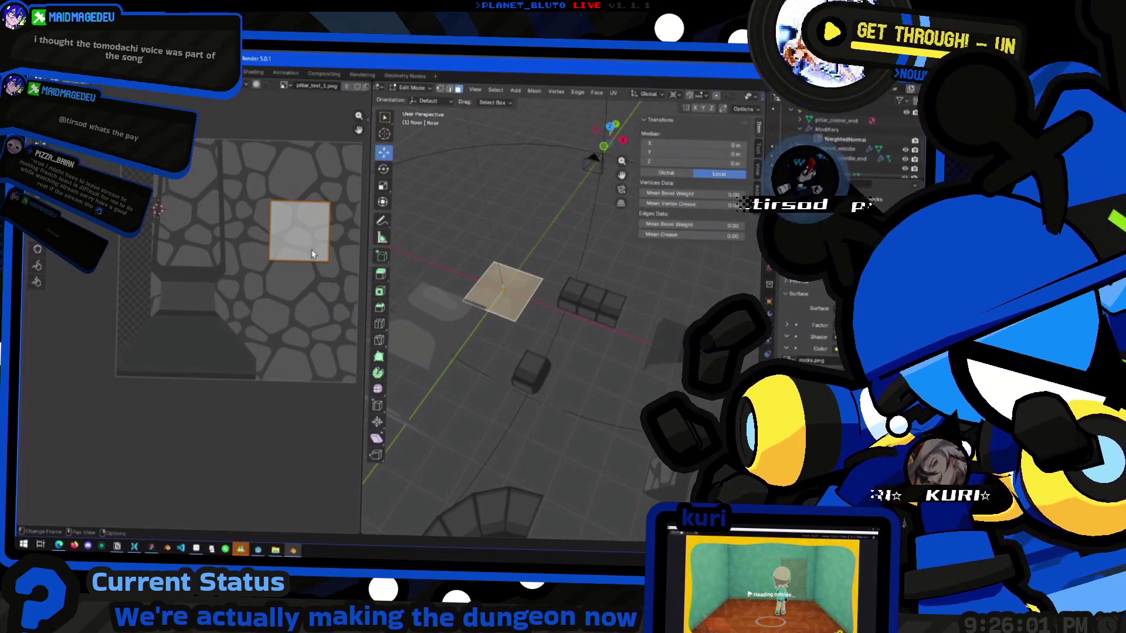
Unwrap the floor plane's face with Project from View from the top view.
right_click(501, 293)
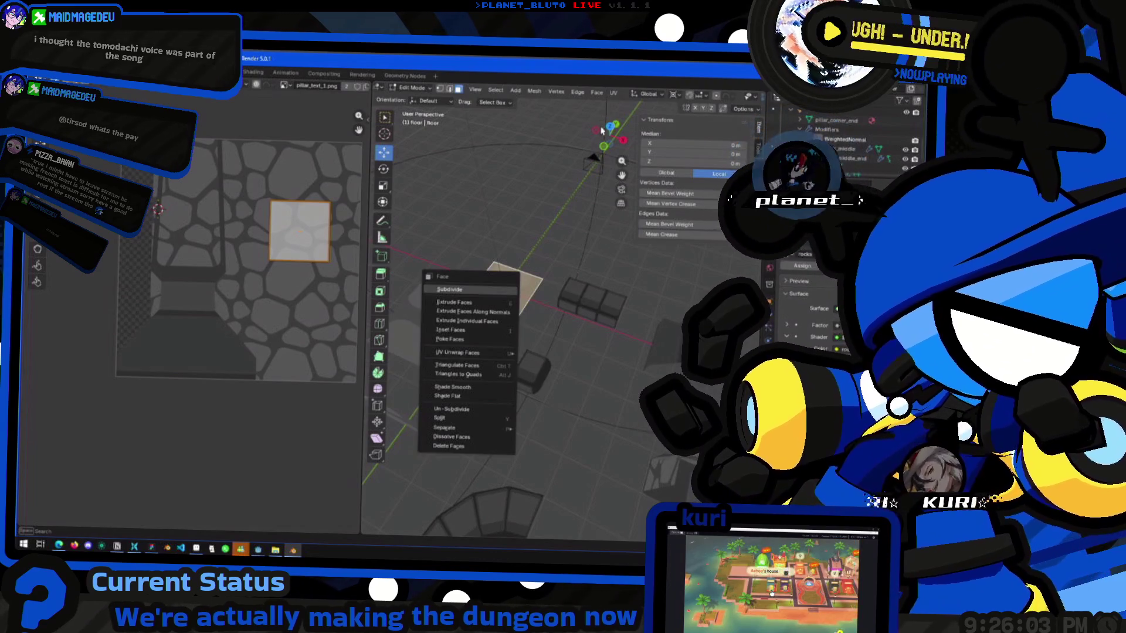
left_click(610, 125)
scroll(528, 287, "up", 2)
right_click(471, 358)
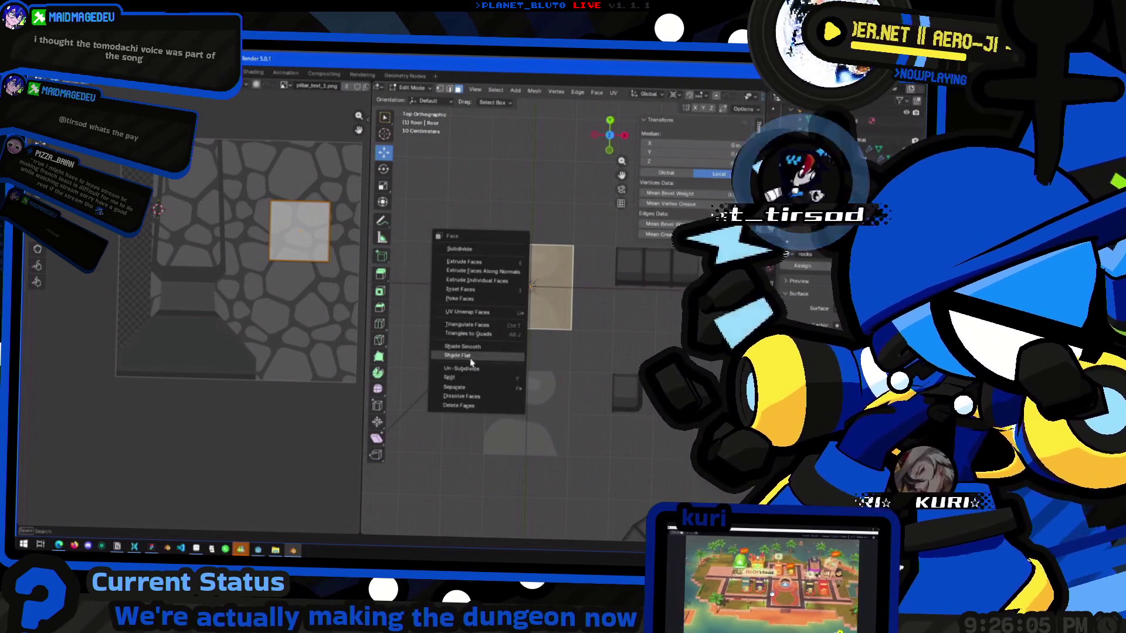
mouse_move(492, 312)
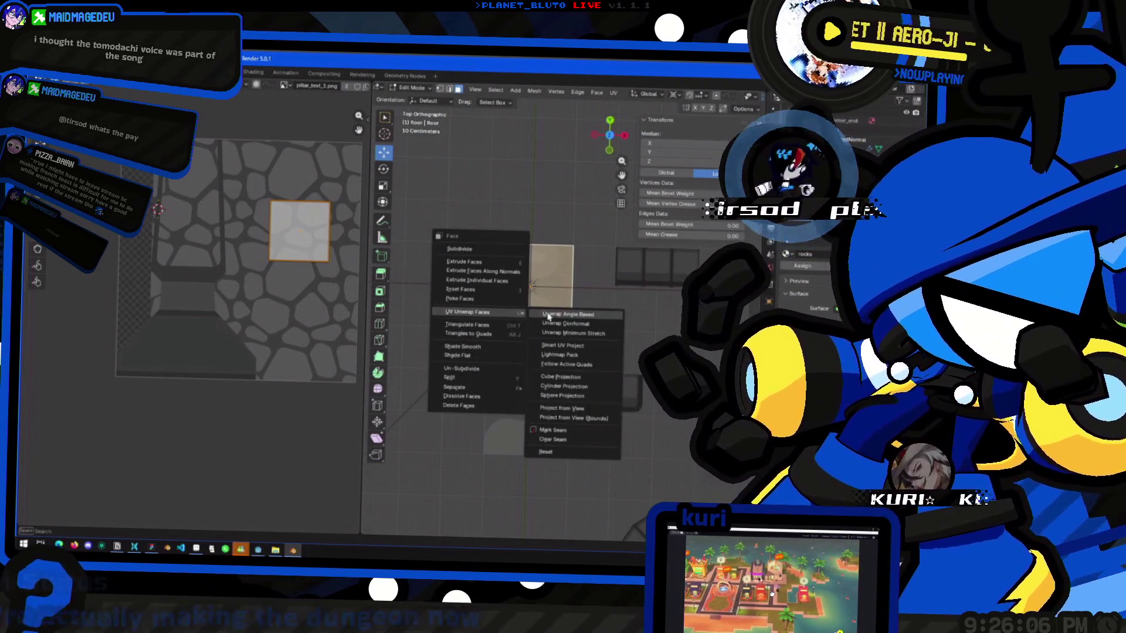
left_click(567, 408)
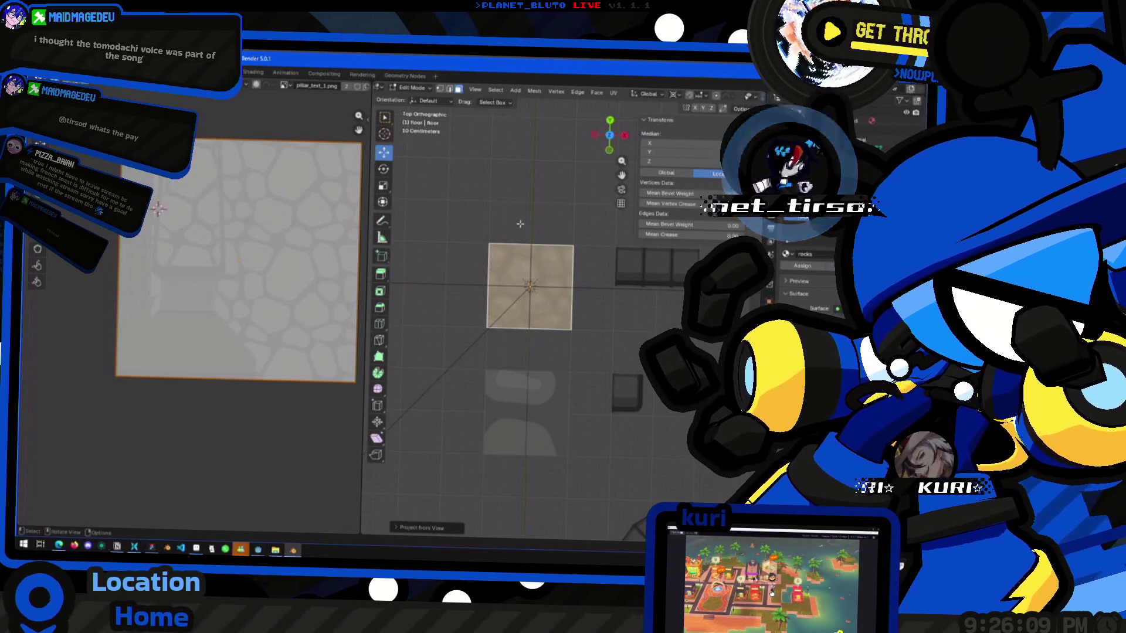
key("Tab")
mouse_move(523, 229)
middle_mouse_down()
mouse_move(525, 217)
mouse_move(506, 355)
mouse_move(516, 353)
mouse_move(507, 335)
middle_mouse_up()
Unwrap the ceiling tile's face with Project from View from below.
left_click(508, 353)
left_click(614, 152)
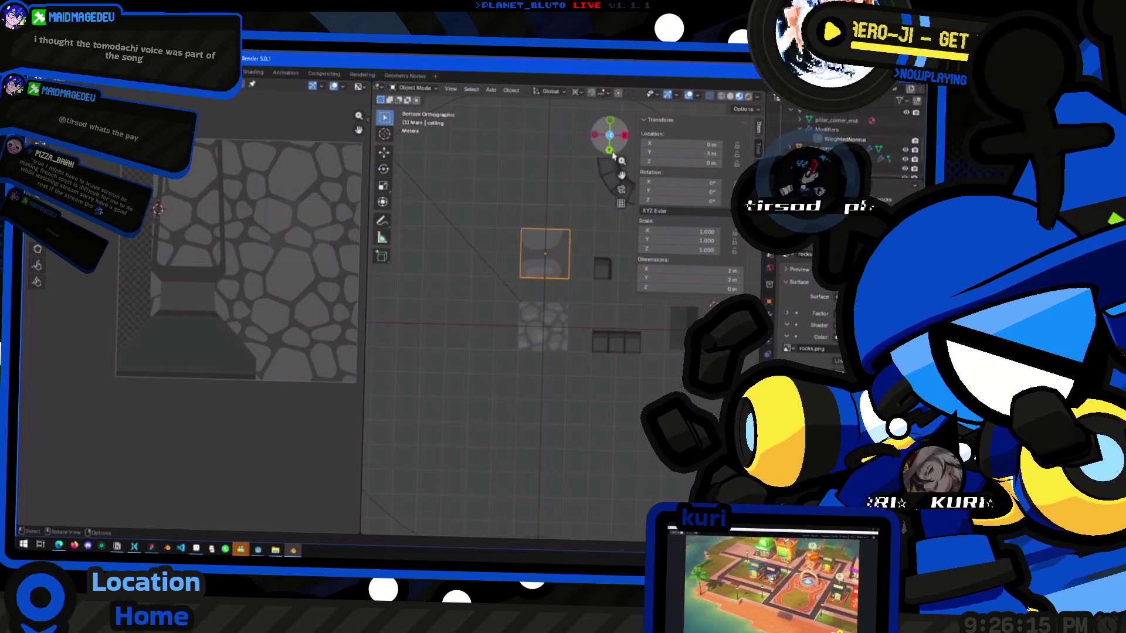
key("Tab")
right_click(544, 238)
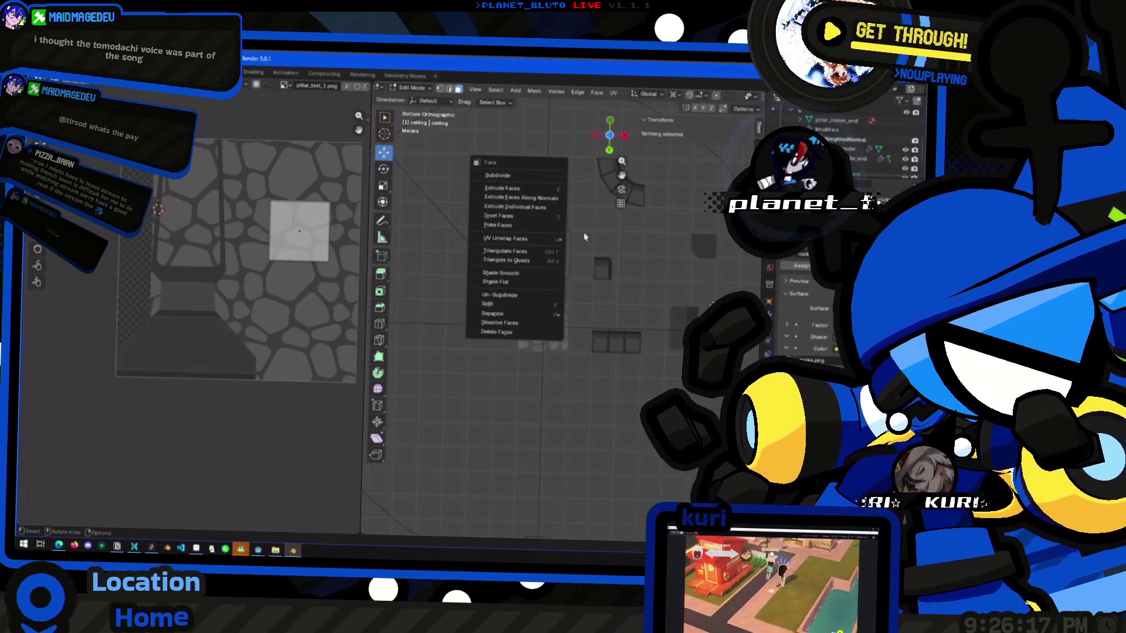
left_click(550, 254)
right_click(550, 254)
mouse_move(546, 257)
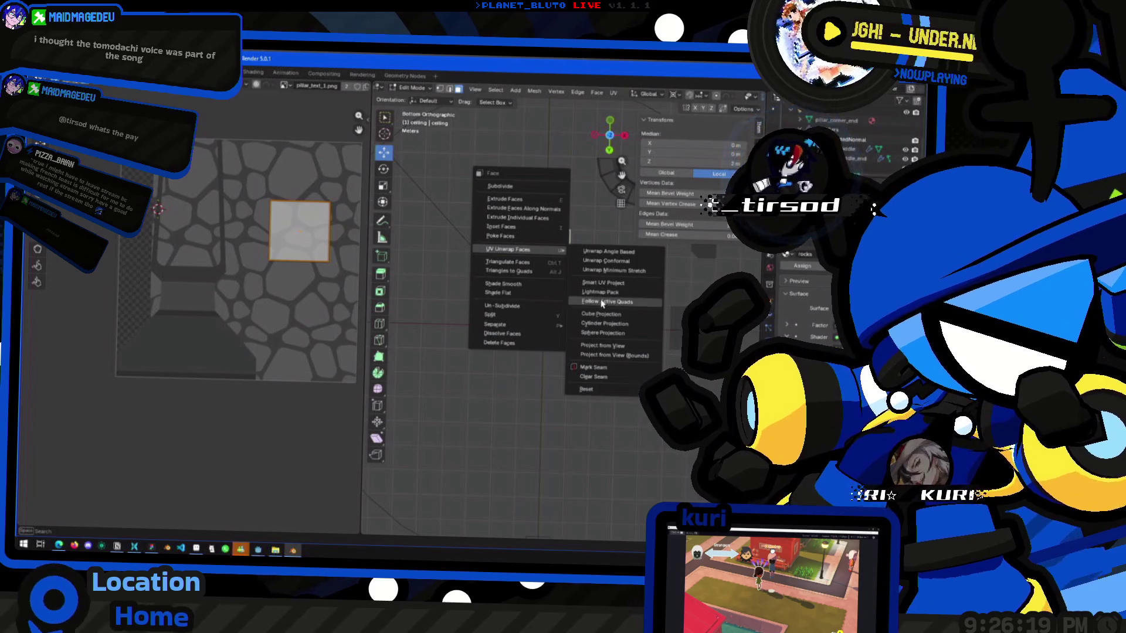
left_click(581, 345)
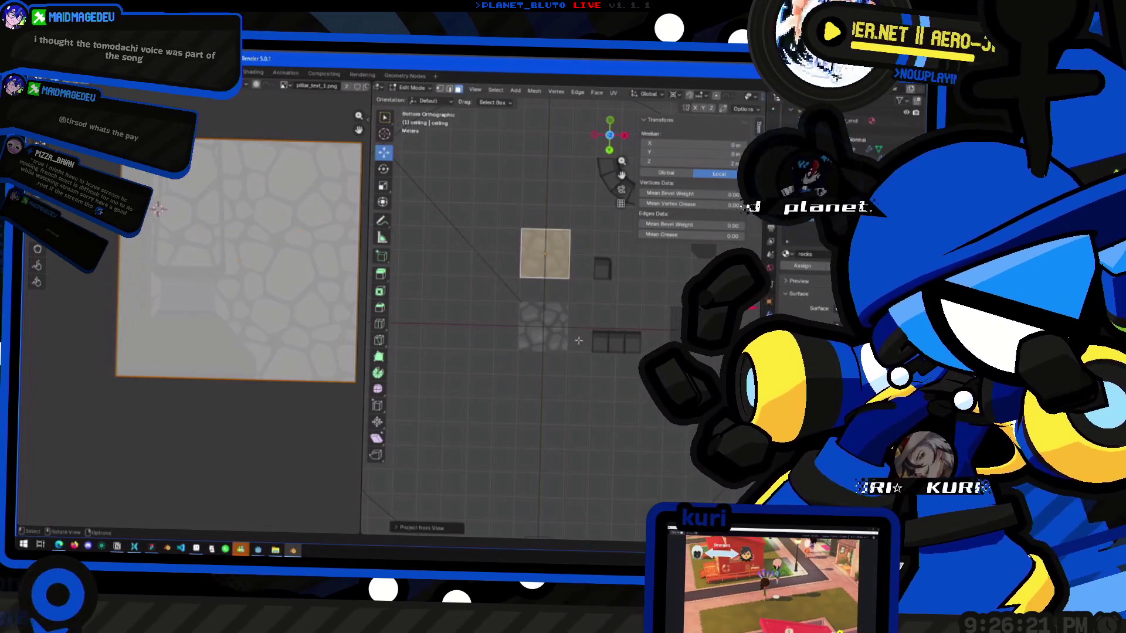
key("Tab")
mouse_move(551, 290)
middle_mouse_down()
mouse_move(531, 389)
mouse_move(529, 374)
middle_mouse_up()
Unwrap the wall tile's face with Project from View from the front.
key("Tab")
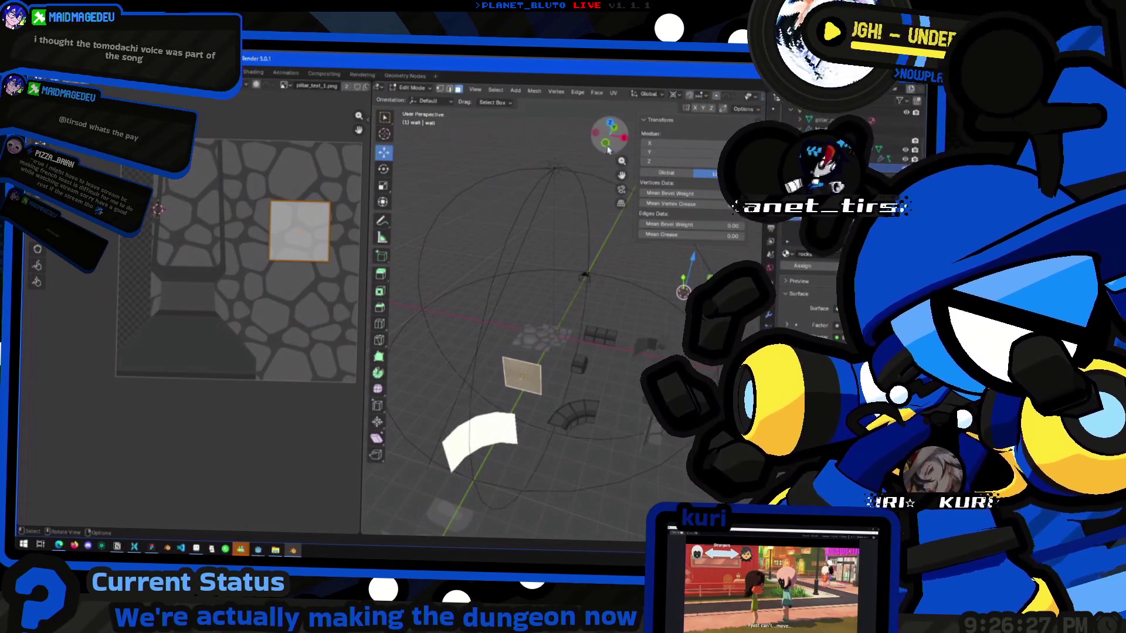
left_click(607, 145)
right_click(551, 326)
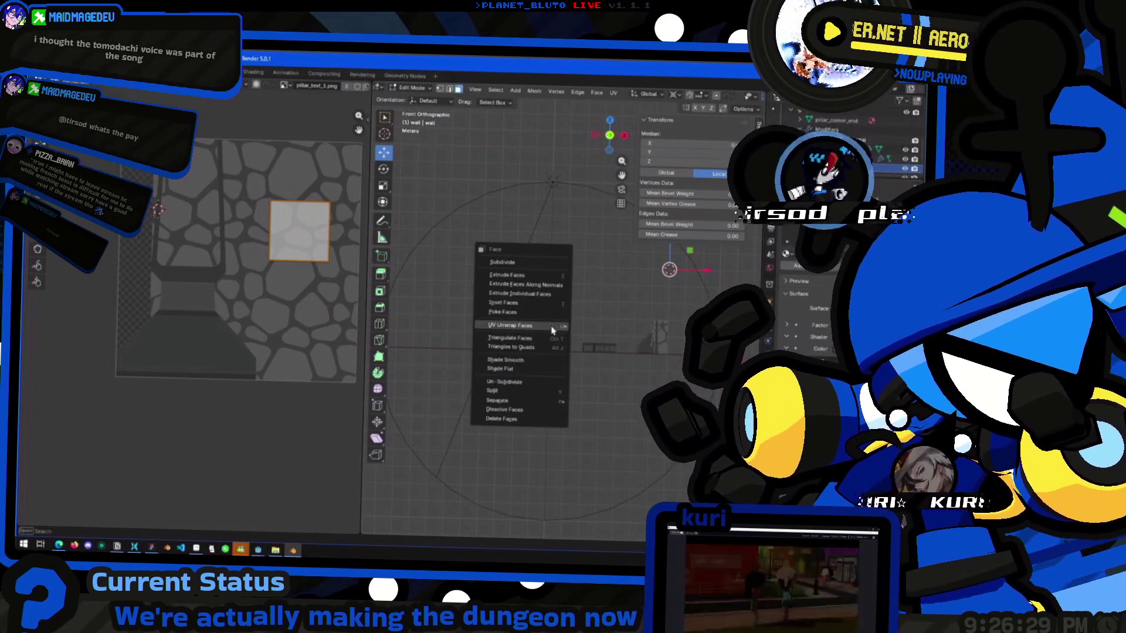
mouse_move(557, 325)
left_click(601, 433)
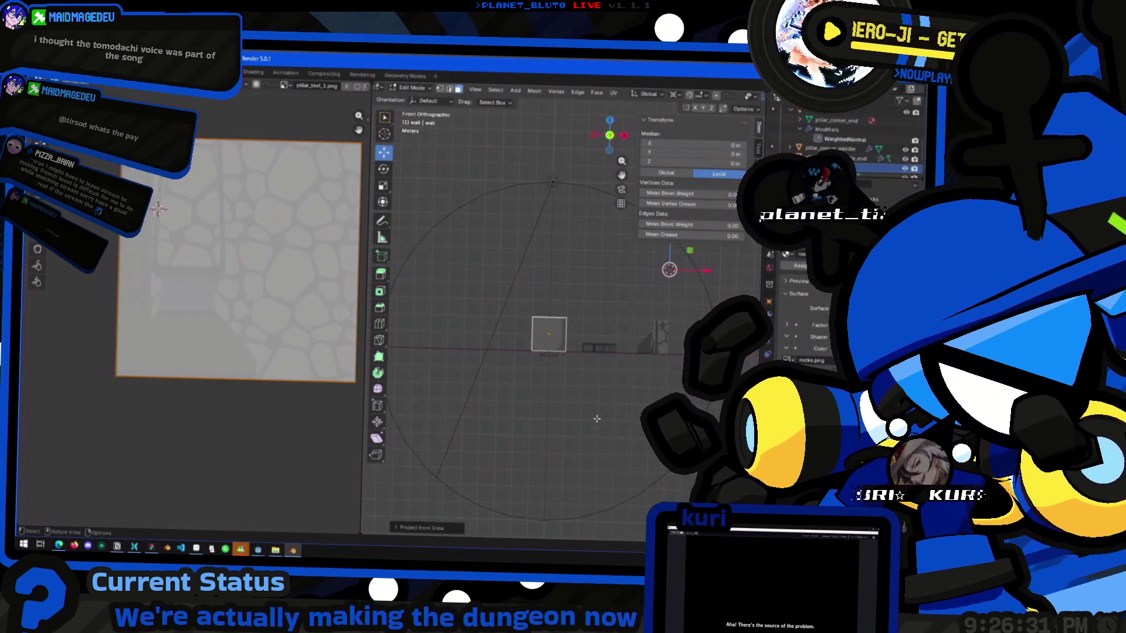
key("Tab")
middle_click_drag(573, 336, 563, 382)
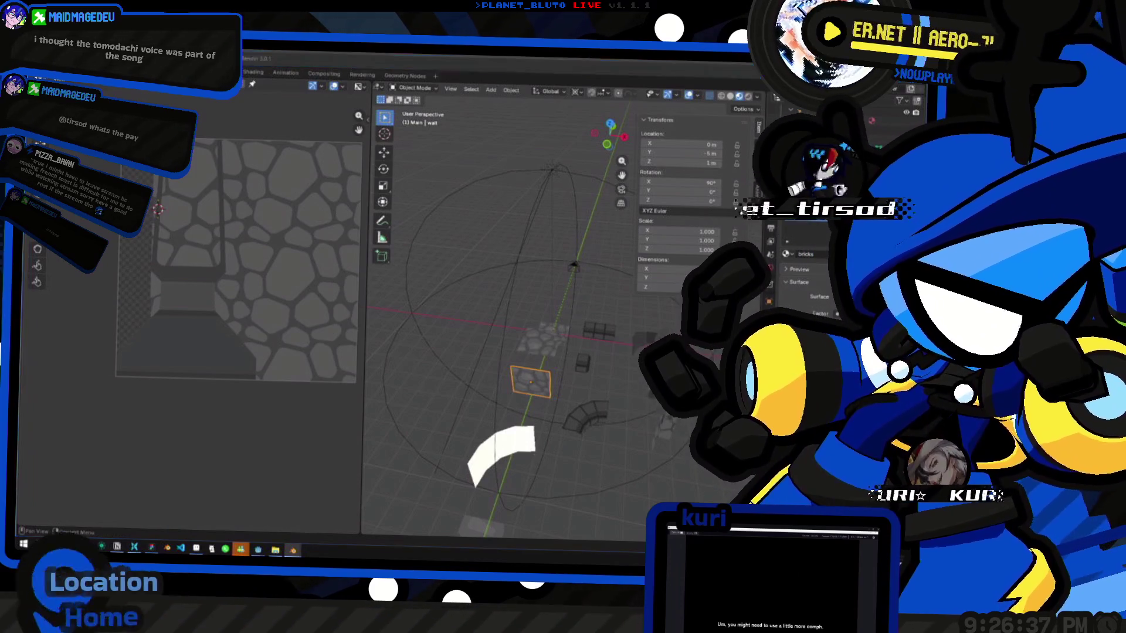
Load bricks.png as the image texture.
key("alt+o")
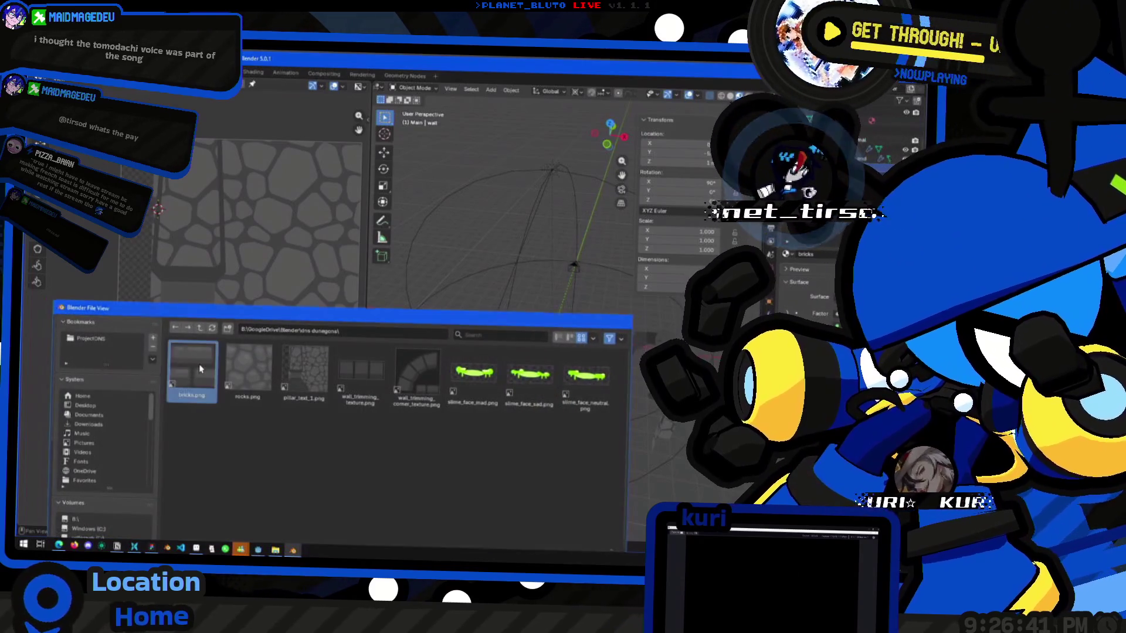
double_click(199, 364)
left_click(554, 428)
mouse_move(555, 428)
middle_mouse_down("shift")
mouse_move(530, 427)
mouse_move(515, 382)
middle_mouse_up("shift")
Project wall_corner's faces from the front view with Project from View.
left_click(561, 304)
middle_click_drag(562, 304, 529, 308)
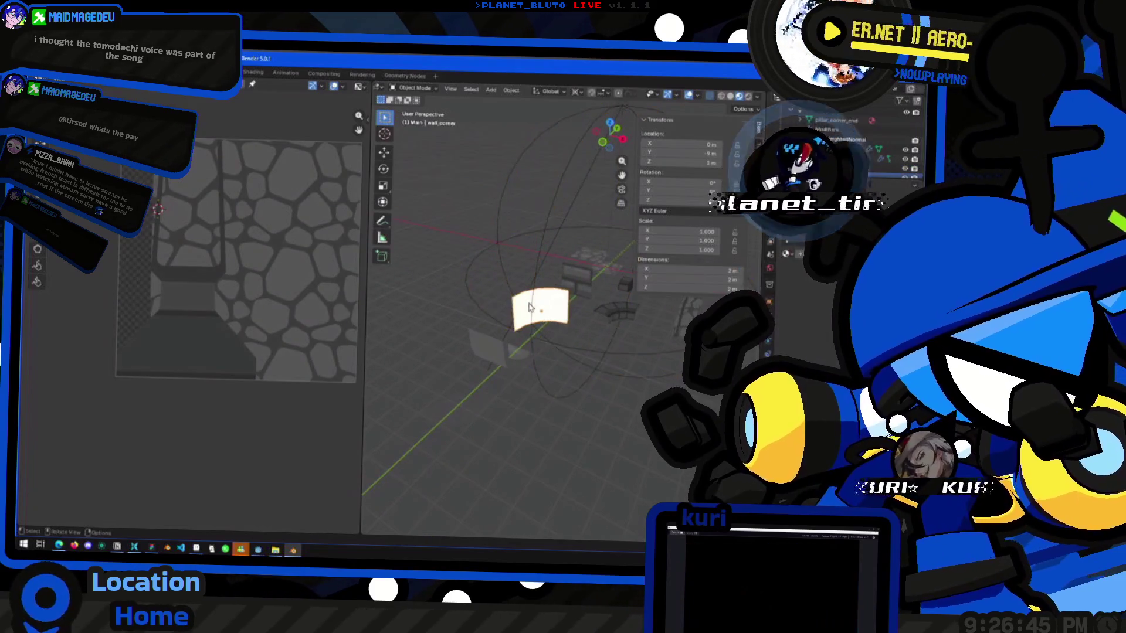
left_click(603, 142)
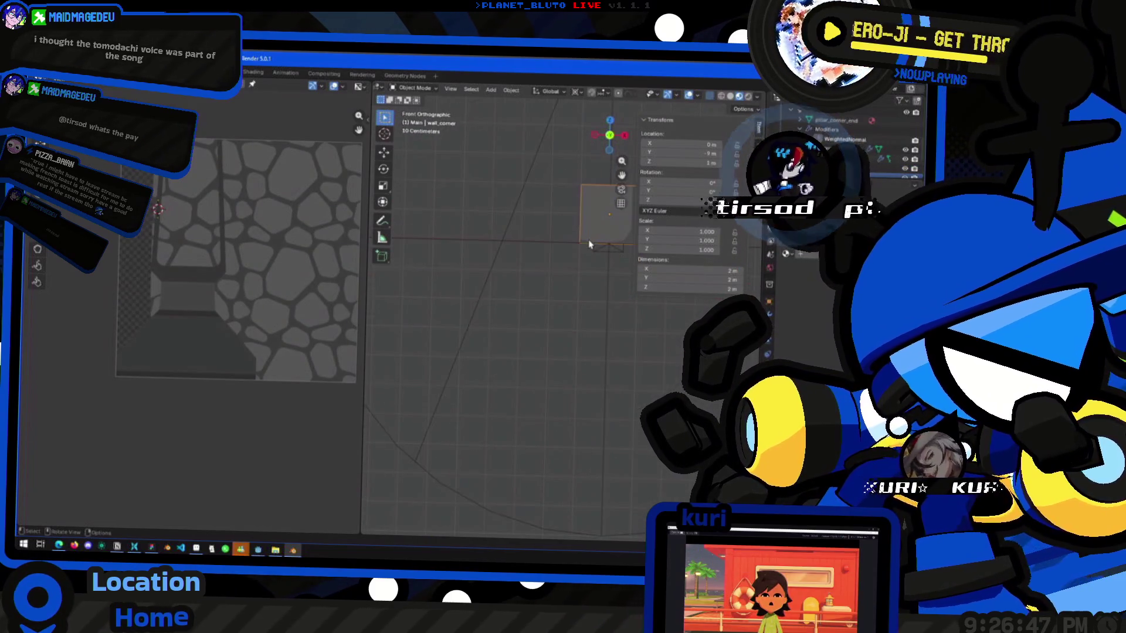
key("Tab")
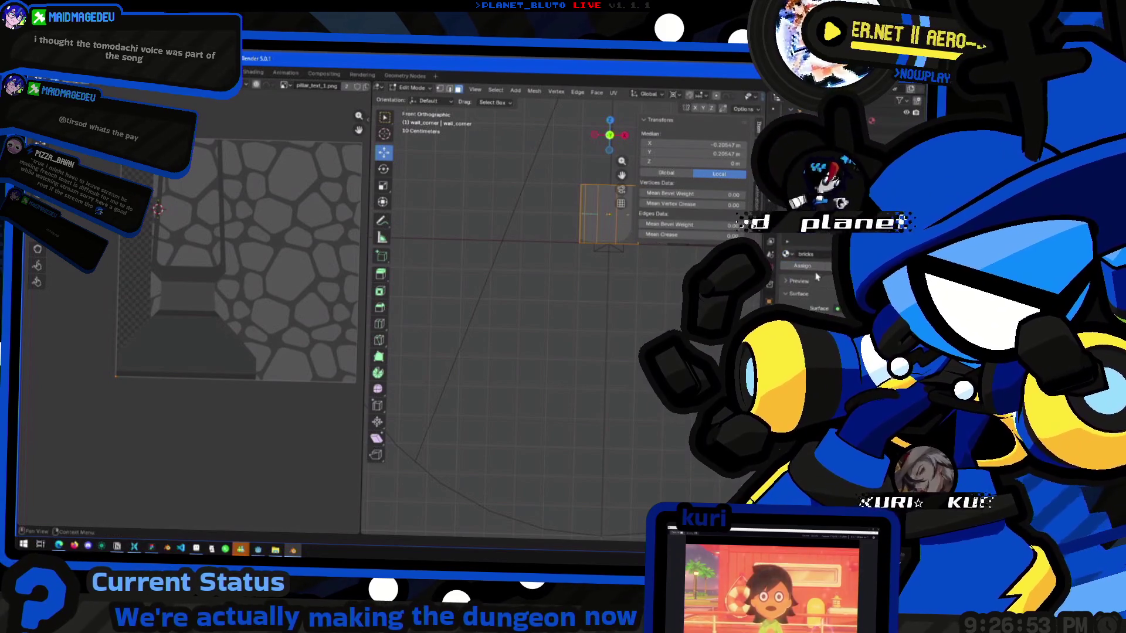
key("ctrl+f")
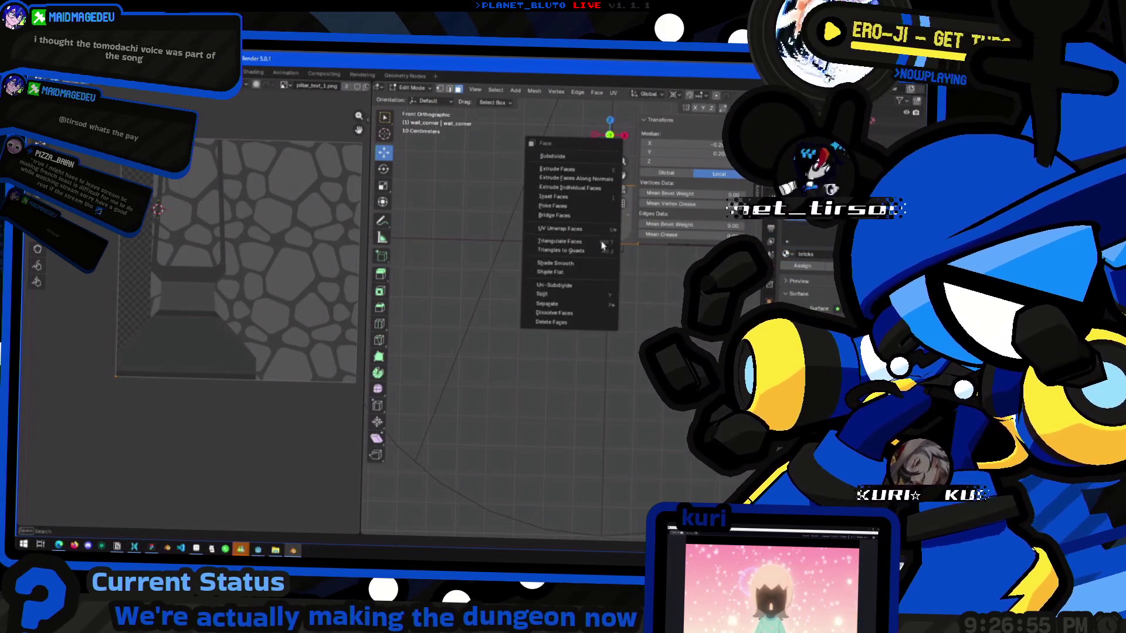
mouse_move(606, 230)
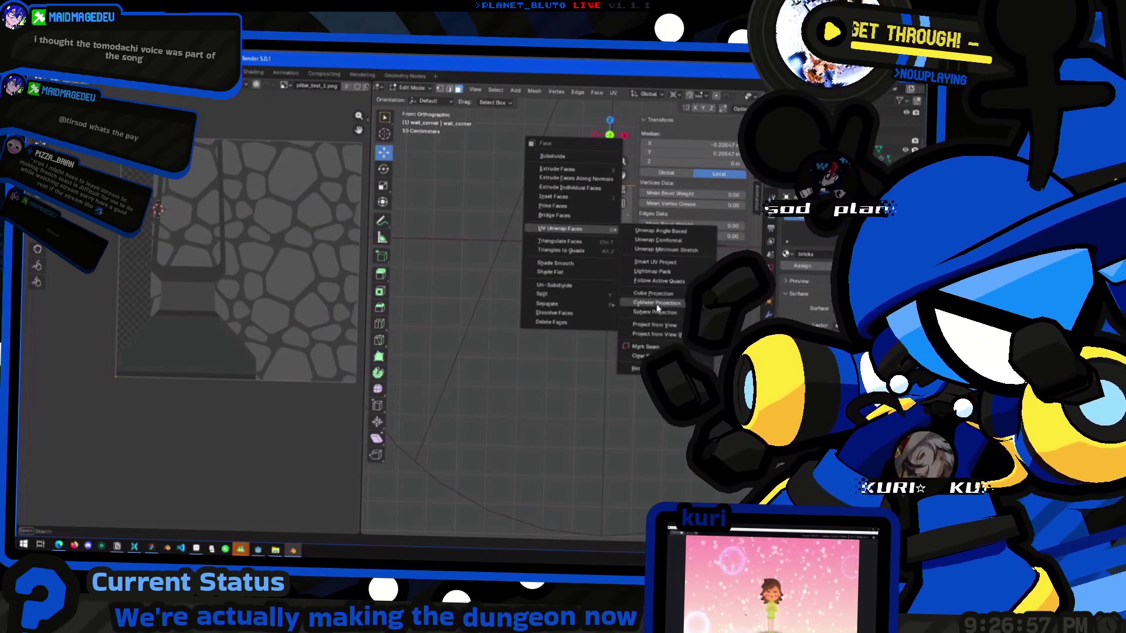
left_click(667, 336)
mouse_move(587, 352)
middle_mouse_down()
mouse_move(560, 392)
mouse_move(586, 328)
mouse_move(579, 240)
middle_mouse_up()
key("Tab")
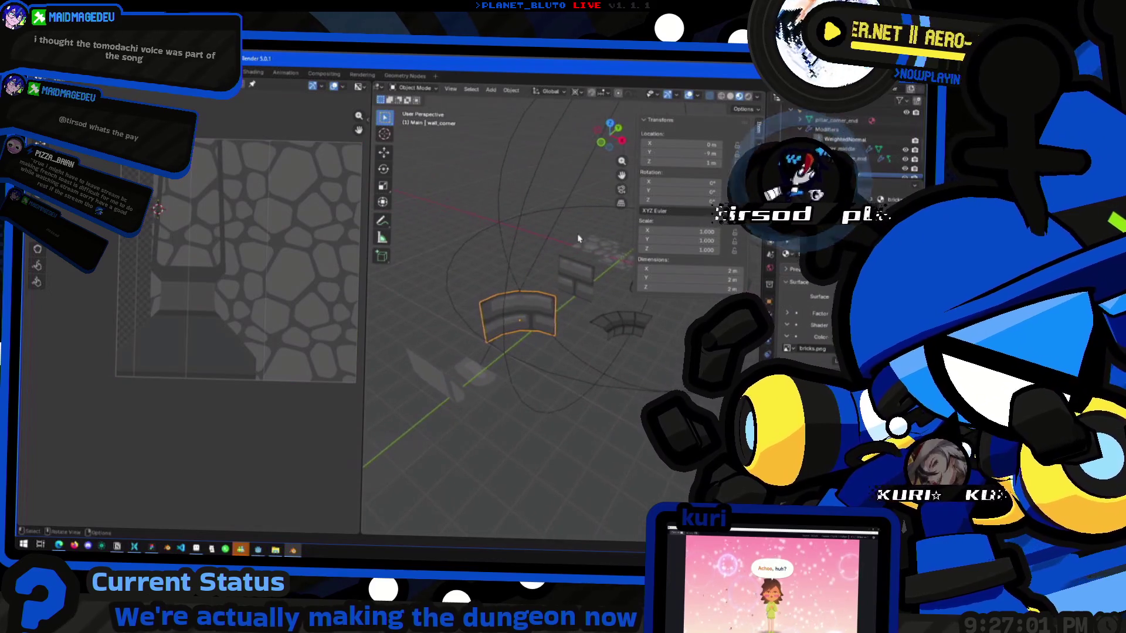
Re-project wall_corner's right-hand face from the front view.
key("Tab")
left_click(542, 317)
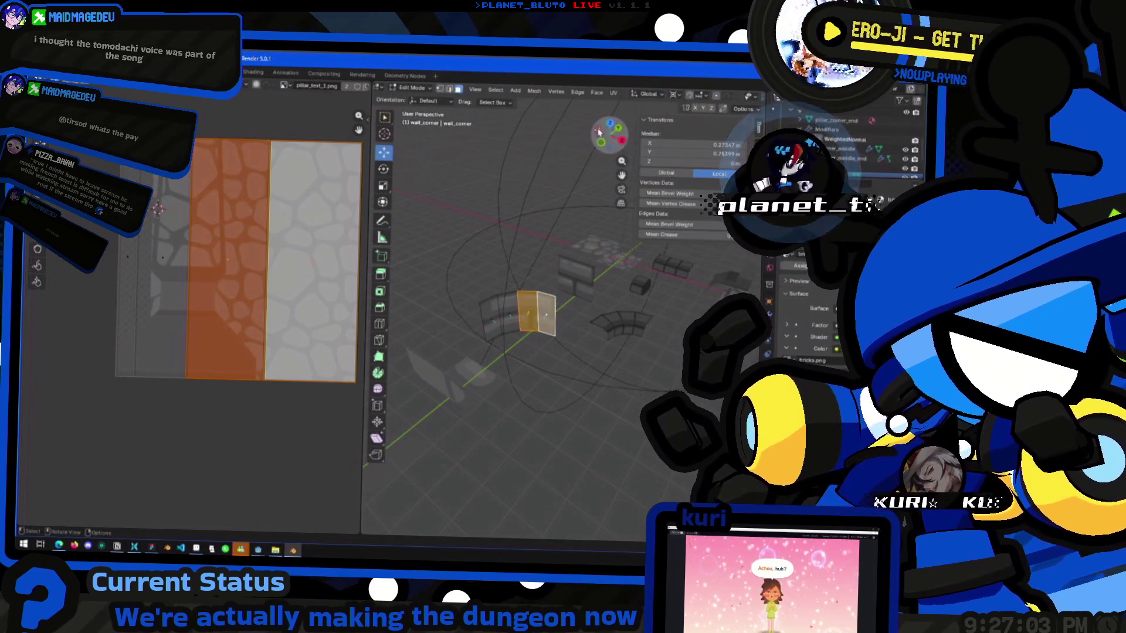
left_click(601, 142)
key("u")
left_click(589, 233)
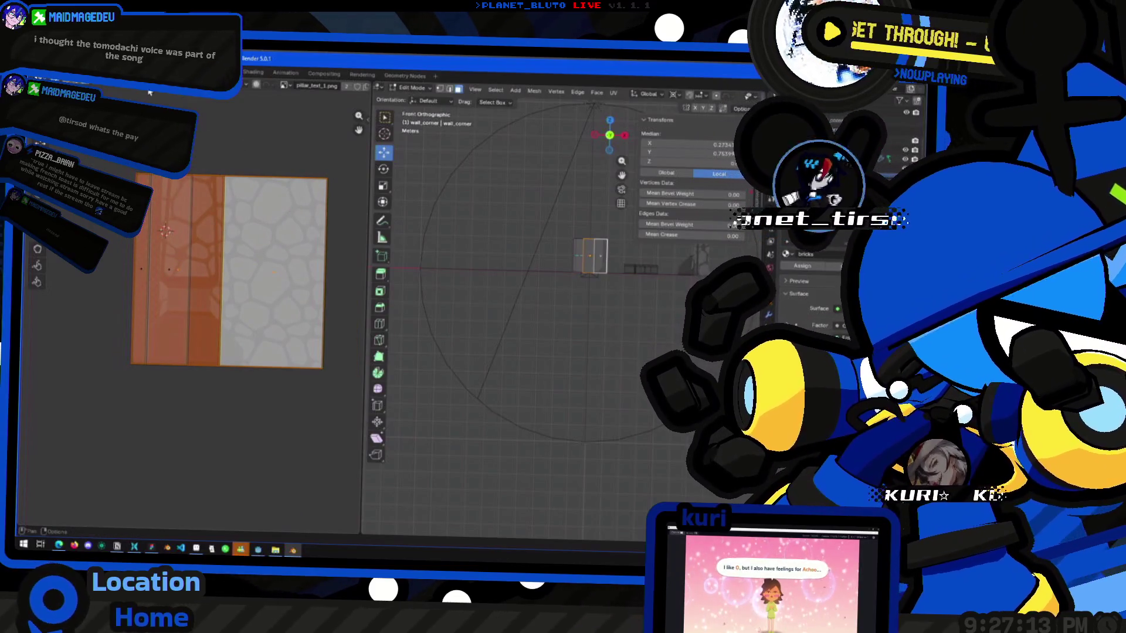
key("alt+a")
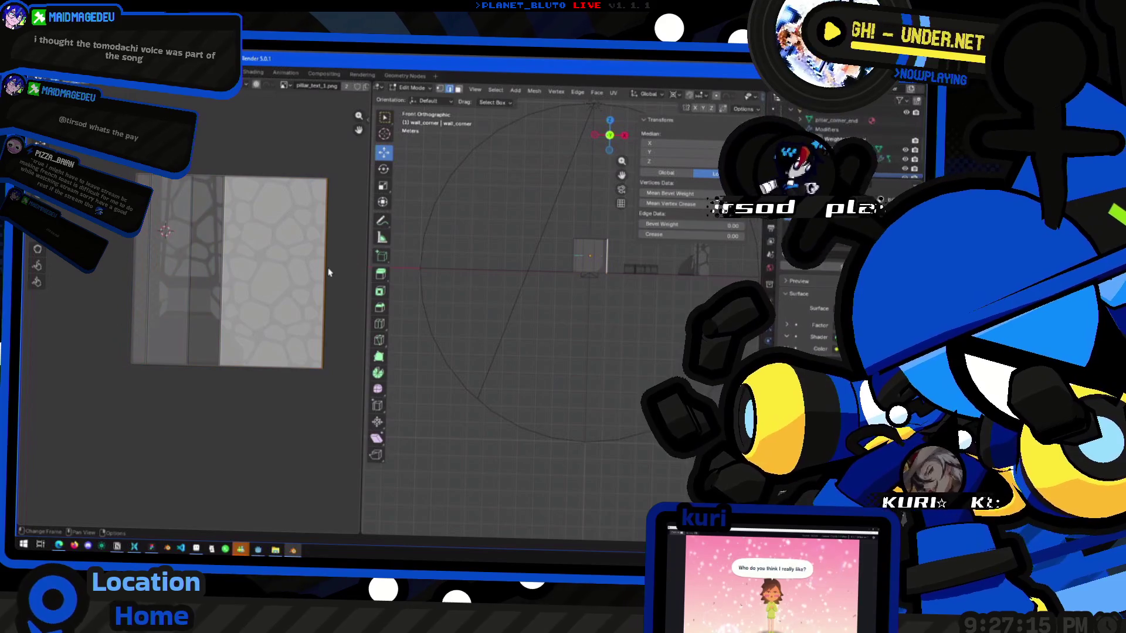
middle_click_drag(563, 282, 595, 291)
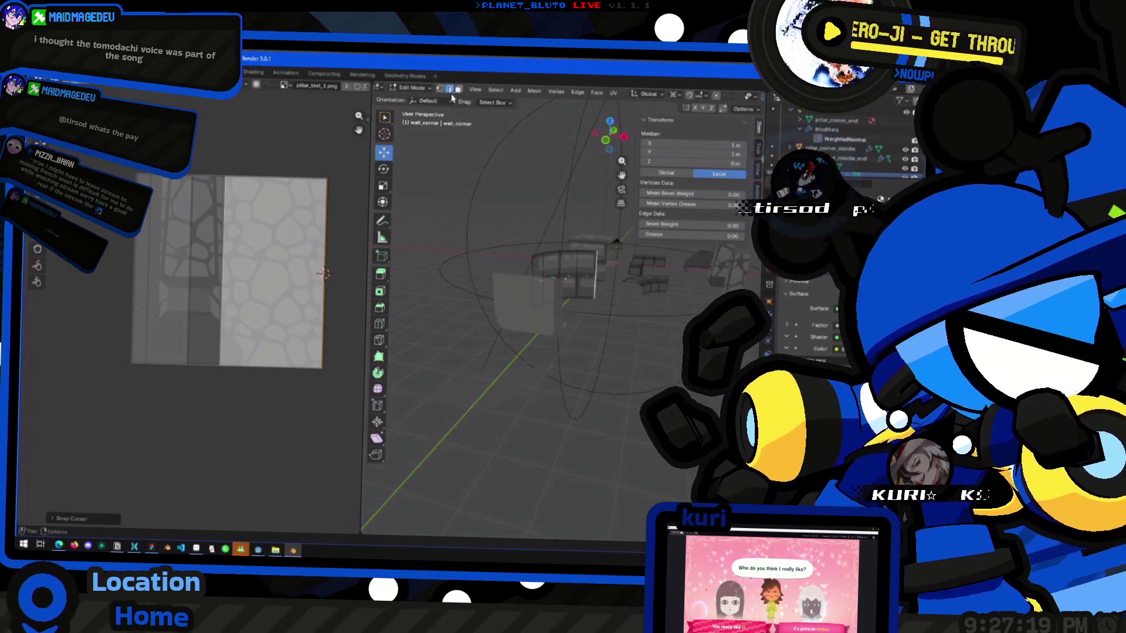
Scale one wall face's UV strip wider.
left_click(560, 248)
left_click(586, 276)
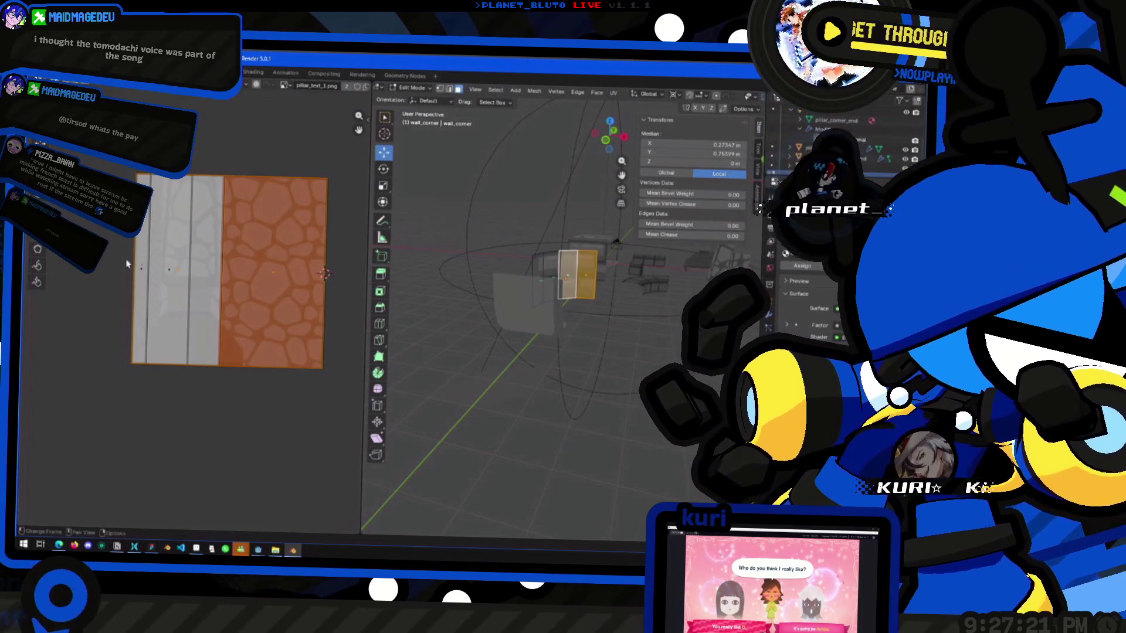
key("s")
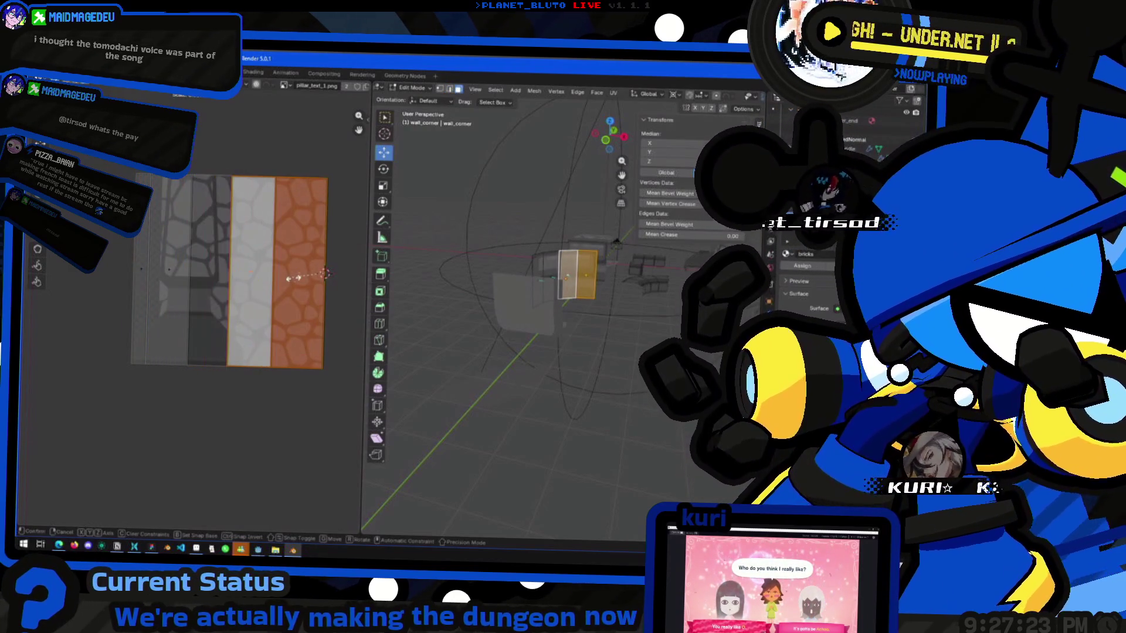
left_click(299, 283)
Project wall_corner's side face from the Right view.
left_click(557, 272)
middle_click_drag(557, 273, 498, 305)
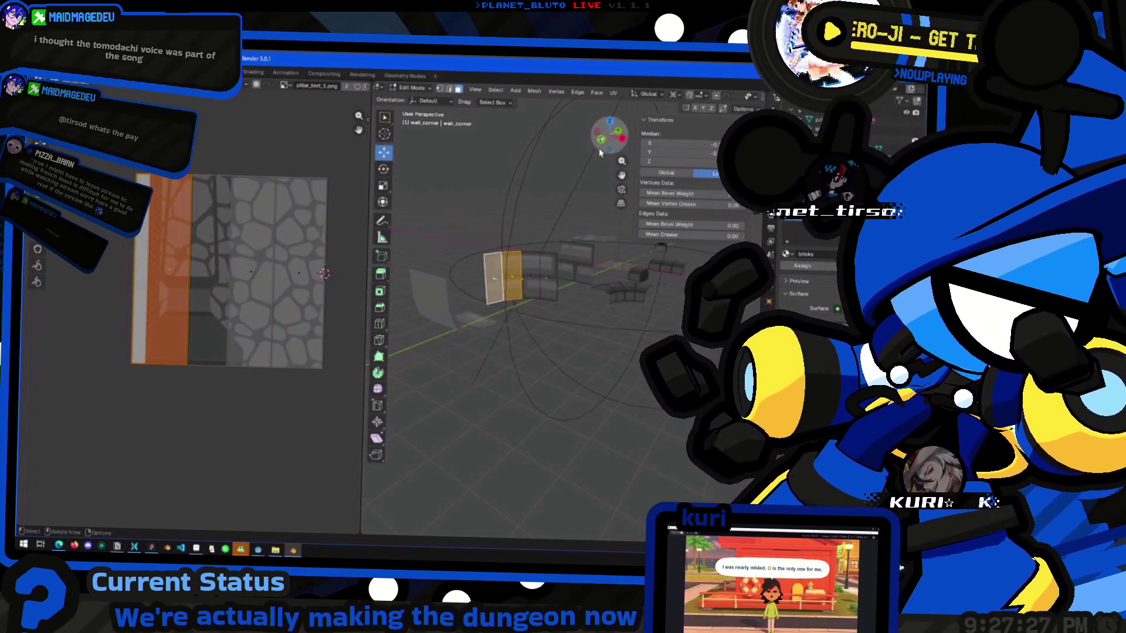
left_click(621, 141)
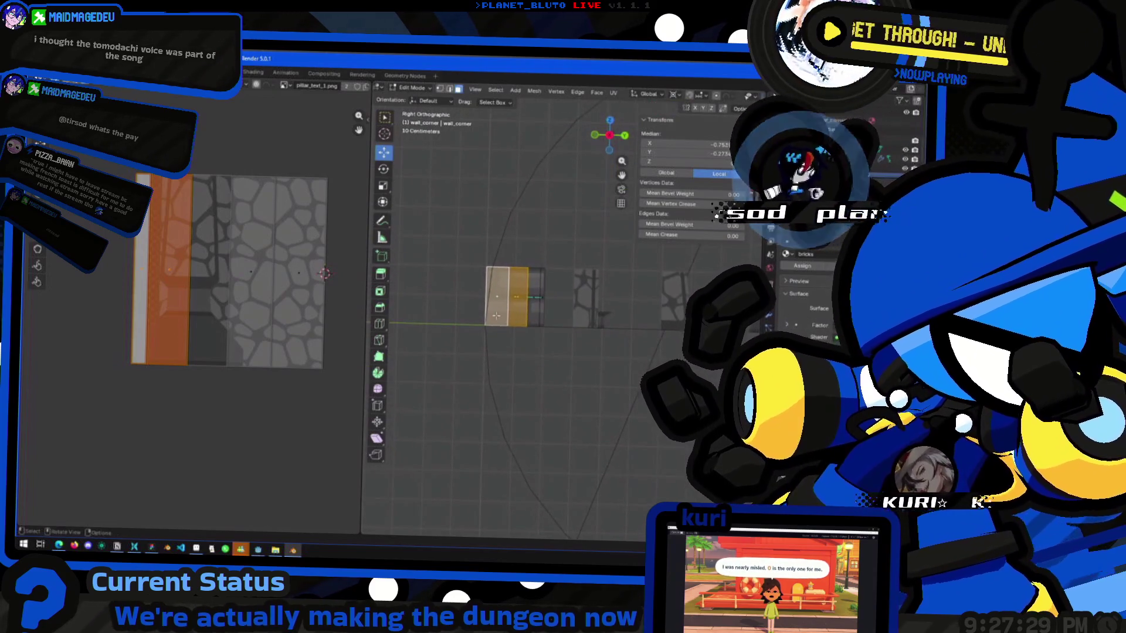
key("ctrl+f")
mouse_move(492, 297)
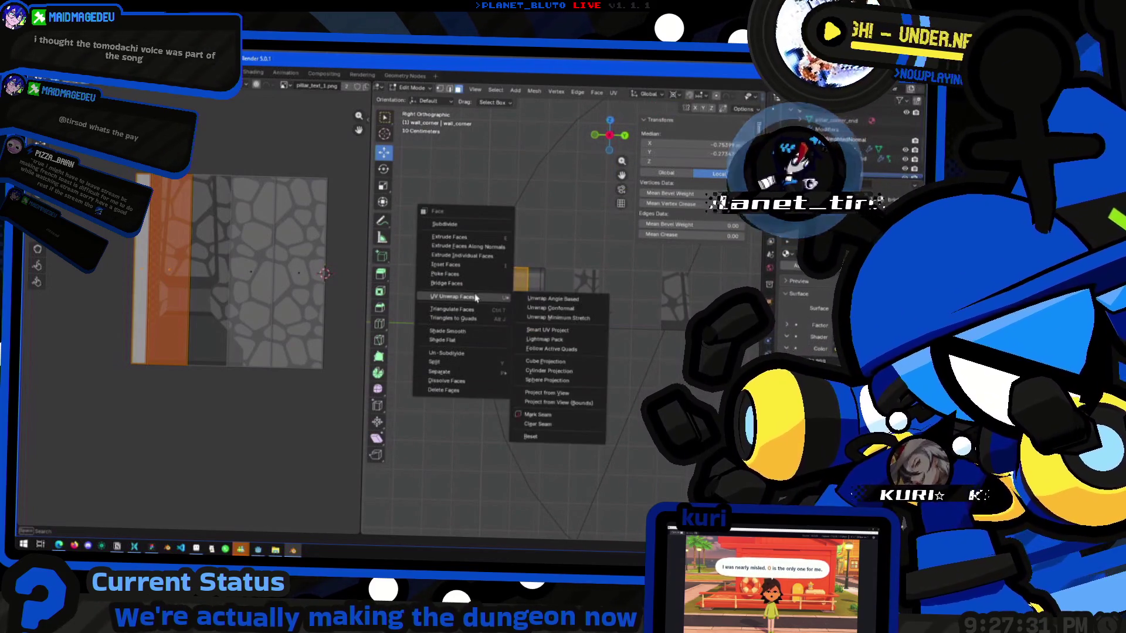
left_click(547, 393)
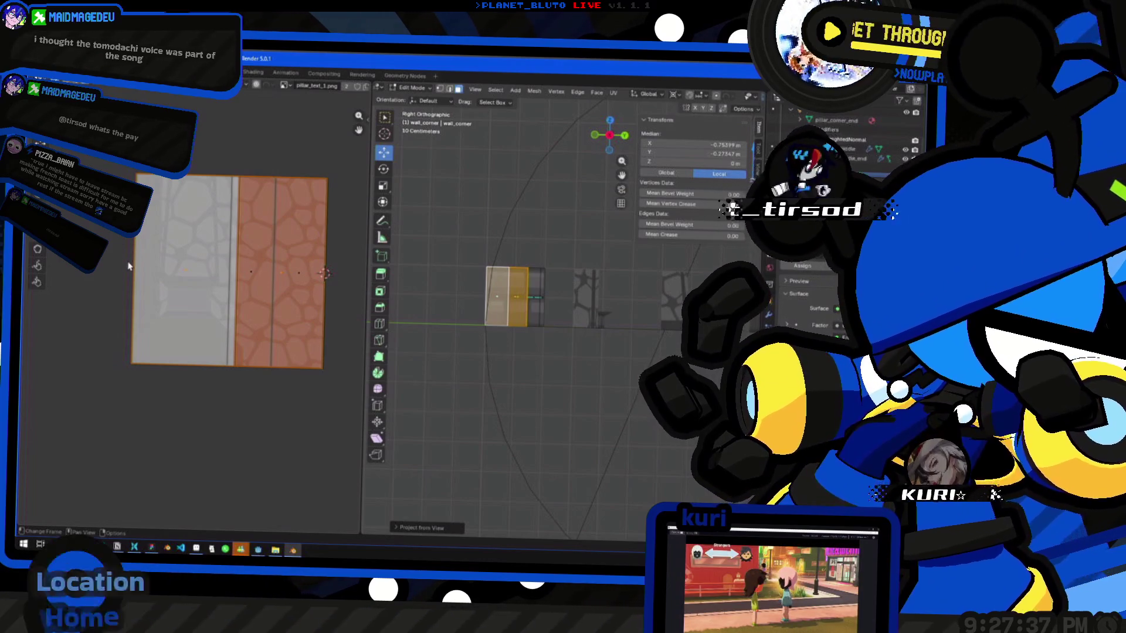
Snap the UV pivot to the left island's edge and scale all UV islands toward it.
left_click(129, 266)
left_click(139, 268)
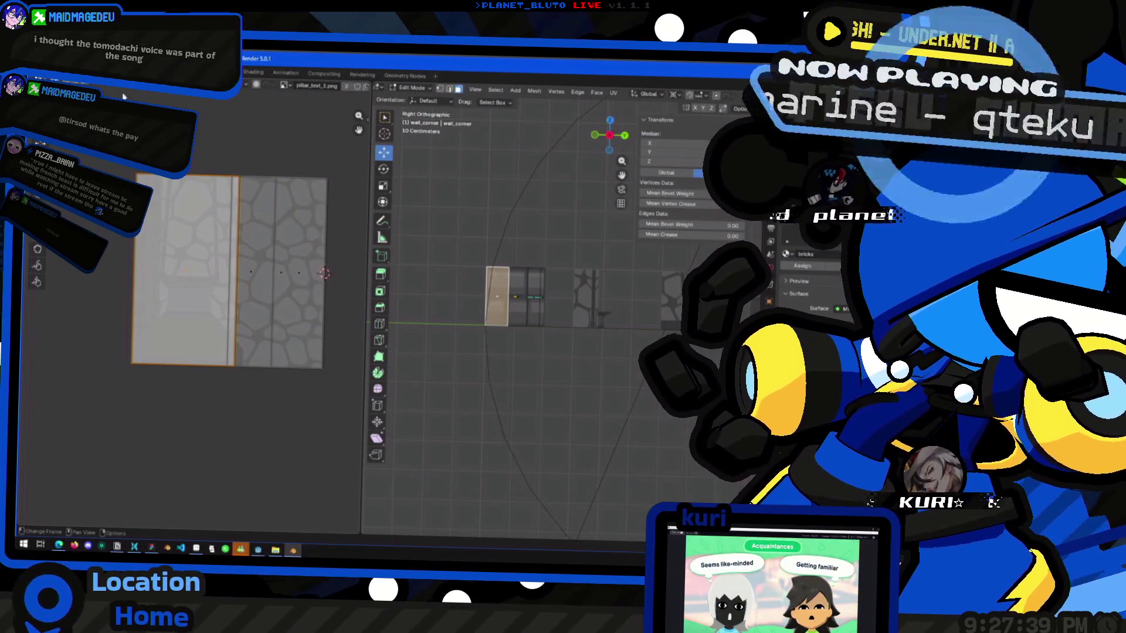
left_click(134, 268)
key("shift+s")
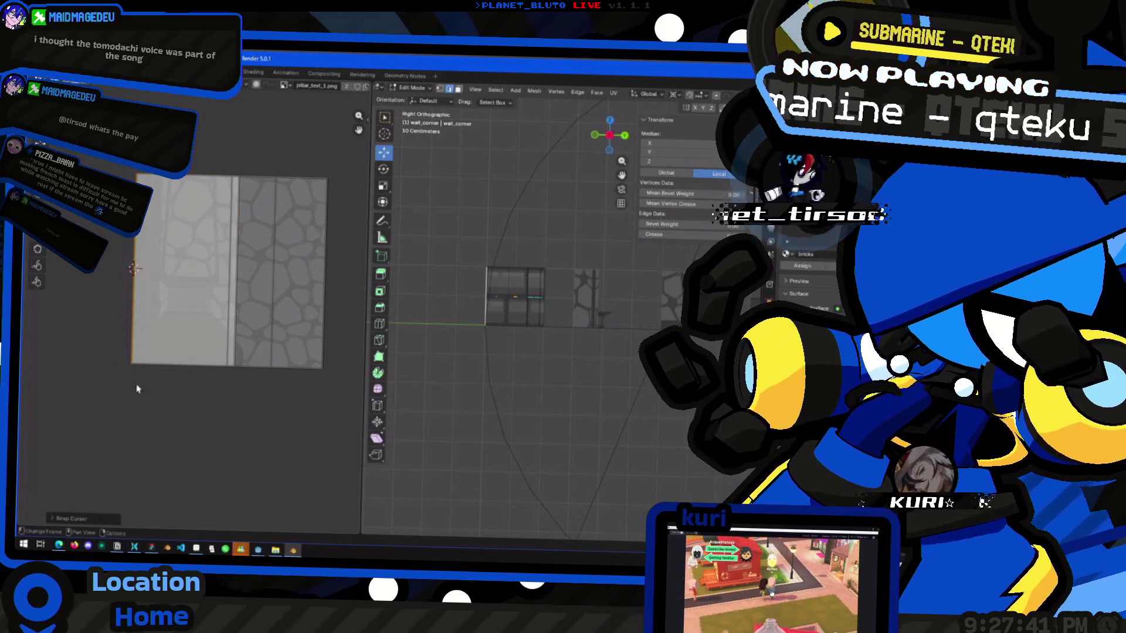
left_click(456, 89)
key("a")
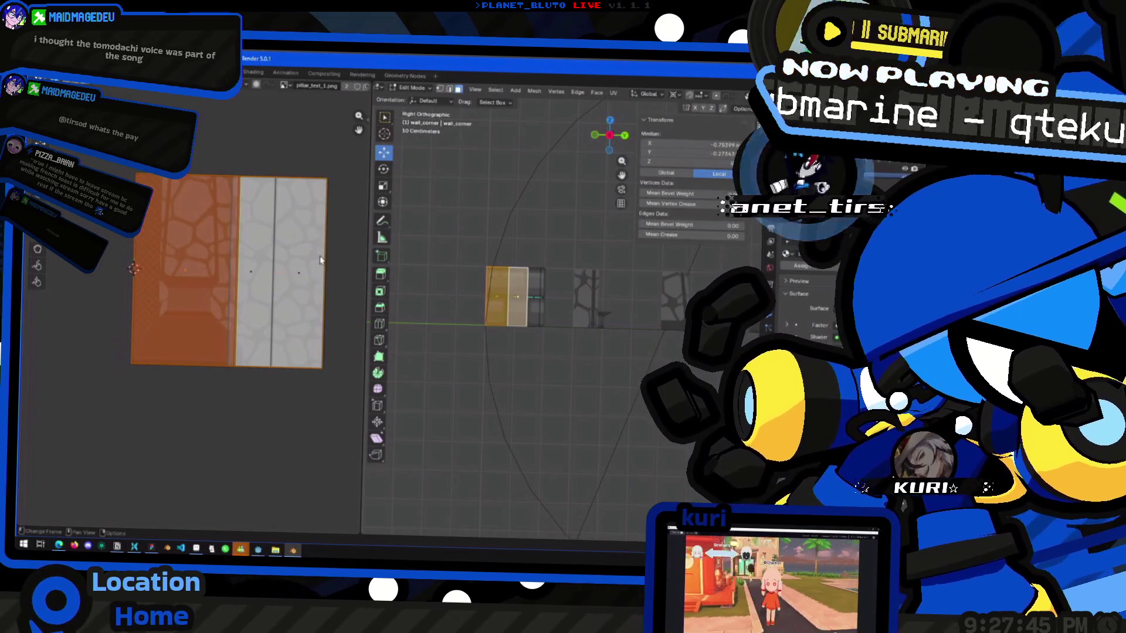
key("s")
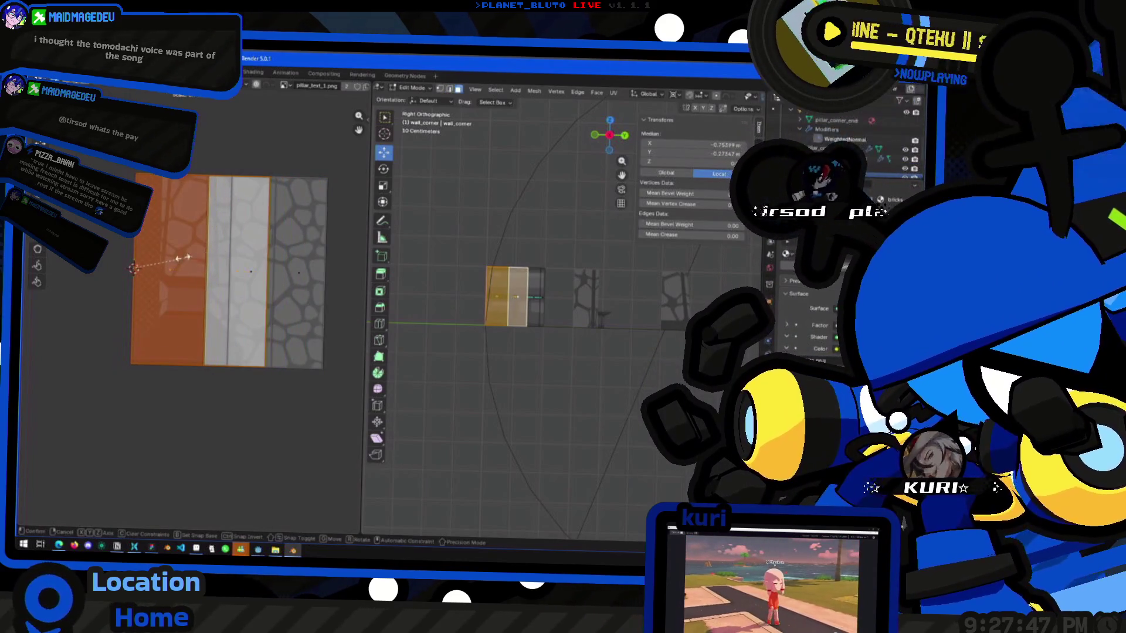
left_click(179, 258)
key("Tab")
middle_click_drag(480, 350, 539, 409)
scroll(515, 377, "down", 3)
left_click(515, 381)
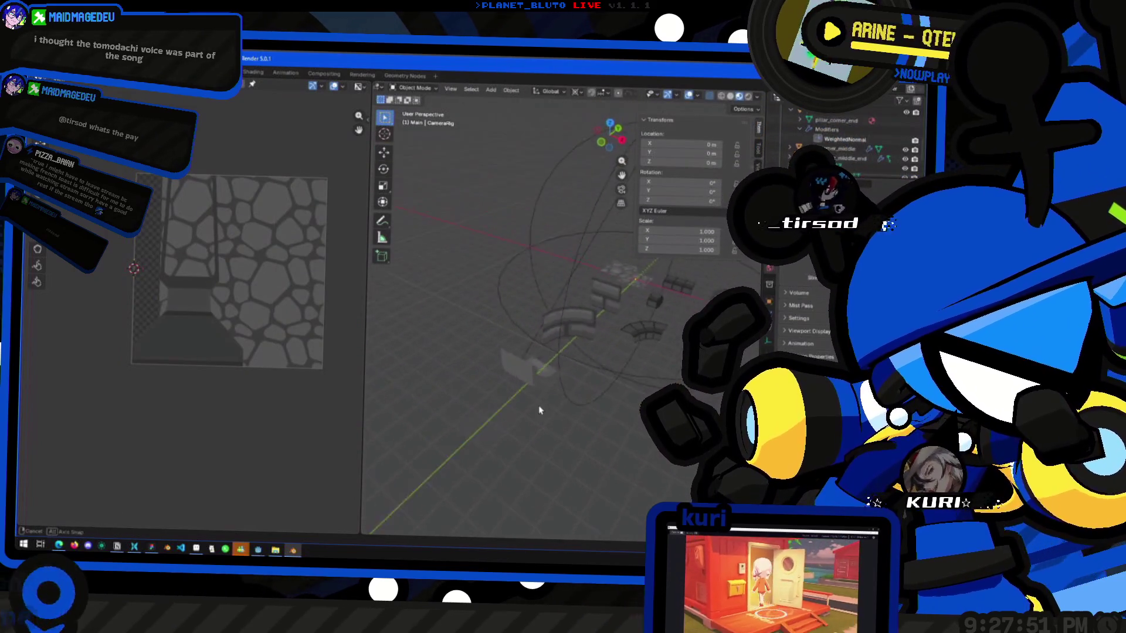
Scale all of wall_corner's UVs wider across the brick texture.
scroll(538, 409, "up", 5)
mouse_move(515, 359)
middle_mouse_down()
mouse_move(541, 351)
mouse_move(493, 320)
mouse_move(518, 387)
mouse_move(505, 371)
mouse_move(614, 384)
mouse_move(585, 347)
mouse_move(578, 378)
mouse_move(510, 352)
middle_mouse_up()
scroll(492, 320, "down", 3)
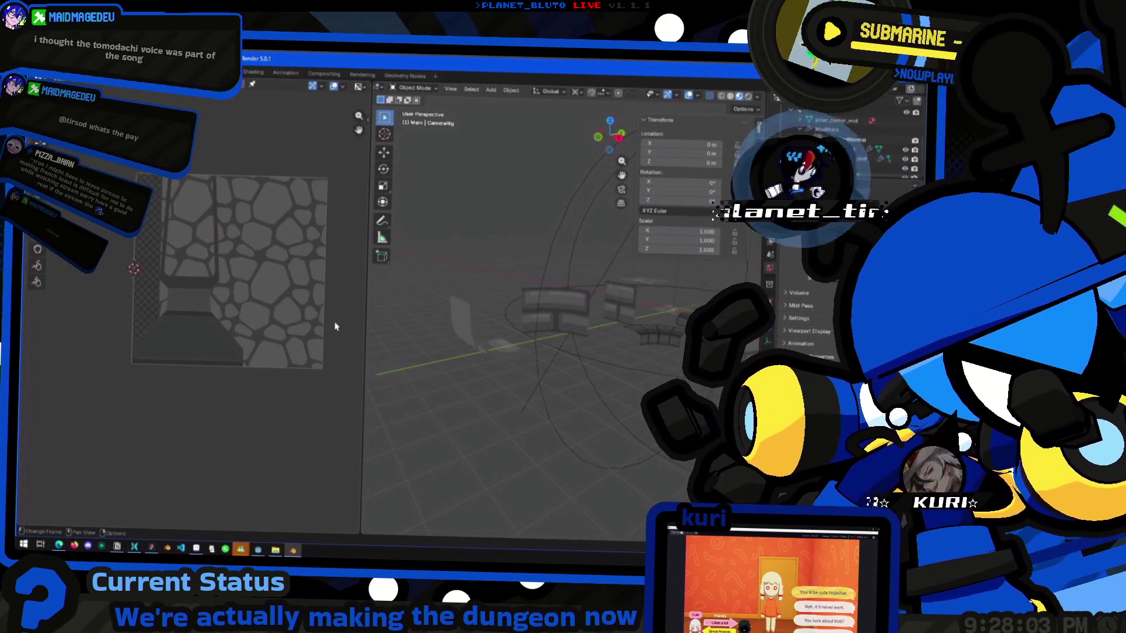
left_click(562, 319)
key("Tab")
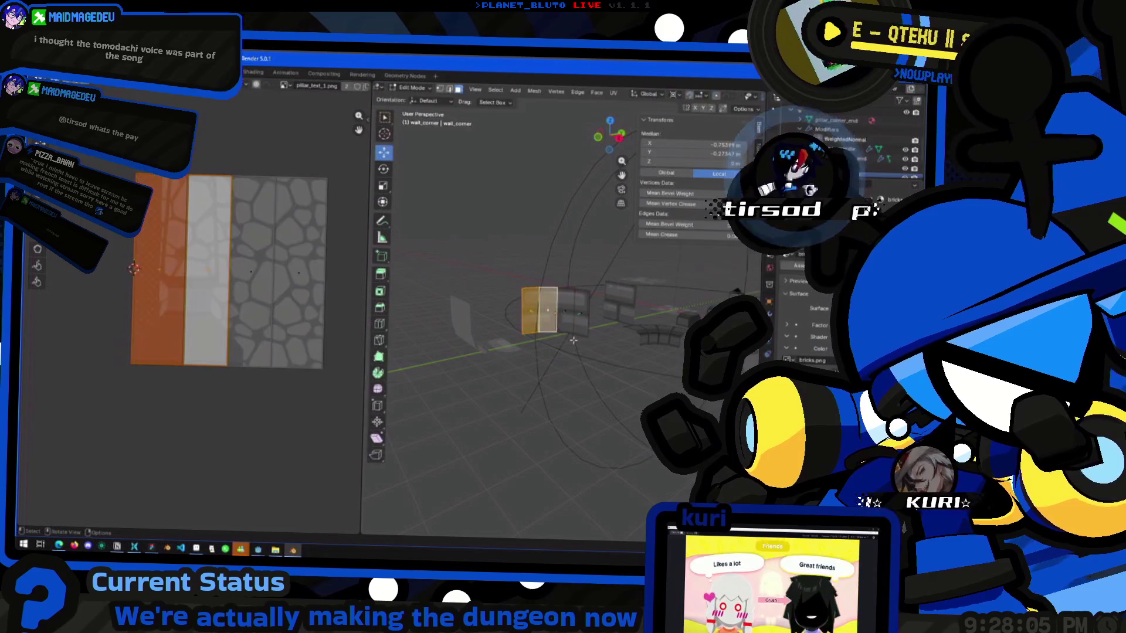
key("a")
key("s")
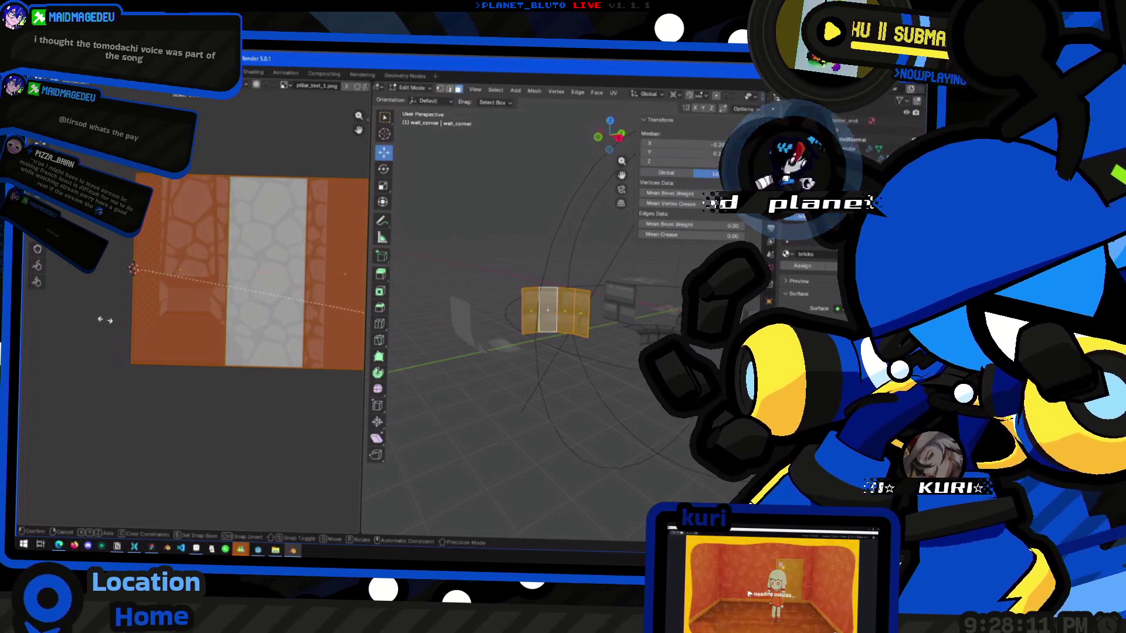
left_click(138, 321)
key("Tab")
Duplicate the straight wall piece and place the copy beside the corner.
mouse_move(481, 369)
middle_mouse_down()
mouse_move(502, 393)
mouse_move(492, 409)
mouse_move(438, 390)
mouse_move(480, 355)
mouse_move(593, 405)
mouse_move(601, 445)
mouse_move(545, 458)
mouse_move(591, 452)
middle_mouse_up()
left_click(610, 297)
mouse_move(610, 297)
middle_mouse_down()
mouse_move(627, 331)
mouse_move(586, 358)
mouse_move(563, 352)
mouse_move(565, 381)
mouse_move(502, 368)
mouse_move(581, 404)
mouse_move(593, 382)
mouse_move(530, 404)
mouse_move(488, 388)
mouse_move(596, 412)
middle_mouse_up()
key("shift+d")
left_click(566, 367)
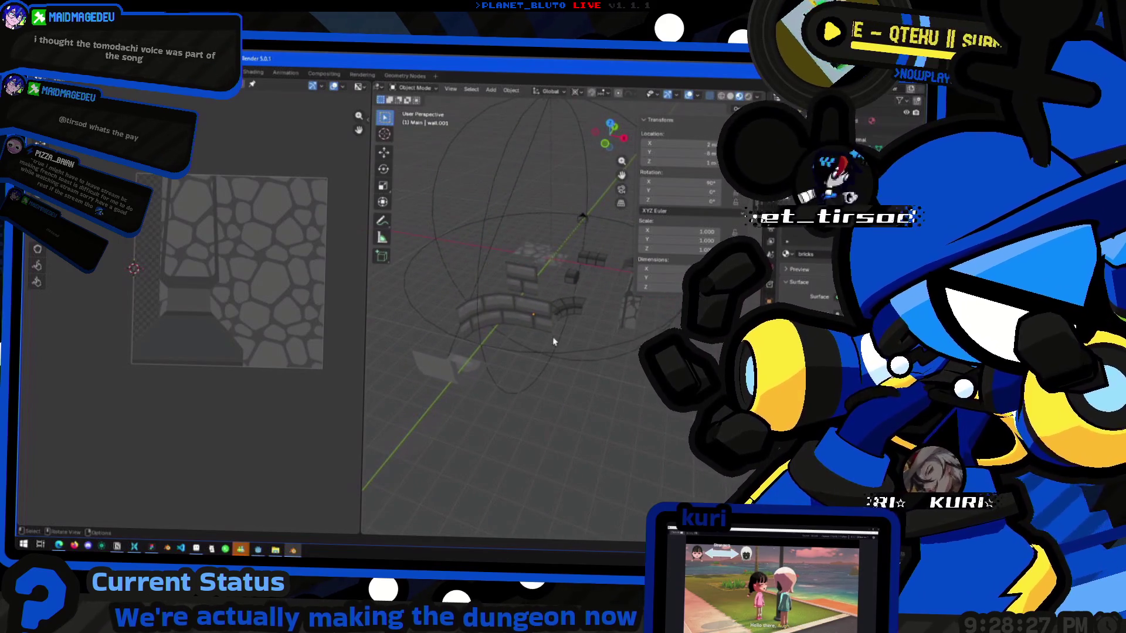
Make another copy of wall.001, placed one step to the right.
key("shift+d")
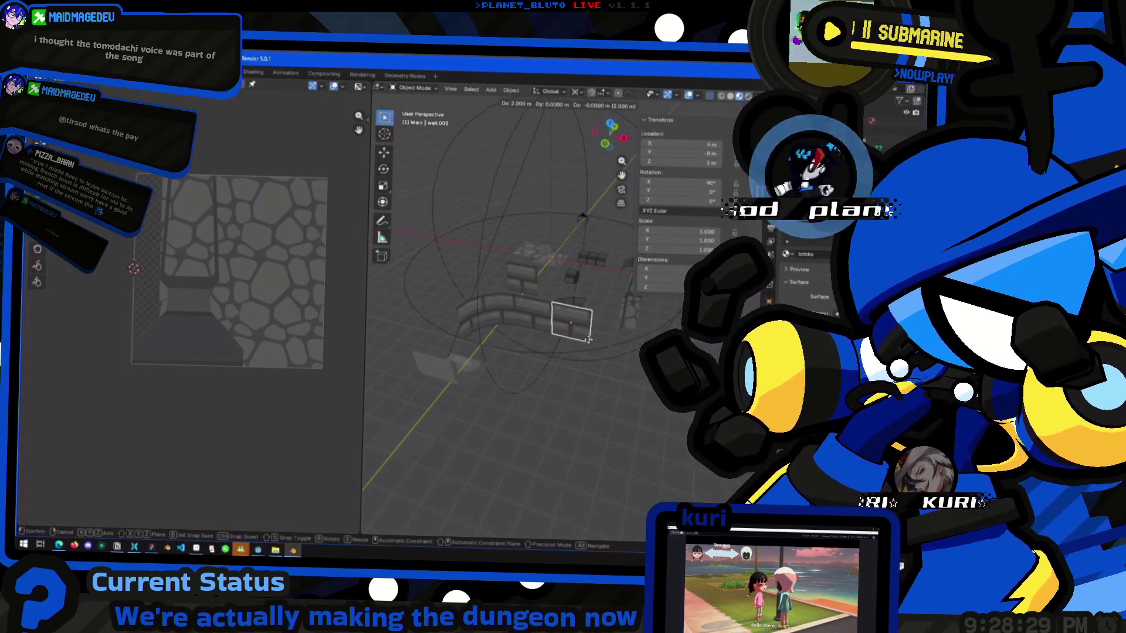
left_click(592, 347)
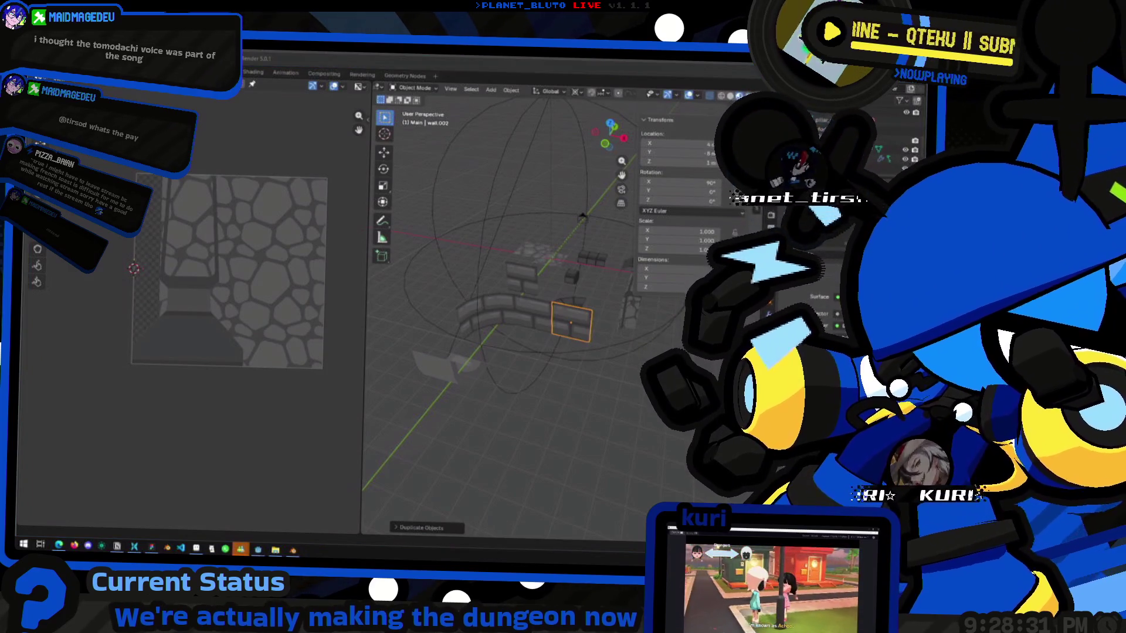
left_click(369, 296)
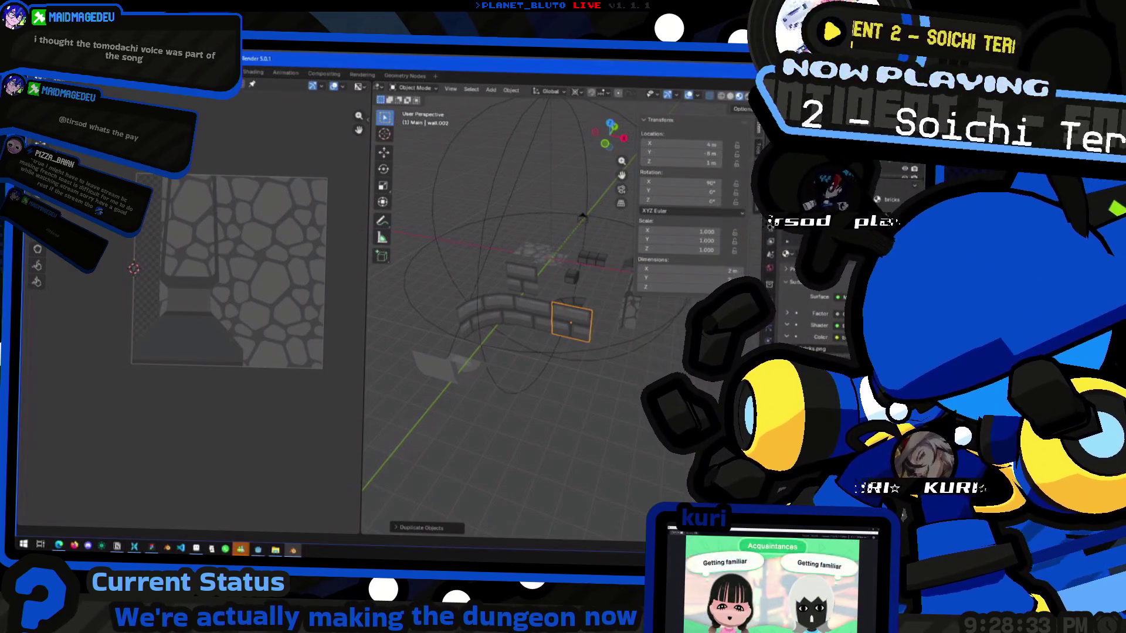
middle_click_drag(369, 297, 627, 384)
Rotate the wall piece around Z and move it using a Median Point pivot.
key("r")
key("z")
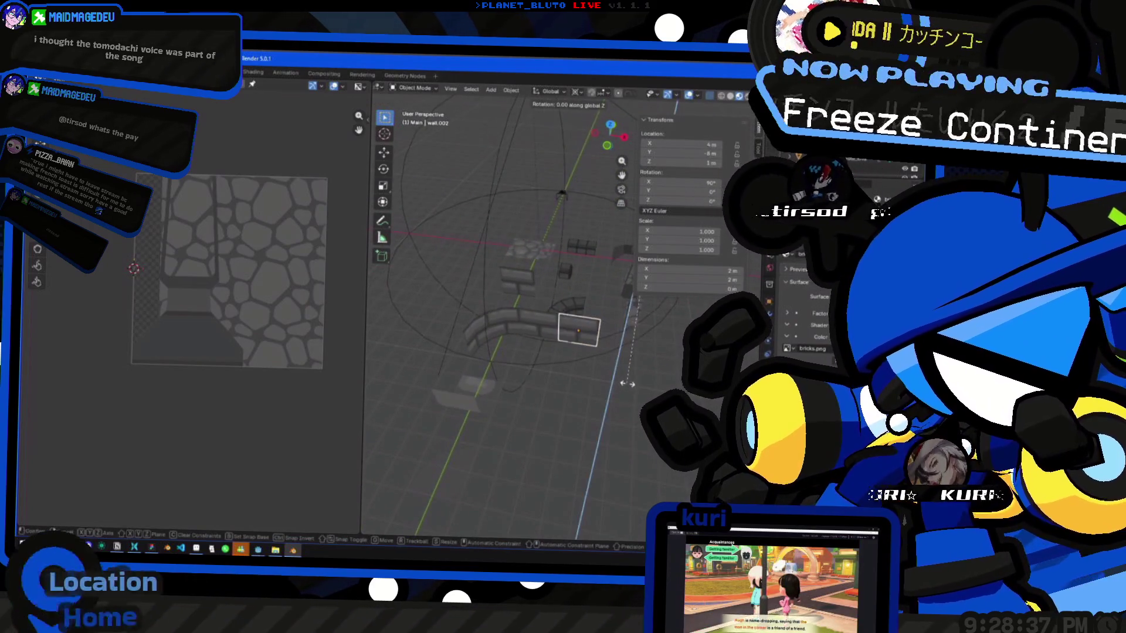
left_click(677, 351)
middle_click_drag(677, 350, 603, 368)
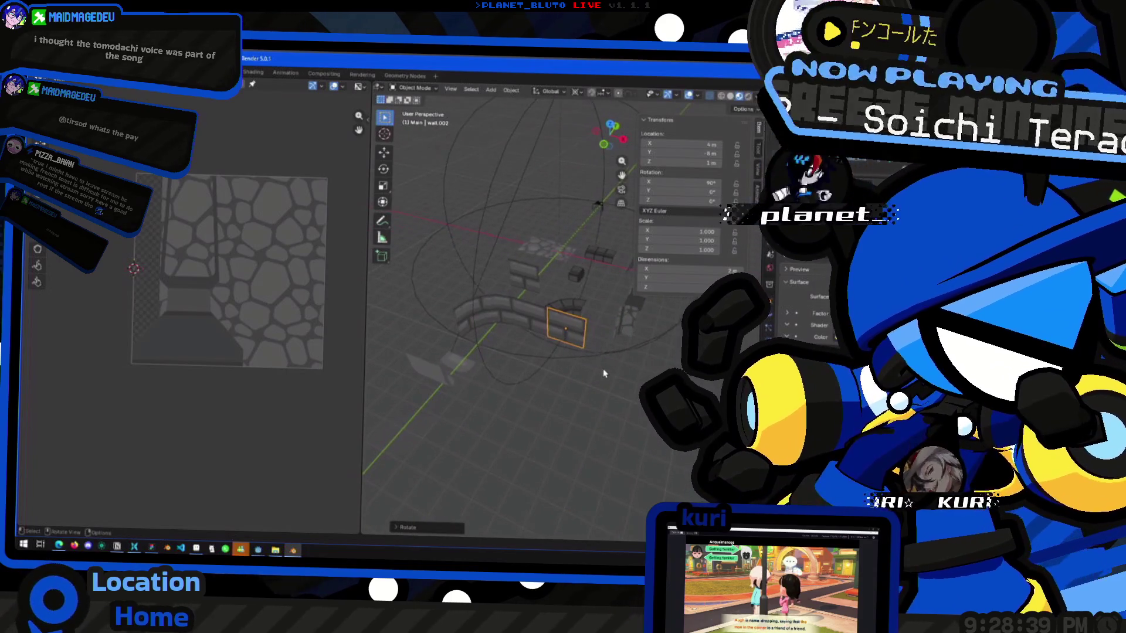
key("period")
left_click(596, 307)
key("g")
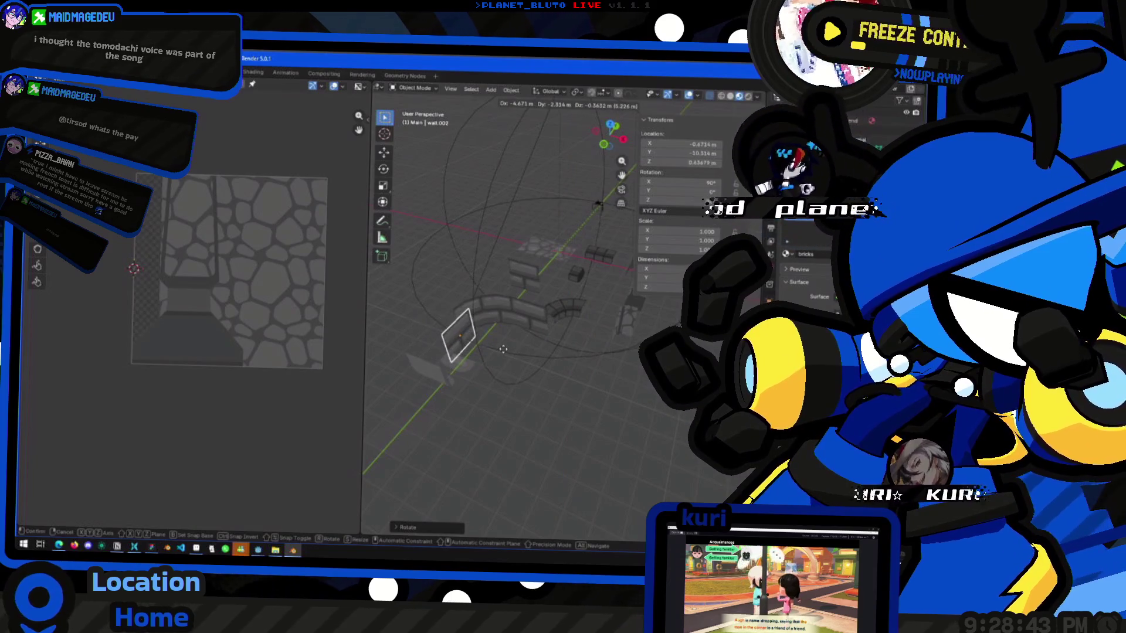
left_click(494, 364)
mouse_move(494, 364)
middle_mouse_down()
mouse_move(479, 382)
mouse_move(490, 387)
mouse_move(452, 307)
mouse_move(499, 340)
mouse_move(481, 332)
mouse_move(527, 329)
middle_mouse_up()
Delete the two duplicated wall pieces, keeping the curved wall_corner.
left_click(531, 308)
left_click(445, 331, "shift")
key("Delete")
left_click(516, 329)
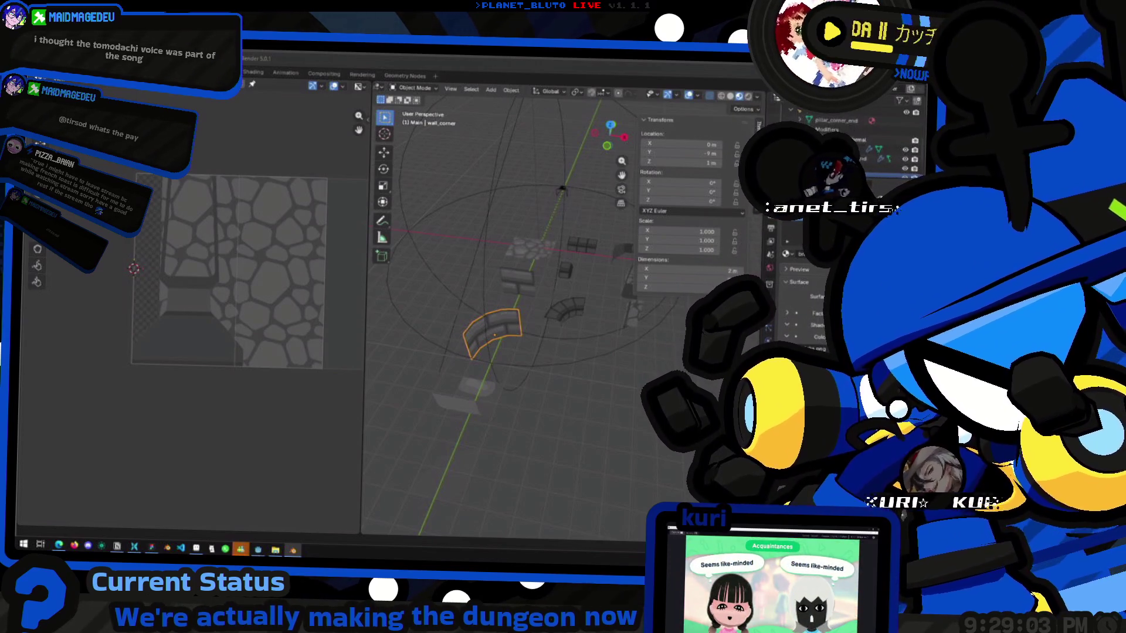
middle_click_drag(510, 375, 529, 376)
In ceiling_edge's Edit Mode, isolate the flat bottom face in Bottom view, hiding the rest.
mouse_move(430, 369)
middle_mouse_down()
mouse_move(490, 383)
mouse_move(540, 322)
middle_mouse_up()
key("Tab")
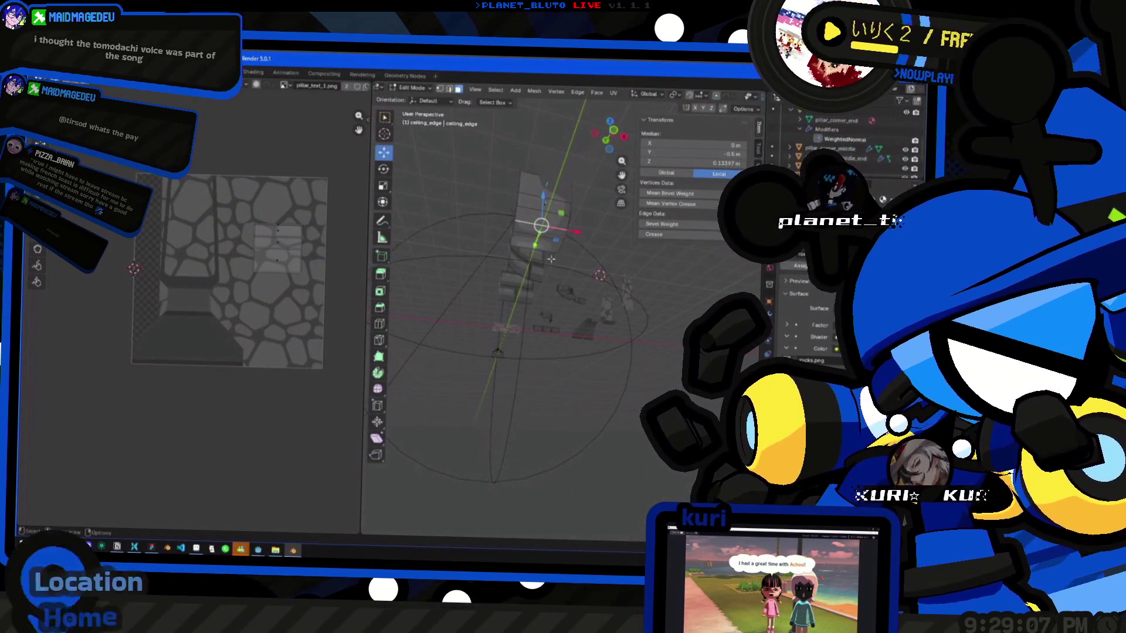
left_click_drag(610, 144, 453, 411)
key("KP_Decimal")
middle_click_drag(453, 410, 527, 301)
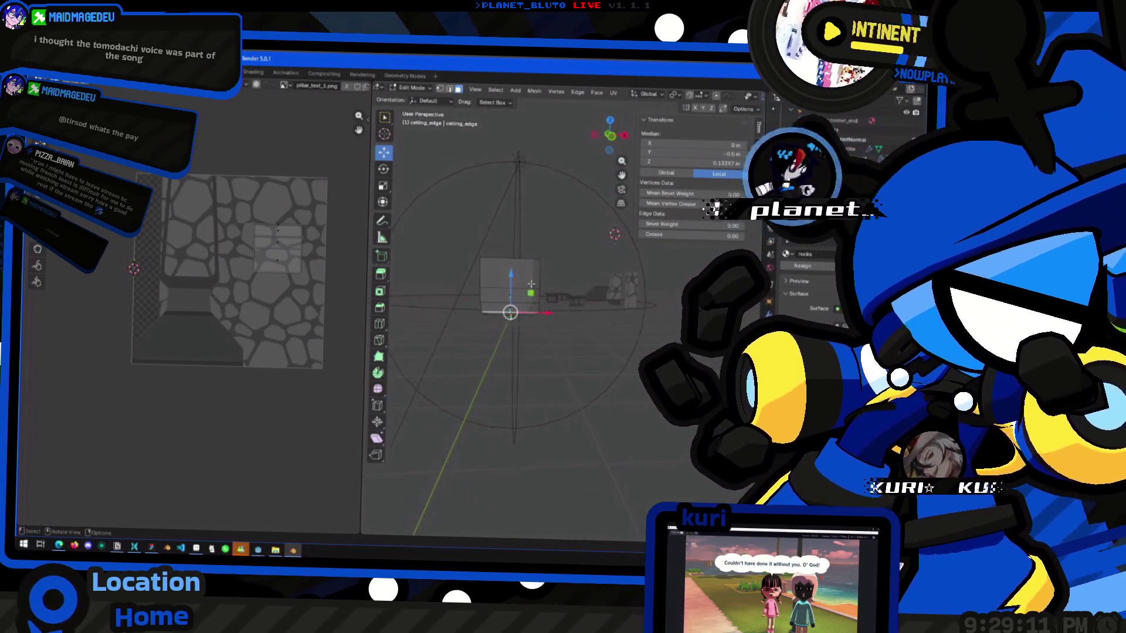
left_click(610, 151)
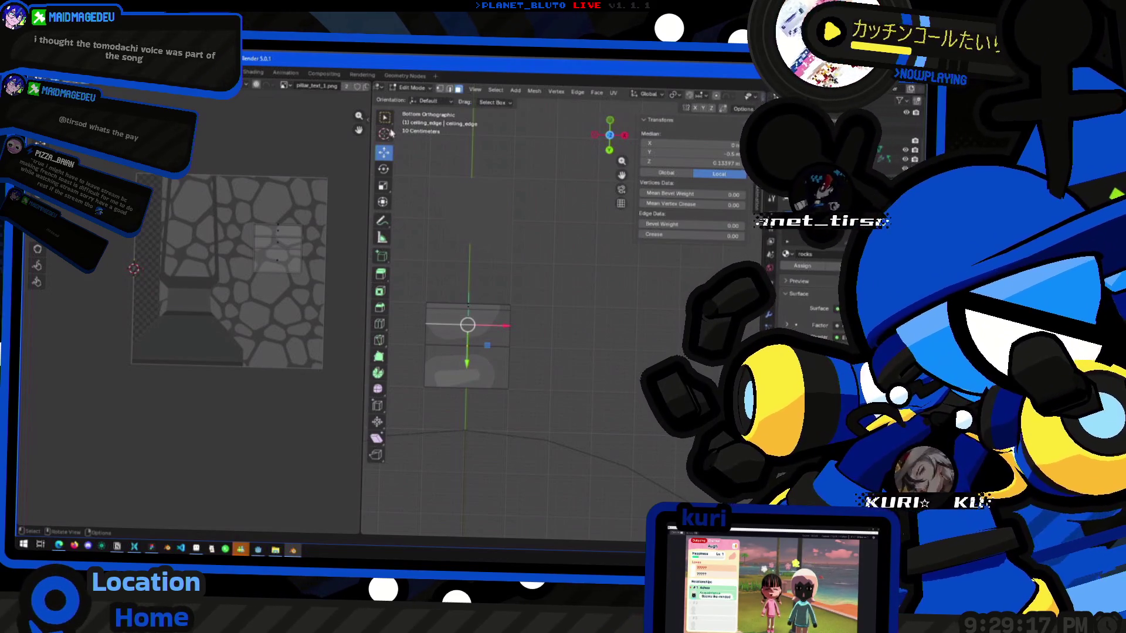
left_click(468, 314)
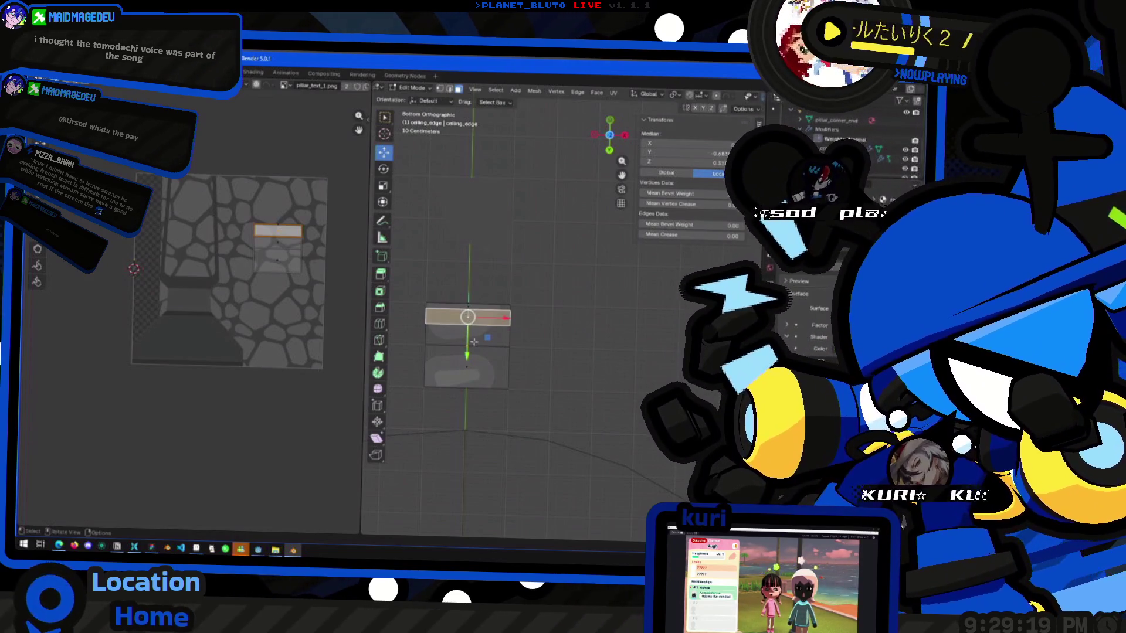
mouse_move(469, 351)
middle_mouse_down()
mouse_move(511, 413)
mouse_move(500, 330)
middle_mouse_up()
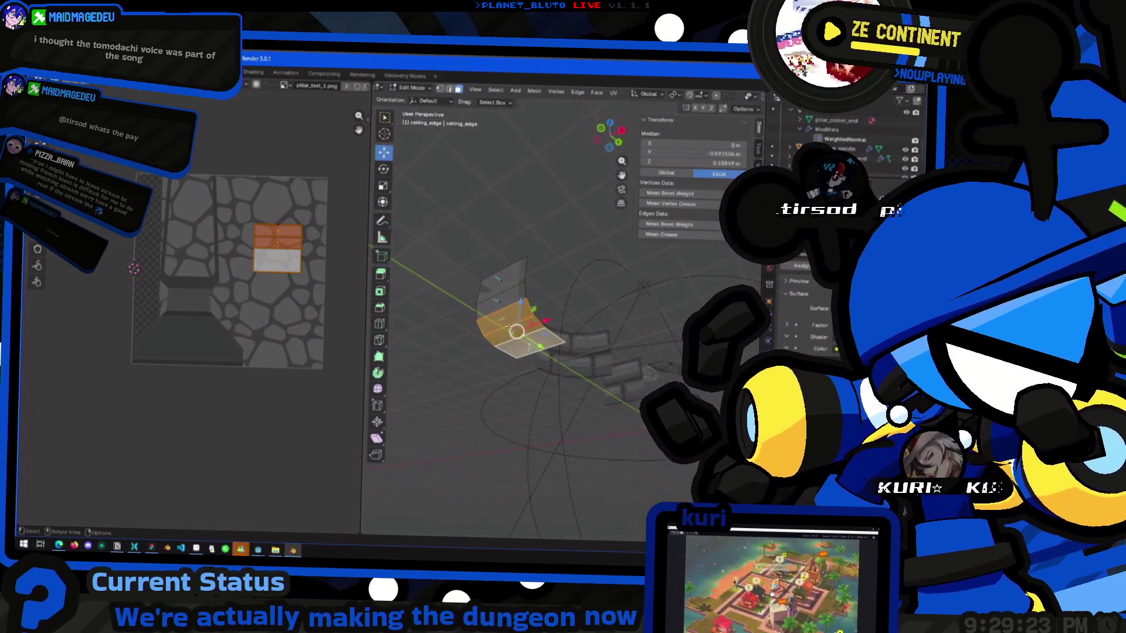
left_click(521, 339)
left_click(610, 147)
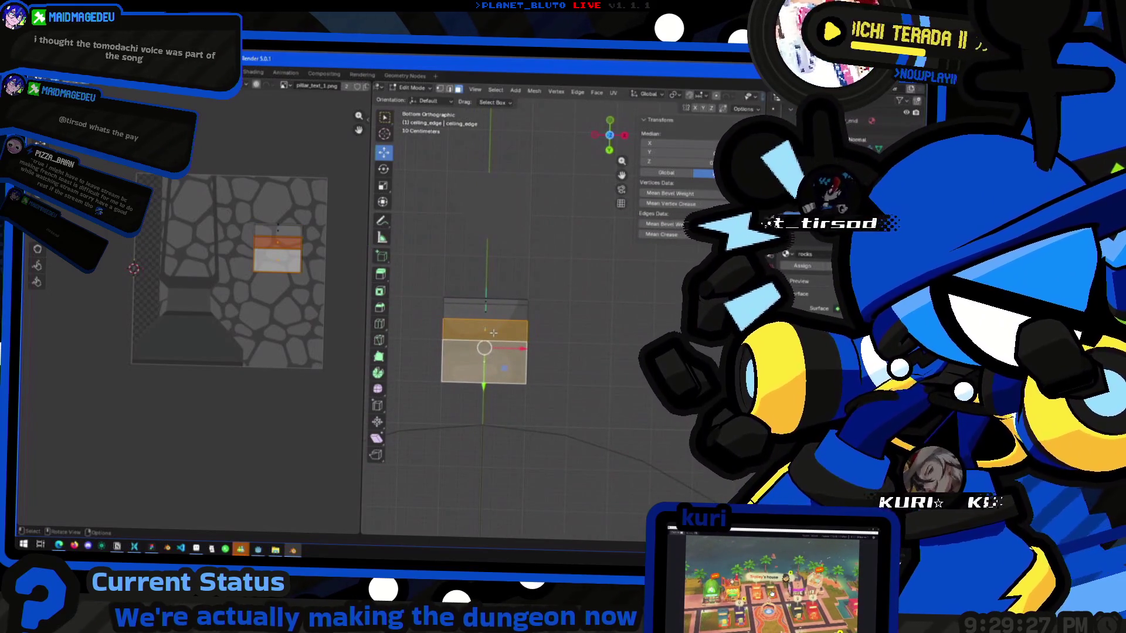
key("shift+h")
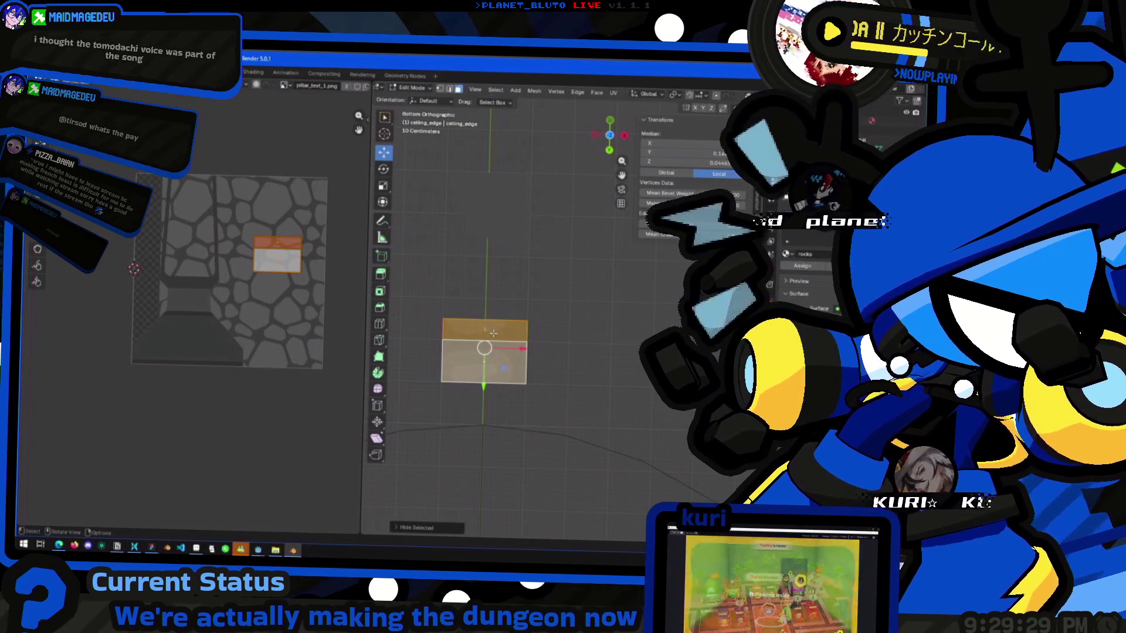
Project the bottom face's UVs from view with Bounds so they fill the image.
right_click(509, 315)
mouse_move(509, 315)
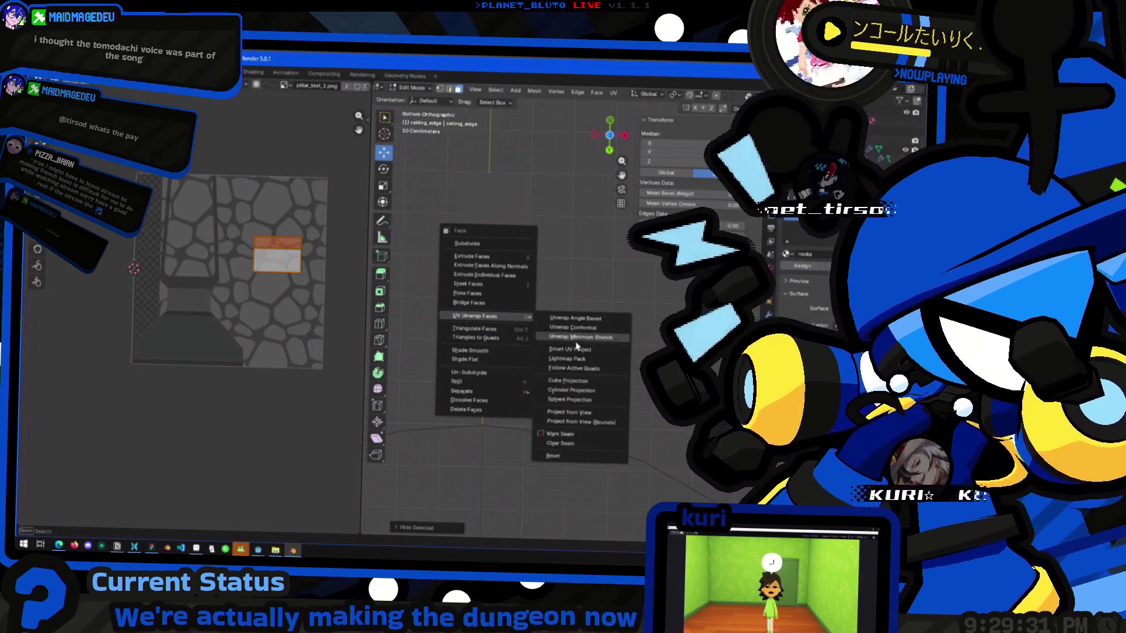
left_click(582, 424)
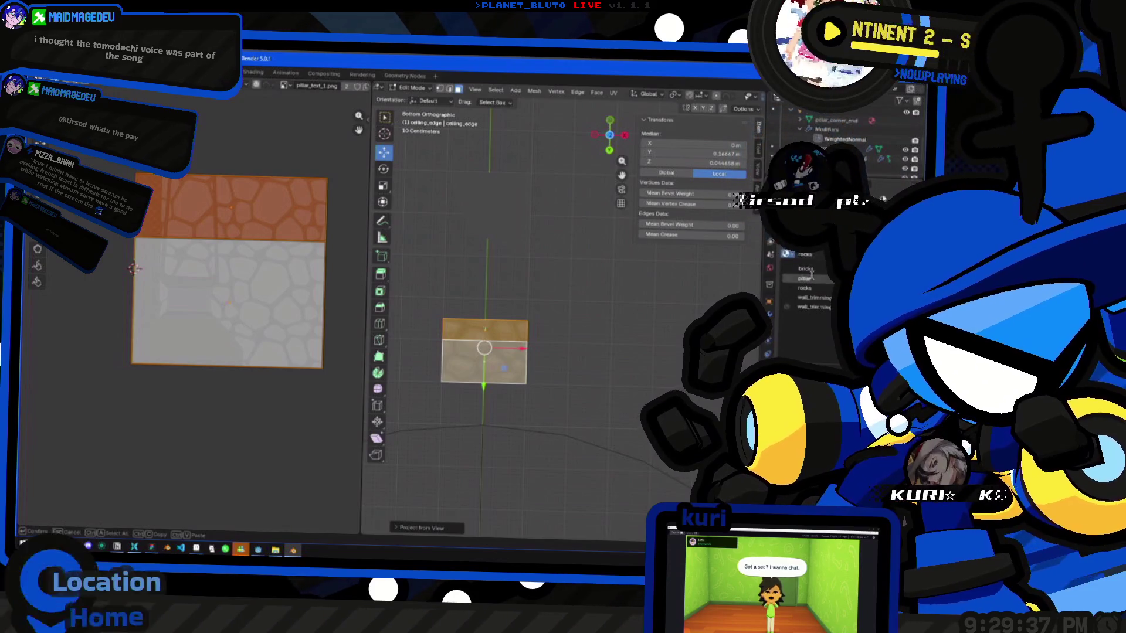
scroll(810, 270, "down", 3)
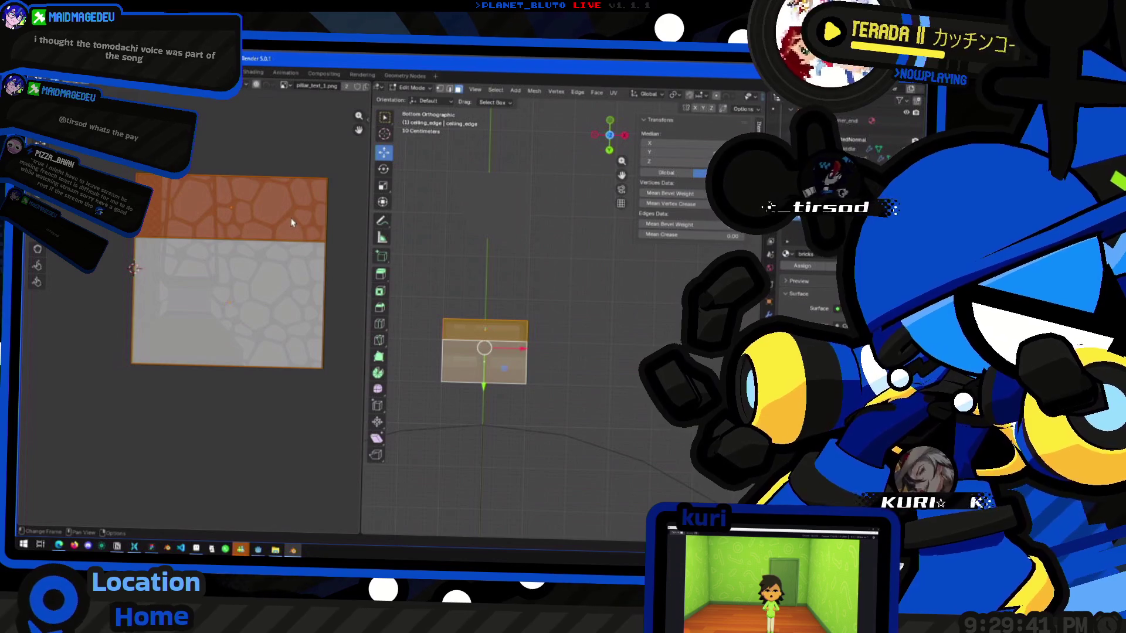
Select the ceiling edge's bottom face and scale its UV island down vertically from its bottom.
key("alt+a")
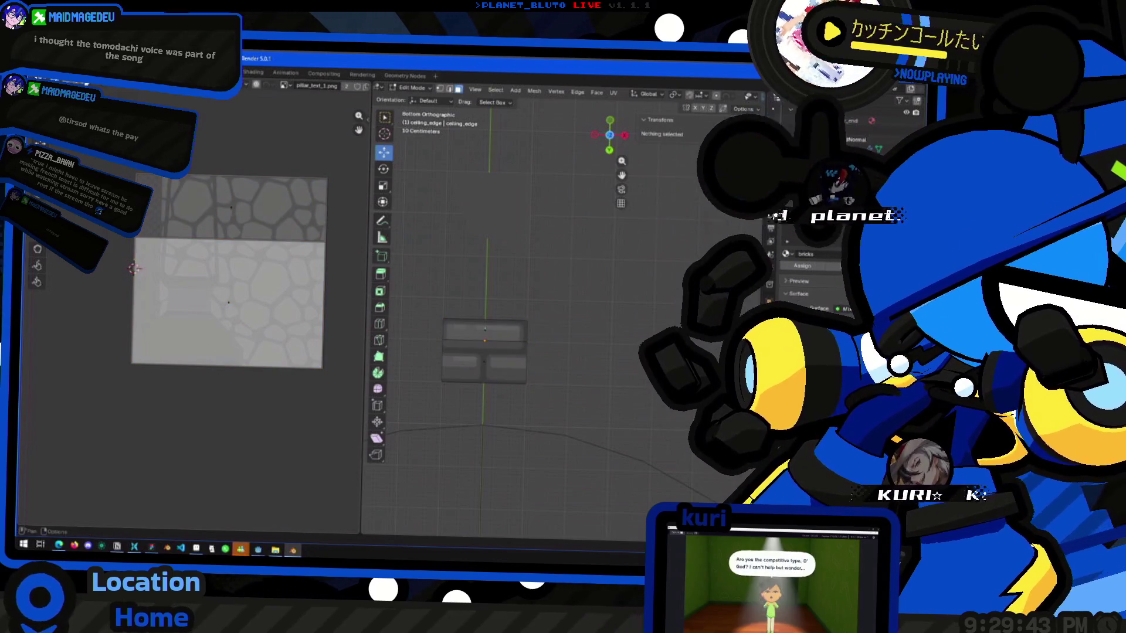
left_click(229, 393)
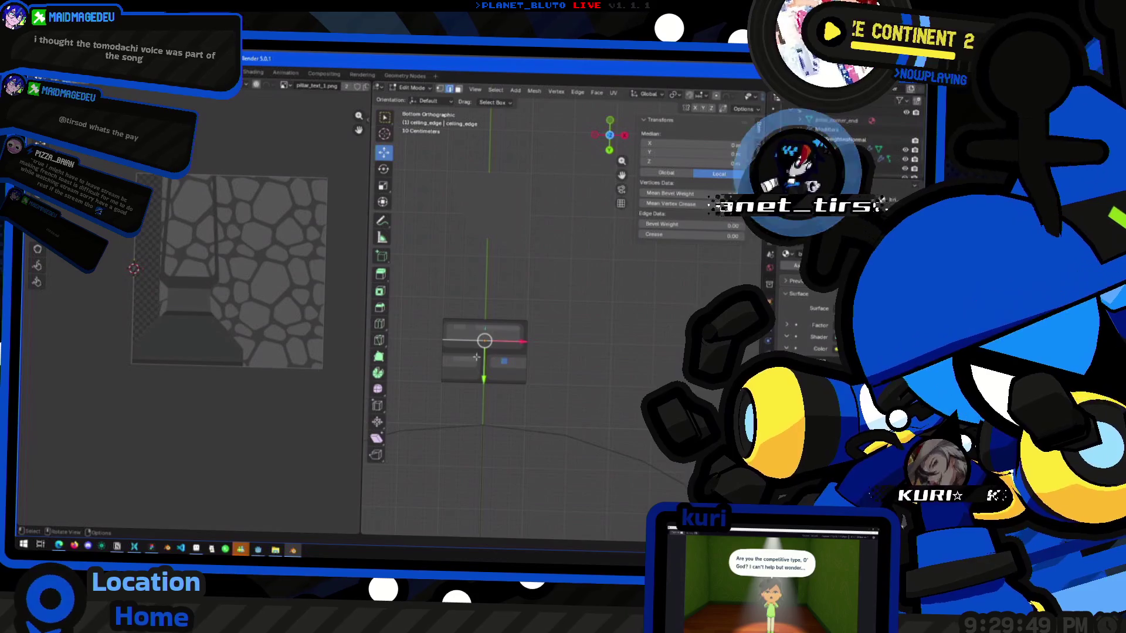
left_click(458, 89)
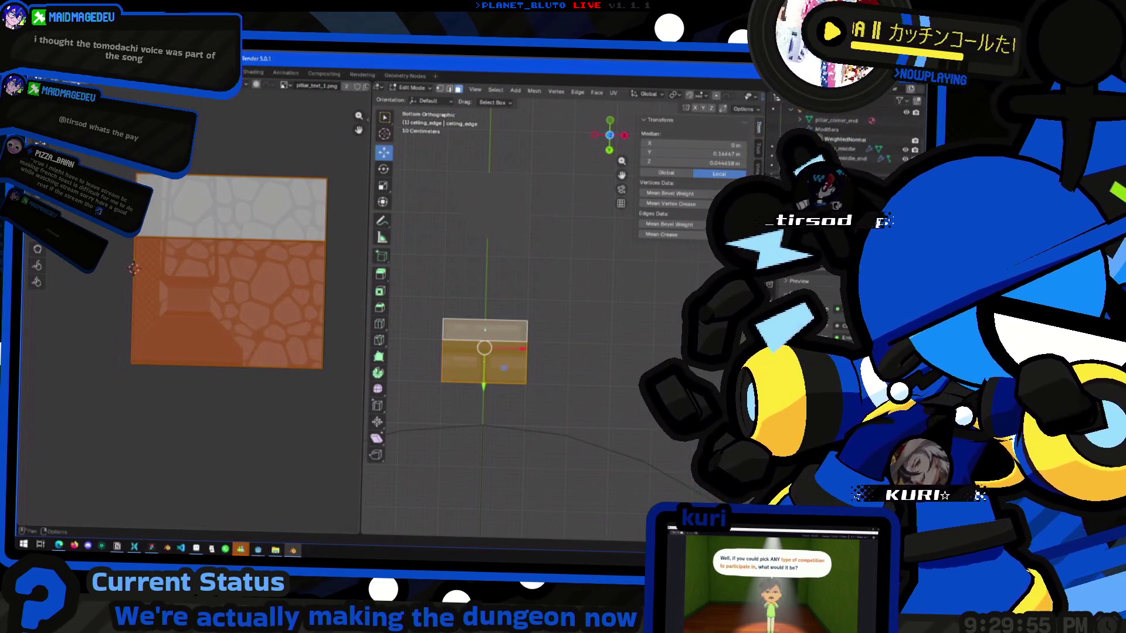
left_click(200, 397)
right_click(234, 359, "shift")
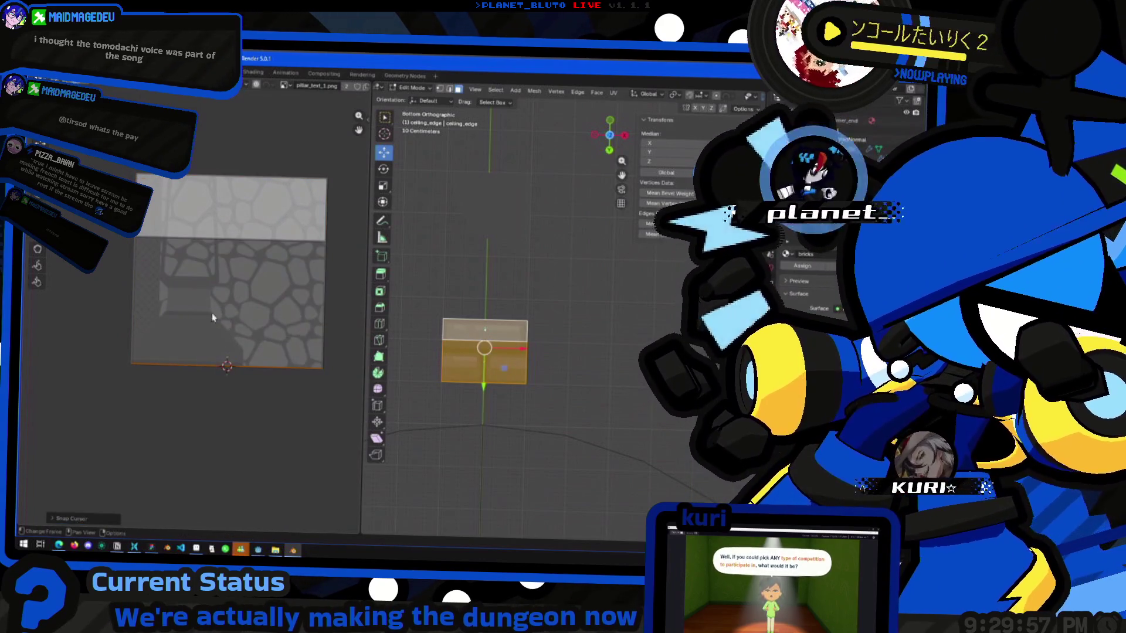
key("a")
key("s")
key("x")
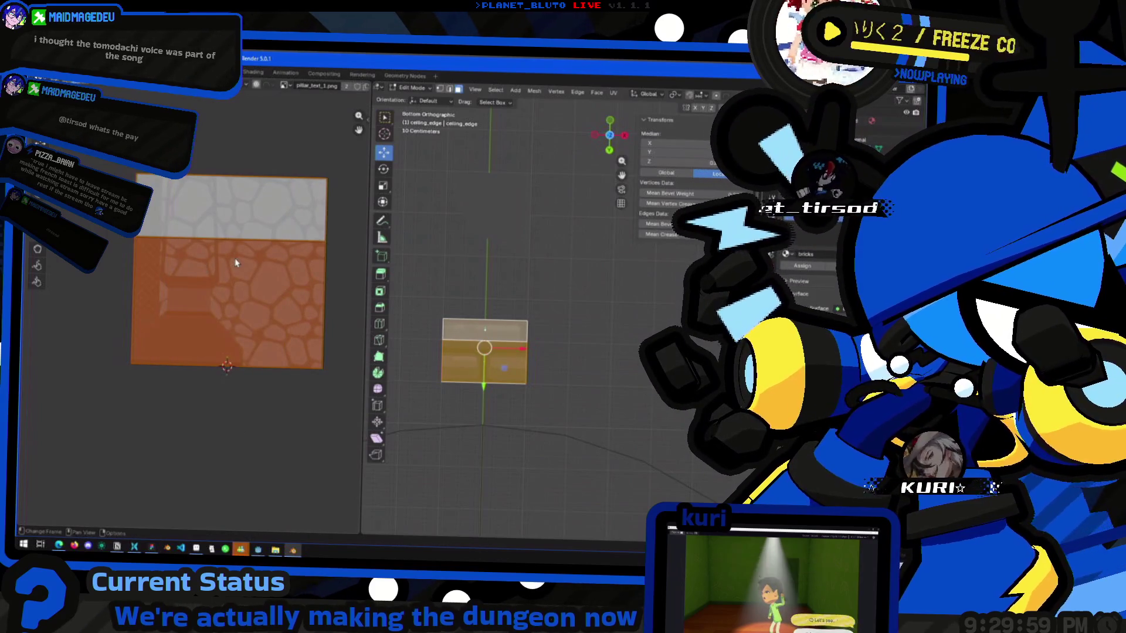
key("y")
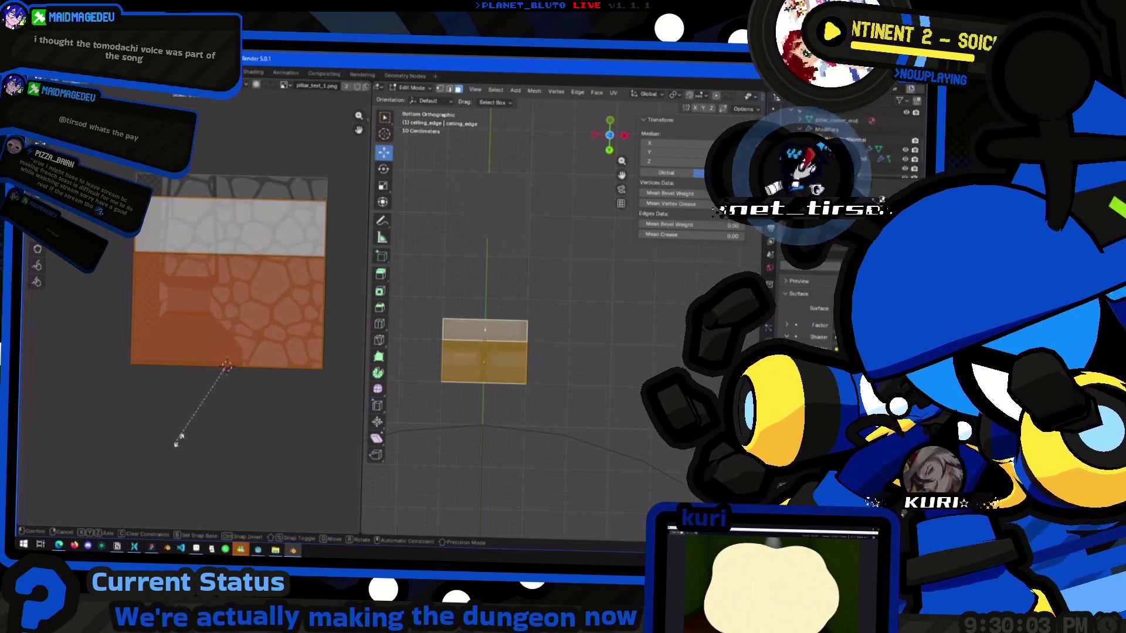
key("Tab")
Inspect the ceiling edge in perspective, reselect a face on its curved strip and browse UV images.
middle_click_drag(404, 328, 417, 335)
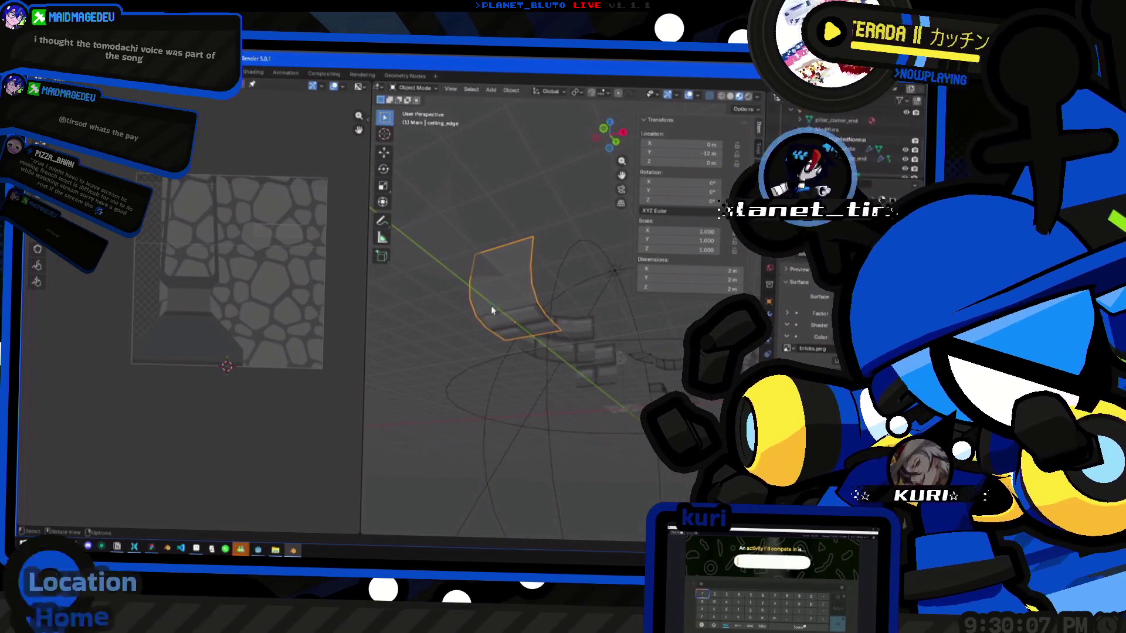
scroll(496, 301, "up", 3)
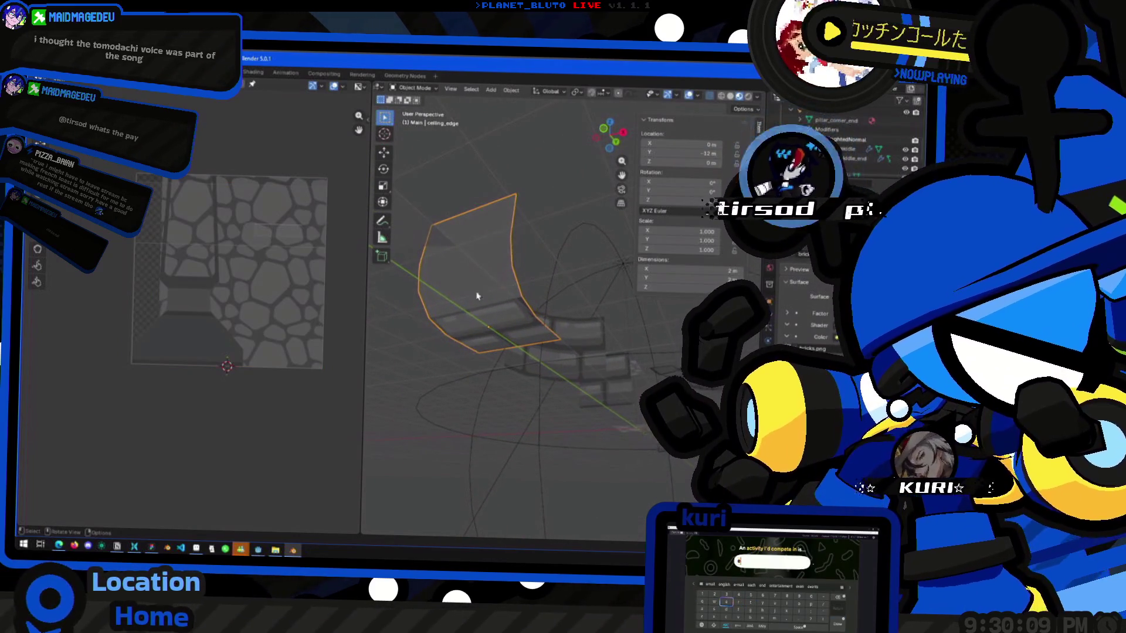
key("Tab")
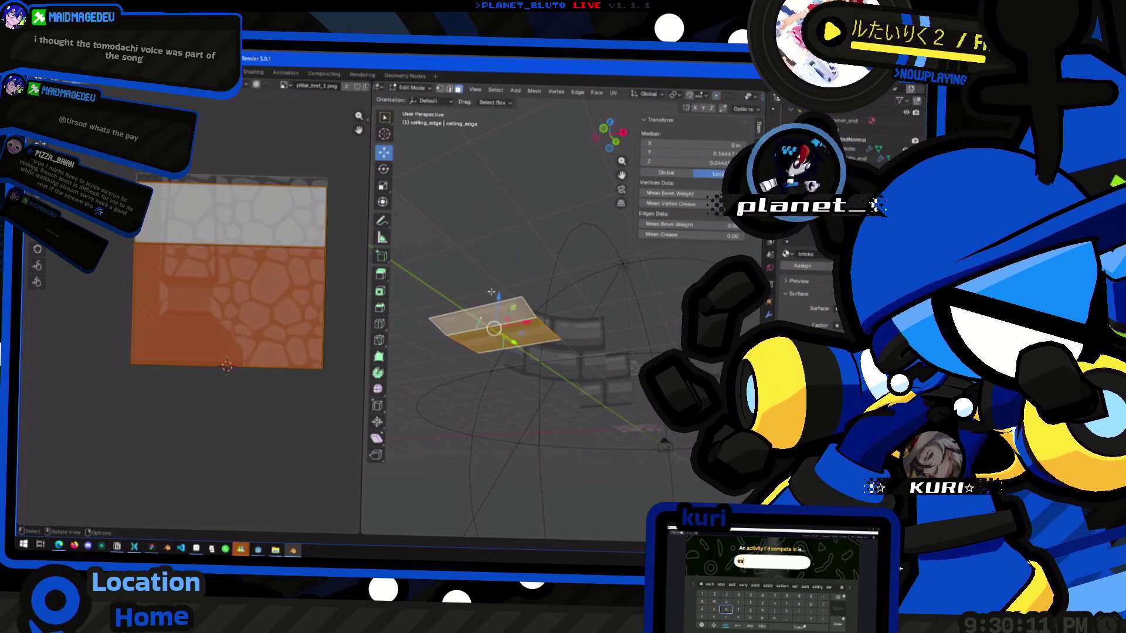
left_click(491, 292, "alt")
left_click(455, 290)
middle_click_drag(455, 291, 425, 321)
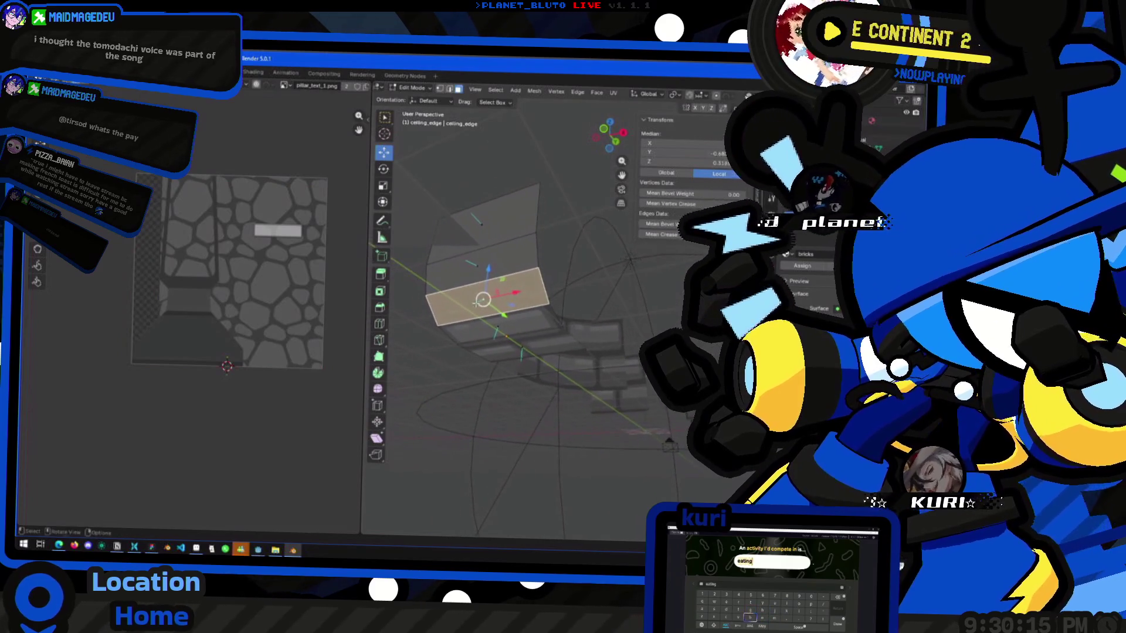
key("g")
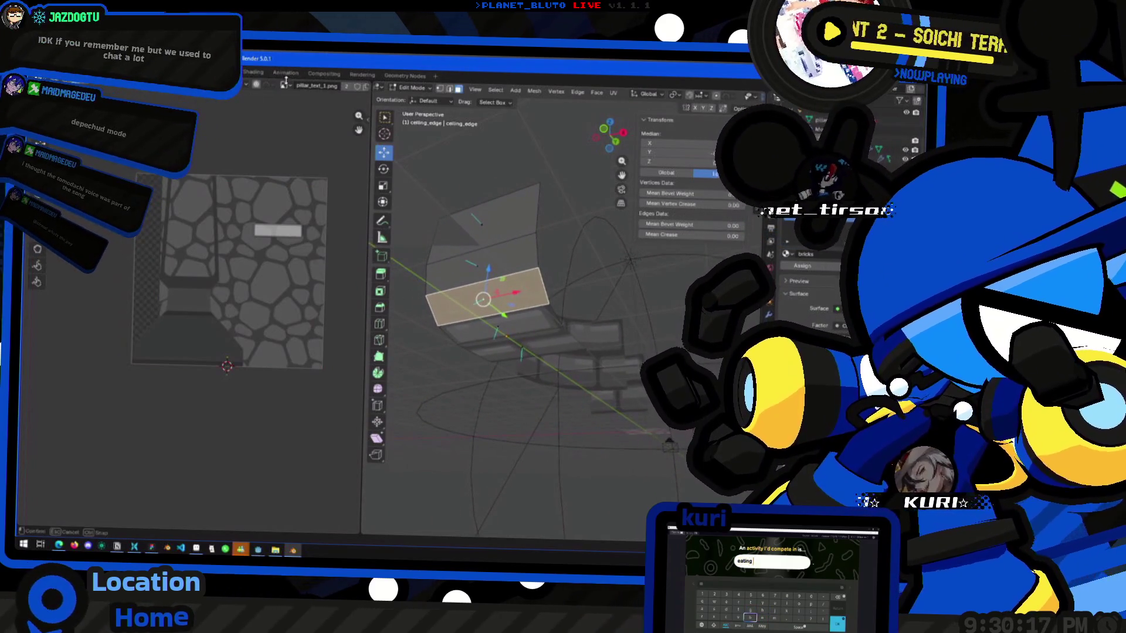
left_click(283, 86)
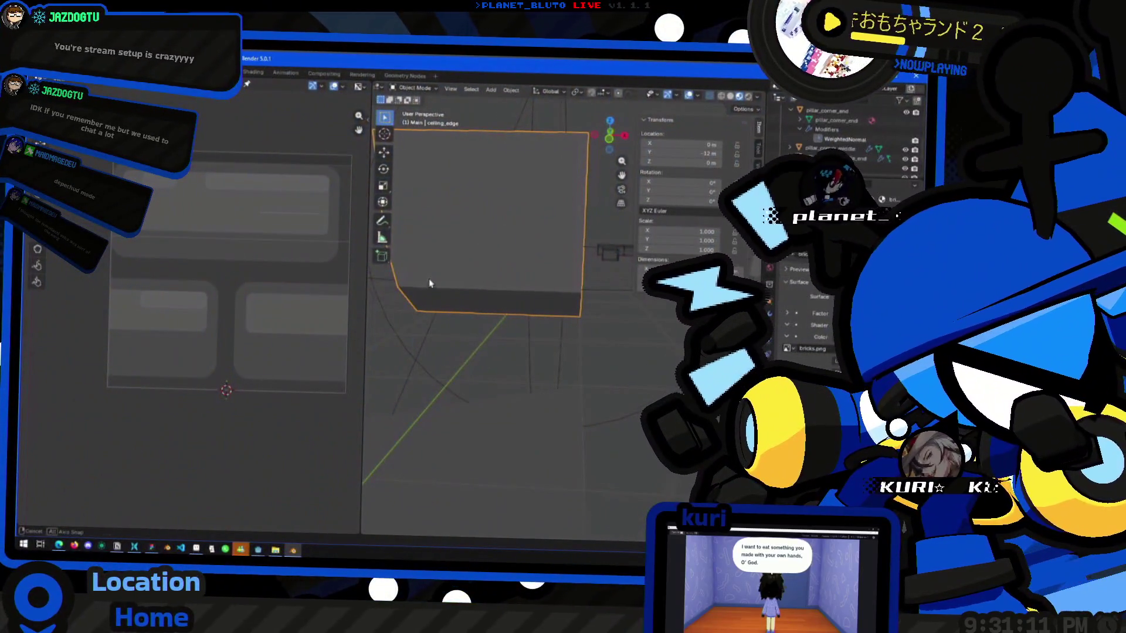
mouse_move(427, 281)
middle_mouse_down()
mouse_move(415, 239)
mouse_move(493, 314)
mouse_move(530, 310)
mouse_move(534, 328)
middle_mouse_up()
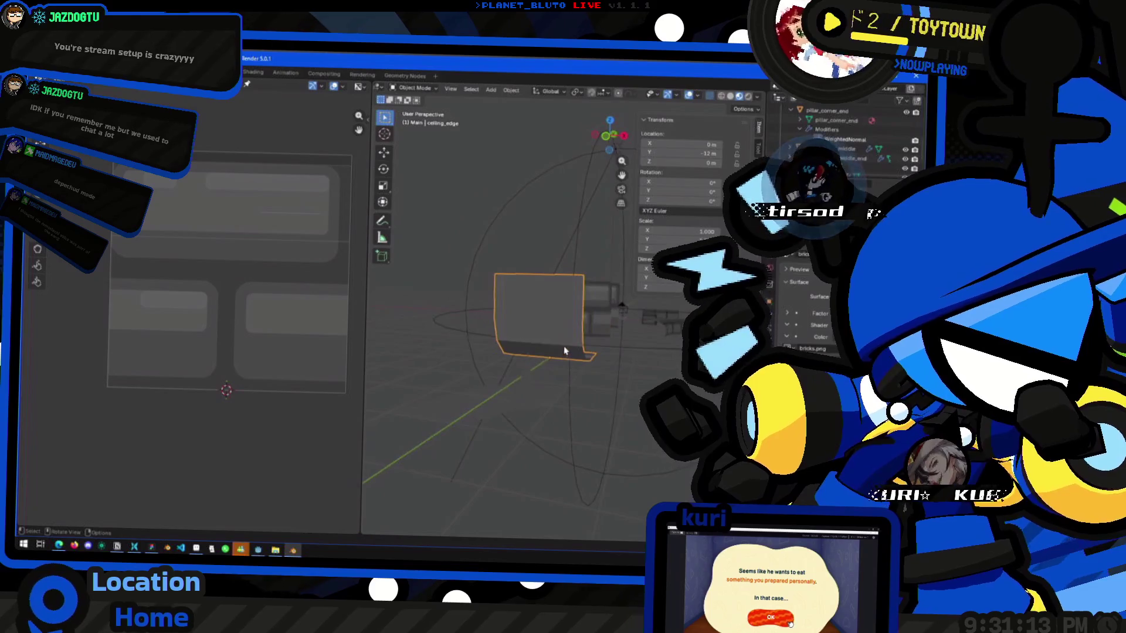
Select the ceiling edge's bottom and upper faces, zoom in from the back view, and call up the Face menu.
key("Tab")
left_click(531, 341)
left_click(525, 311, "shift")
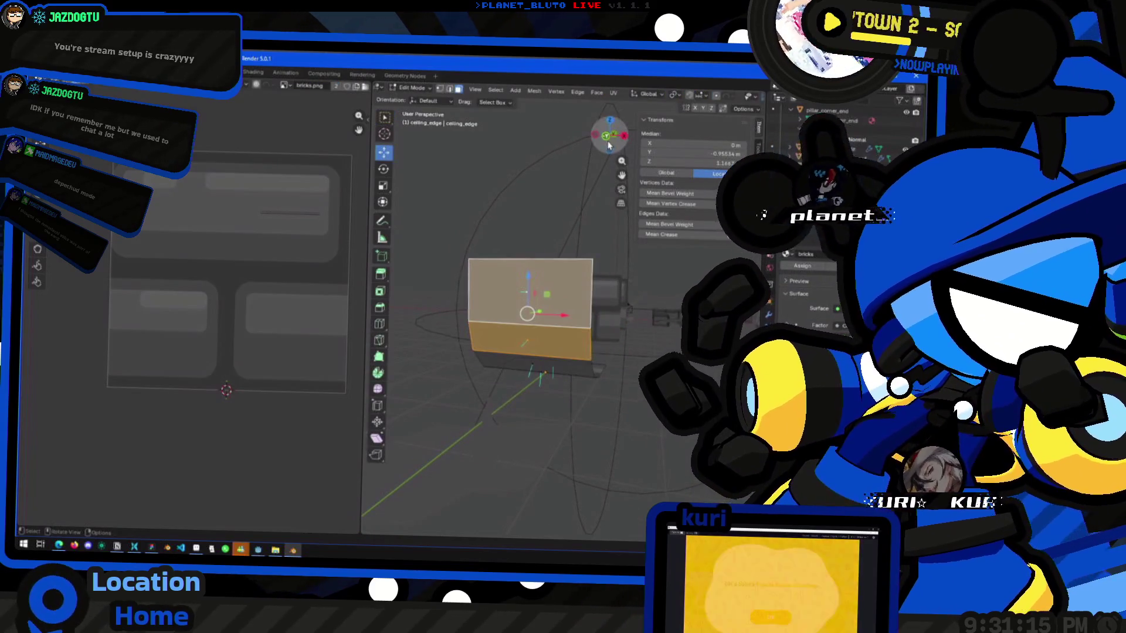
key("ctrl+KP_1")
middle_click_drag(524, 311, 552, 275)
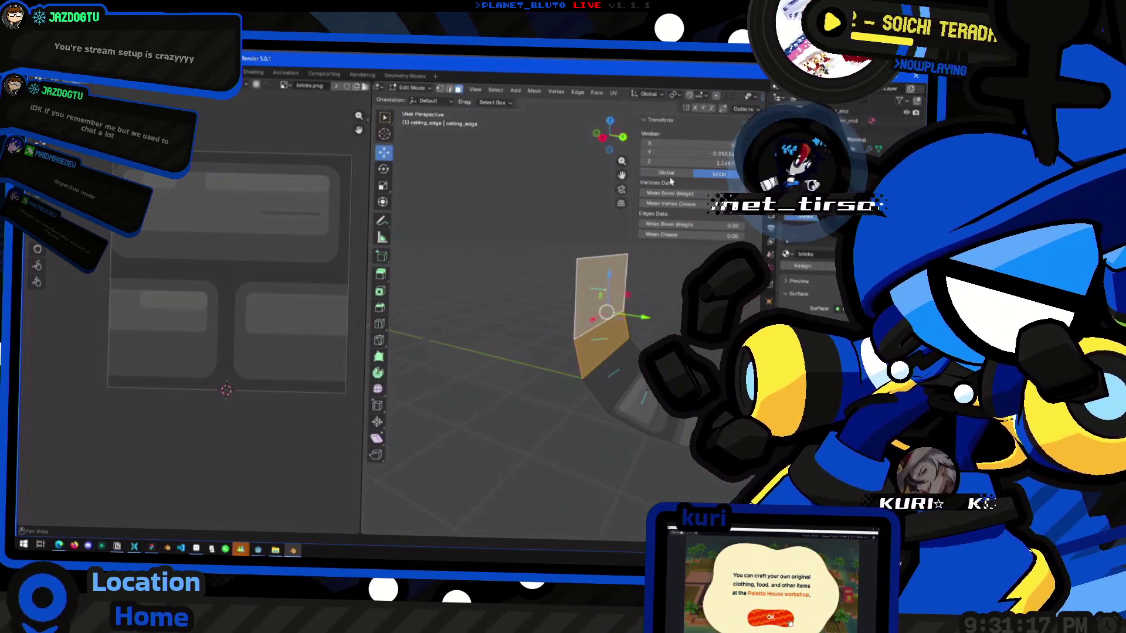
left_click(625, 141)
scroll(604, 293, "up", 2, "ctrl")
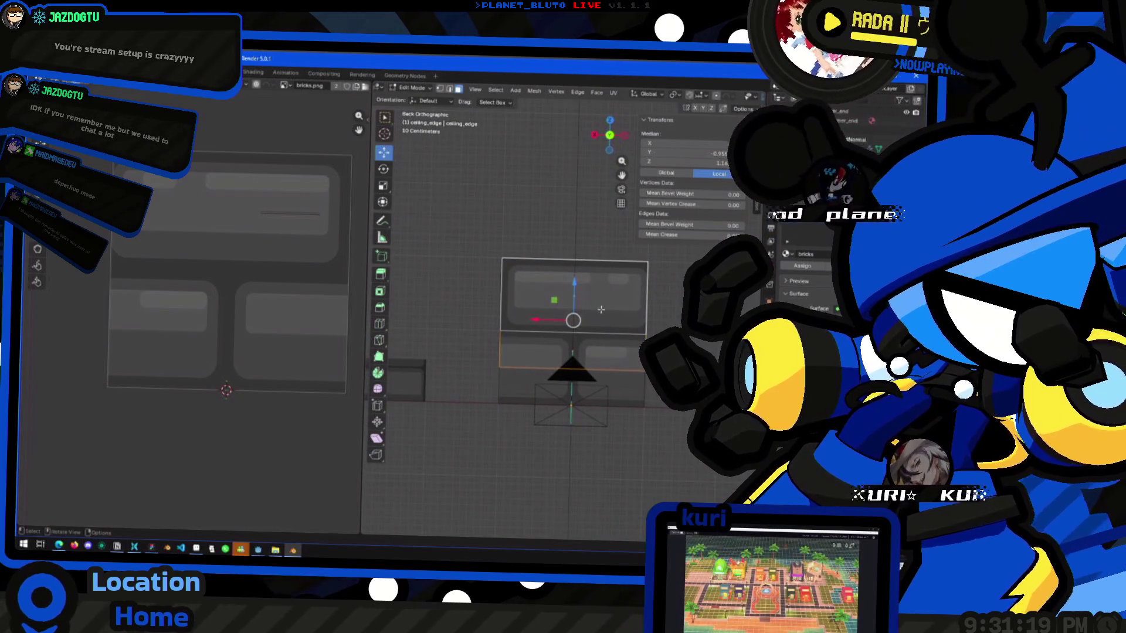
scroll(592, 317, "up", 2)
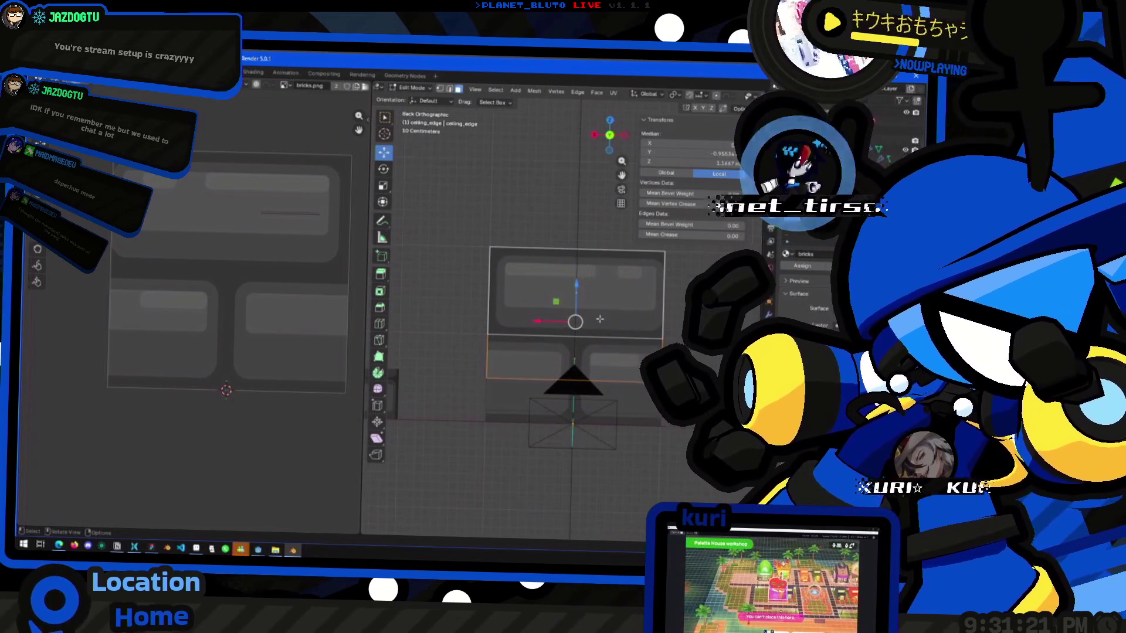
middle_click_drag(592, 317, 546, 325, "shift")
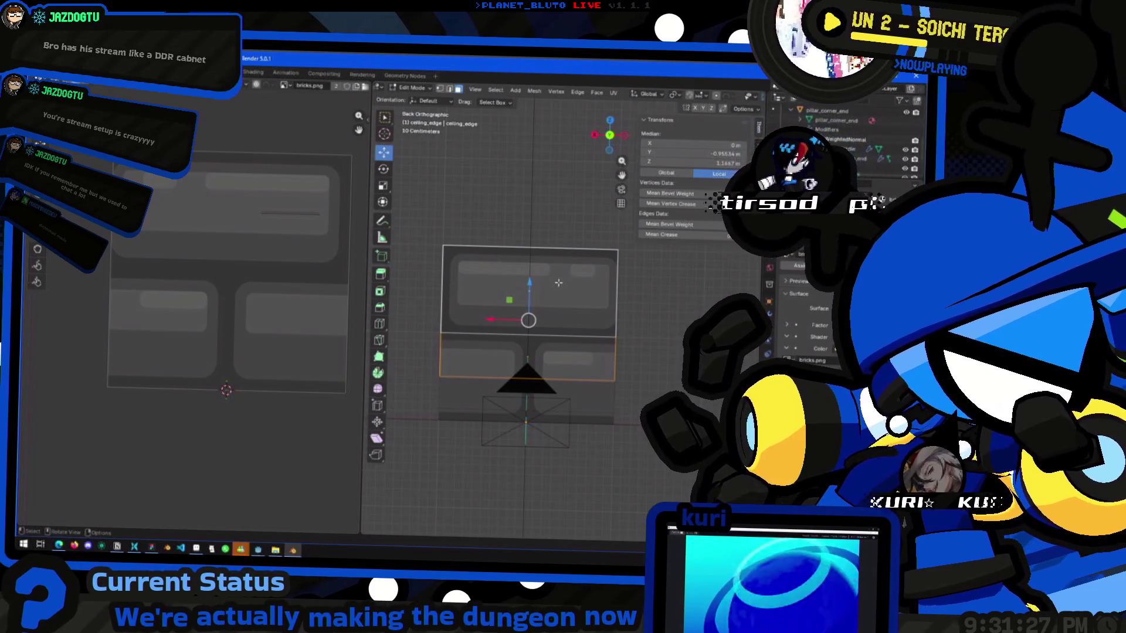
key("ctrl+f")
Project the ceiling edge faces' UVs from view and scale them to fill the bricks texture.
mouse_move(545, 294)
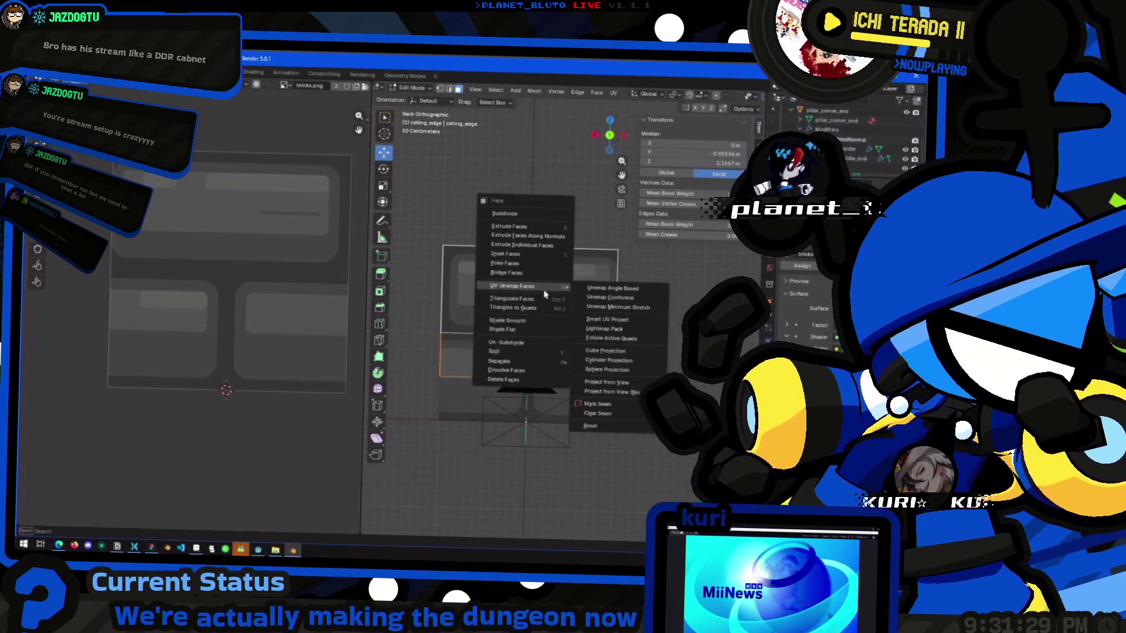
left_click(622, 385)
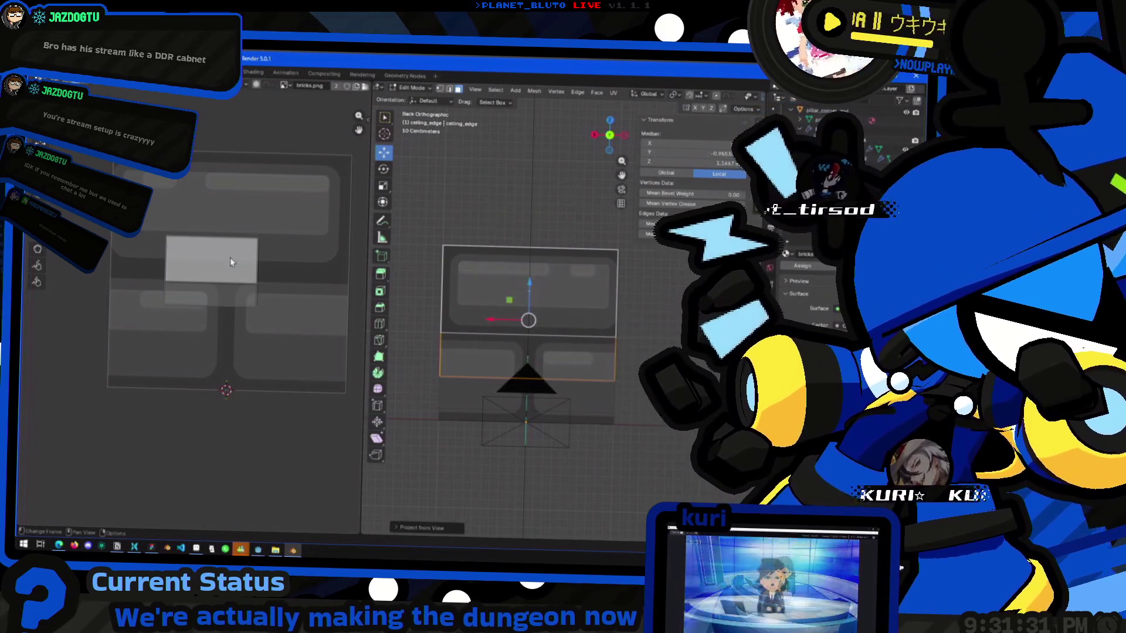
key("ctrl+f")
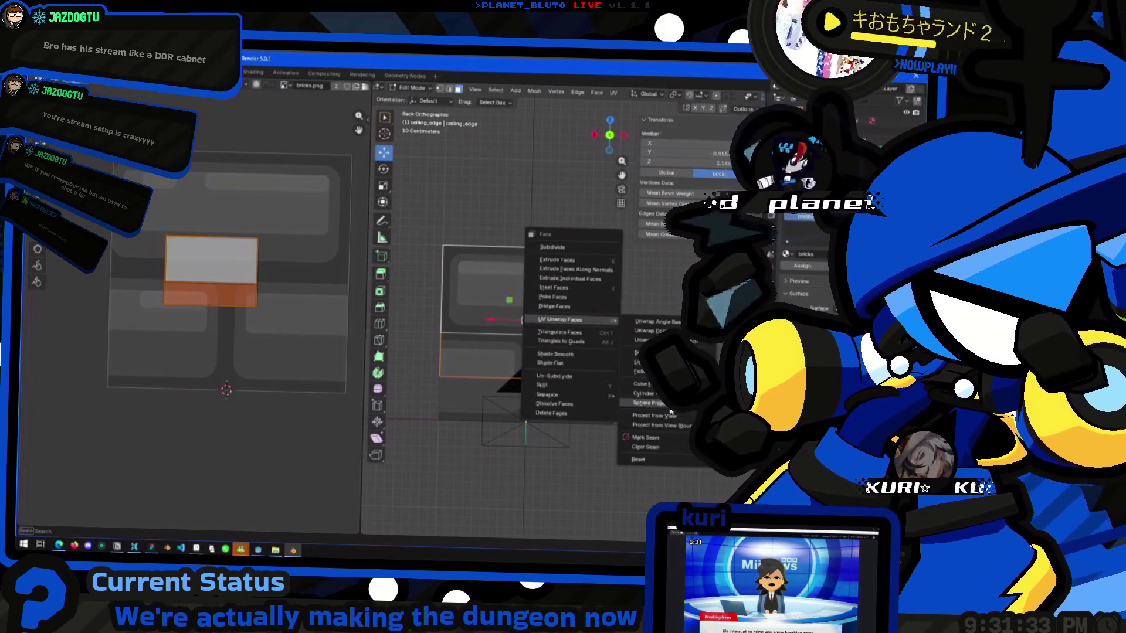
left_click(672, 426)
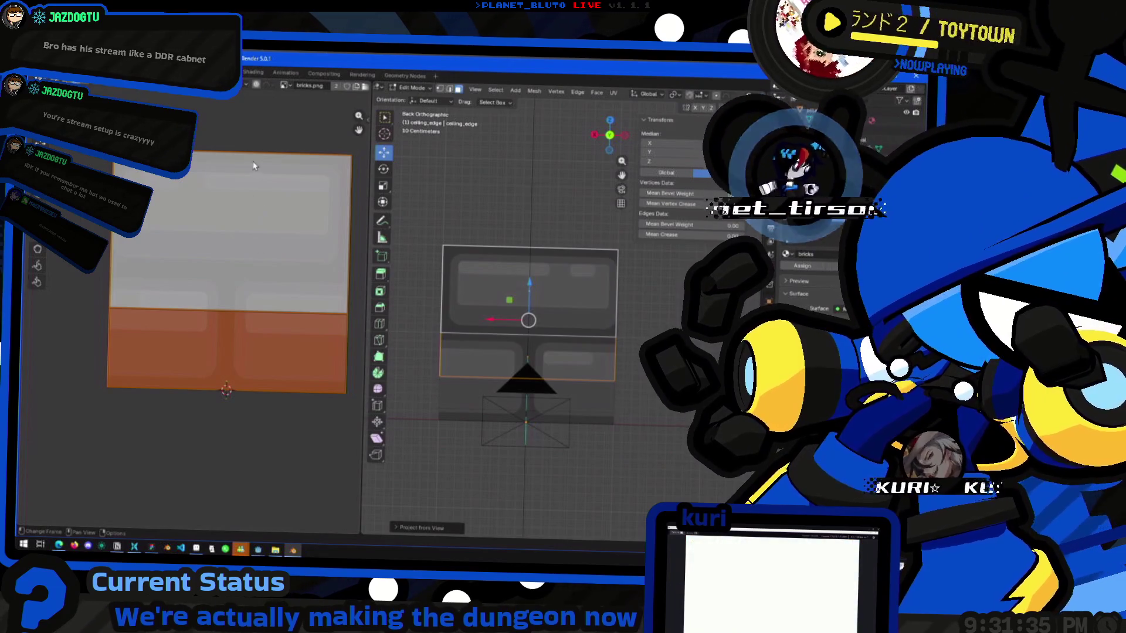
key("s")
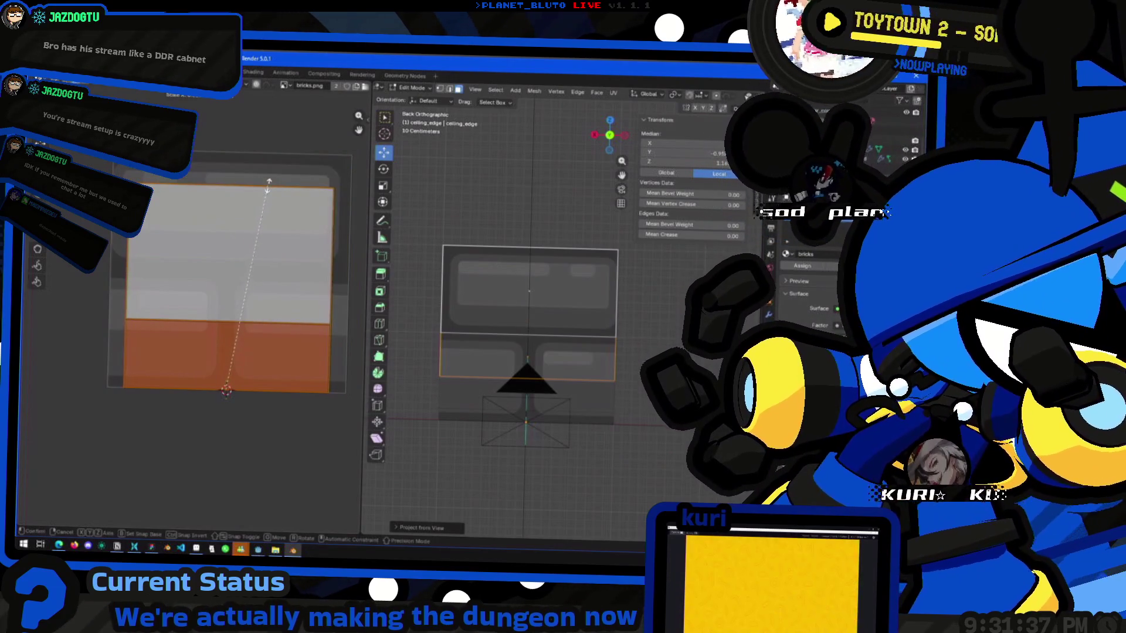
right_click(264, 205)
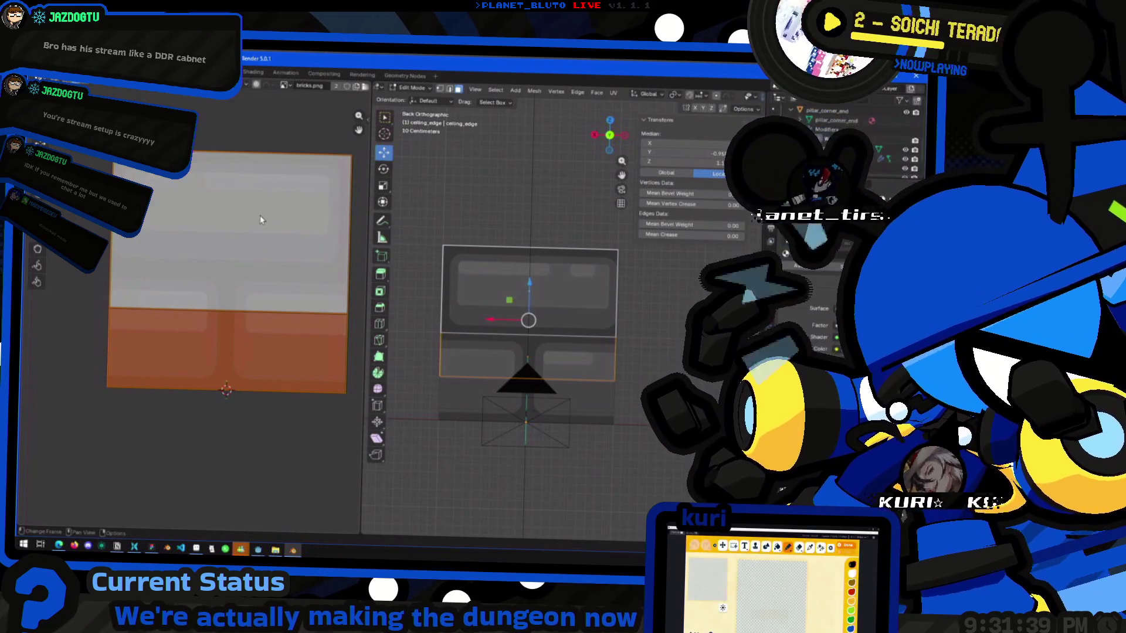
key("ctrl+z")
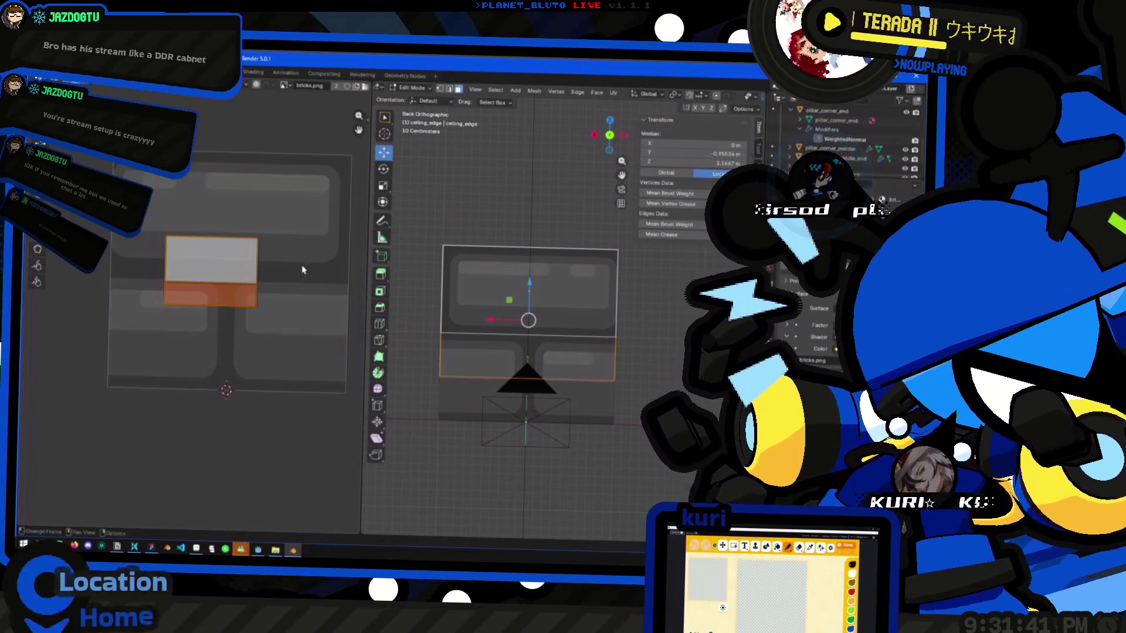
key("ctrl+shift+z")
key("s")
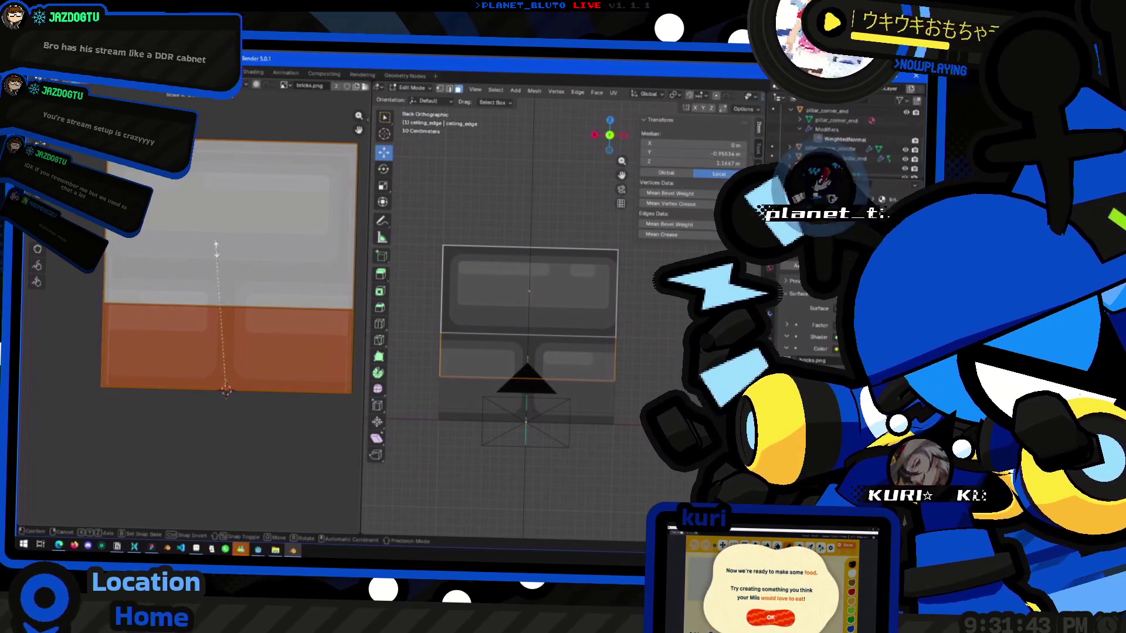
left_click(260, 260)
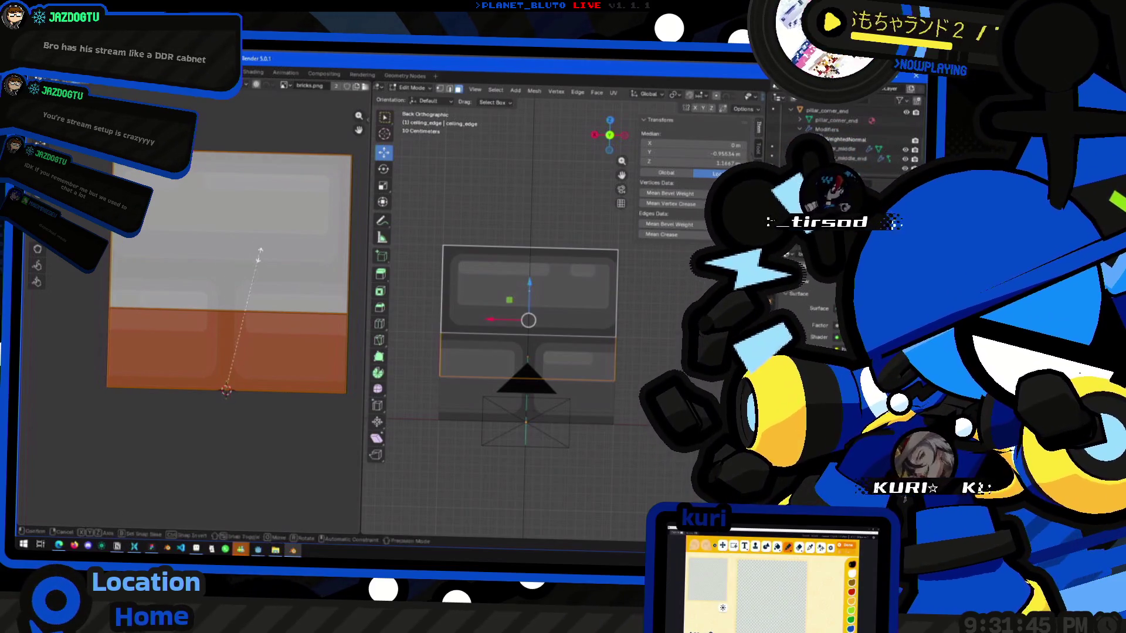
left_click(246, 281)
Enlarge the UV island, then resize a box-selected UV band toward the texture's bottom.
mouse_move(411, 282)
middle_mouse_down()
mouse_move(375, 265)
mouse_move(575, 300)
middle_mouse_up()
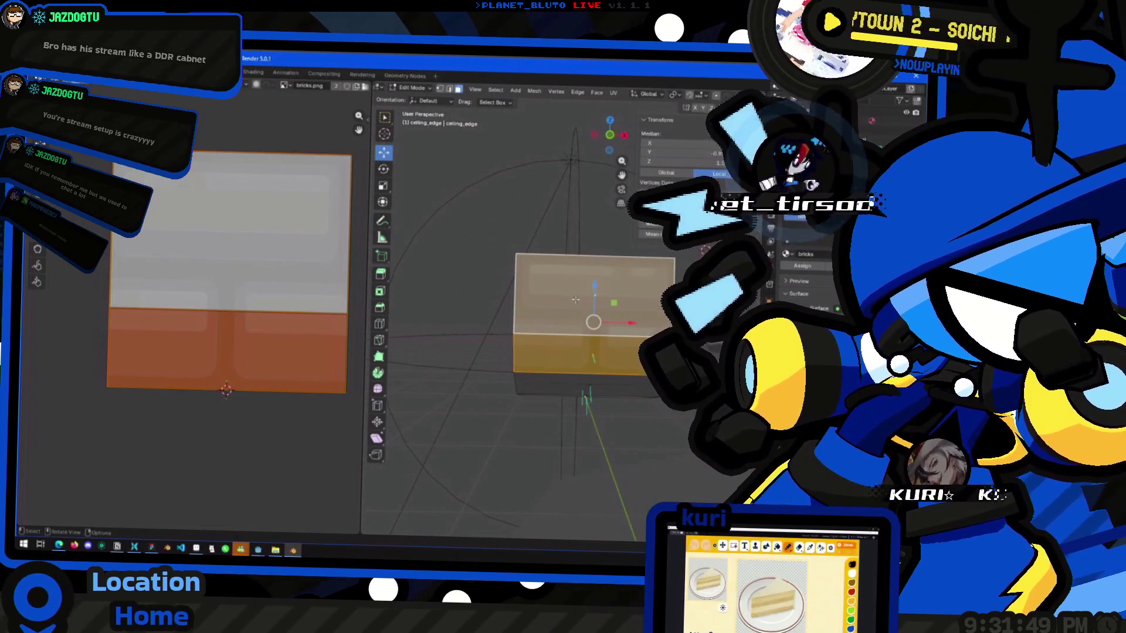
key("Tab")
middle_click_drag(470, 327, 624, 346)
key("Tab")
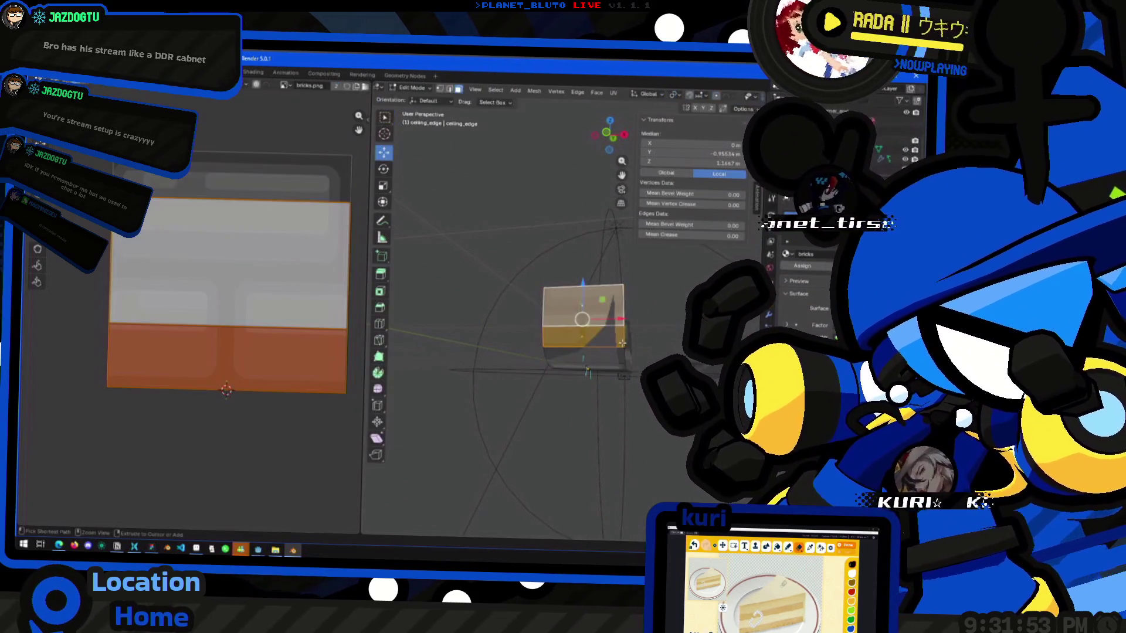
key("s")
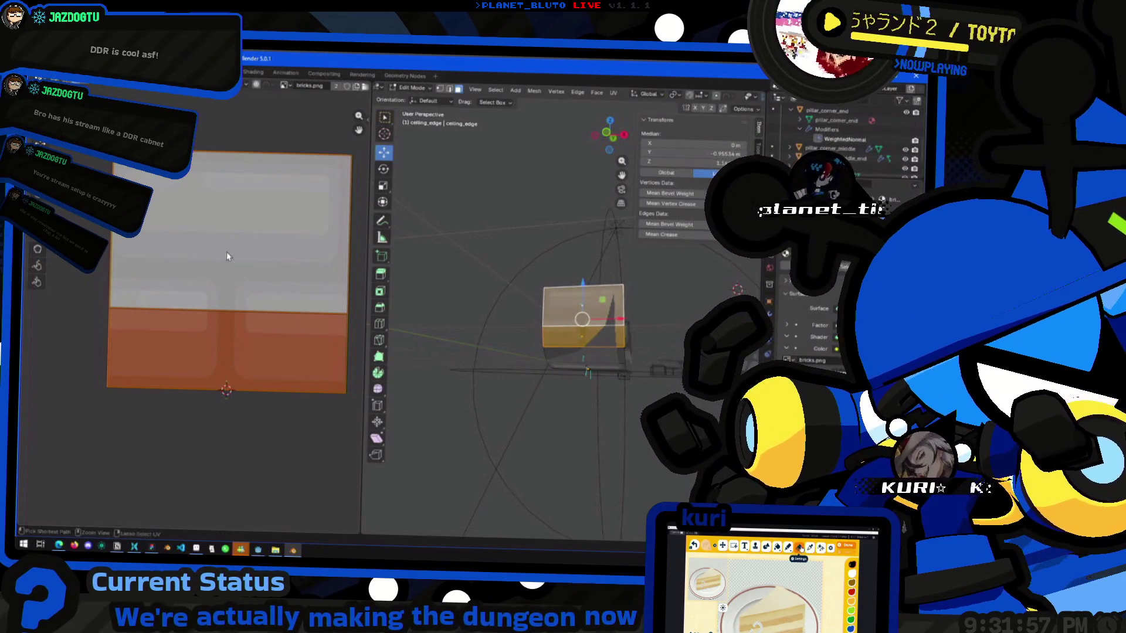
left_click(208, 159)
key("b")
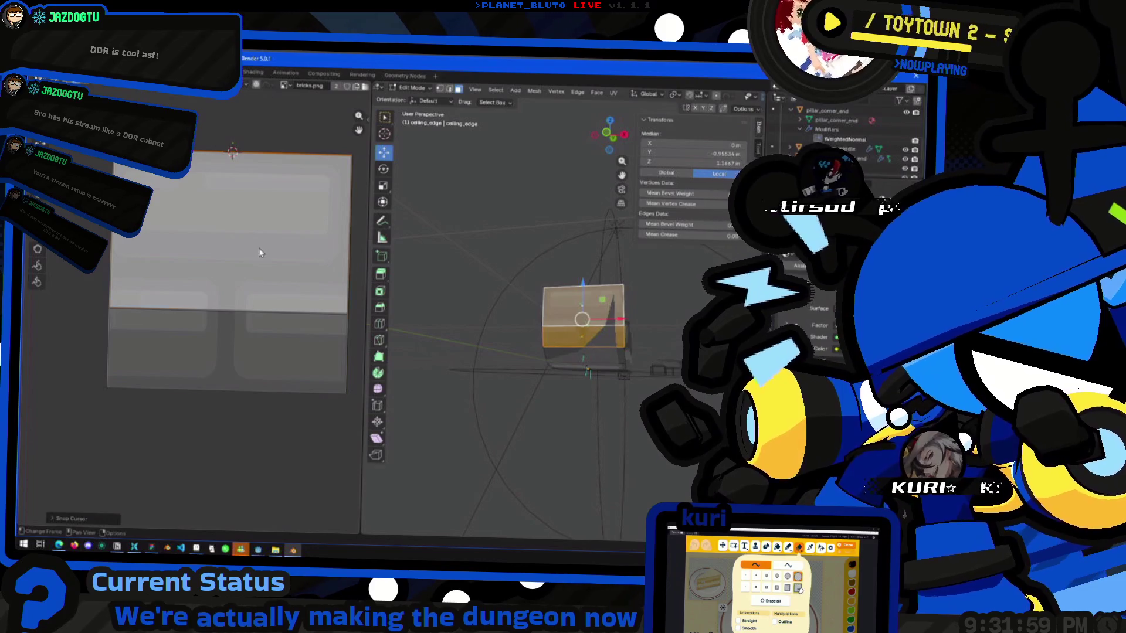
key("s")
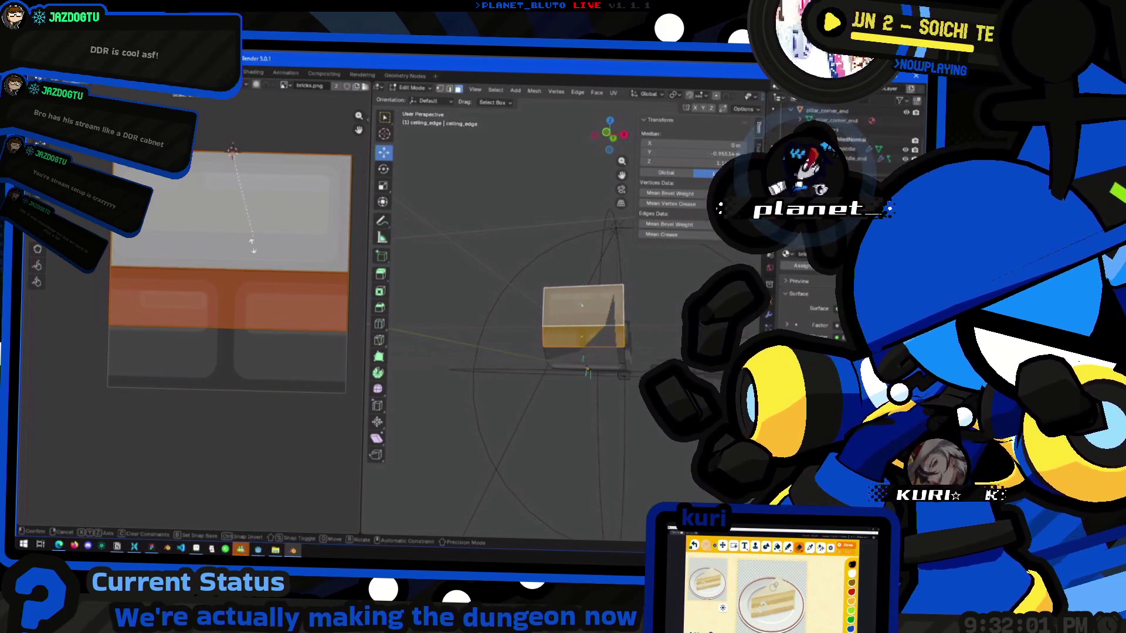
left_click(255, 239)
key("ctrl+z")
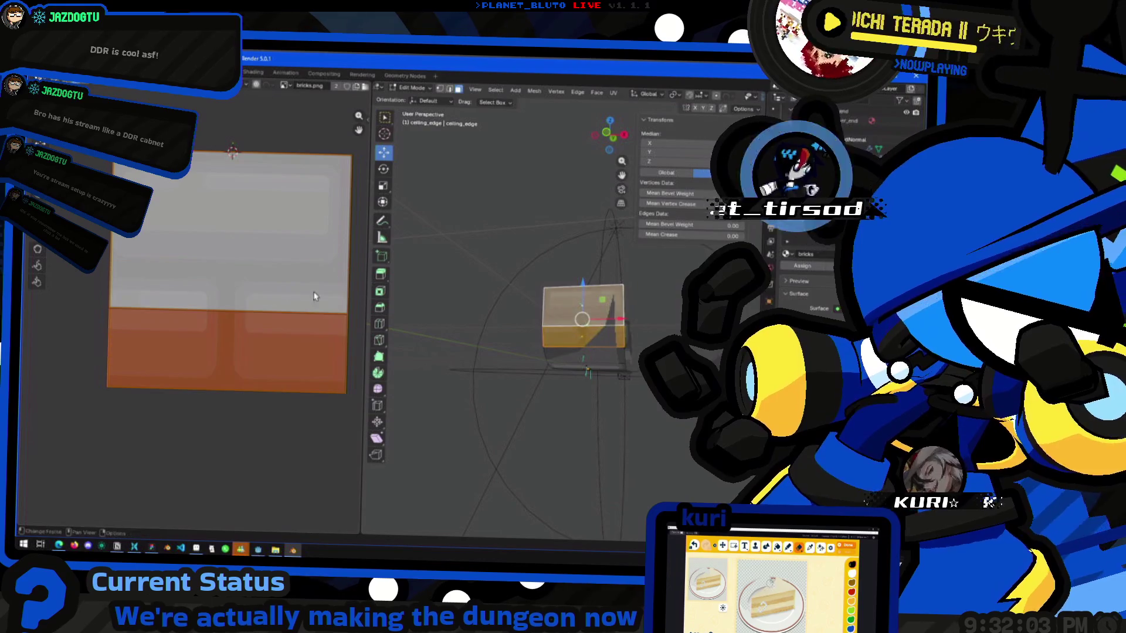
Check the pieces in object mode, reselect ceiling edge faces, then switch over to Figma.
key("Tab")
mouse_move(483, 319)
middle_mouse_down()
mouse_move(594, 335)
mouse_move(403, 367)
mouse_move(610, 384)
mouse_move(558, 369)
mouse_move(616, 368)
middle_mouse_up()
key("Tab")
left_click(612, 392)
left_click(615, 368)
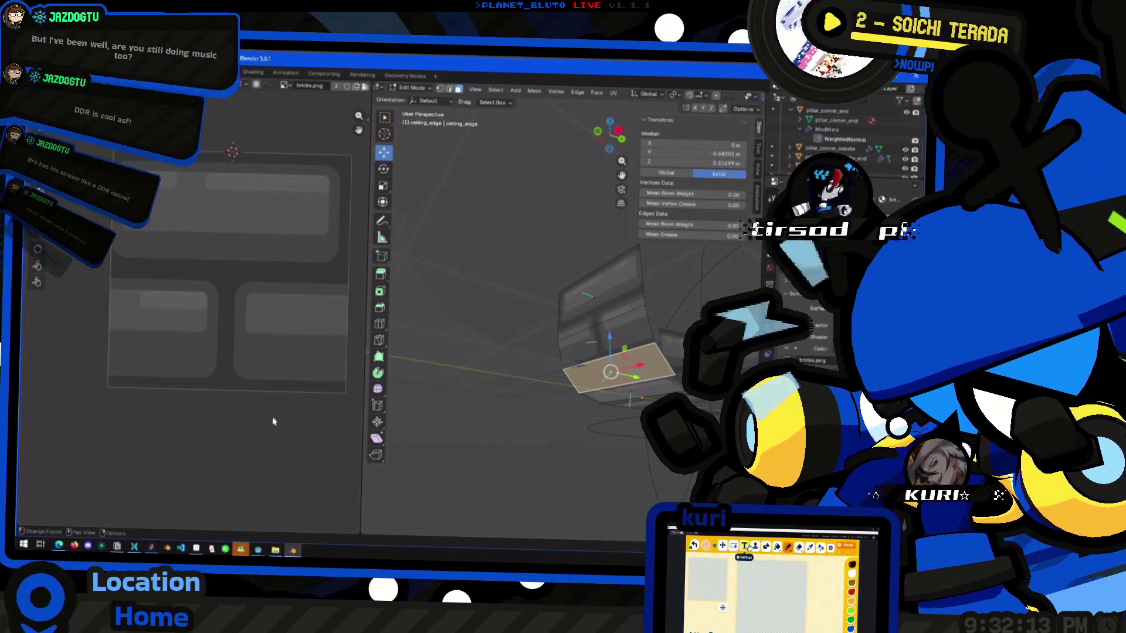
left_click(153, 548)
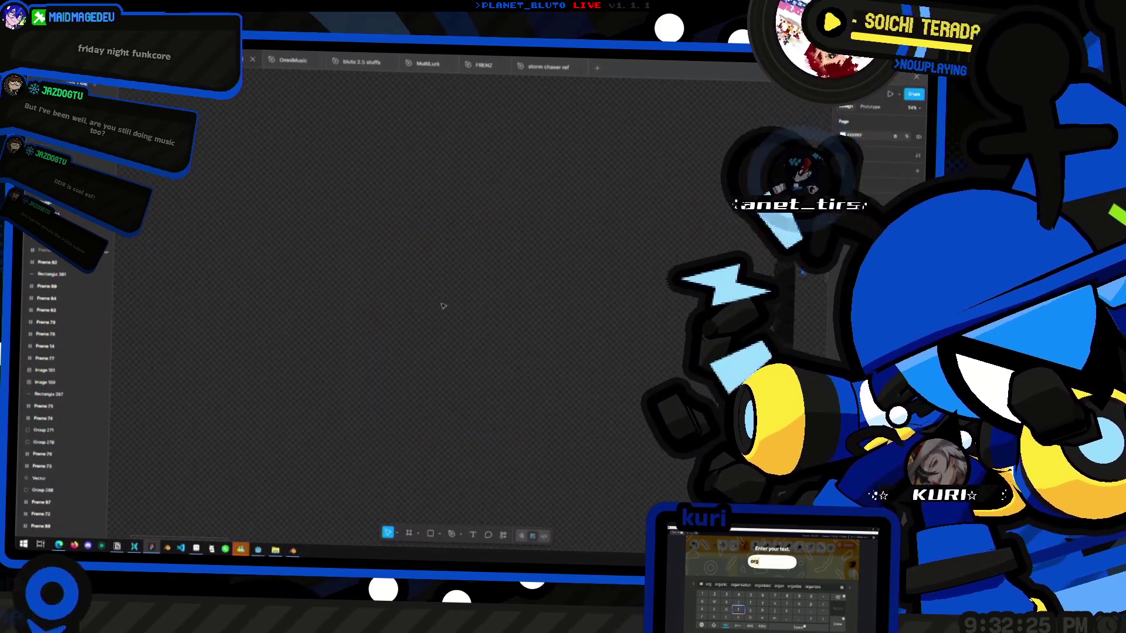
Scroll through the Figma design frames, then return to Blender and pan the bricks texture.
scroll(469, 468, "down", 5, "ctrl")
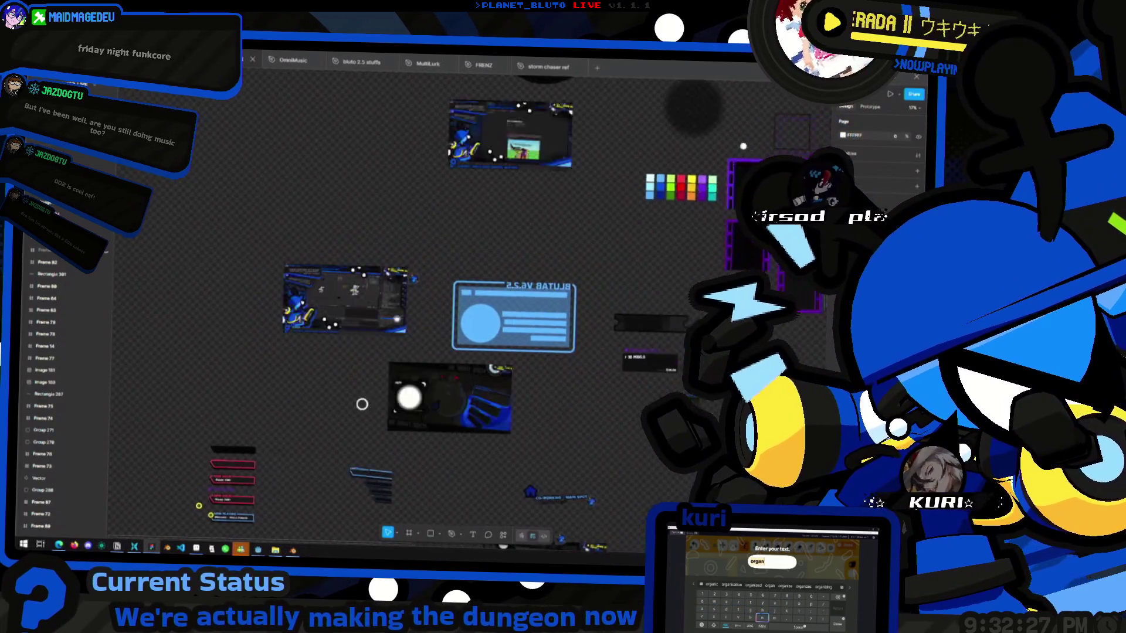
scroll(315, 310, "down", 3, "ctrl")
scroll(367, 349, "up", 4, "ctrl")
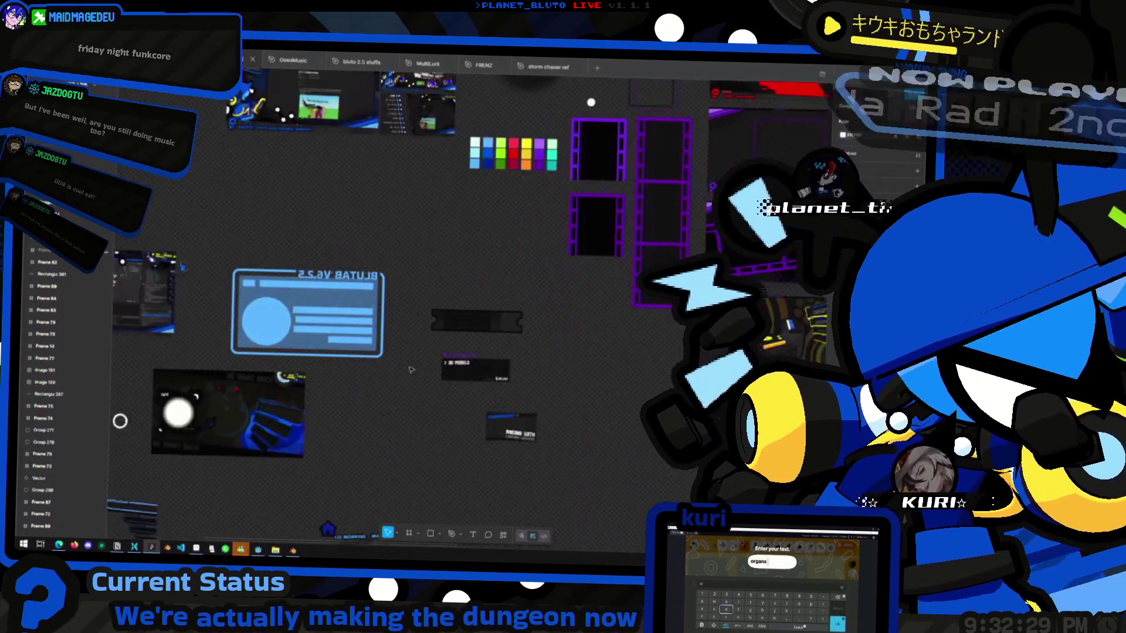
scroll(366, 350, "down", 5, "ctrl")
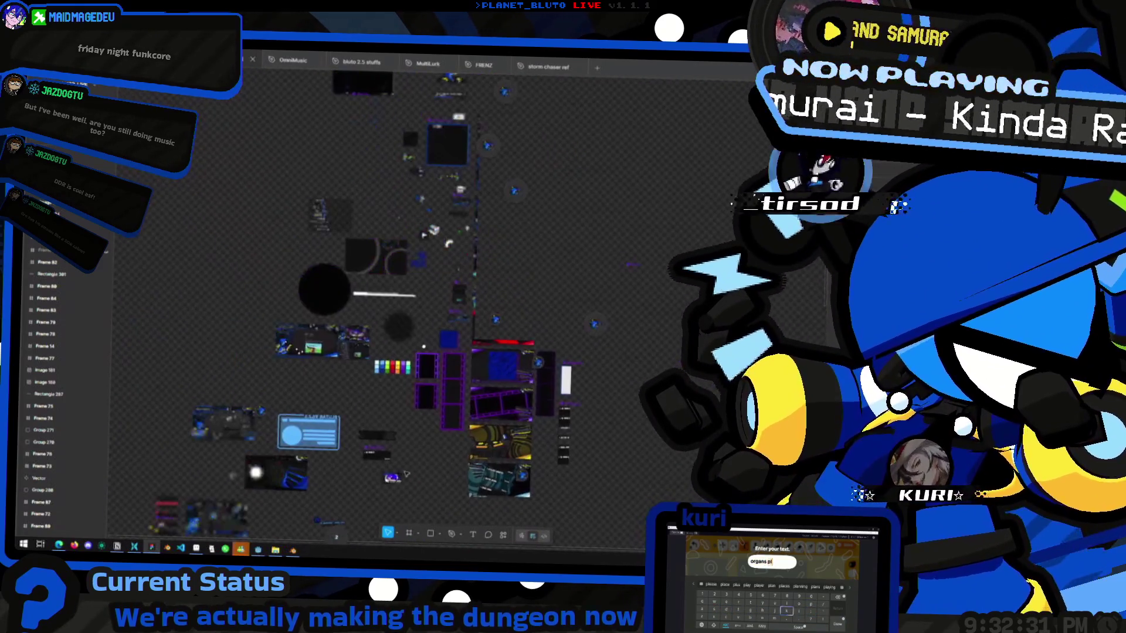
scroll(362, 453, "up", 5, "ctrl")
scroll(363, 454, "down", 2)
scroll(369, 422, "down", 4, "ctrl")
scroll(391, 347, "down", 3)
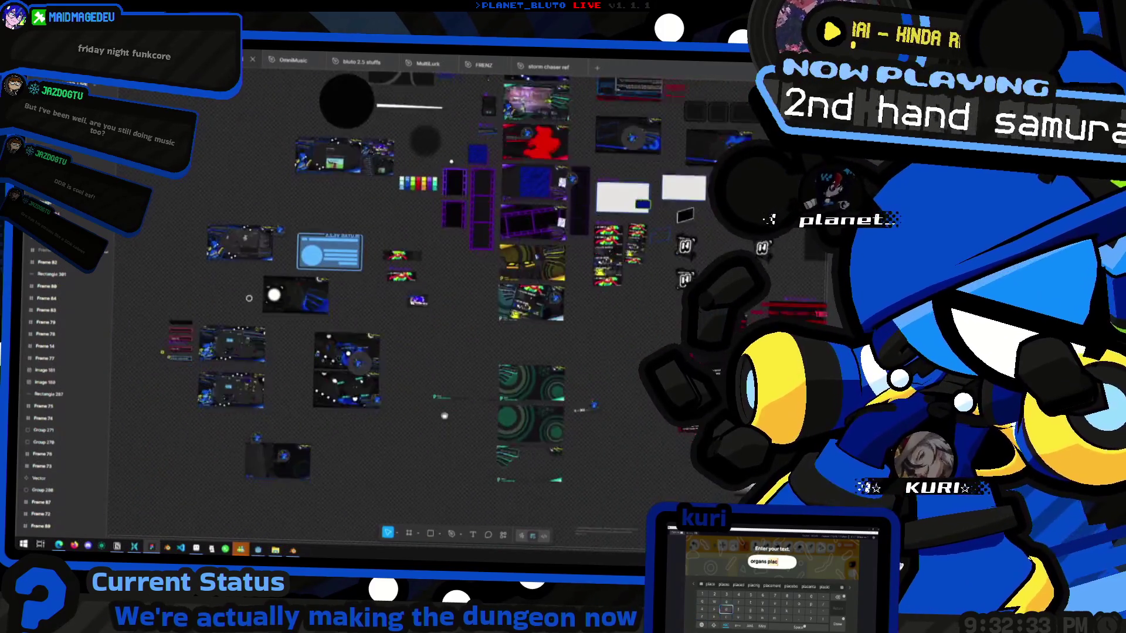
key("super+Tab")
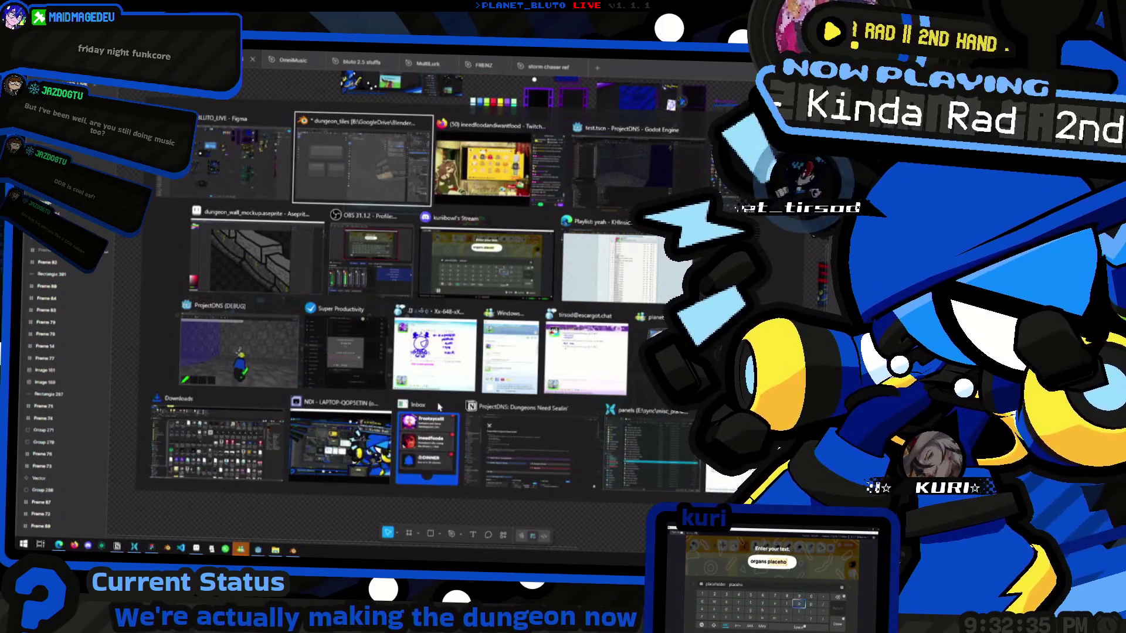
key("Right")
key("Left")
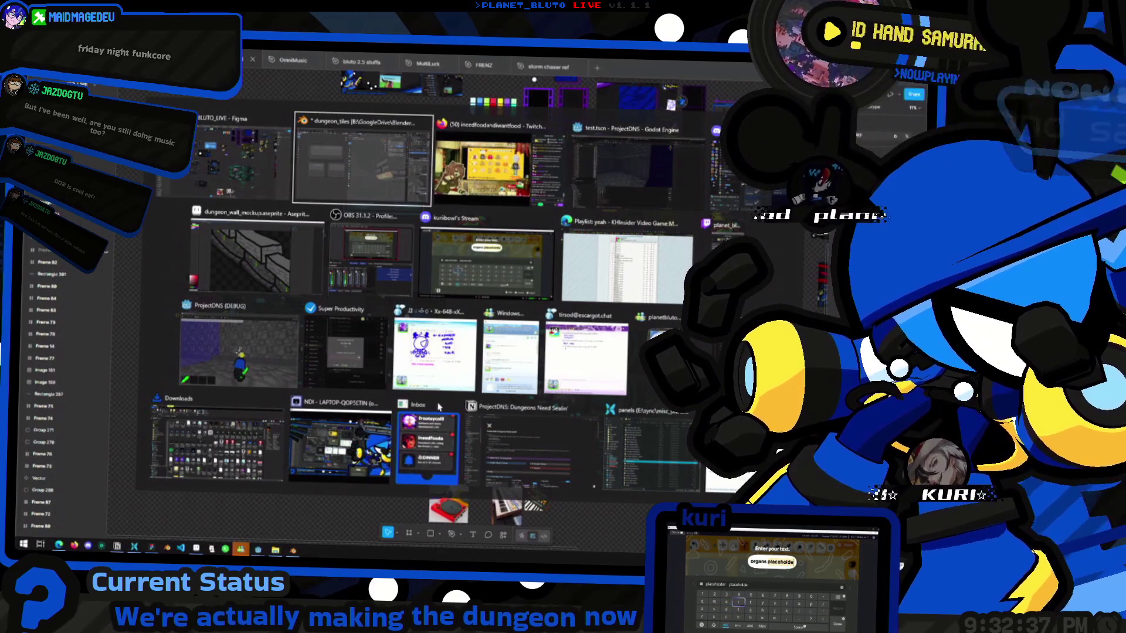
key("Return")
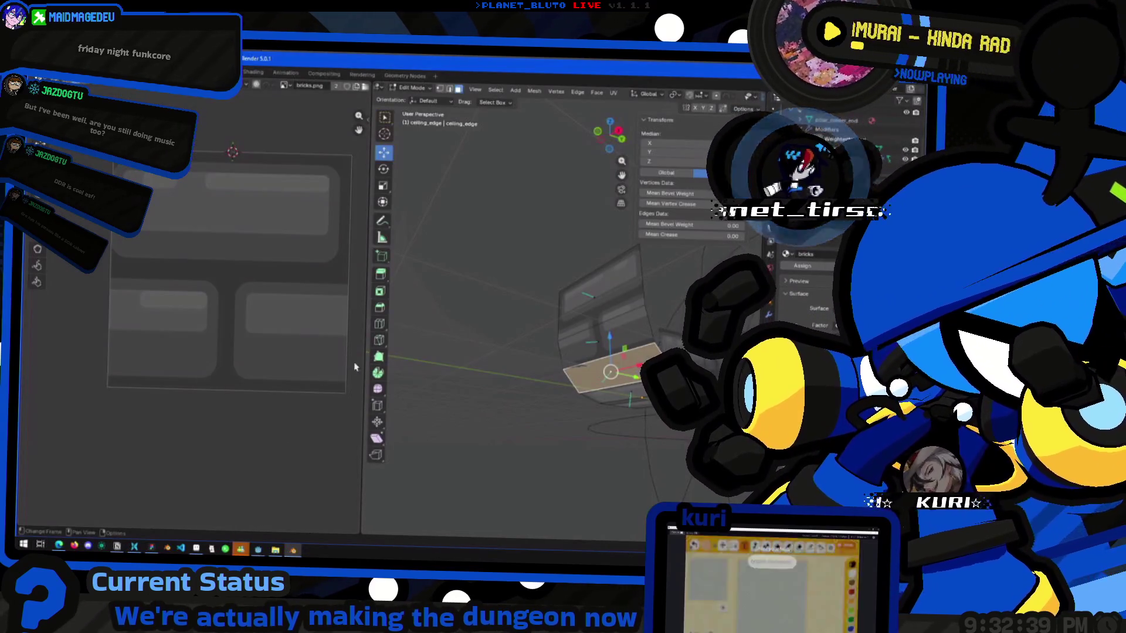
mouse_move(316, 329)
middle_mouse_down()
mouse_move(277, 347)
mouse_move(258, 335)
mouse_move(268, 340)
middle_mouse_up()
Look over the Figma reference photos again before switching back to Blender.
key("alt+Tab")
scroll(415, 337, "up", 5, "ctrl")
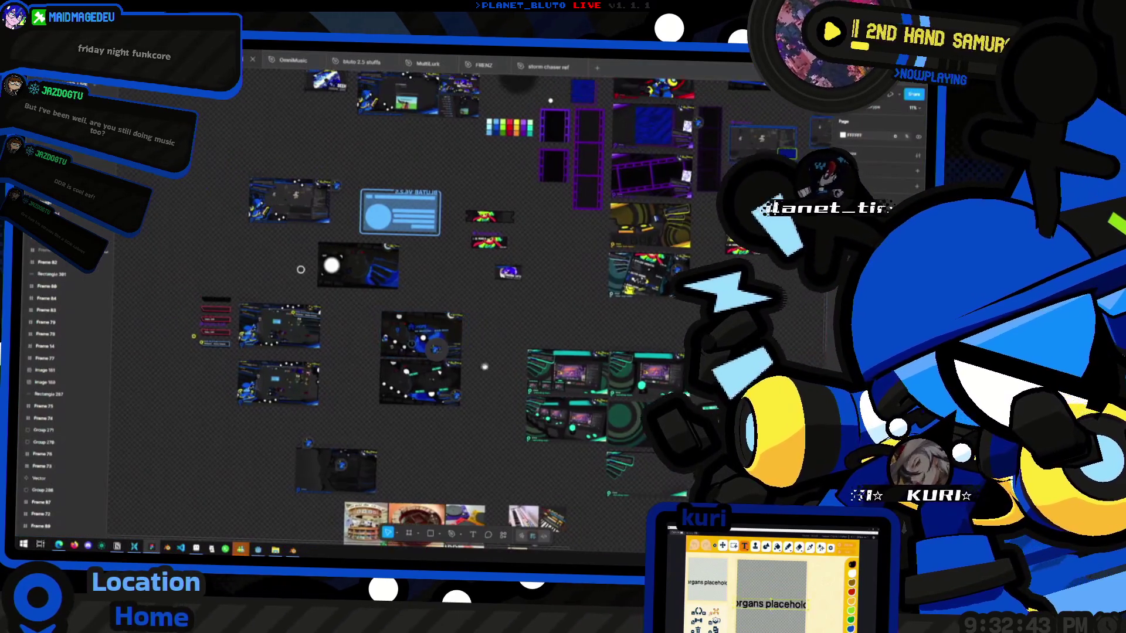
scroll(415, 337, "down", 5, "ctrl")
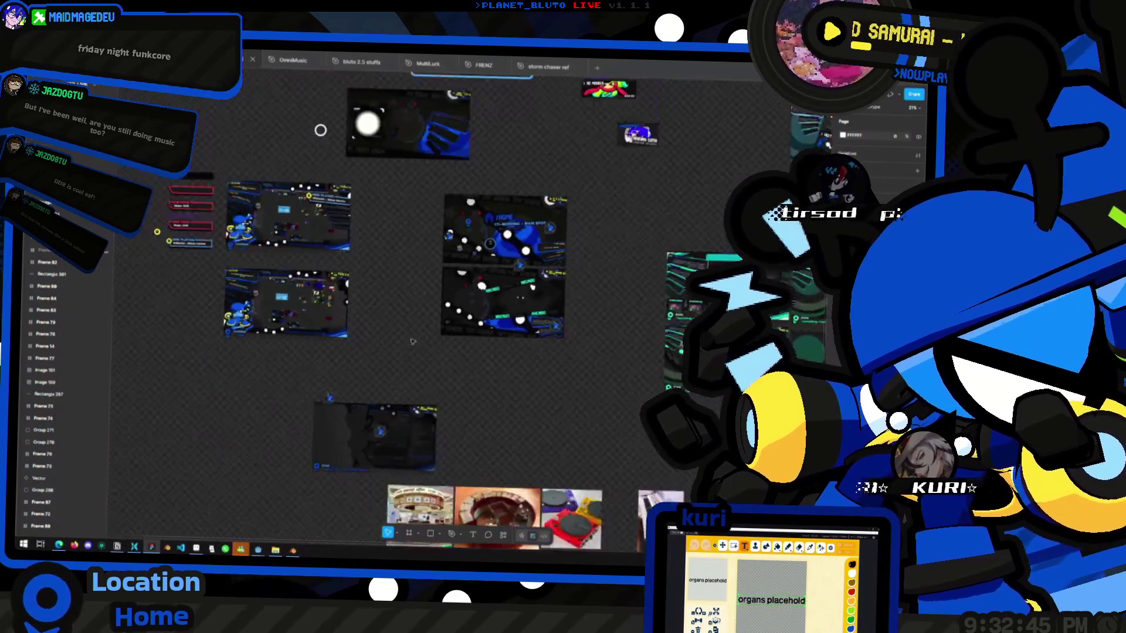
scroll(482, 433, "down", 10)
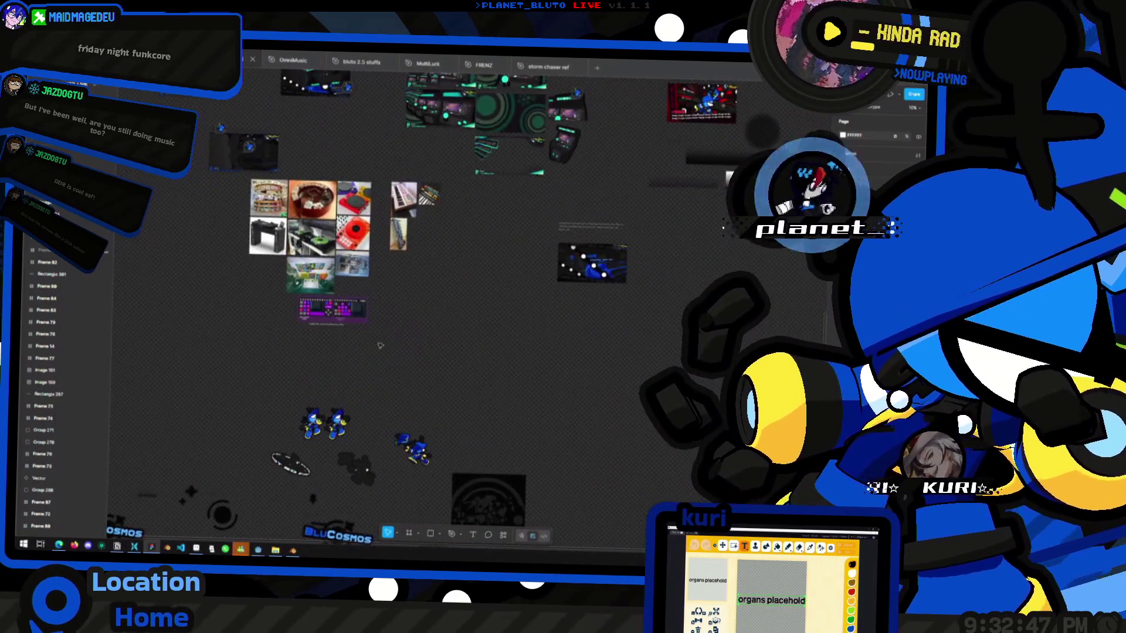
scroll(449, 218, "up", 10)
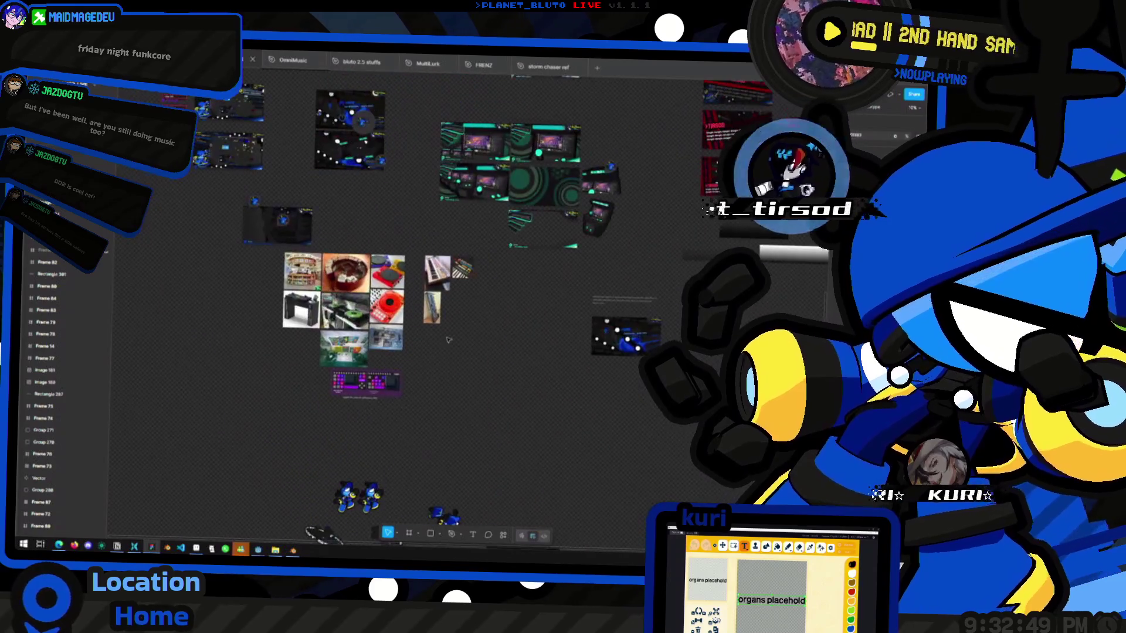
scroll(457, 127, "up", 5, "ctrl")
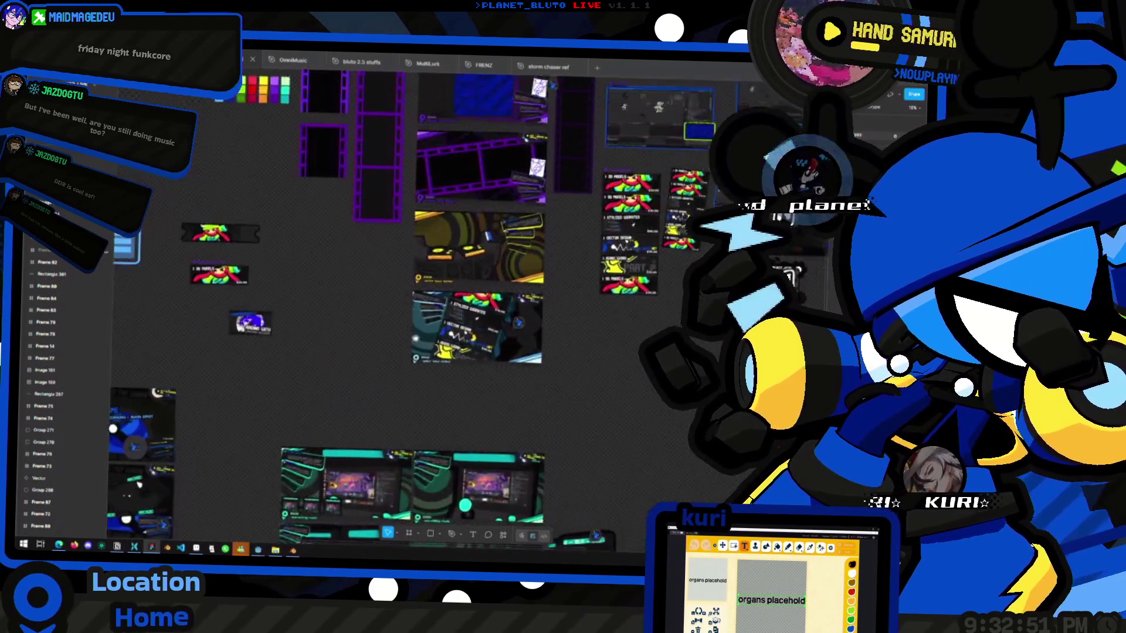
scroll(385, 401, "down", 5, "ctrl")
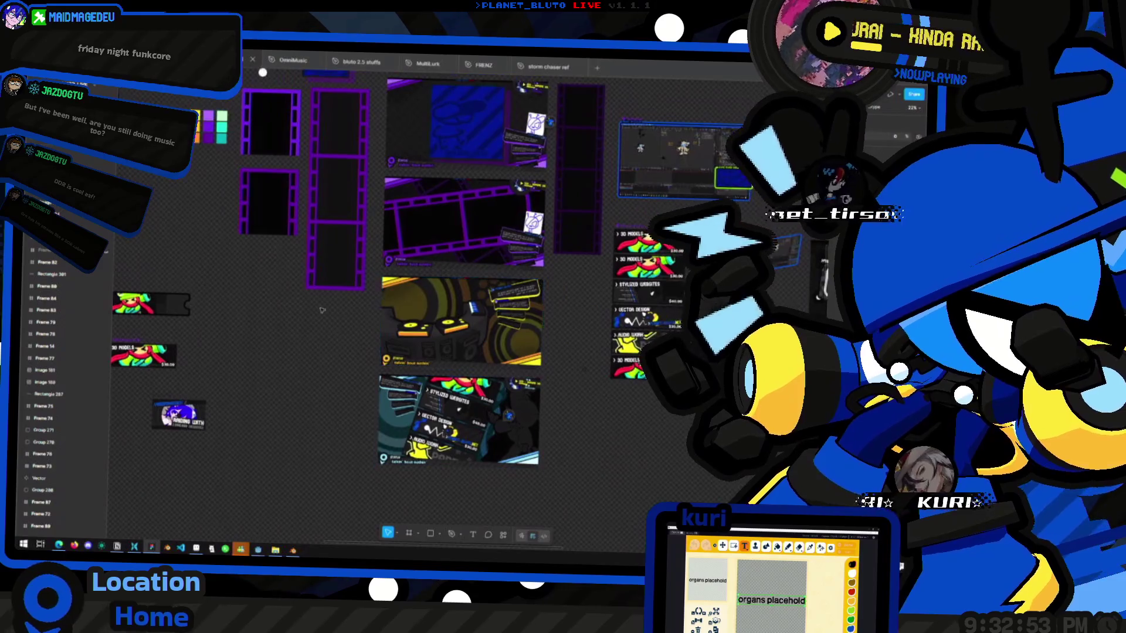
scroll(385, 401, "down", 6)
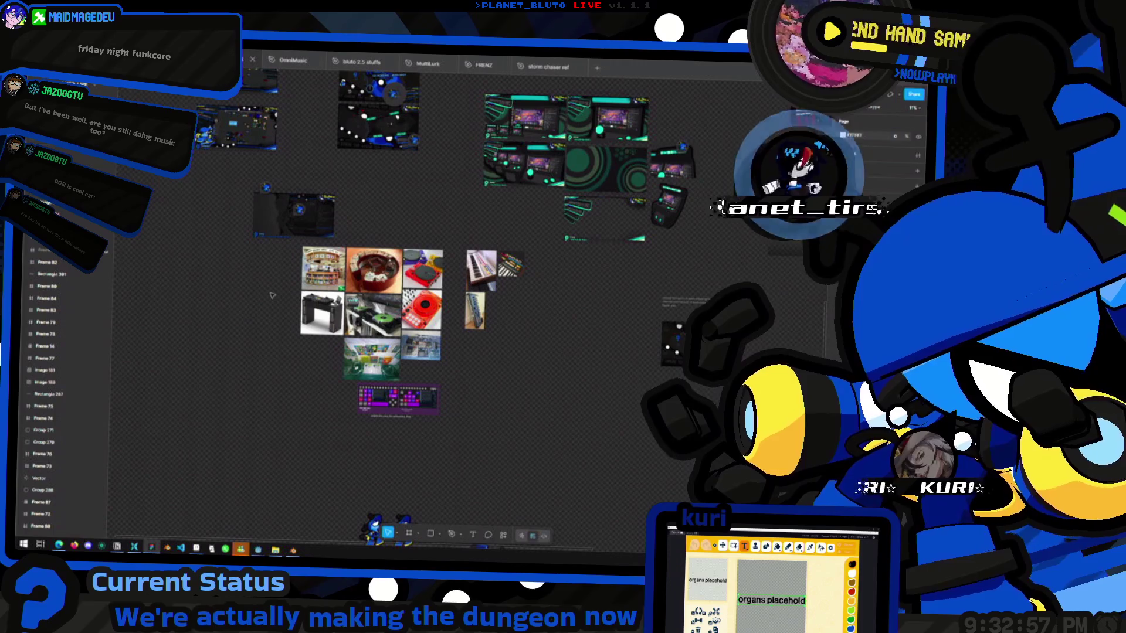
scroll(279, 275, "down", 6, "ctrl")
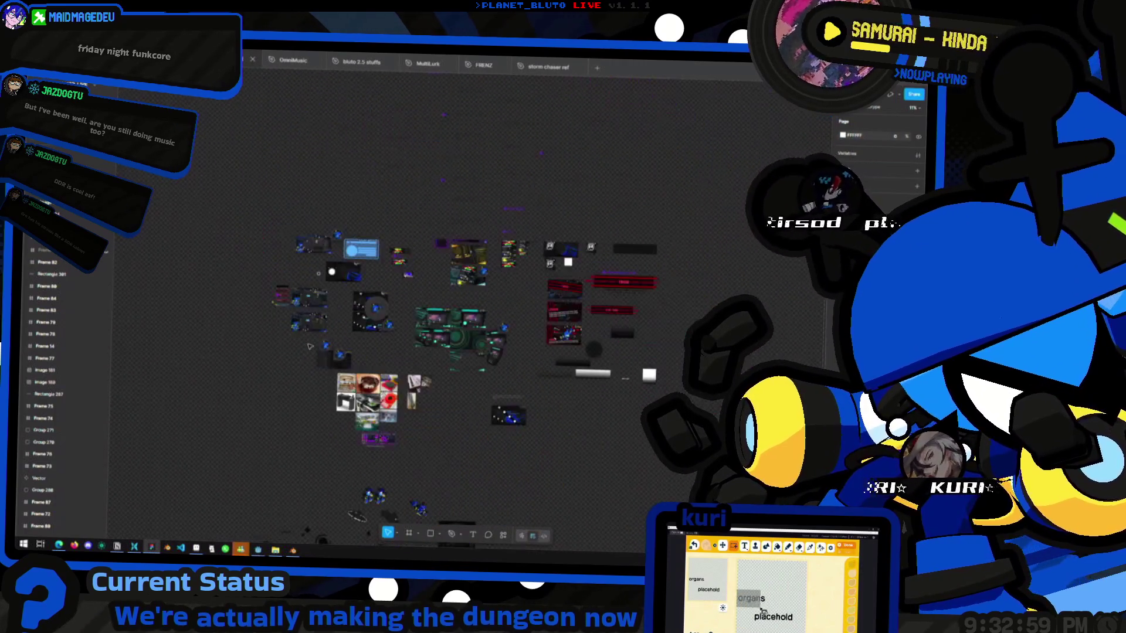
key("alt+Tab")
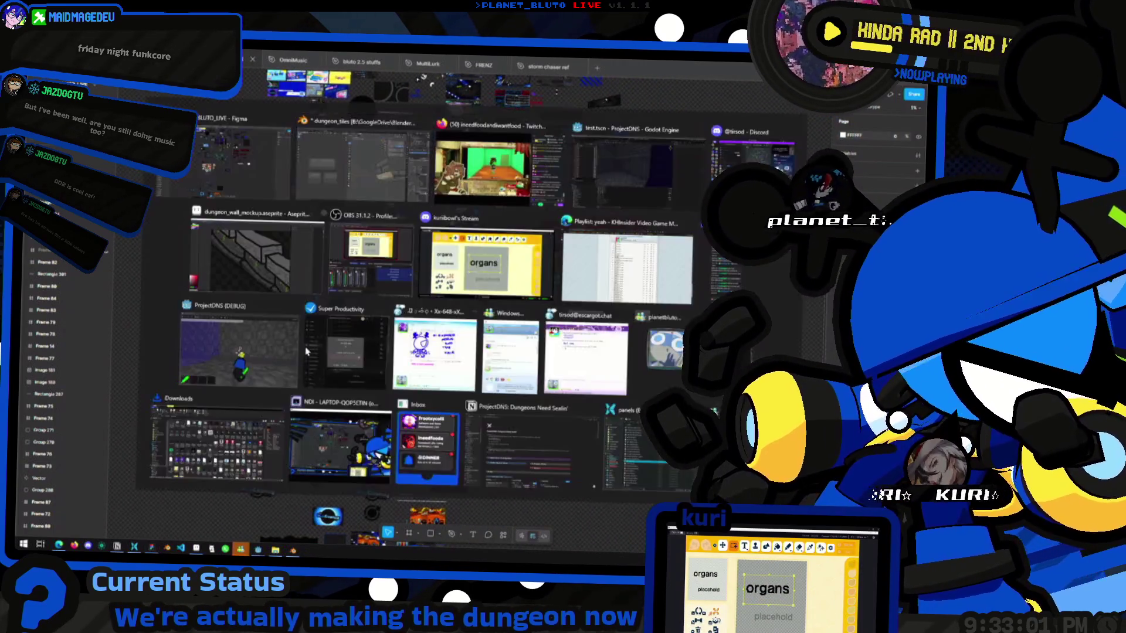
Shrink the selected ceiling_edge face in side view while keeping its X width unchanged.
middle_click_drag(588, 358, 604, 198)
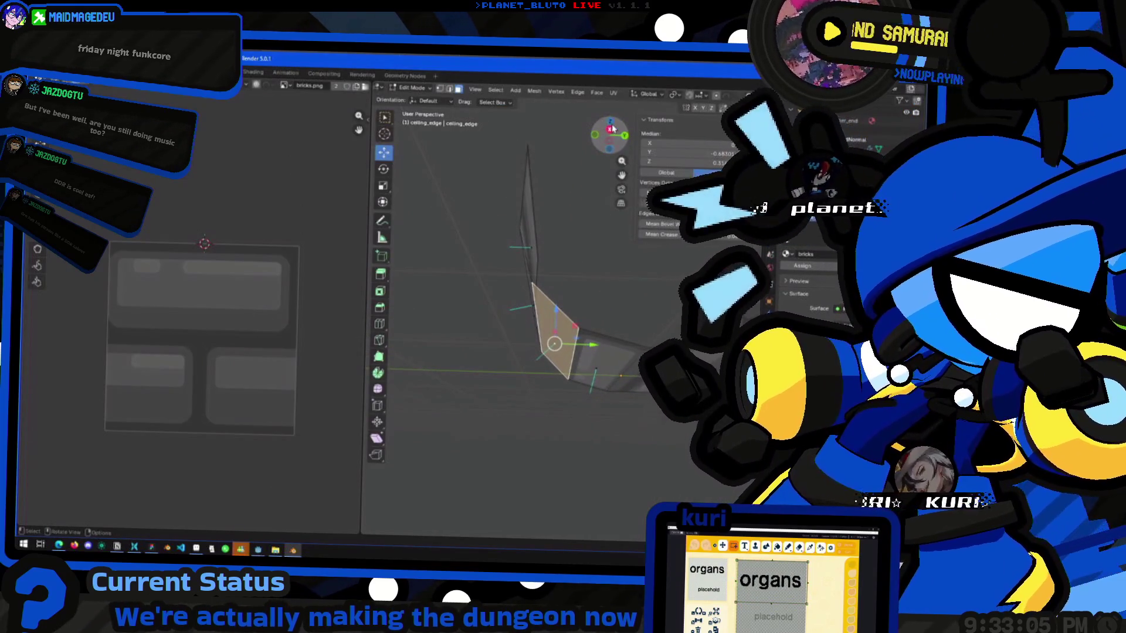
left_click(611, 128)
key("s")
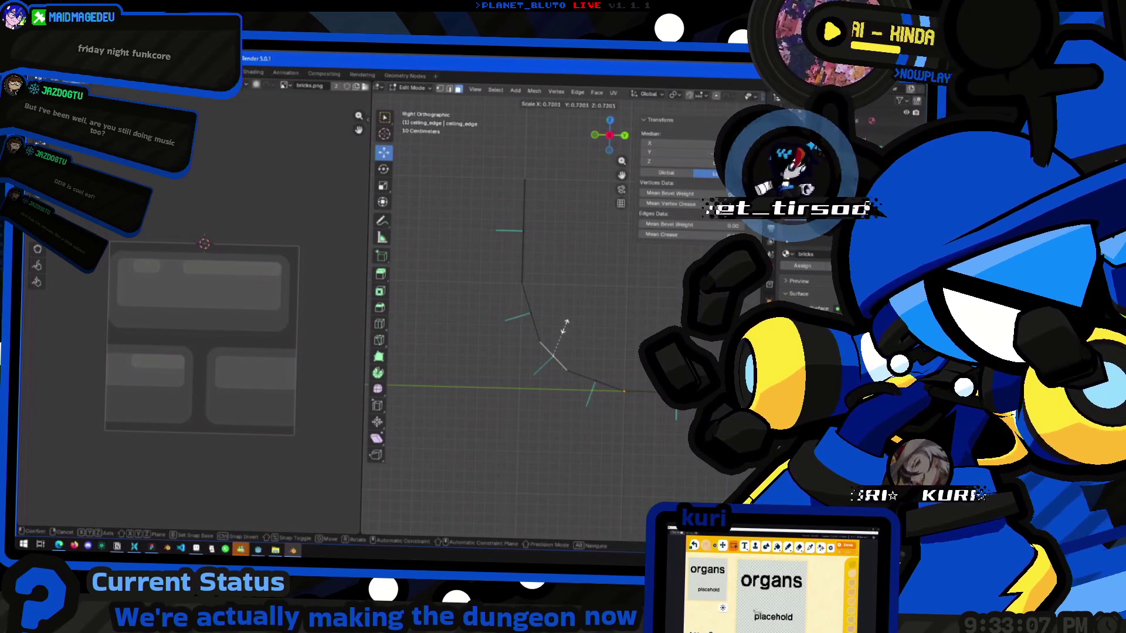
left_click(552, 337)
mouse_move(552, 337)
middle_mouse_down()
mouse_move(607, 329)
mouse_move(546, 336)
middle_mouse_up()
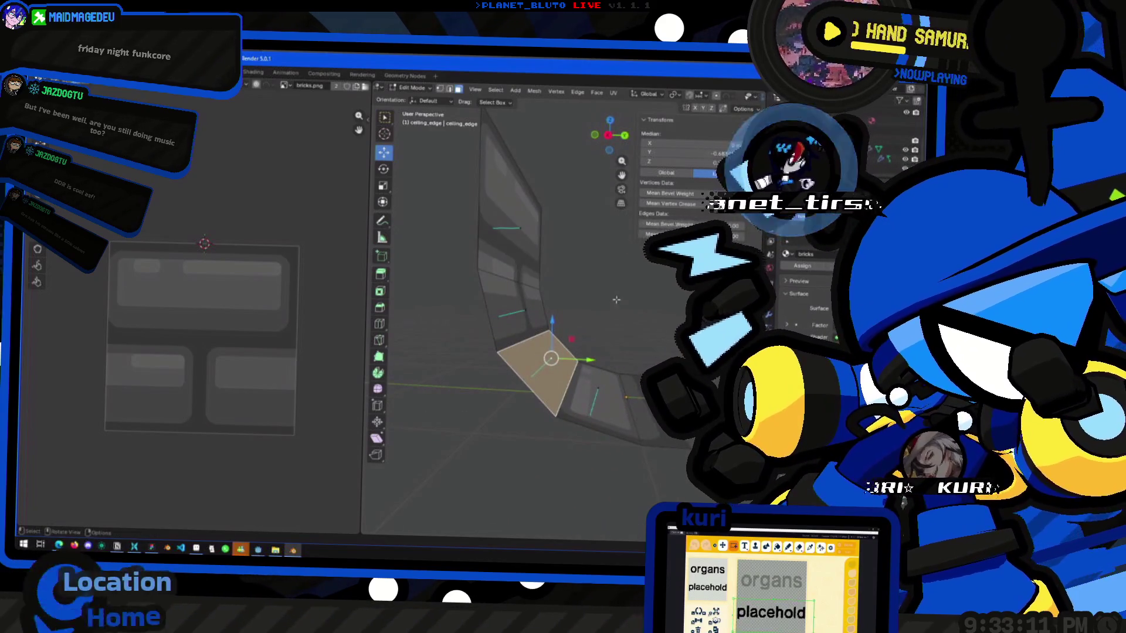
key("s")
key("shift+x")
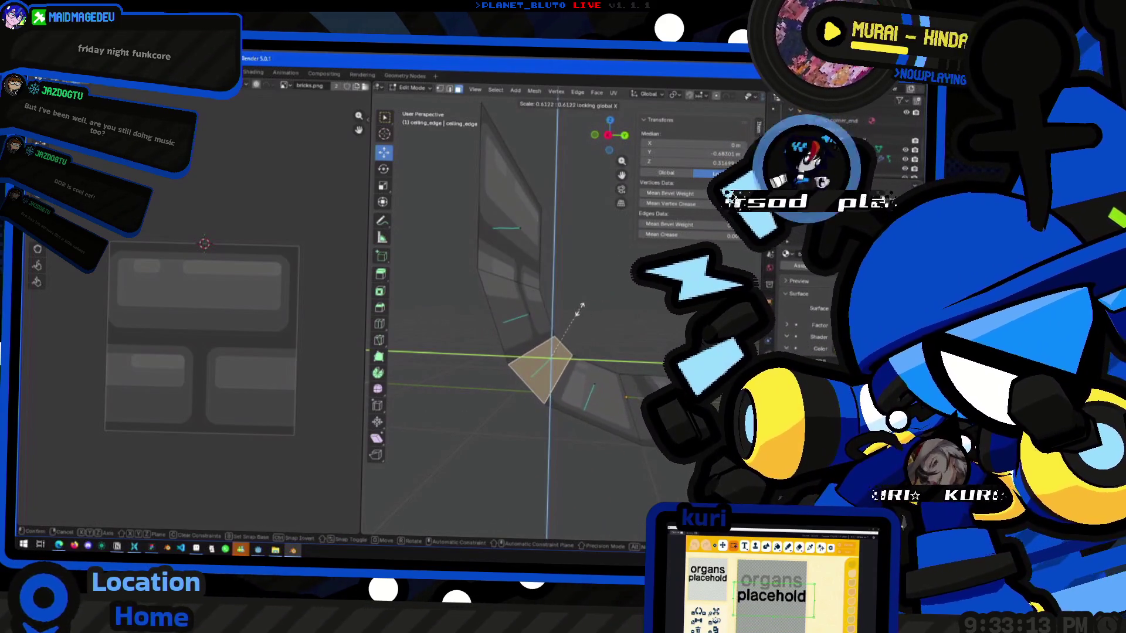
left_click(556, 314)
key("Tab")
mouse_move(555, 314)
middle_mouse_down()
mouse_move(475, 354)
mouse_move(585, 335)
middle_mouse_up()
Re-project the brick piece's lower face UVs from the bottom view.
key("Tab")
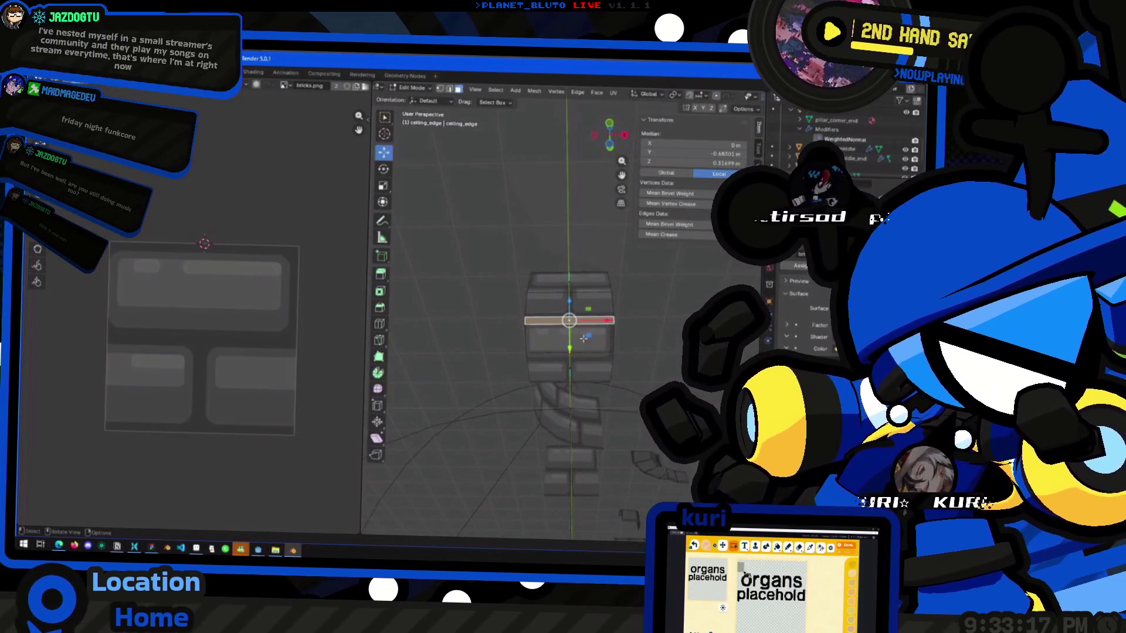
left_click(573, 371)
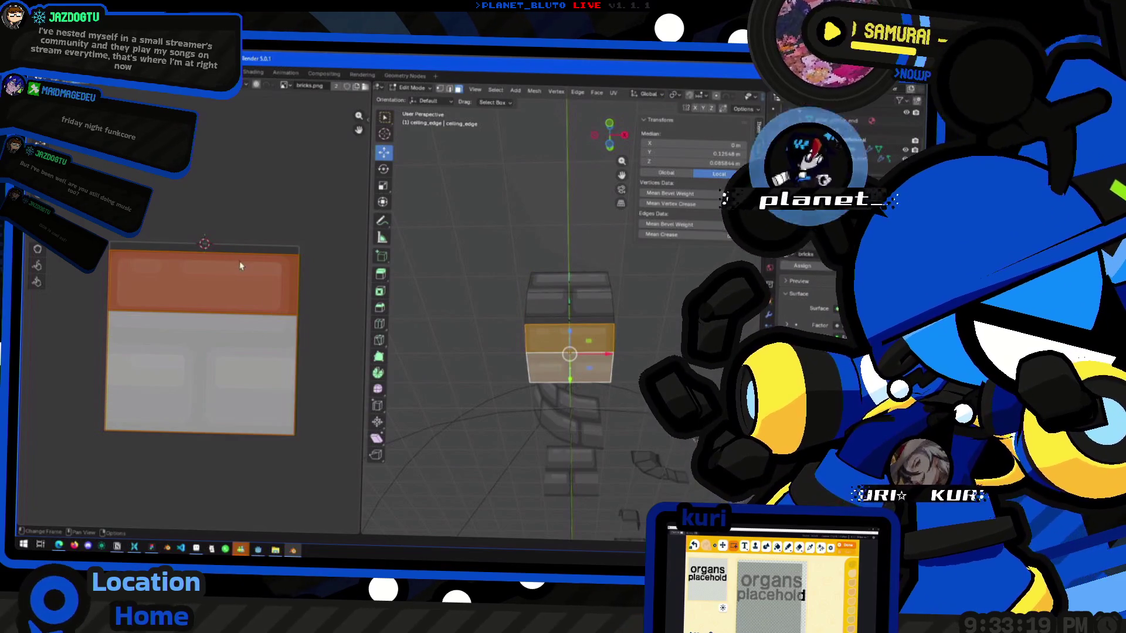
left_click(611, 151)
right_click(567, 285)
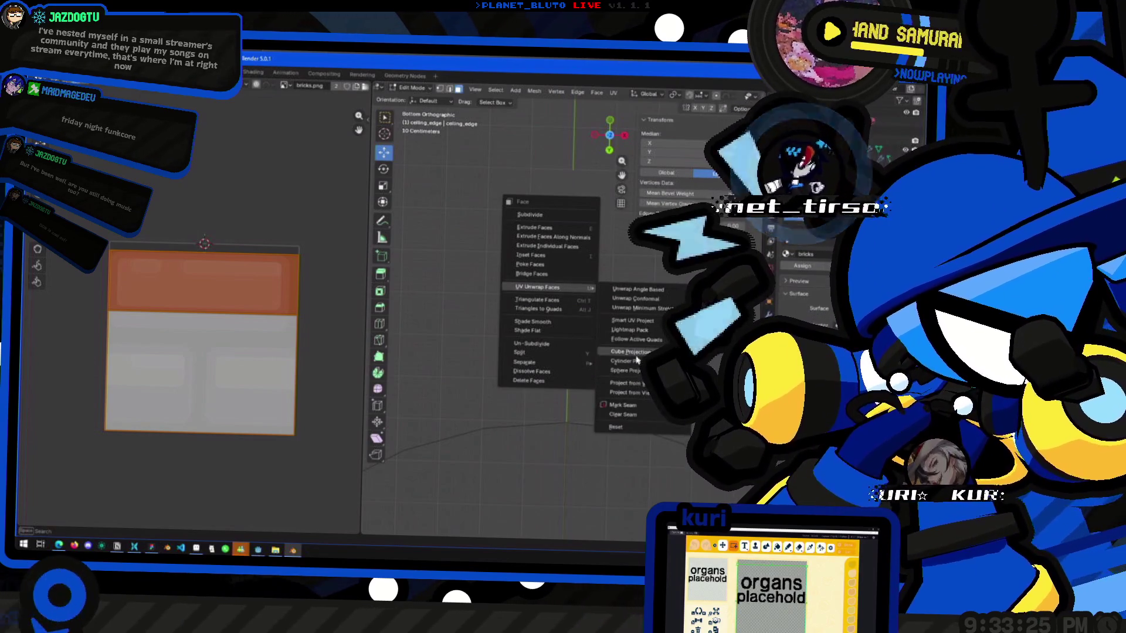
left_click(639, 391)
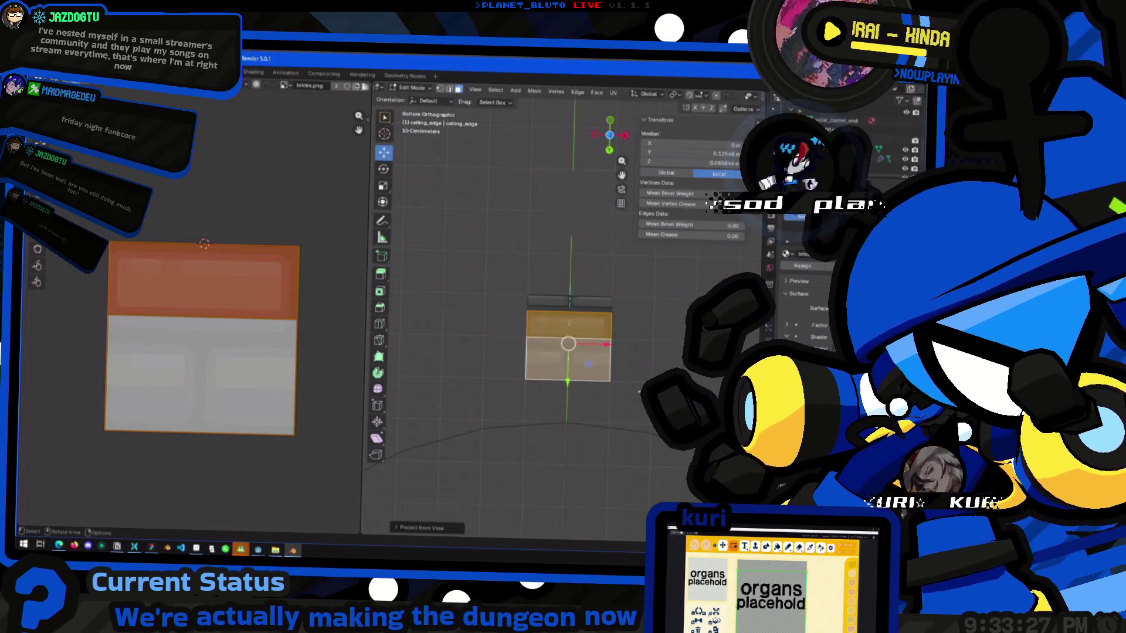
key("Tab")
mouse_move(574, 295)
middle_mouse_down()
mouse_move(460, 326)
mouse_move(452, 379)
mouse_move(389, 403)
mouse_move(389, 372)
mouse_move(536, 382)
mouse_move(491, 298)
mouse_move(477, 402)
mouse_move(407, 402)
mouse_move(459, 337)
mouse_move(405, 387)
mouse_move(538, 402)
mouse_move(395, 381)
mouse_move(418, 400)
mouse_move(452, 377)
middle_mouse_up()
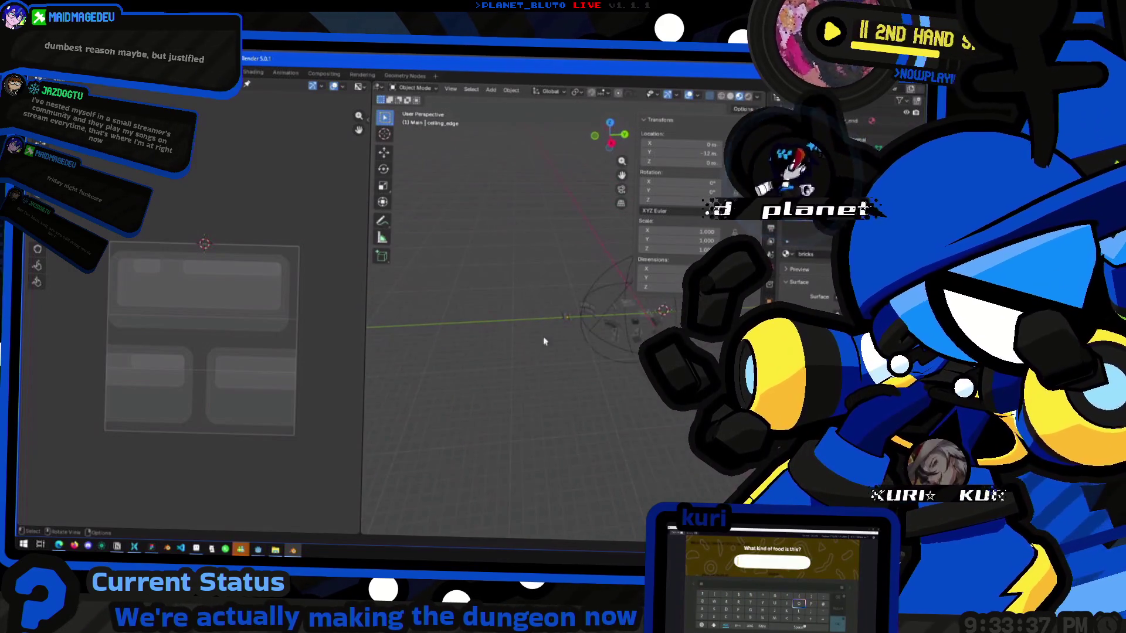
Select the ceiling_edge_corner piece, check it in Right view, and enter its mesh to browse materials.
scroll(562, 352, "up", 5)
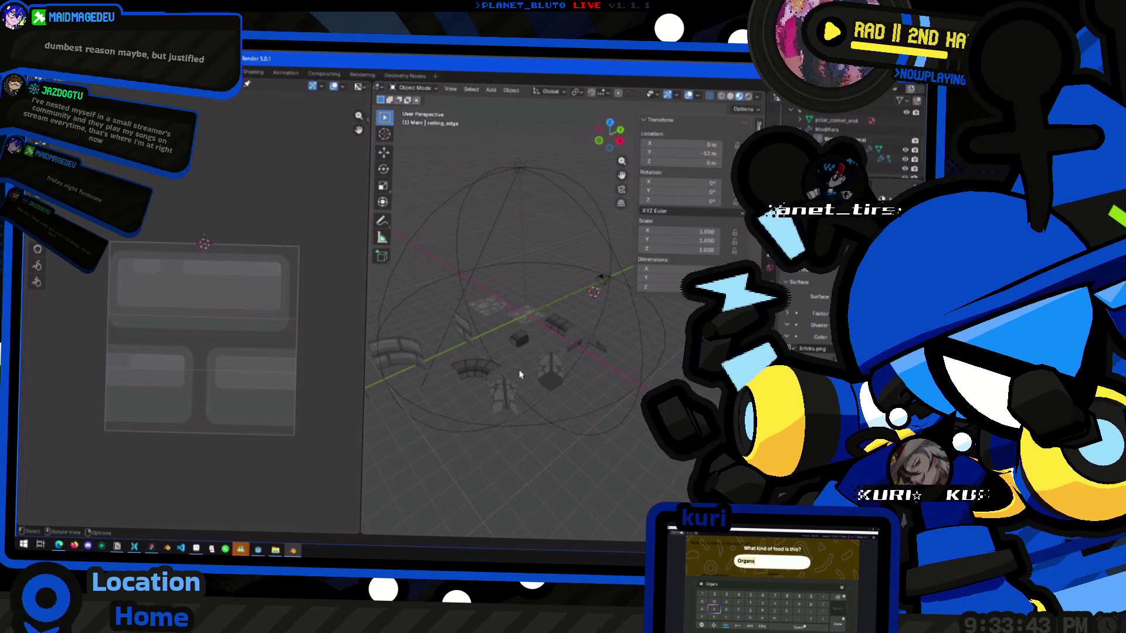
mouse_move(519, 374)
middle_mouse_down()
mouse_move(532, 387)
mouse_move(556, 371)
mouse_move(561, 402)
mouse_move(524, 384)
mouse_move(516, 352)
mouse_move(536, 314)
mouse_move(505, 291)
mouse_move(578, 294)
mouse_move(587, 330)
mouse_move(502, 385)
mouse_move(530, 329)
mouse_move(560, 336)
mouse_move(539, 364)
mouse_move(558, 326)
mouse_move(508, 307)
mouse_move(431, 370)
middle_mouse_up()
scroll(556, 371, "down", 4)
scroll(523, 384, "up", 10)
scroll(510, 297, "down", 4)
scroll(512, 308, "down", 3)
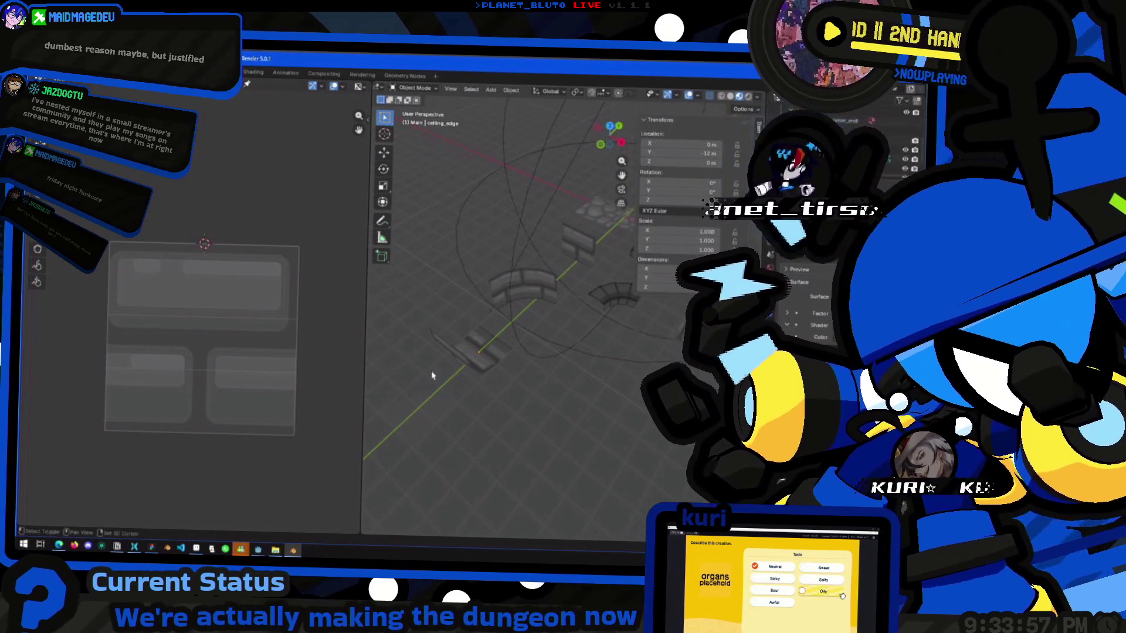
left_click(411, 418)
middle_click_drag(411, 418, 594, 238)
left_click(619, 140)
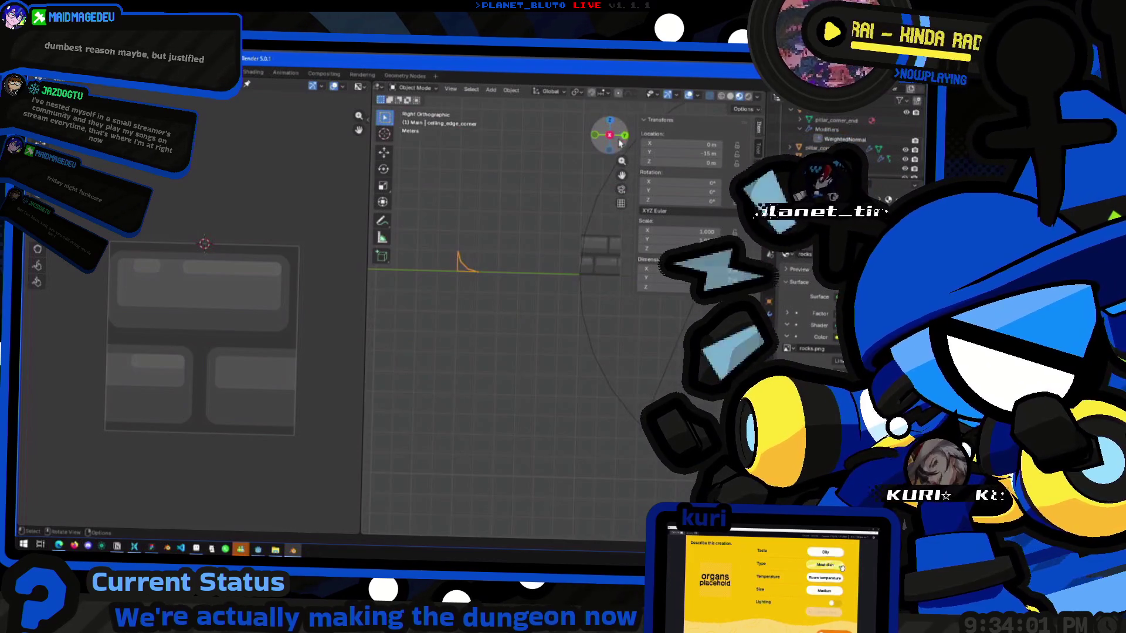
mouse_move(472, 257)
middle_mouse_down()
mouse_move(515, 339)
mouse_move(548, 342)
middle_mouse_up()
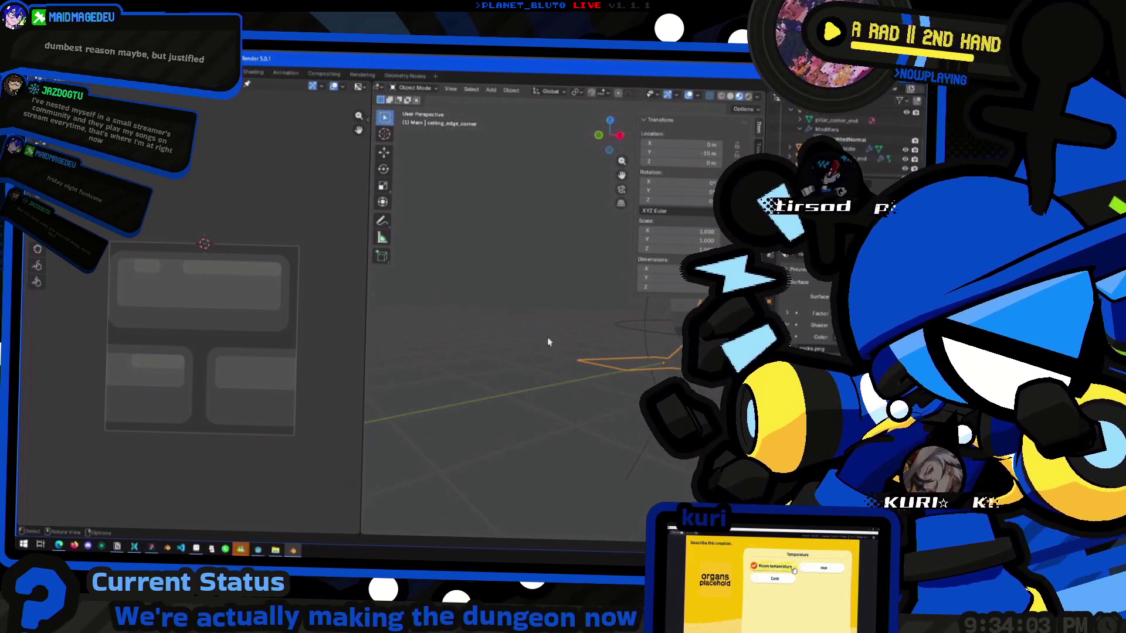
key("Tab")
left_click(786, 253)
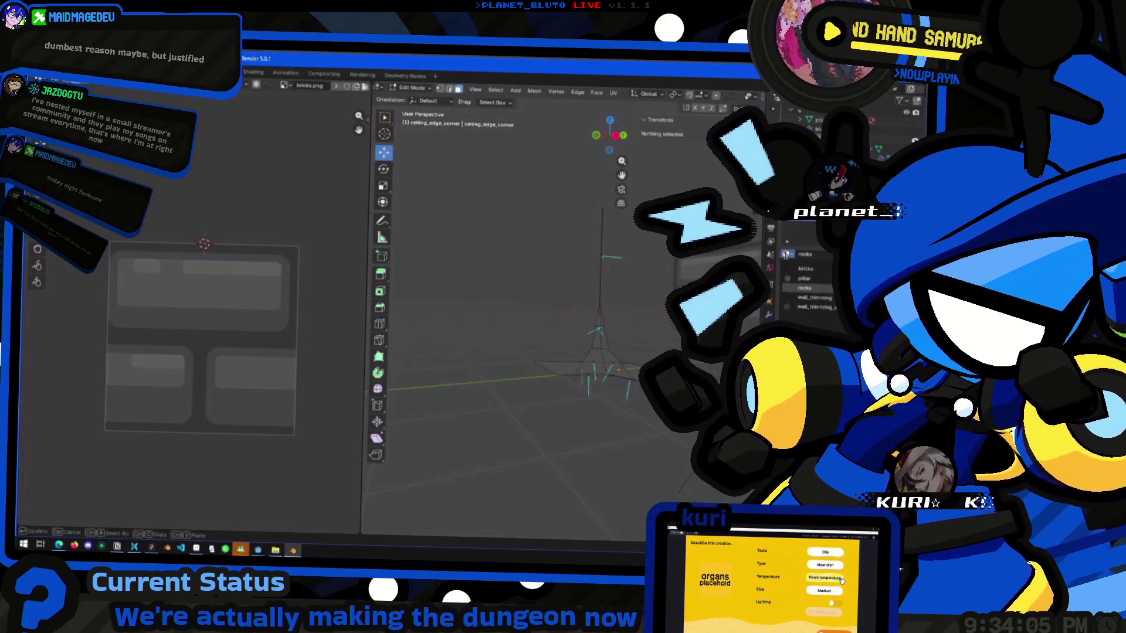
Assign the bricks material to the ceiling_edge_corner piece and frame it in front view.
left_click(806, 268)
key("Tab")
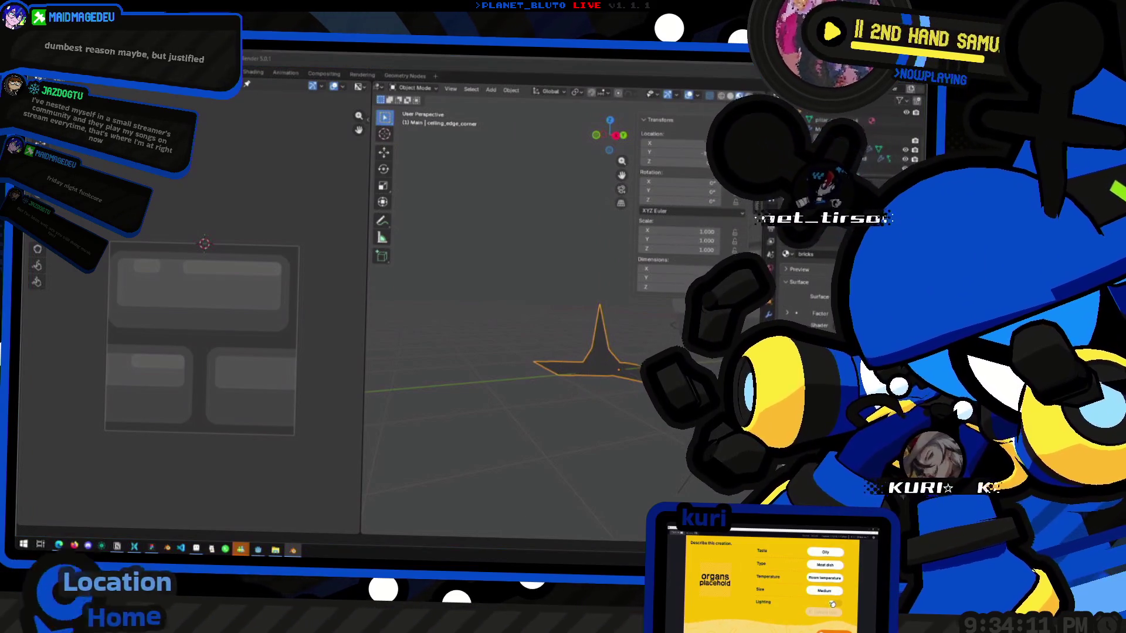
middle_click_drag(692, 320, 652, 315)
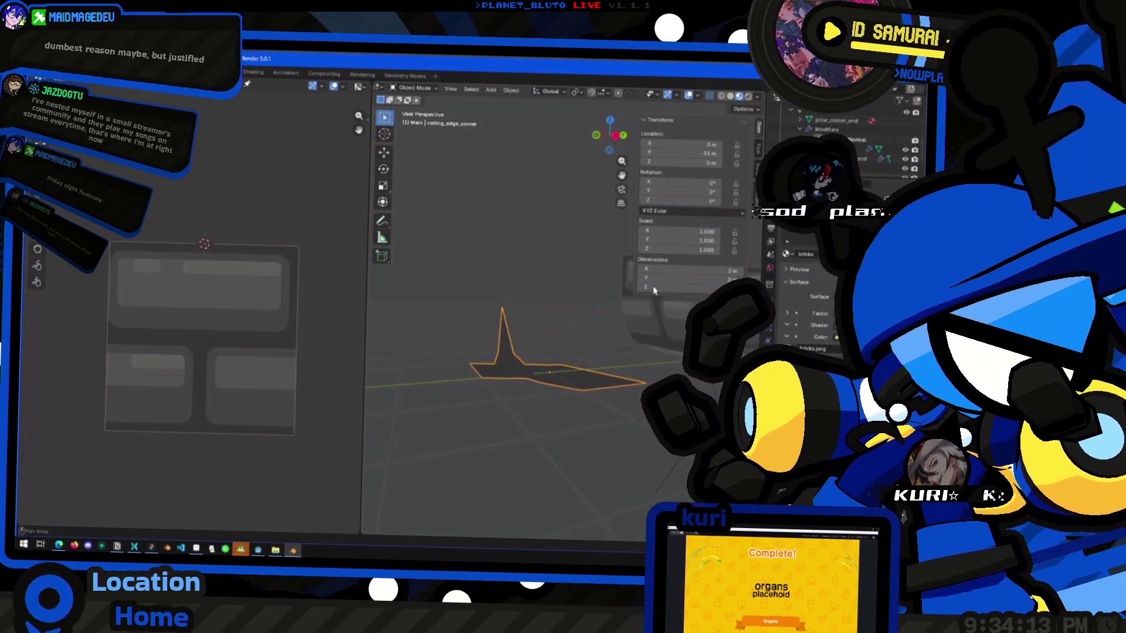
left_click(595, 136)
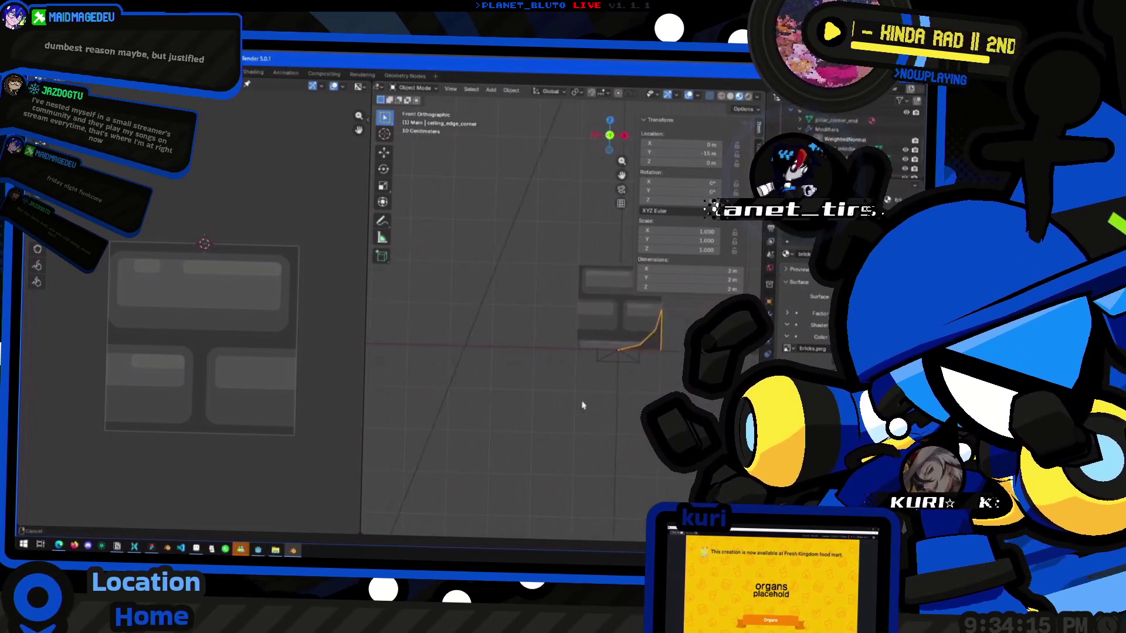
middle_click_drag(628, 406, 566, 340, "shift")
scroll(566, 340, "up", 2)
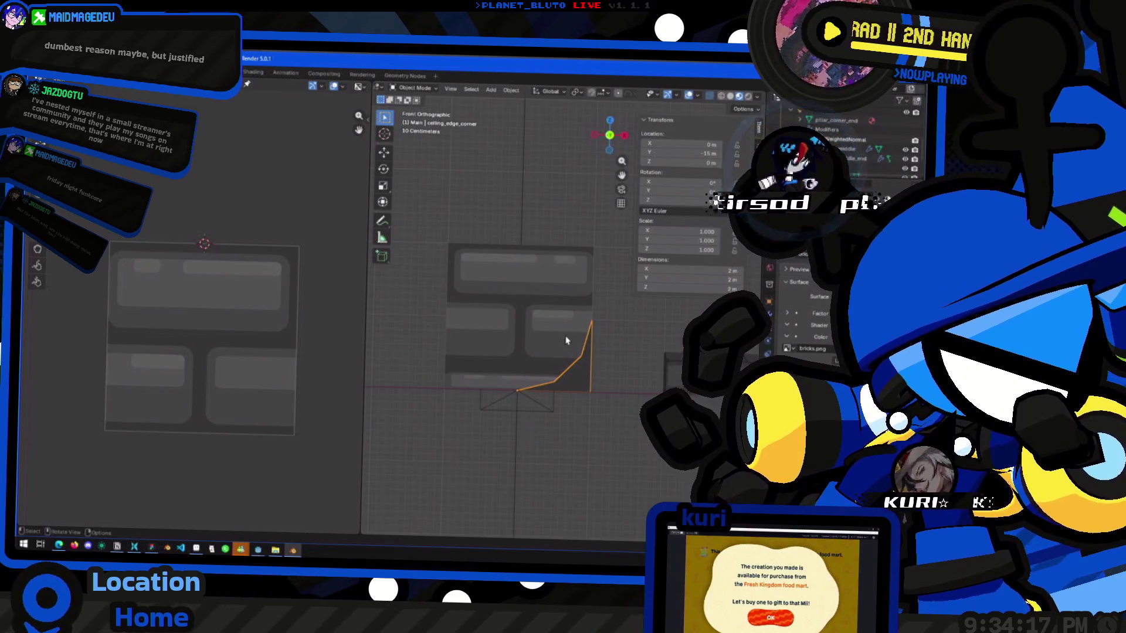
Select the corner piece's spike faces along the shortest path, checking them from several angles.
key("Tab")
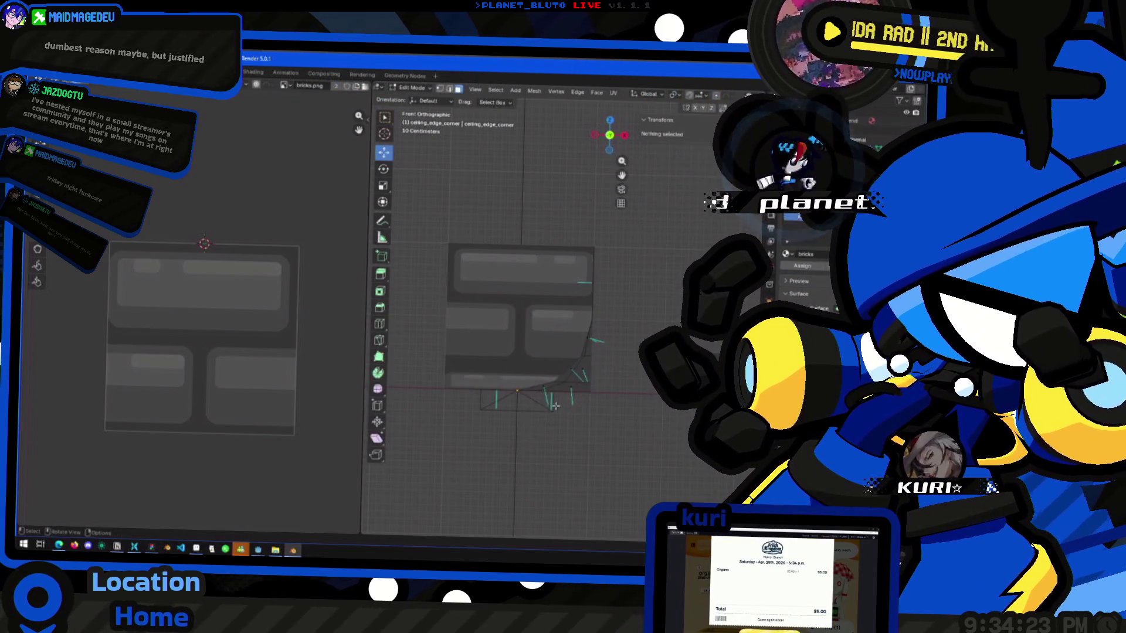
left_click(575, 370)
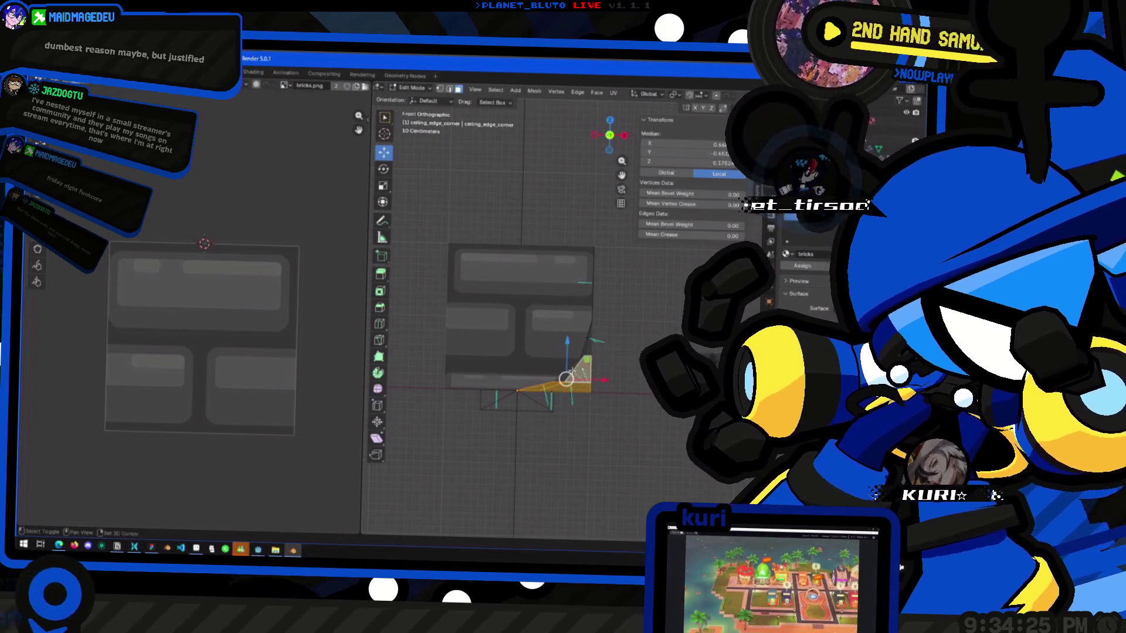
mouse_move(592, 346)
middle_mouse_down()
mouse_move(562, 393)
mouse_move(606, 146)
middle_mouse_up()
key("KP_5")
mouse_move(605, 146)
left_mouse_down()
mouse_move(513, 370)
mouse_move(524, 402)
left_mouse_up()
left_click(524, 401, "ctrl")
middle_click_drag(524, 402, 527, 351)
middle_click_drag(541, 403, 541, 356)
mouse_move(547, 258)
middle_mouse_down()
mouse_move(551, 326)
mouse_move(584, 286)
mouse_move(526, 152)
middle_mouse_up()
left_click(602, 139)
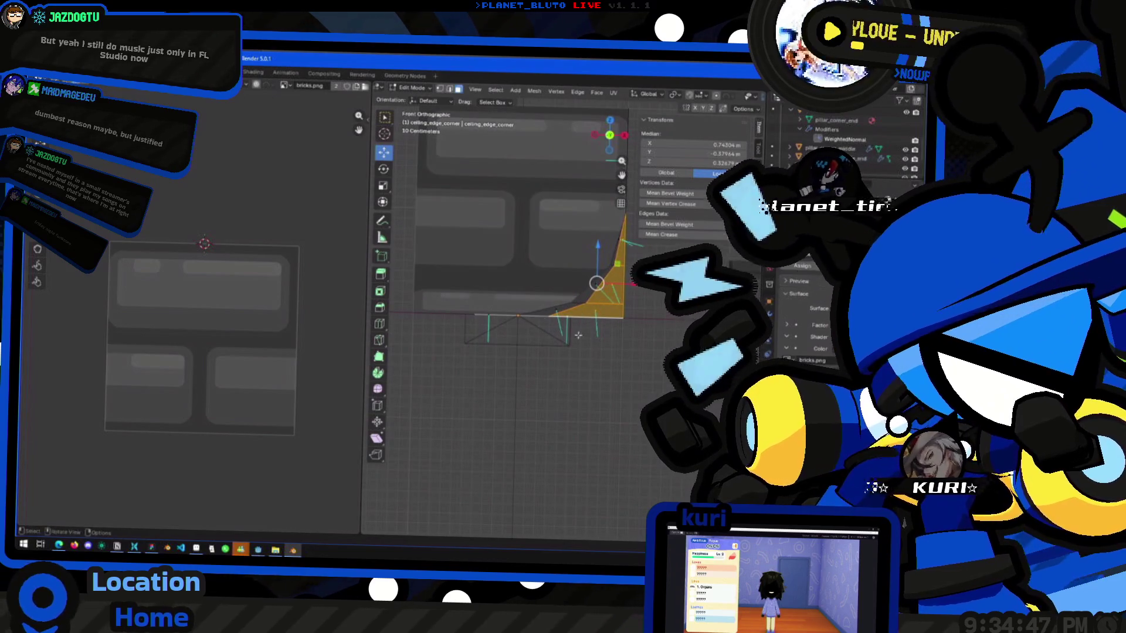
mouse_move(631, 341)
middle_mouse_down()
mouse_move(564, 340)
mouse_move(526, 304)
mouse_move(560, 301)
mouse_move(508, 299)
middle_mouse_up()
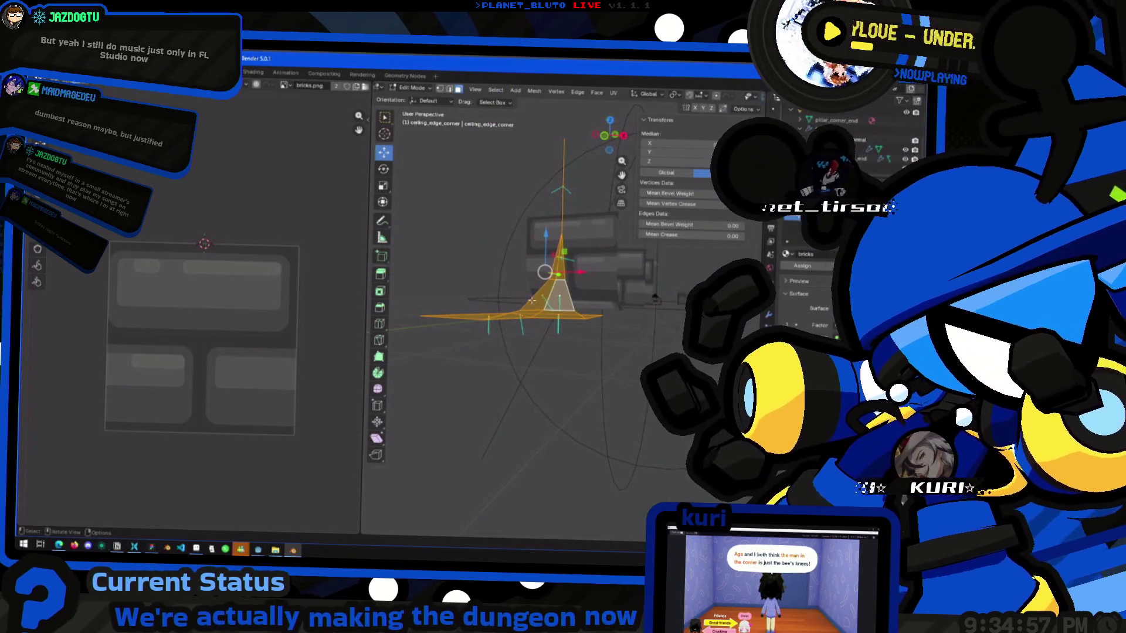
middle_click_drag(548, 311, 552, 321)
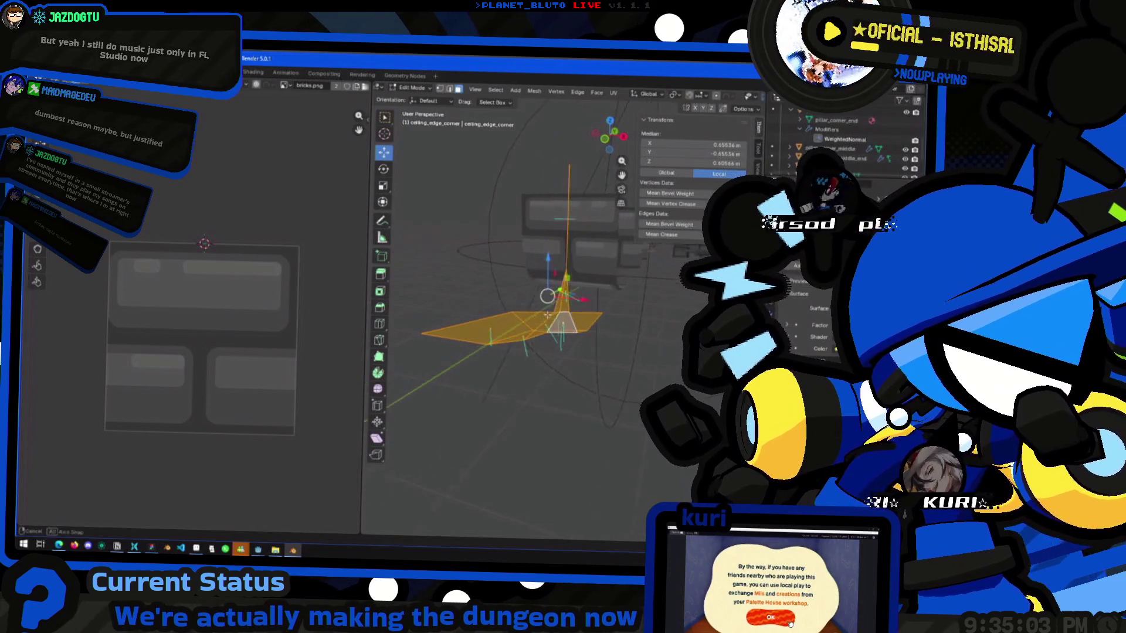
Project the selected corner faces' UVs from view, resize them on the bricks texture, and exit editing.
key("ctrl+f")
mouse_move(546, 319)
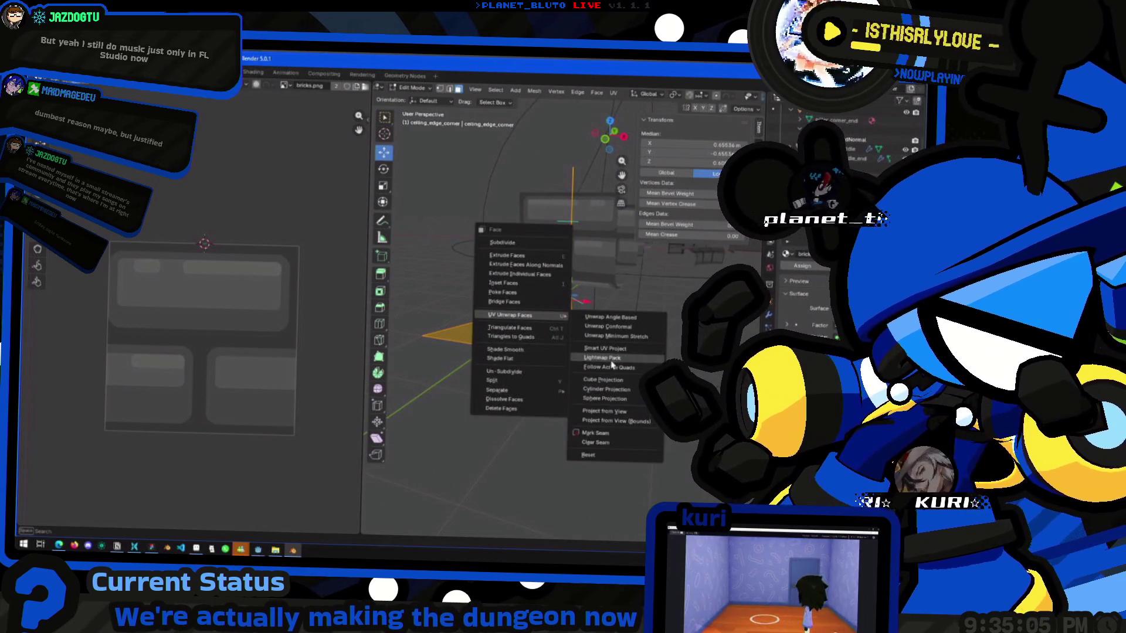
left_click(603, 411)
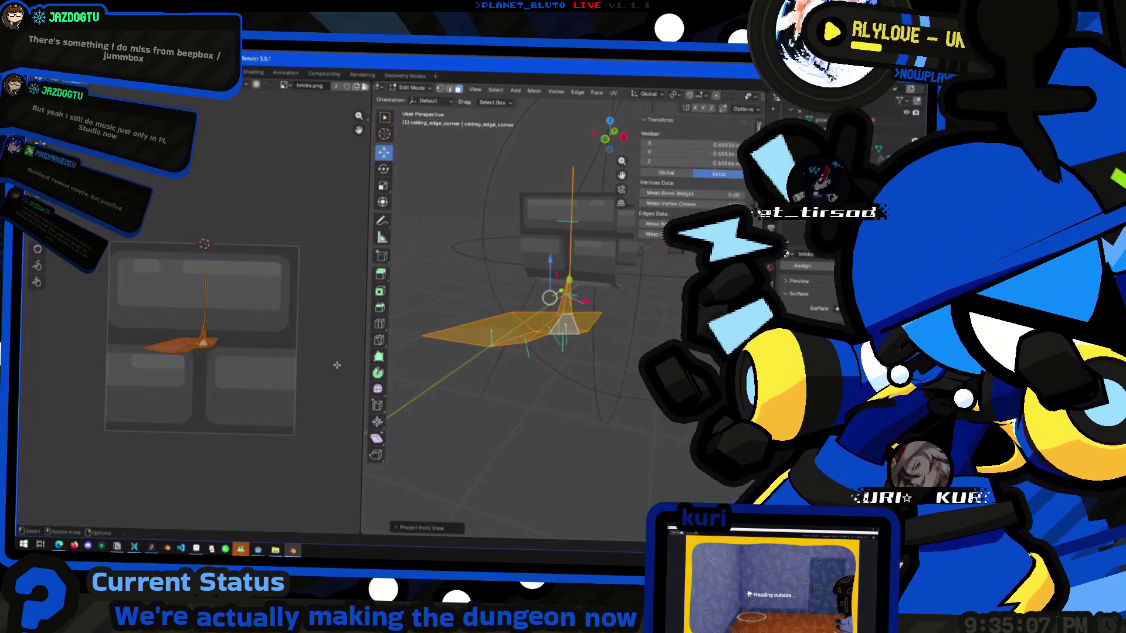
key("s")
left_click(248, 320)
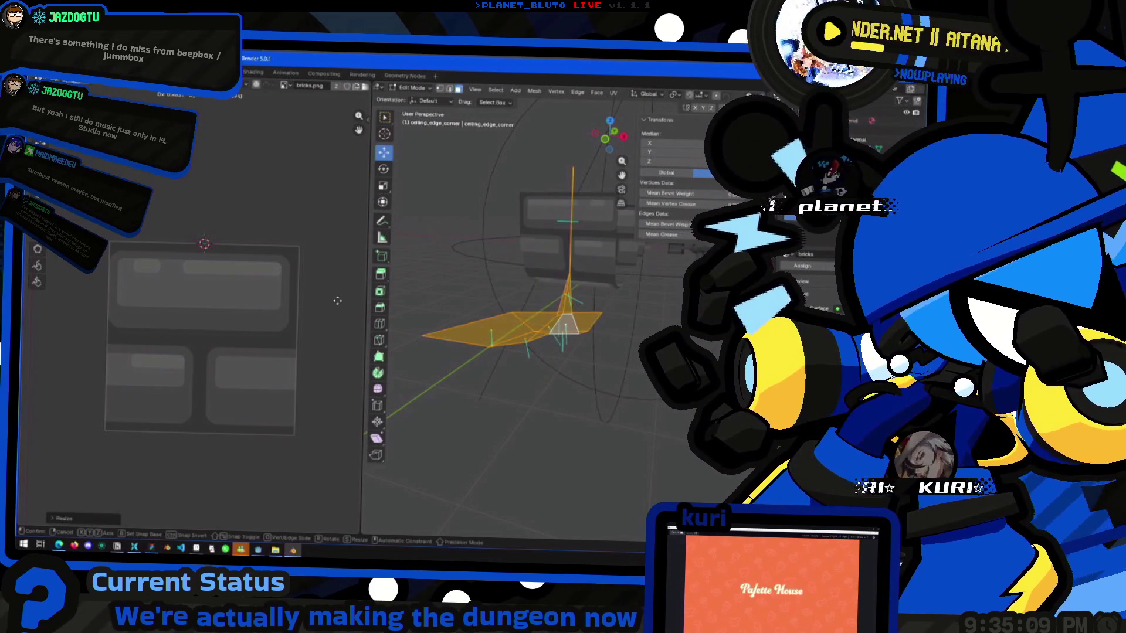
right_click(238, 271)
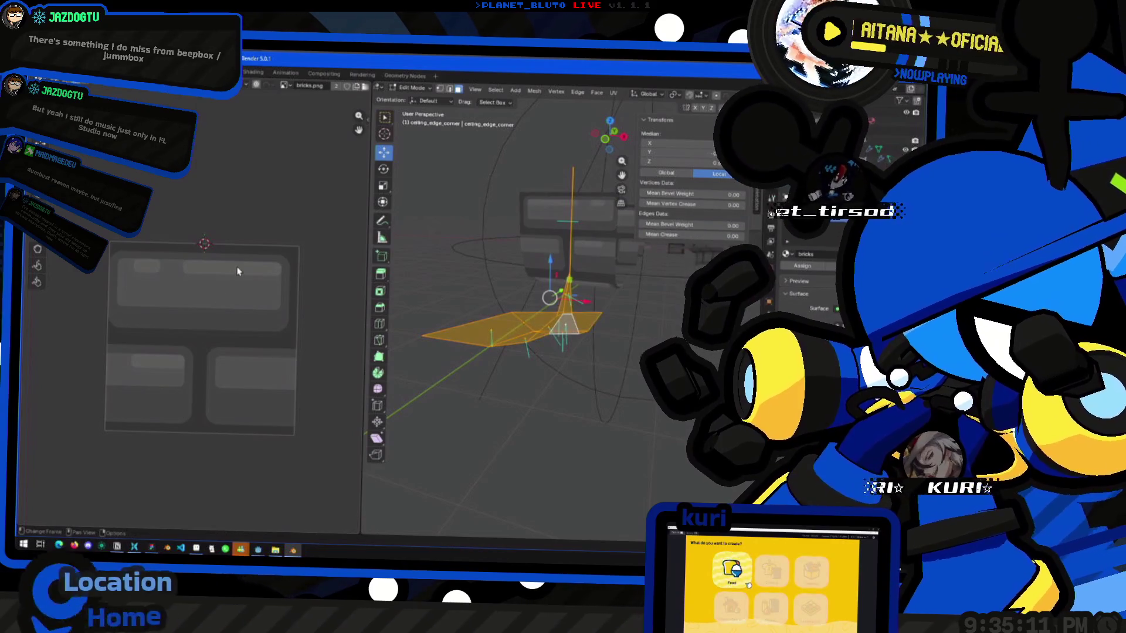
key("Tab")
left_click(553, 377)
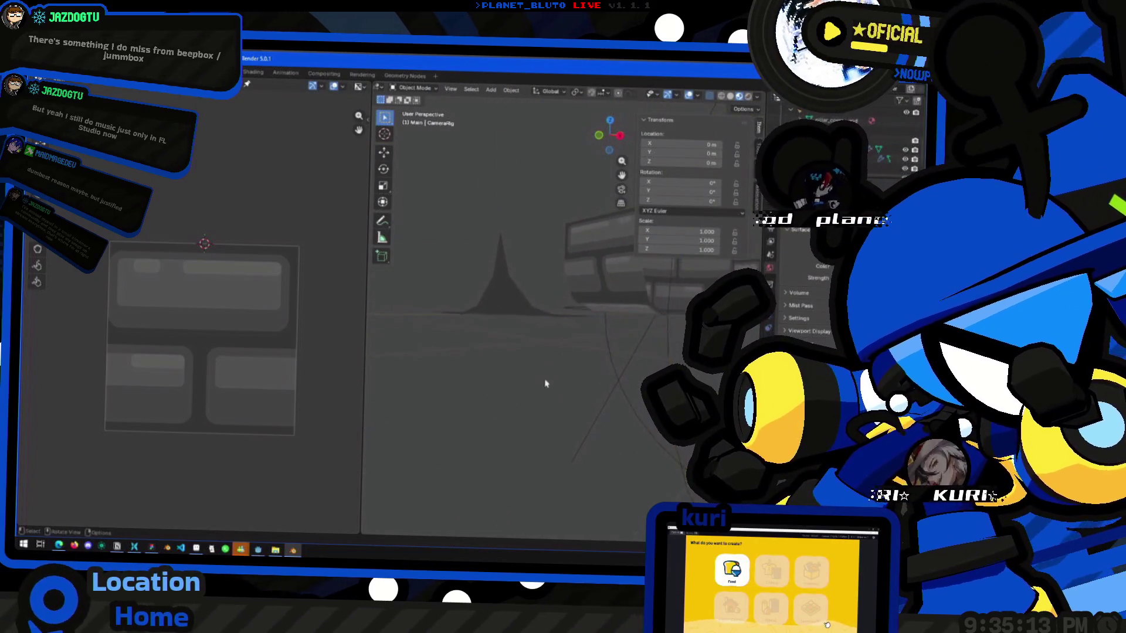
Duplicate the brick ceiling edge piece and slide it horizontally beside the corner piece.
left_click(599, 247)
key("shift+d")
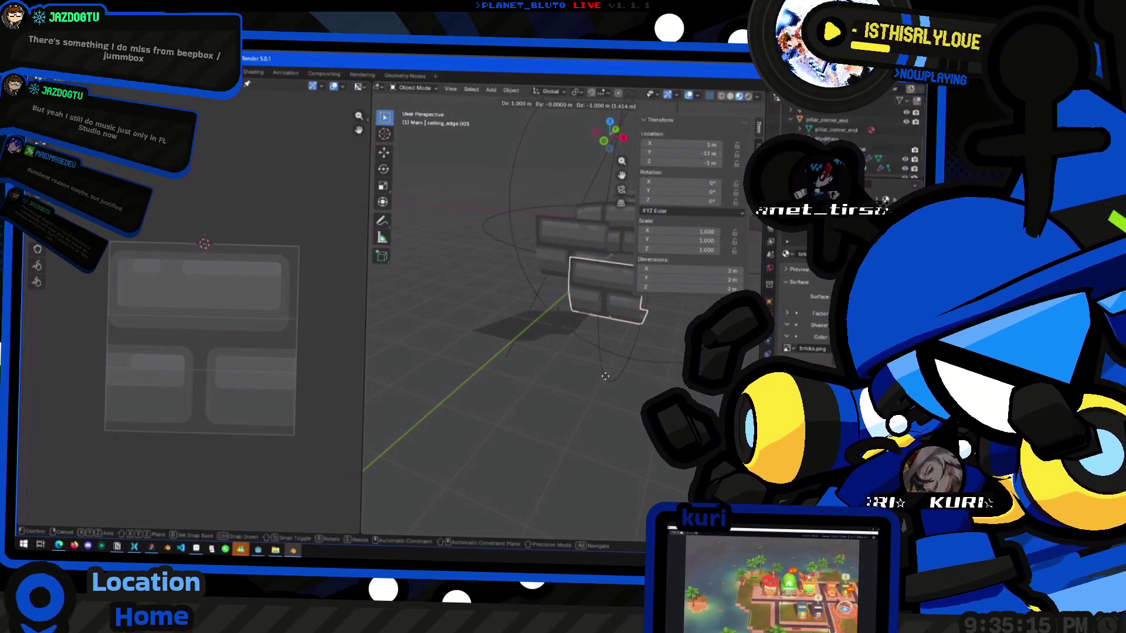
key("shift+z")
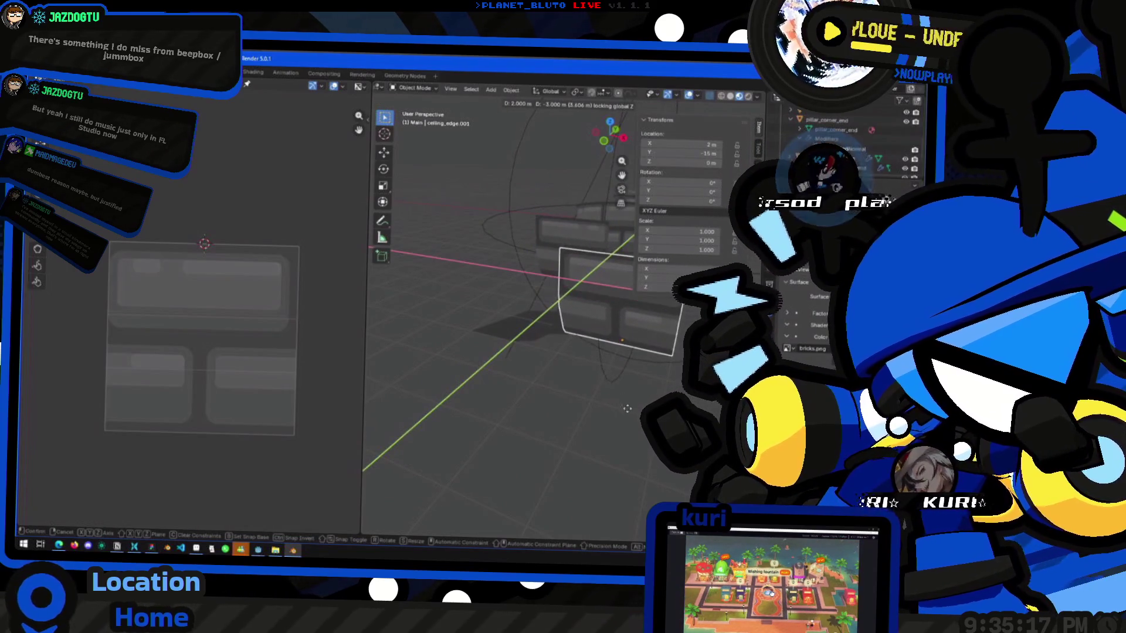
left_click(626, 416)
mouse_move(583, 382)
middle_mouse_down()
mouse_move(510, 322)
mouse_move(555, 358)
mouse_move(523, 407)
mouse_move(493, 414)
mouse_move(516, 328)
mouse_move(558, 294)
mouse_move(525, 304)
mouse_move(567, 340)
middle_mouse_up()
Select the brick edge piece and enter Edit Mode with its mesh selection cleared.
left_click(516, 326)
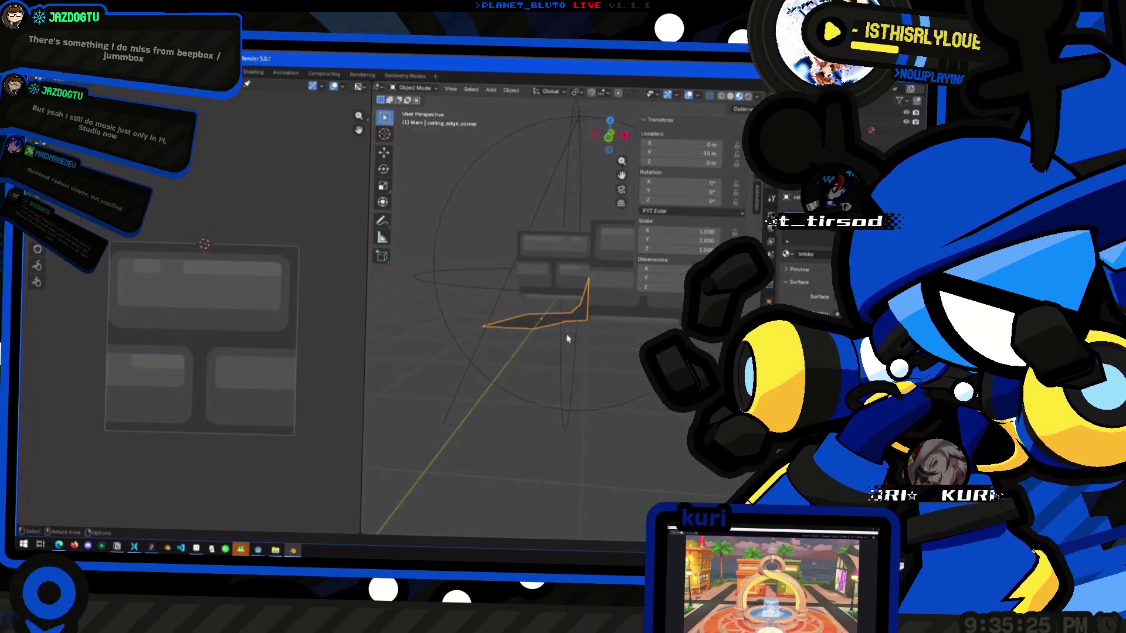
left_click(626, 301)
key("Tab")
mouse_move(626, 300)
middle_mouse_down()
mouse_move(557, 410)
mouse_move(542, 367)
middle_mouse_up()
key("alt+a")
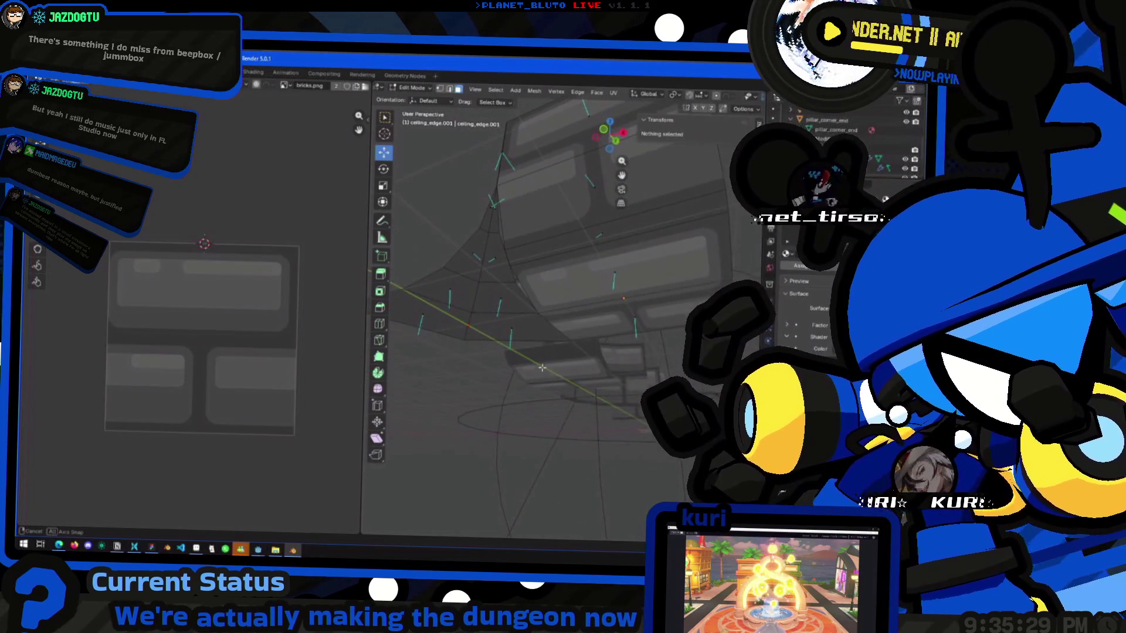
middle_click_drag(477, 260, 539, 283)
Scale the edge piece's long face, excluding the X axis, so it meets the corner.
key("s")
left_click(541, 275)
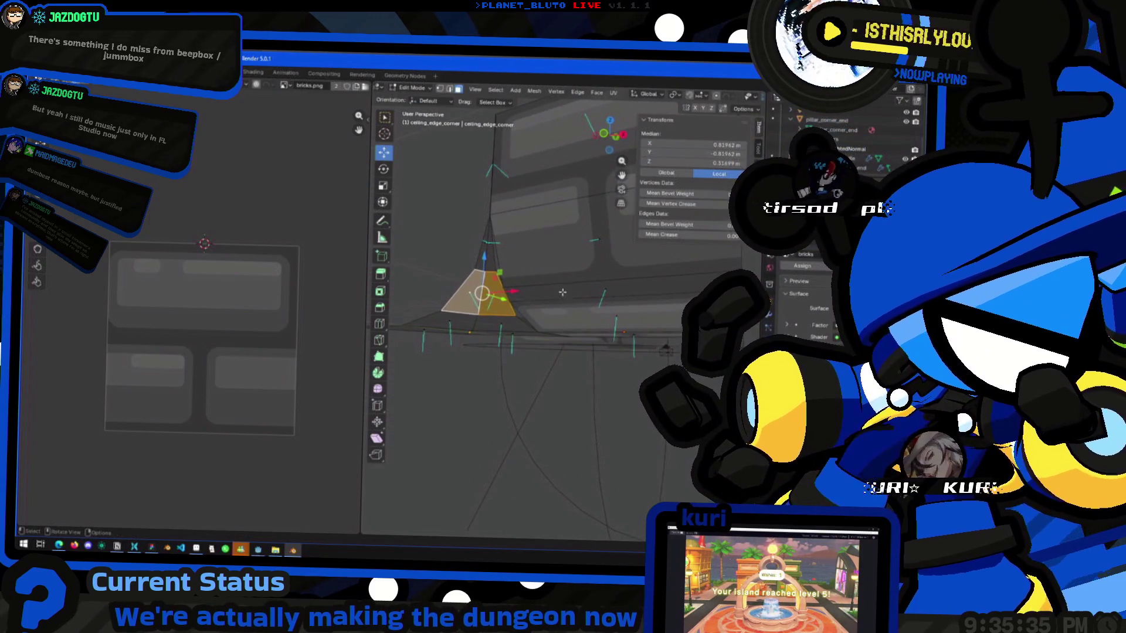
left_click(590, 292)
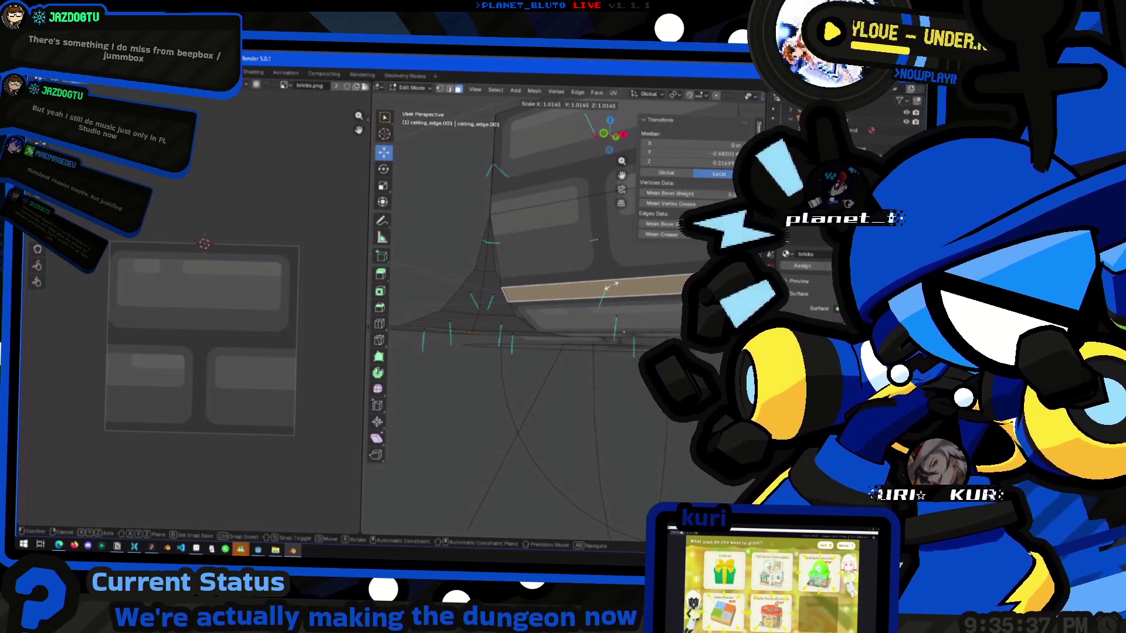
key("shift+x")
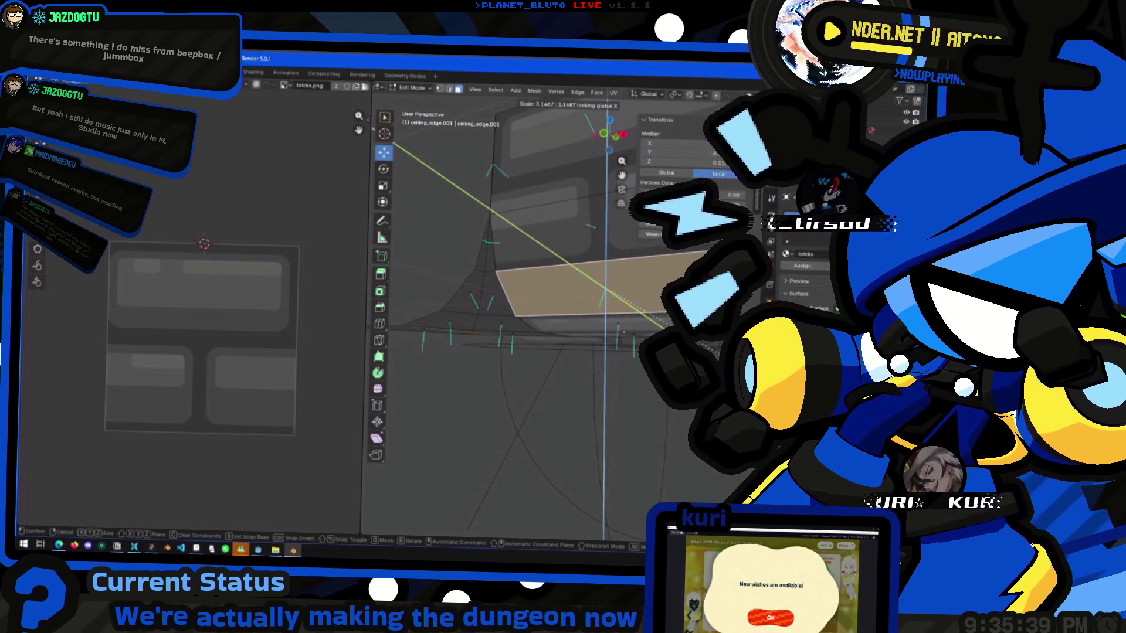
key("Return")
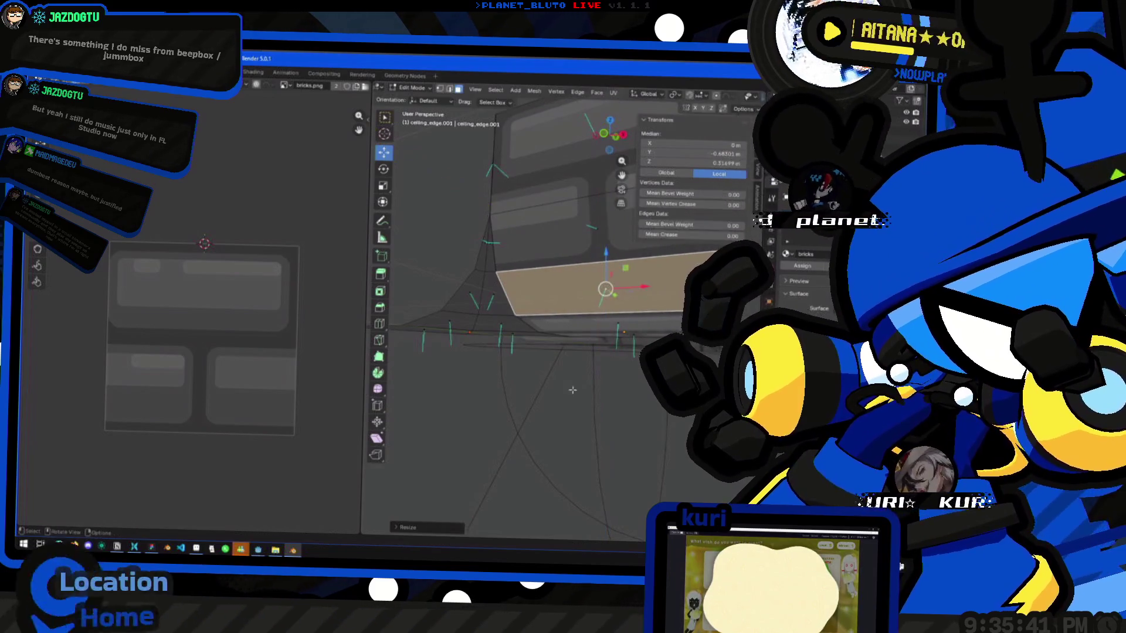
key("Tab")
mouse_move(477, 382)
middle_mouse_down()
mouse_move(465, 377)
mouse_move(501, 331)
mouse_move(491, 389)
mouse_move(536, 382)
mouse_move(538, 337)
mouse_move(573, 334)
mouse_move(585, 305)
mouse_move(575, 340)
mouse_move(588, 292)
mouse_move(533, 290)
middle_mouse_up()
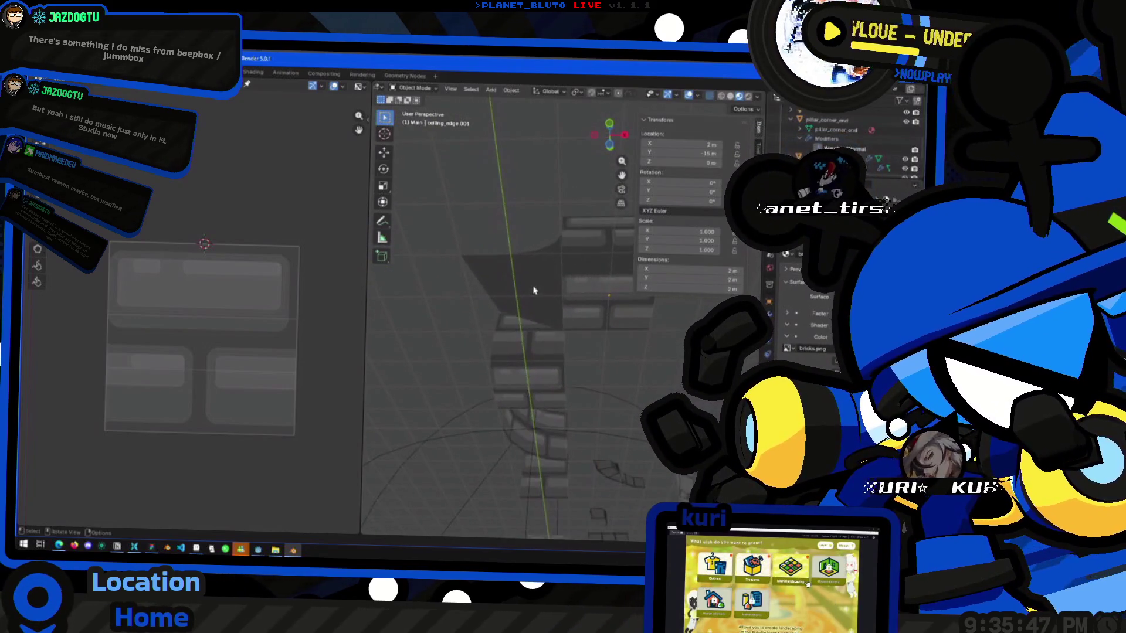
Select two faces of the corner piece in Edit Mode and view the scene from above.
left_click(533, 290)
key("Tab")
left_click(533, 293)
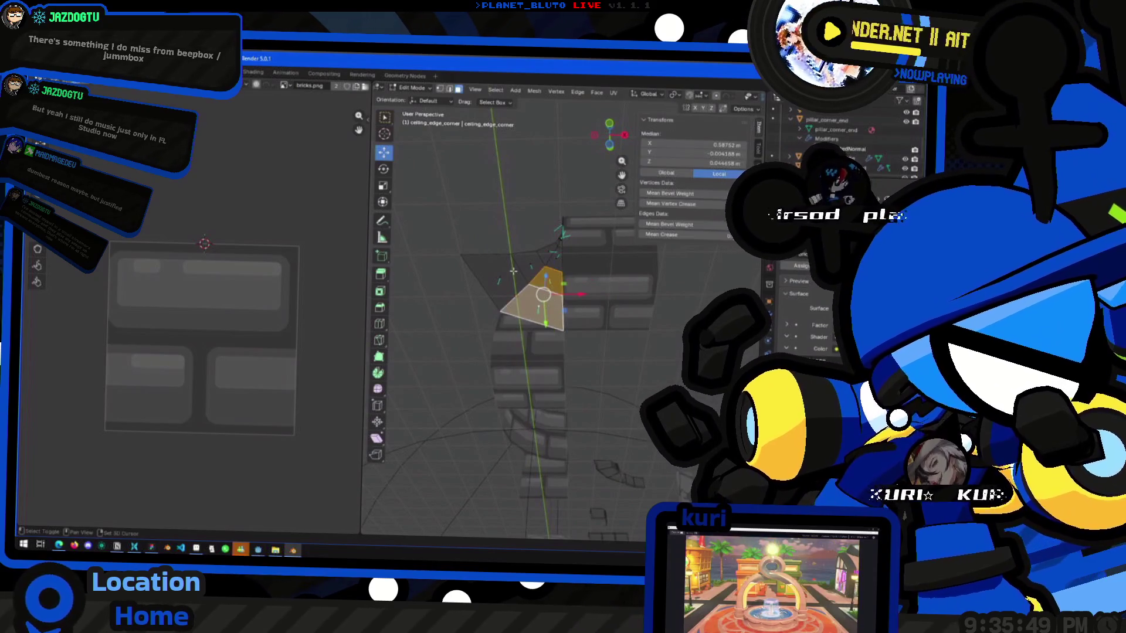
left_click(531, 262, "shift")
mouse_move(499, 257)
middle_mouse_down()
mouse_move(516, 275)
mouse_move(491, 377)
mouse_move(478, 360)
mouse_move(512, 261)
middle_mouse_up()
key("Tab")
key("Tab")
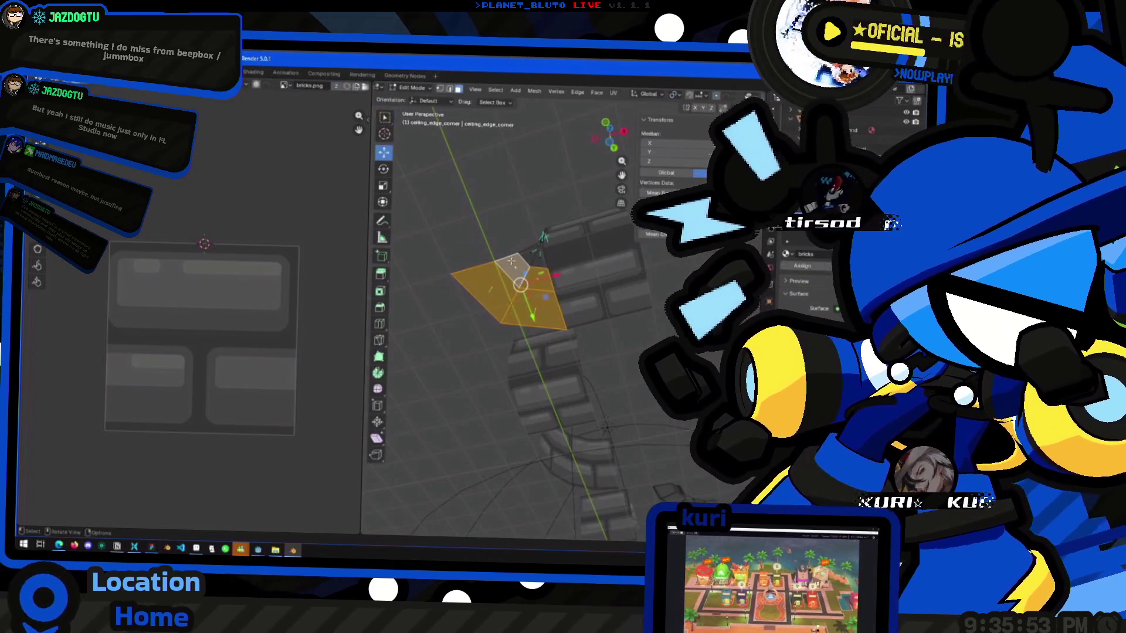
mouse_move(474, 308)
middle_mouse_down()
mouse_move(485, 343)
mouse_move(563, 317)
mouse_move(565, 356)
mouse_move(589, 312)
mouse_move(565, 308)
middle_mouse_up()
key("Tab")
left_click(598, 142)
Duplicate the edge piece, rotate it 90° about Z, and place it along the corner's other side.
key("shift+d")
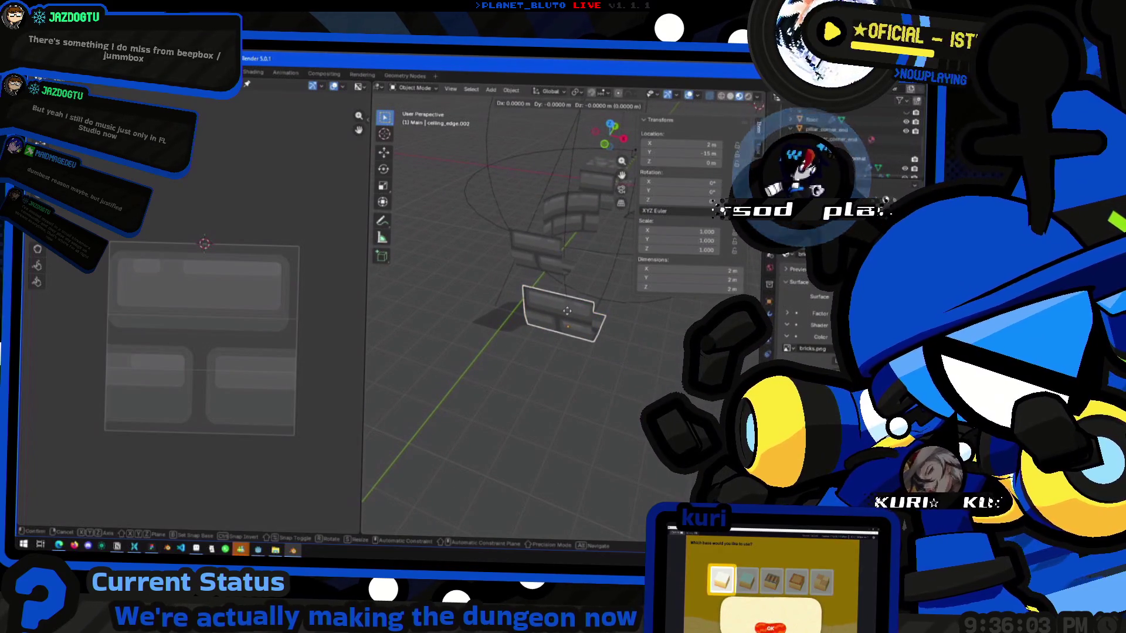
right_click(567, 311)
key("r")
key("z")
left_click(633, 308)
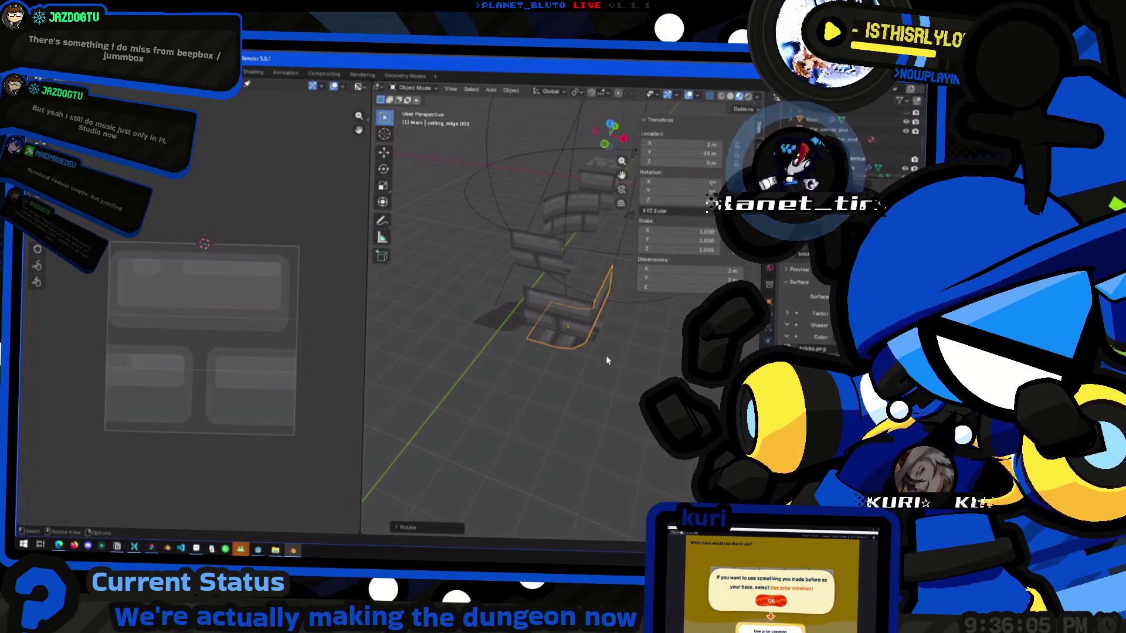
key("g")
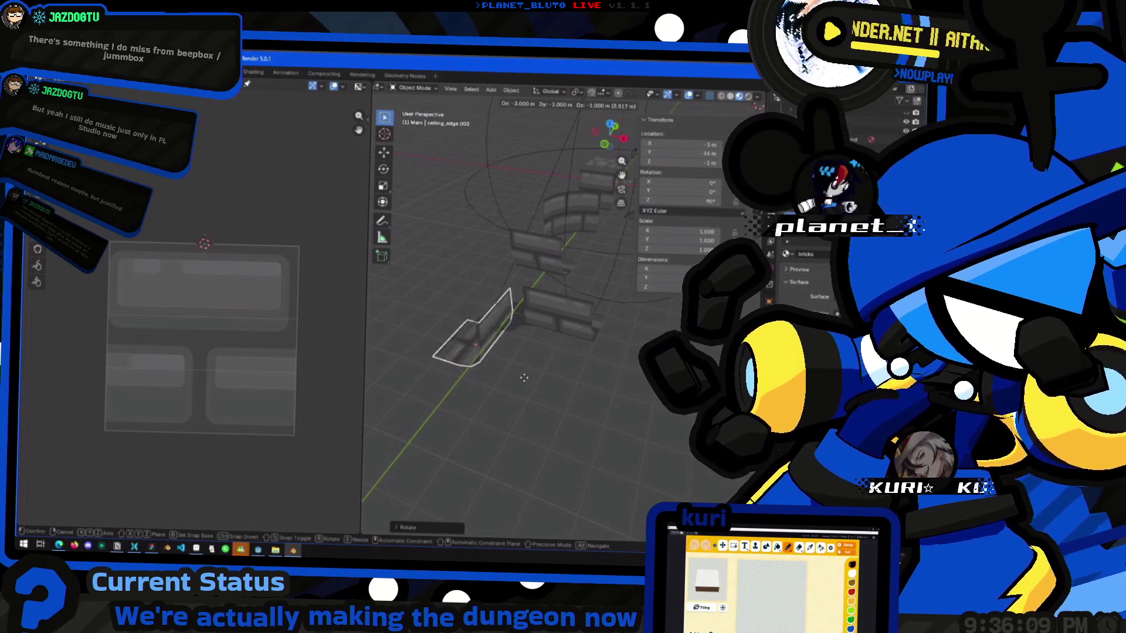
left_click(539, 385)
mouse_move(541, 386)
middle_mouse_down()
mouse_move(516, 346)
mouse_move(433, 327)
mouse_move(475, 239)
middle_mouse_up()
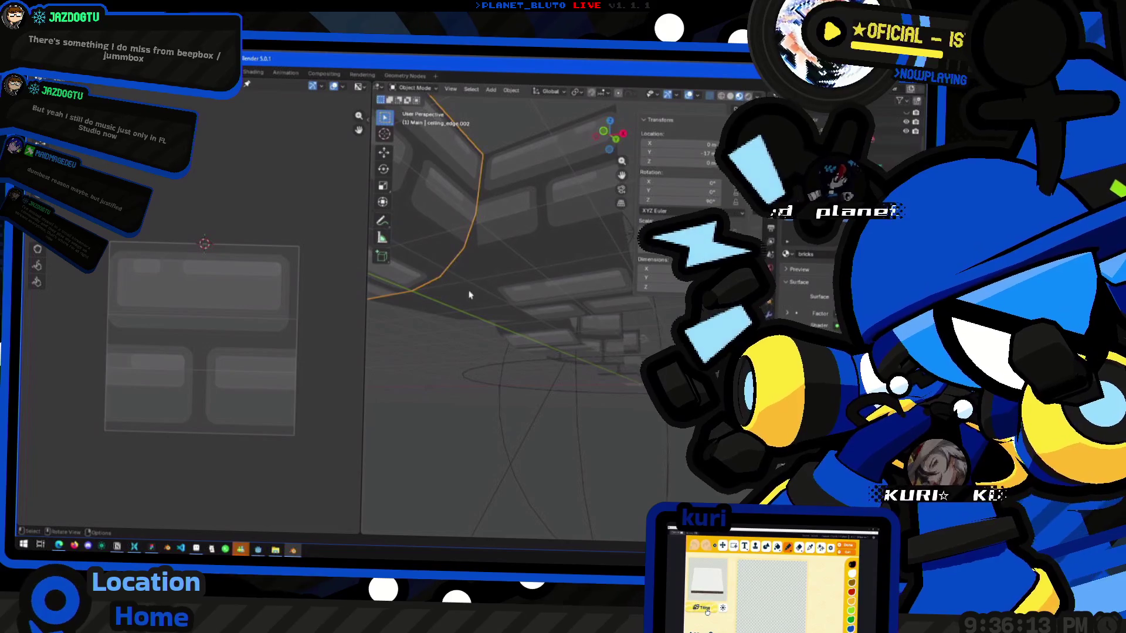
Orbit around the brick walls, selecting the corner piece and ceiling_edge.001.
left_click(468, 294)
mouse_move(469, 293)
middle_mouse_down()
mouse_move(485, 315)
mouse_move(499, 380)
mouse_move(484, 309)
mouse_move(439, 347)
mouse_move(520, 369)
mouse_move(496, 299)
mouse_move(526, 330)
mouse_move(535, 372)
mouse_move(530, 351)
mouse_move(484, 394)
mouse_move(502, 394)
mouse_move(505, 369)
mouse_move(520, 382)
mouse_move(500, 392)
middle_mouse_up()
left_click(519, 335)
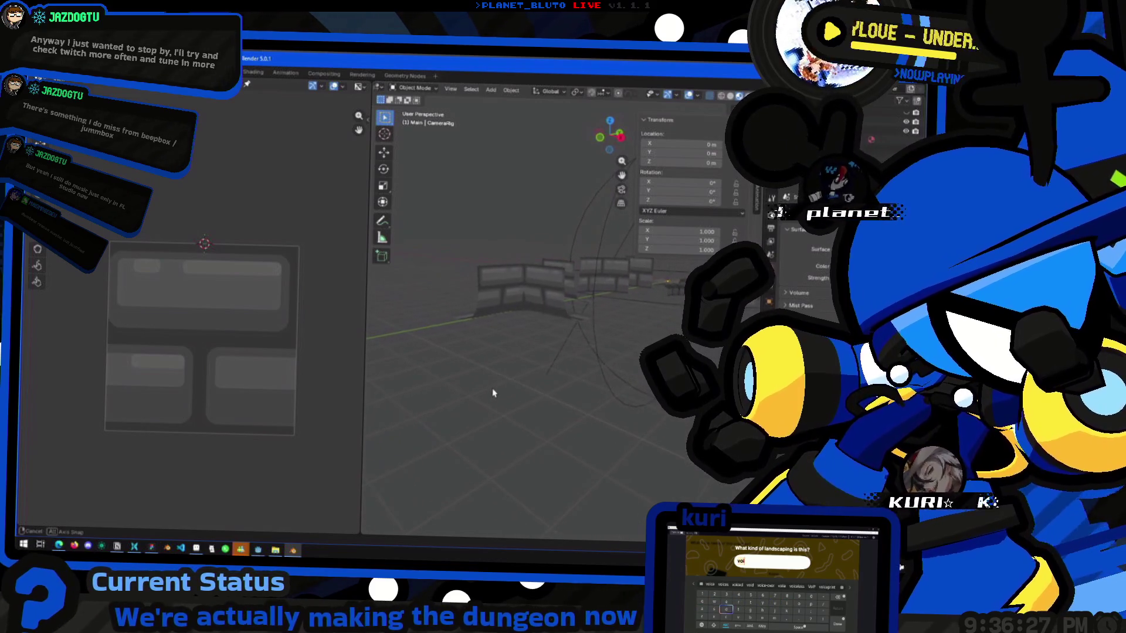
mouse_move(493, 393)
middle_mouse_down()
mouse_move(510, 355)
mouse_move(513, 370)
middle_mouse_up()
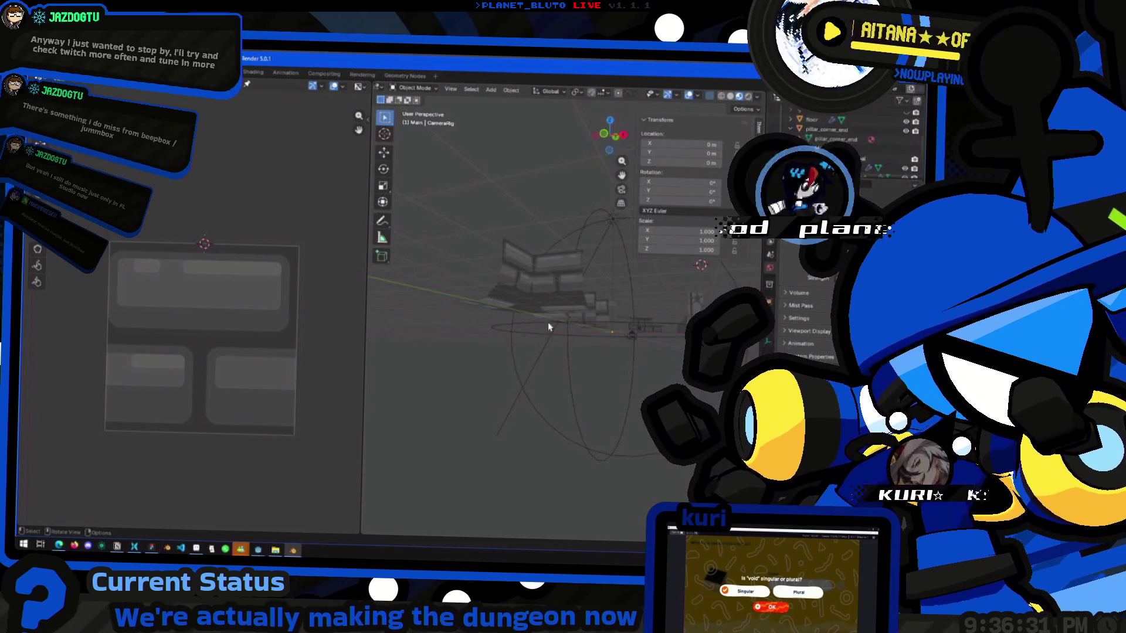
middle_click_drag(548, 334, 544, 316)
left_click(546, 277)
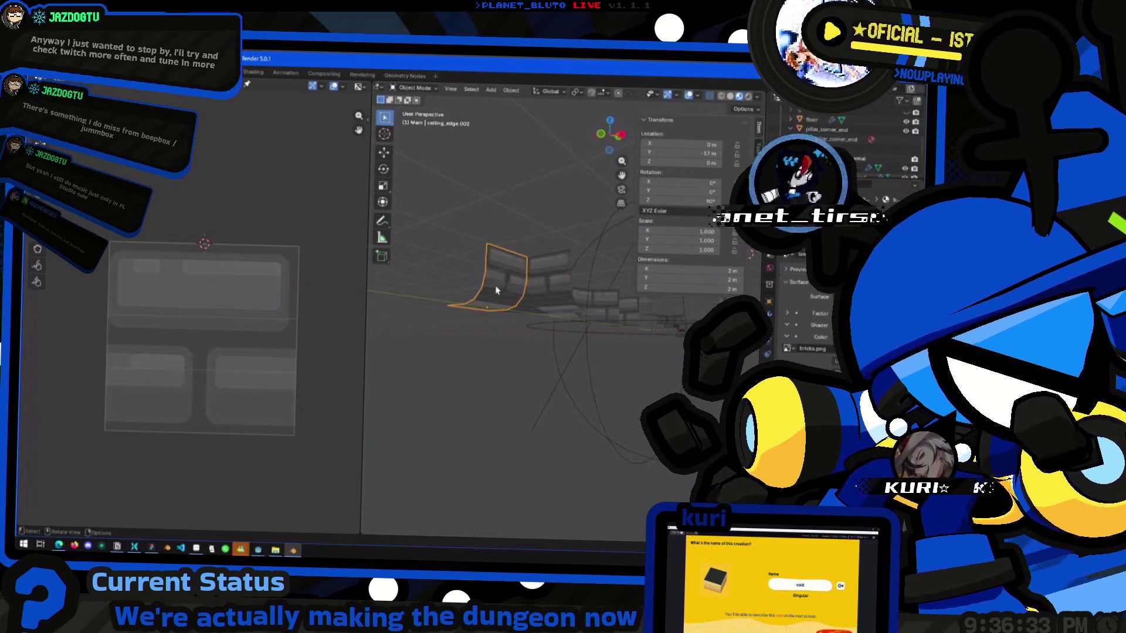
left_click(523, 302)
middle_click_drag(523, 302, 540, 331)
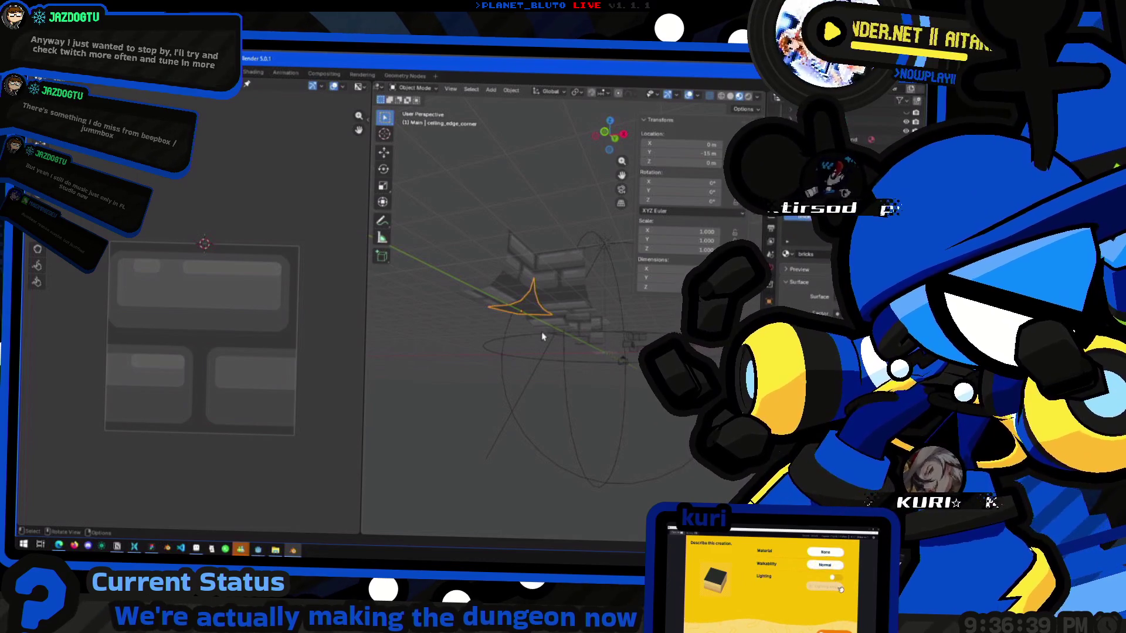
middle_click_drag(557, 304, 588, 223)
middle_click_drag(512, 220, 571, 312)
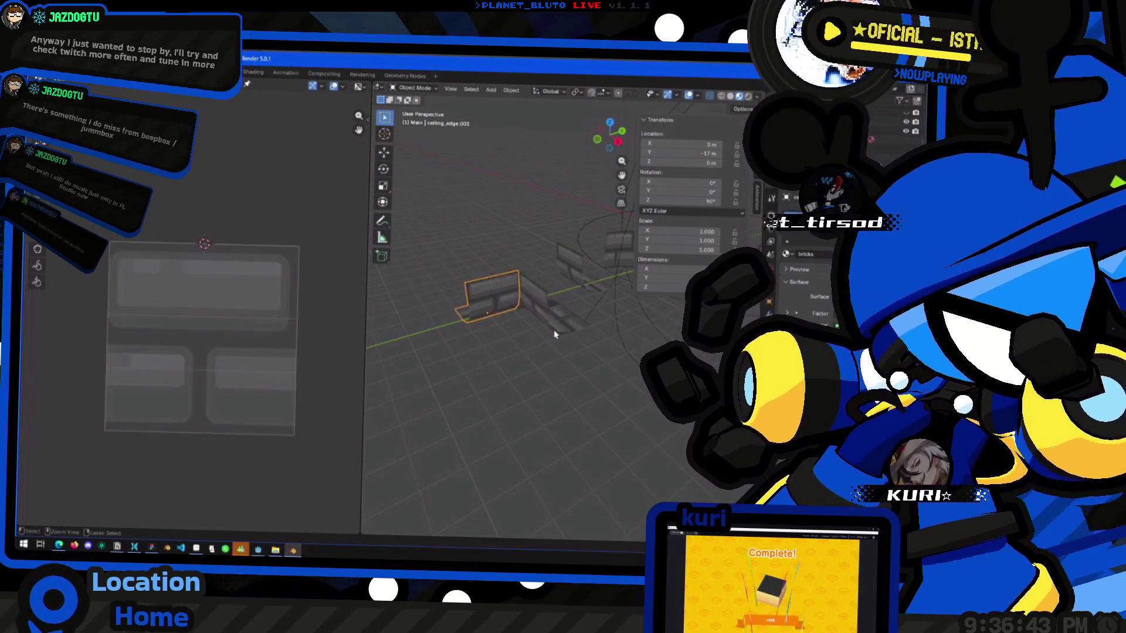
Select the ceiling_edge piece and delete the two extra edge pieces.
key("Tab")
left_click(554, 330)
key("Tab")
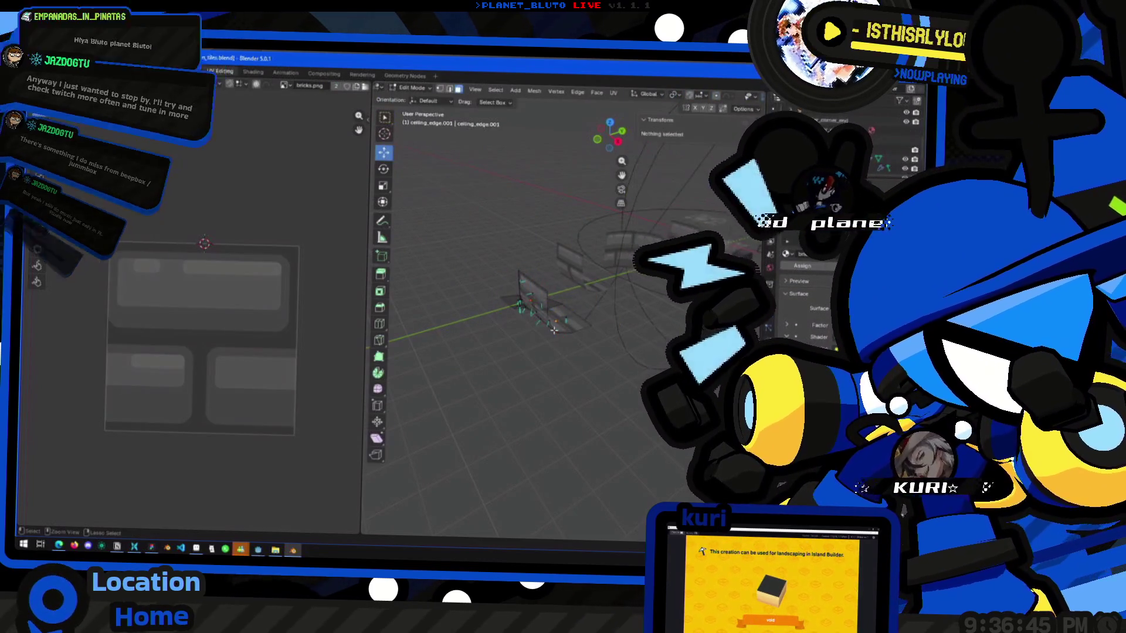
key("Tab")
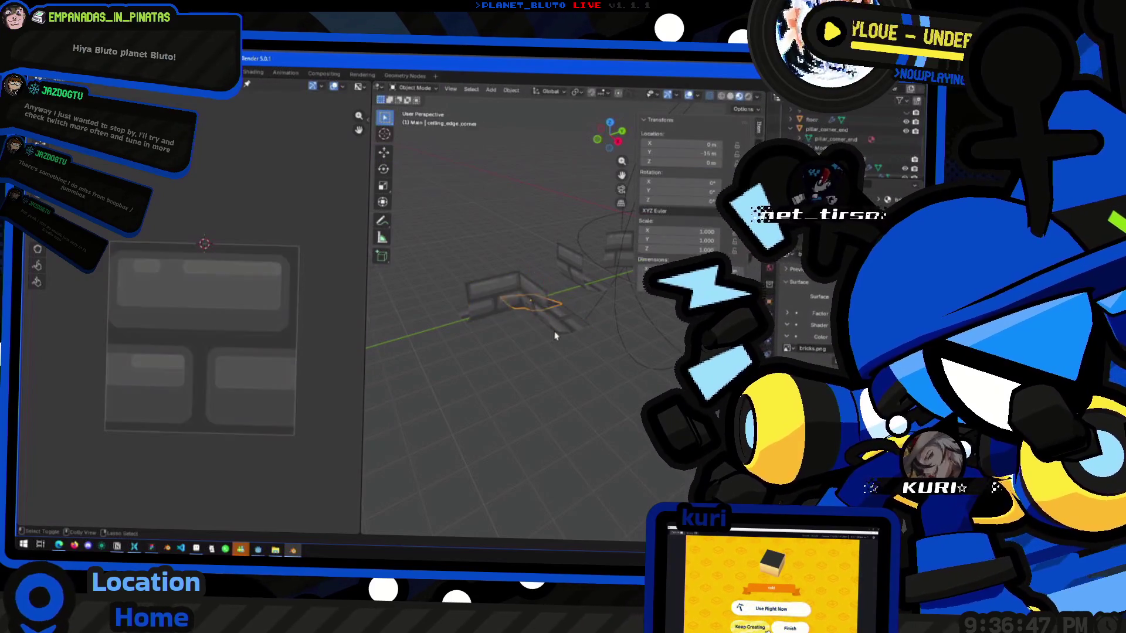
middle_click_drag(554, 336, 572, 303)
left_click(572, 303)
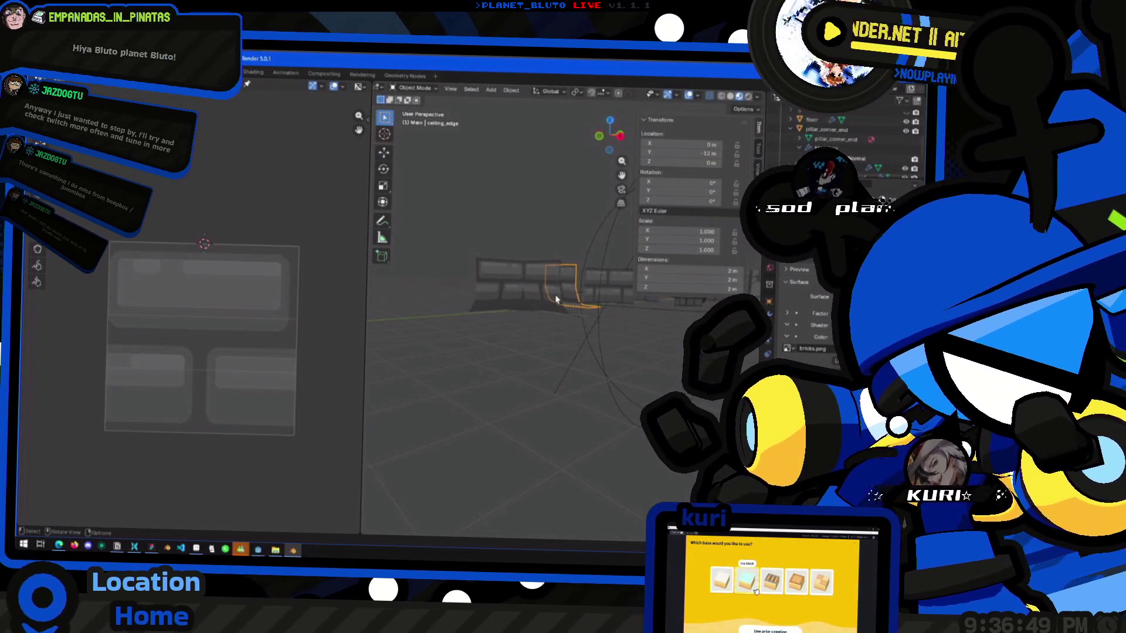
key("Delete")
scroll(535, 296, "up", 2)
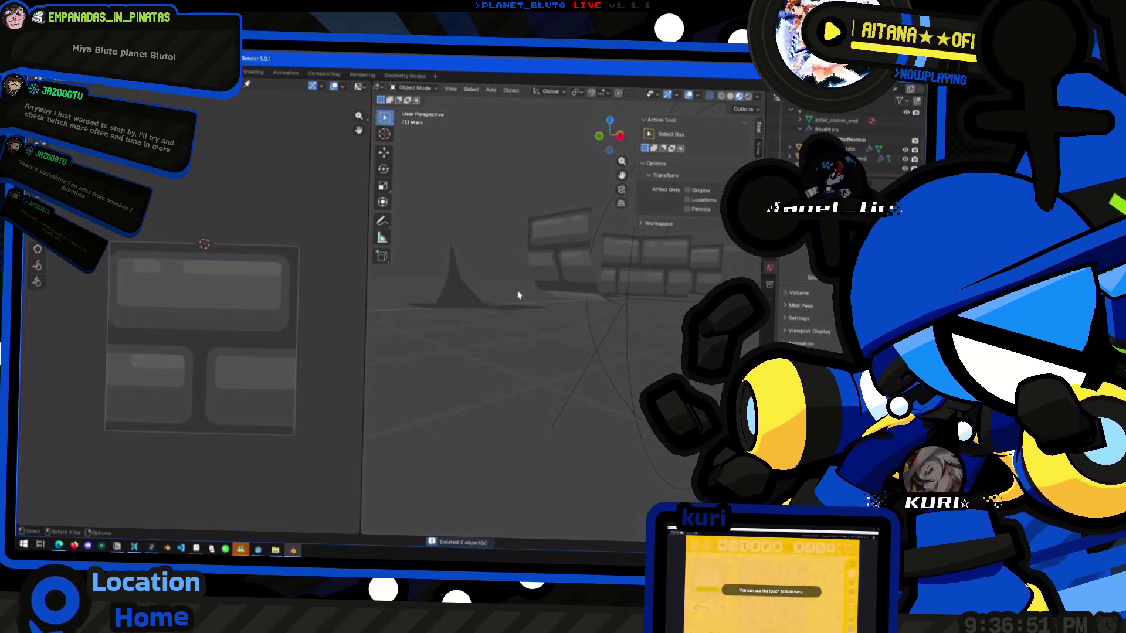
Delete the leftover flat plane under the pieces, then reopen ceiling_edge in Edit Mode.
left_click(454, 301)
mouse_move(454, 302)
middle_mouse_down()
mouse_move(492, 317)
mouse_move(552, 289)
middle_mouse_up()
key("Tab")
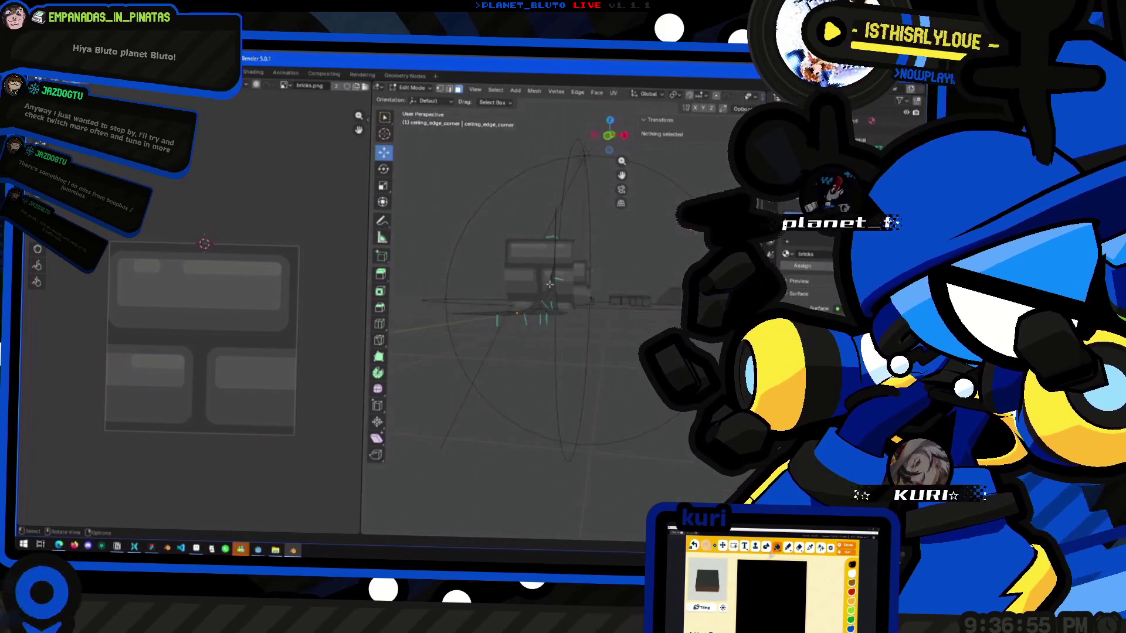
key("a")
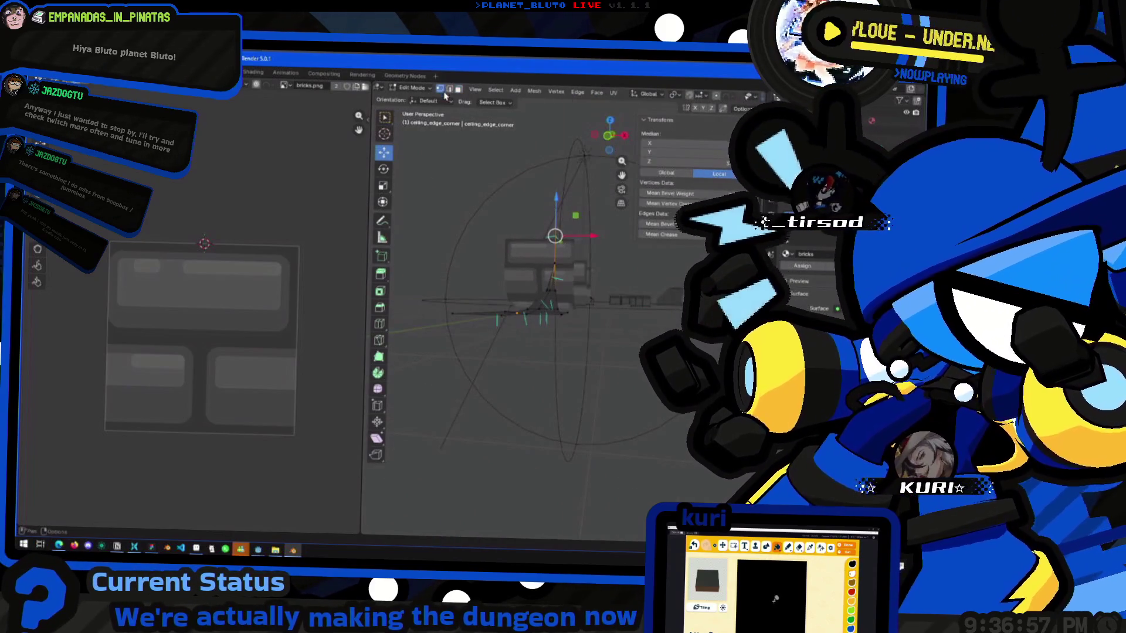
mouse_move(532, 222)
middle_mouse_down()
mouse_move(513, 199)
mouse_move(570, 306)
mouse_move(560, 252)
middle_mouse_up()
right_click(560, 252)
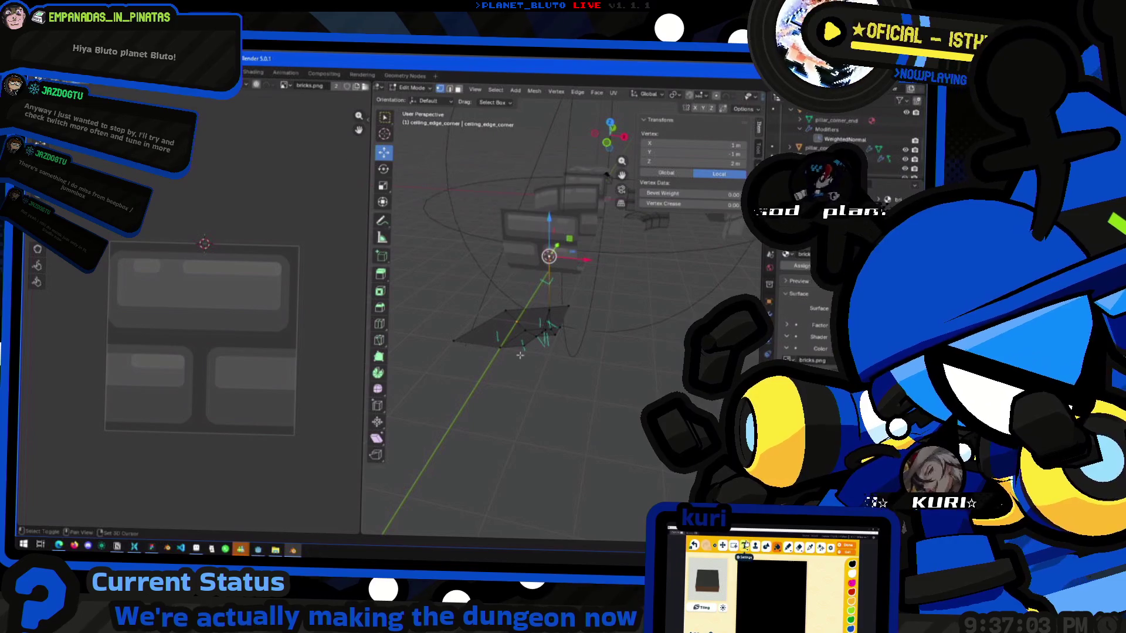
key("Tab")
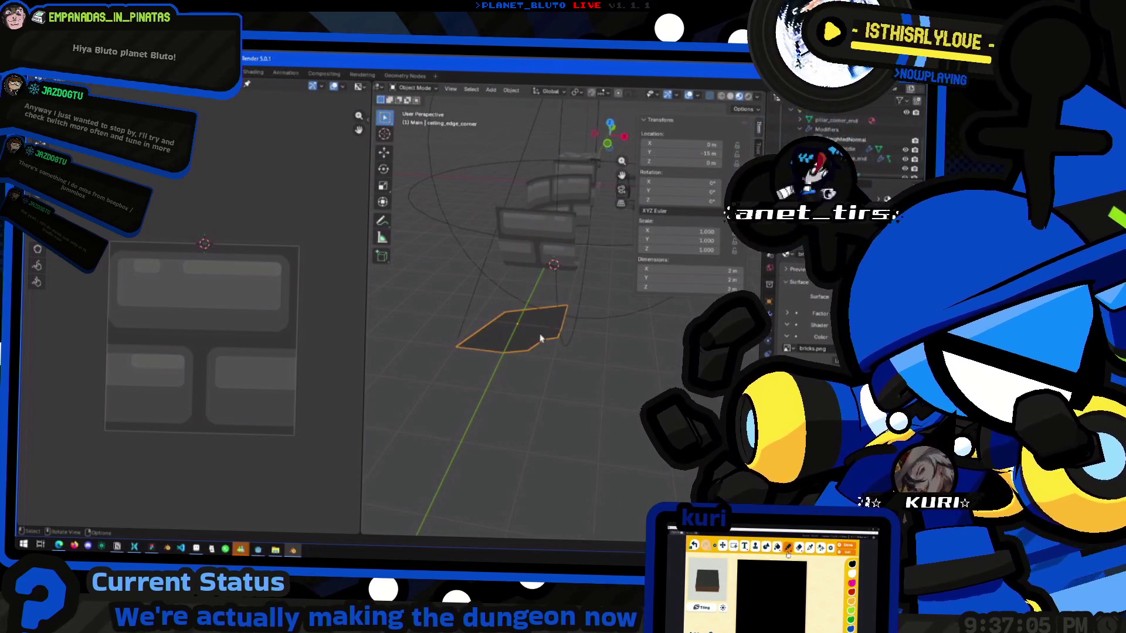
key("Delete")
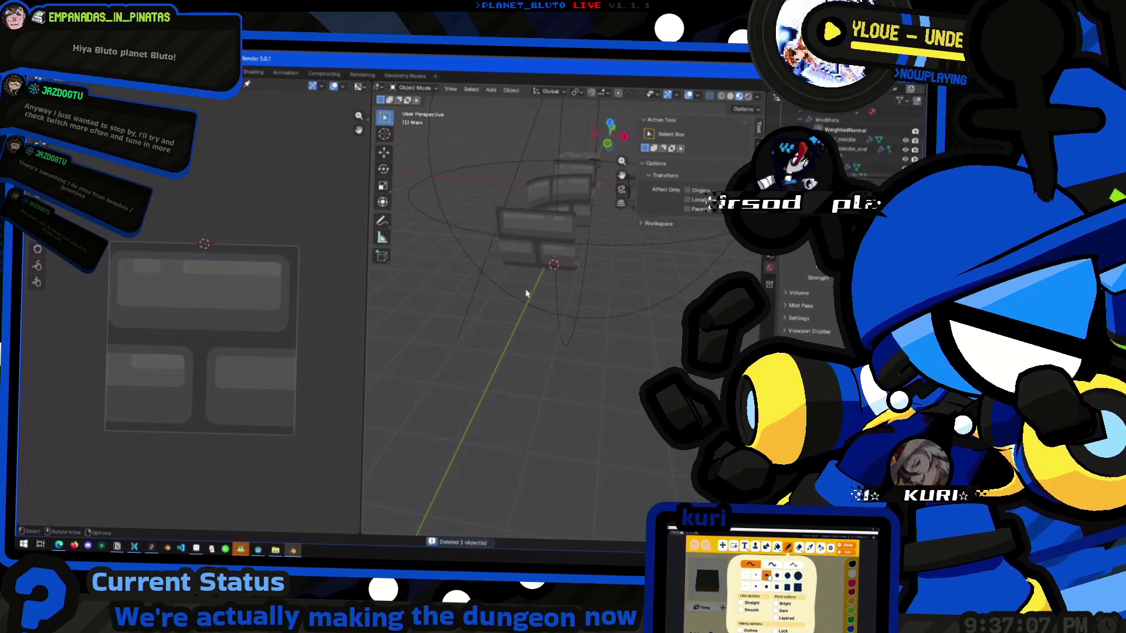
left_click(503, 246)
key("Tab")
mouse_move(513, 295)
middle_mouse_down()
mouse_move(579, 262)
mouse_move(514, 200)
middle_mouse_up()
left_click_drag(514, 201, 569, 301)
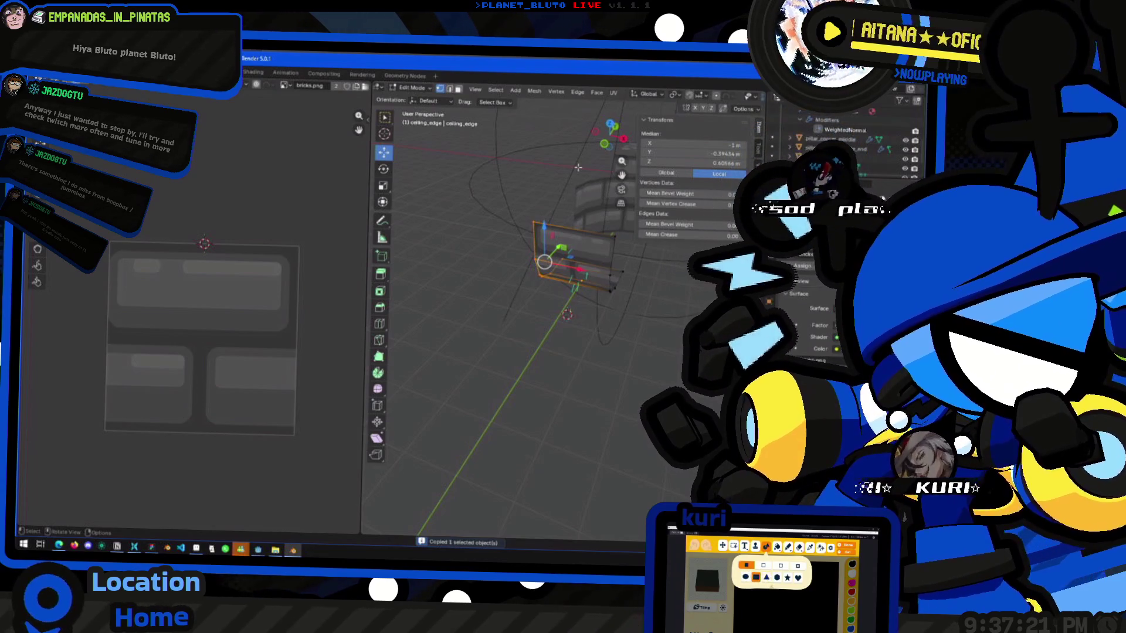
mouse_move(575, 176)
middle_mouse_down()
mouse_move(555, 280)
mouse_move(592, 156)
middle_mouse_up()
left_click(612, 127)
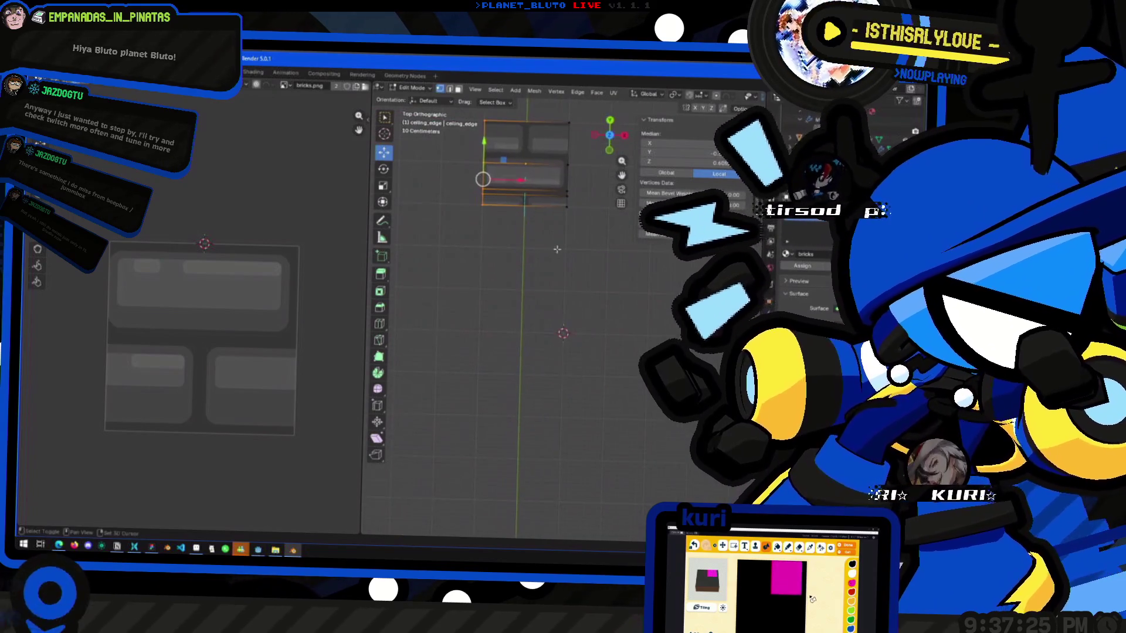
key("Tab")
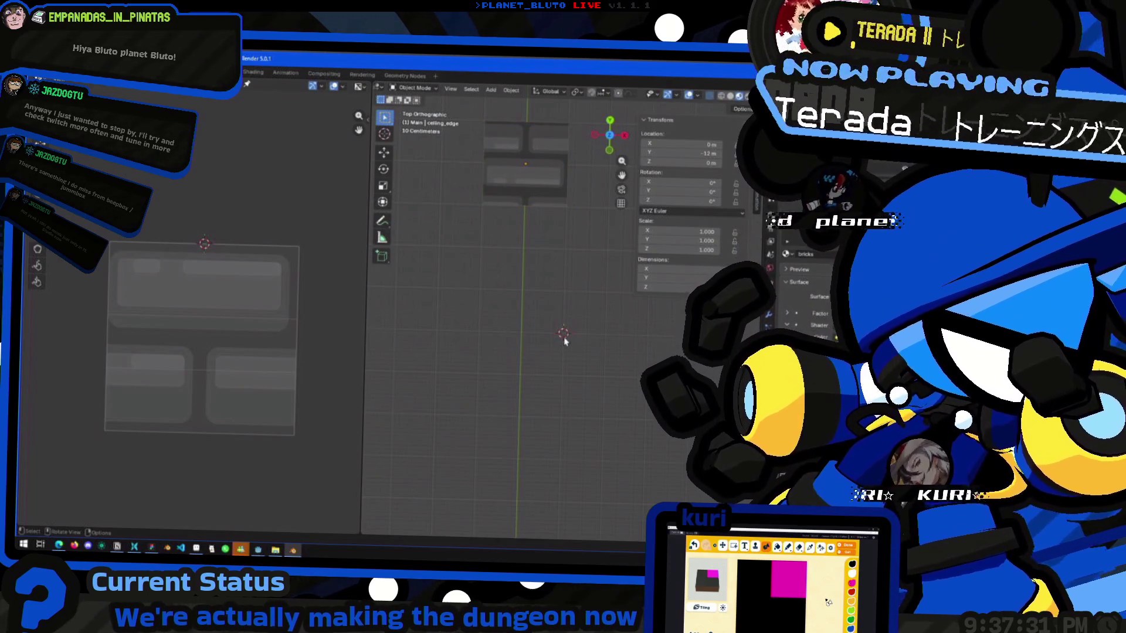
middle_click_drag(572, 328, 556, 318)
left_click(611, 135)
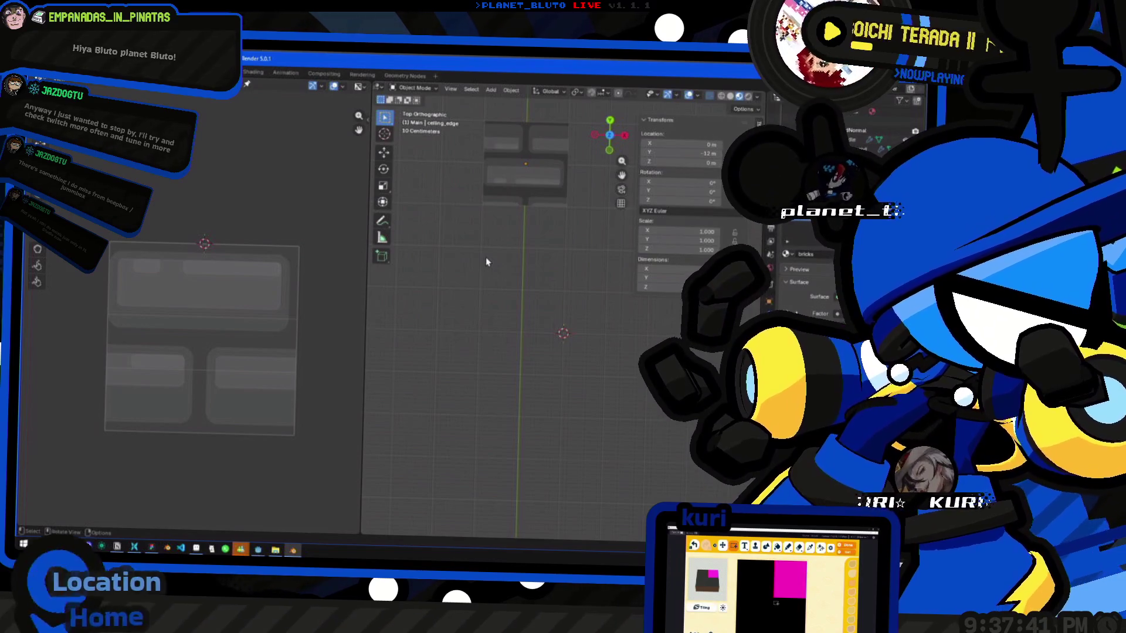
middle_click_drag(525, 275, 524, 253, "shift")
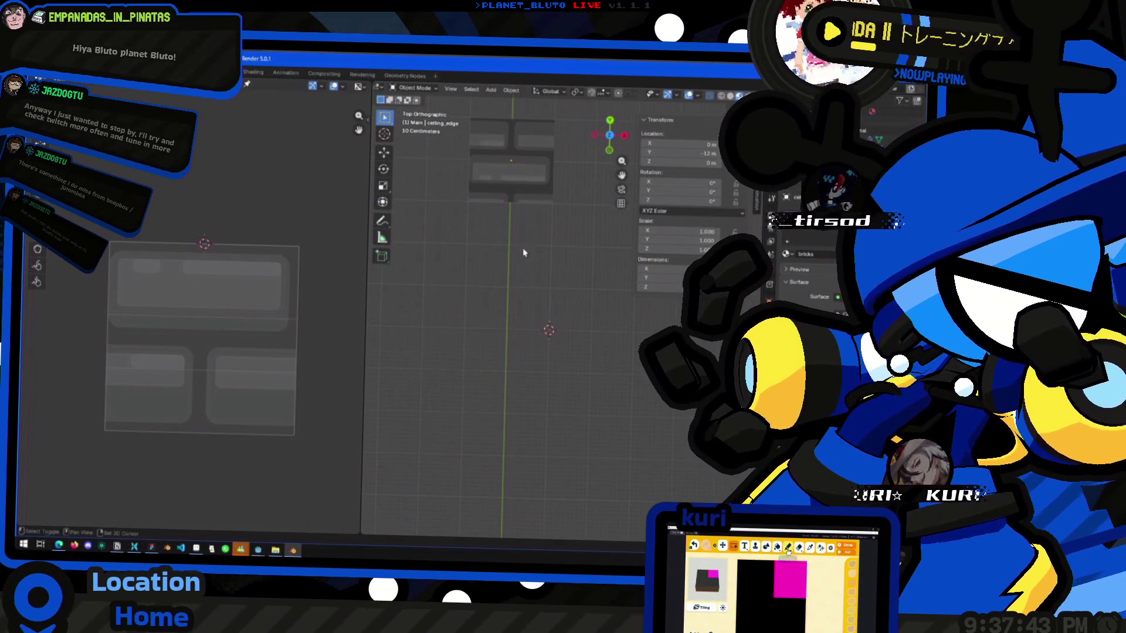
Select the ceiling_edge brick piece and enter Edit Mode in top view.
key("Tab")
middle_click_drag(441, 183, 466, 275, "shift")
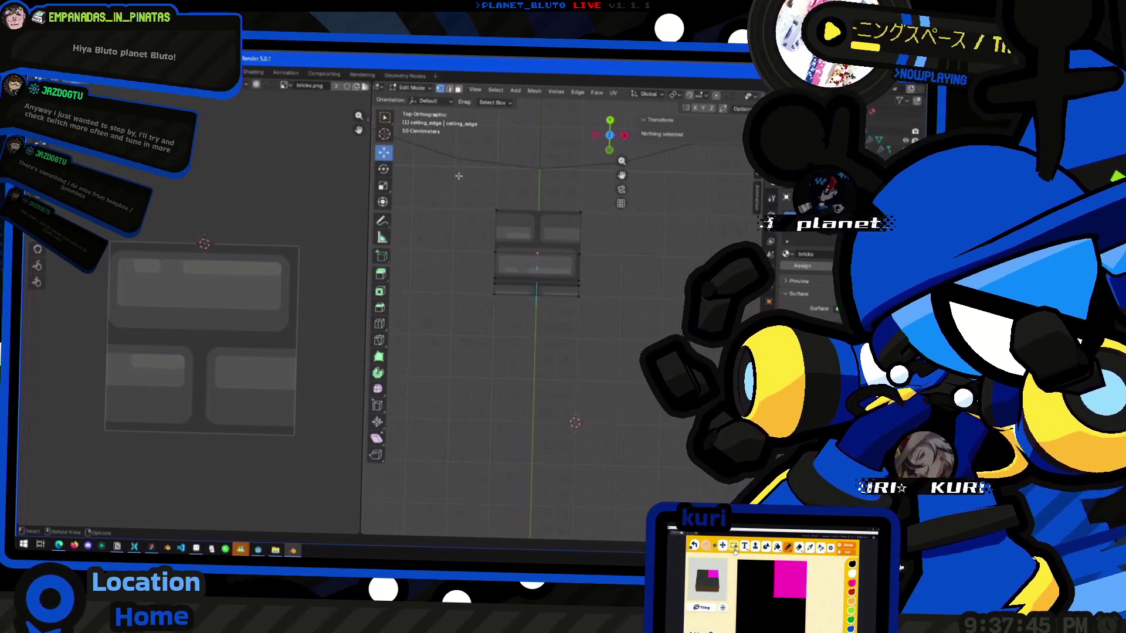
key("a")
middle_click_drag(565, 380, 565, 304, "shift")
key("Tab")
middle_click_drag(566, 385, 605, 105)
left_click(611, 128)
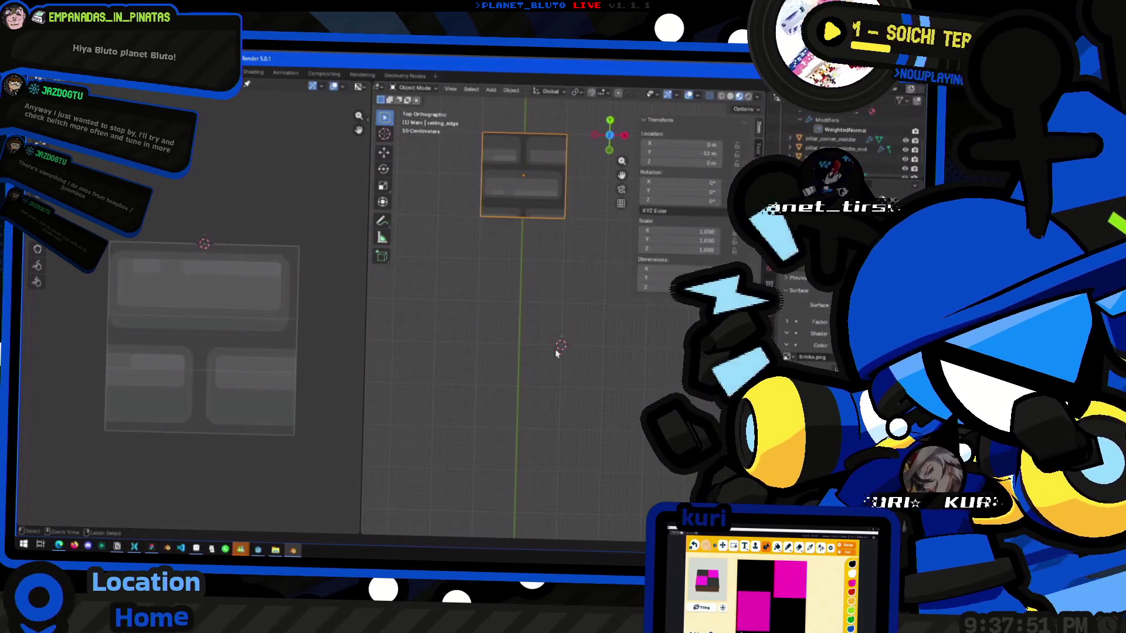
left_click(568, 372)
mouse_move(568, 374)
middle_mouse_down()
mouse_move(578, 377)
mouse_move(571, 319)
mouse_move(529, 210)
middle_mouse_up()
left_click(529, 210)
key("Tab")
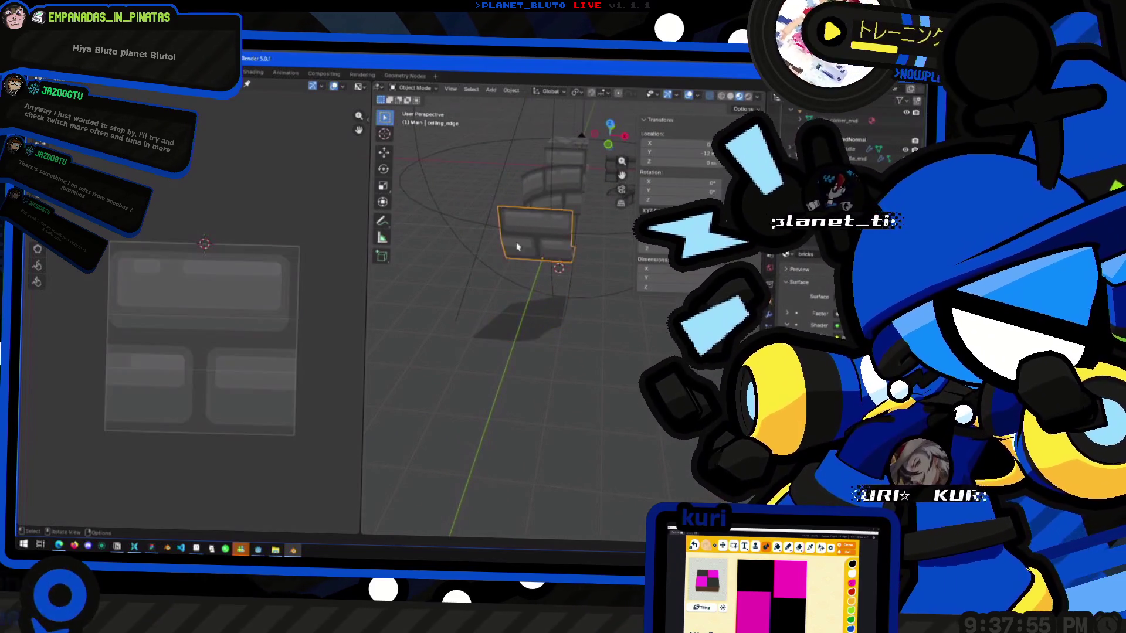
left_click(609, 124)
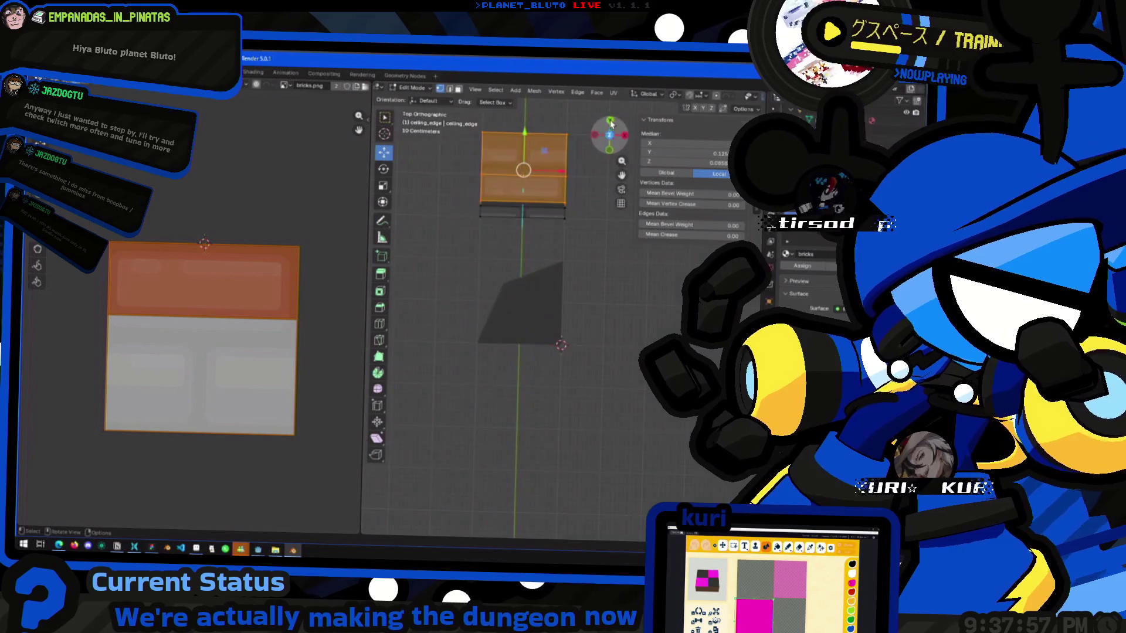
Duplicate the brick piece's right edge and separate it into its own object.
left_click(564, 194)
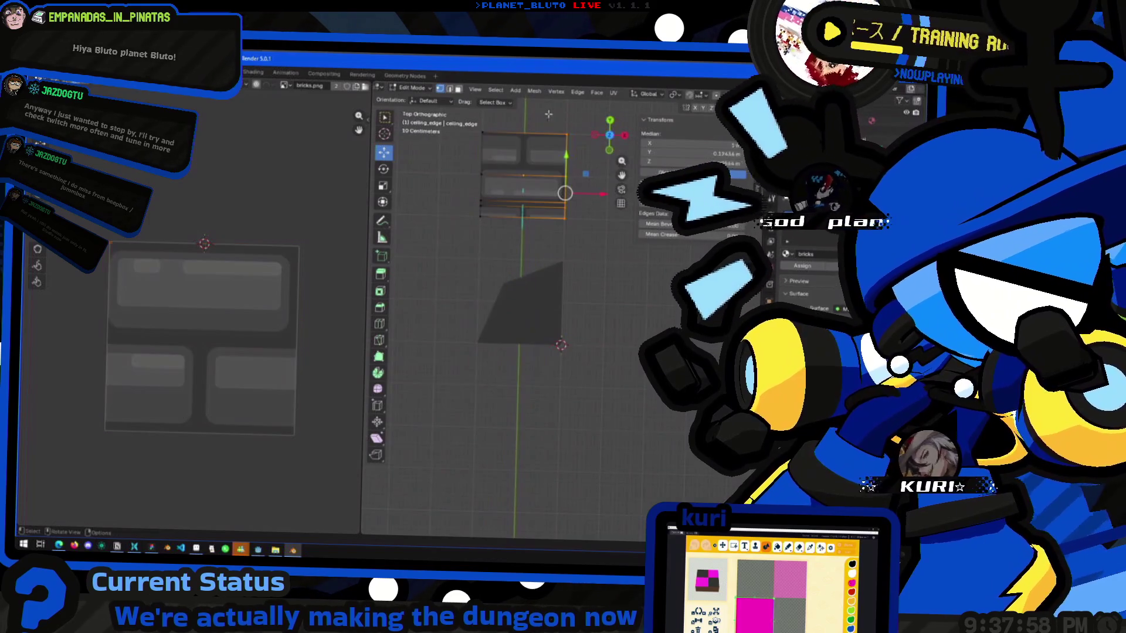
right_click(565, 194)
key("Escape")
key("g")
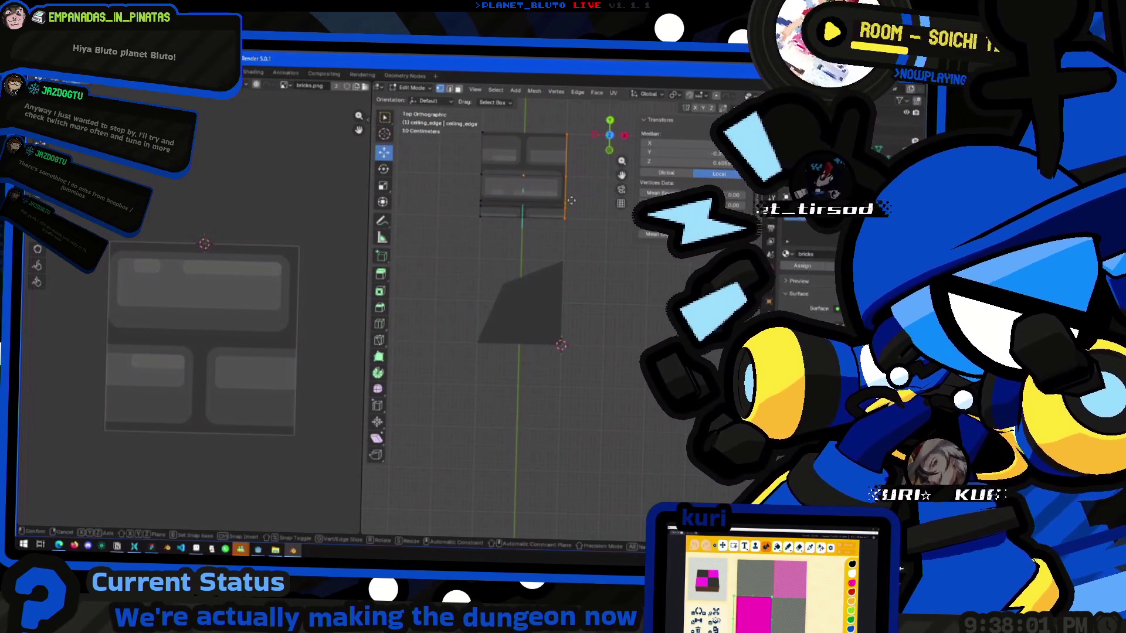
left_click(571, 200)
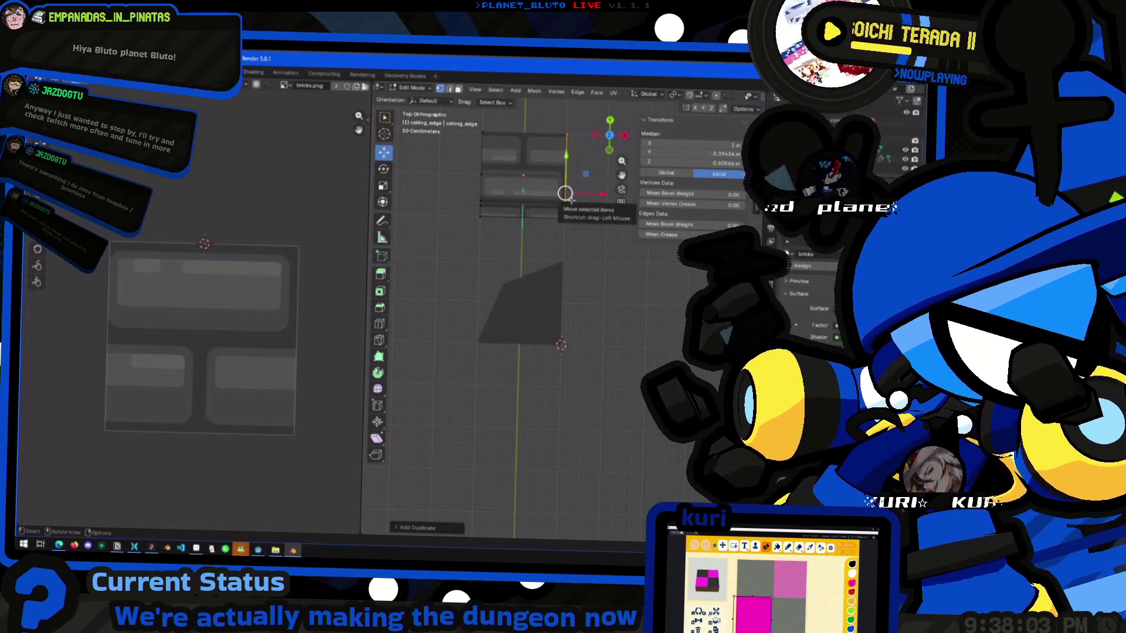
key("x")
left_click(571, 201)
Back in Object Mode, select the new ceiling_edge.001 and view it from above.
key("Tab")
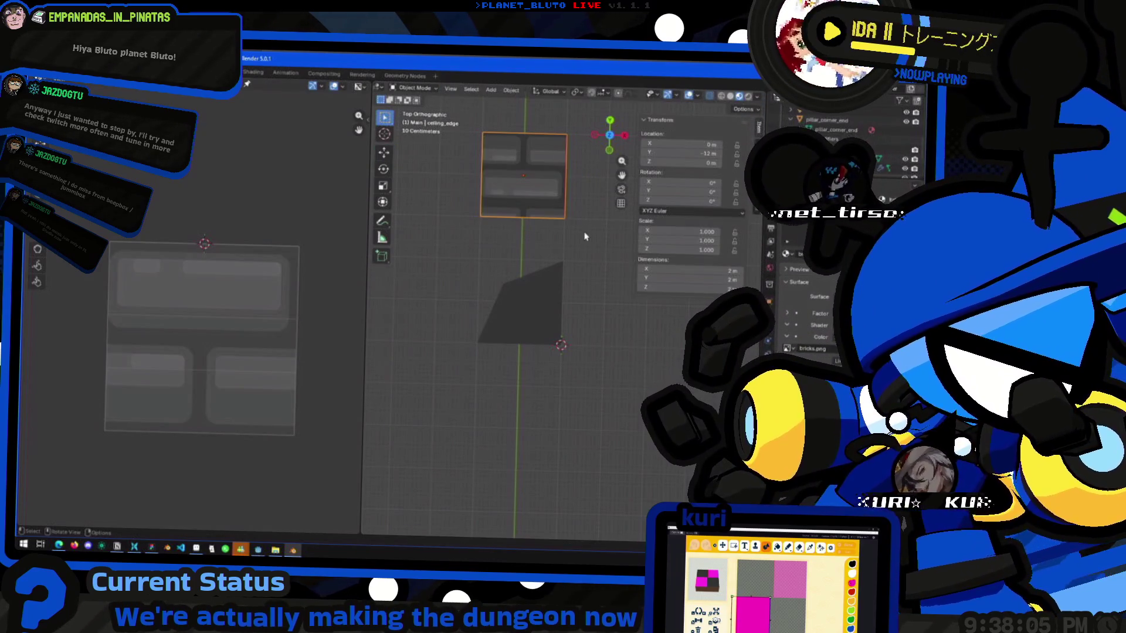
mouse_move(573, 227)
middle_mouse_down()
mouse_move(583, 296)
mouse_move(549, 208)
middle_mouse_up()
left_click(591, 247)
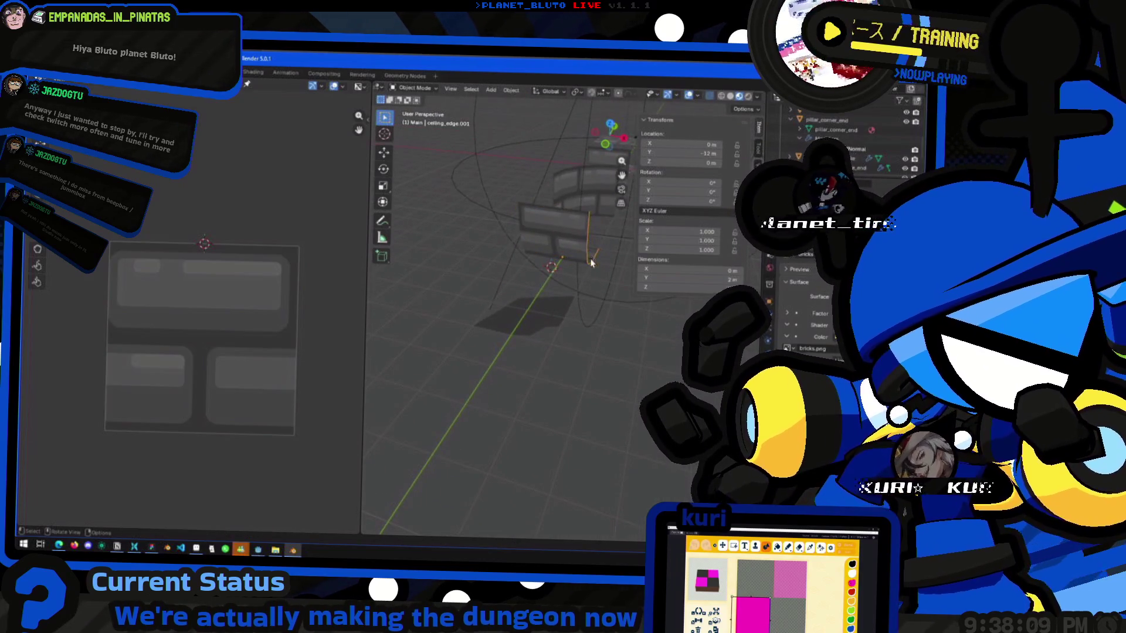
middle_click_drag(590, 260, 587, 276)
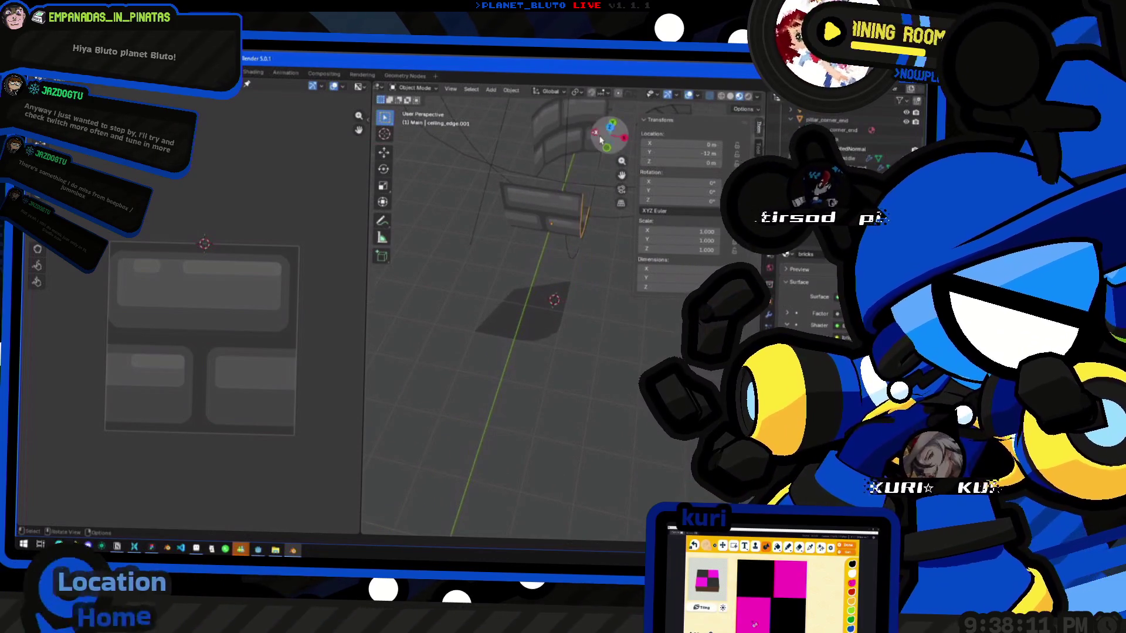
left_click(600, 139)
Move ceiling_edge.001 to Y -15 m.
key("g")
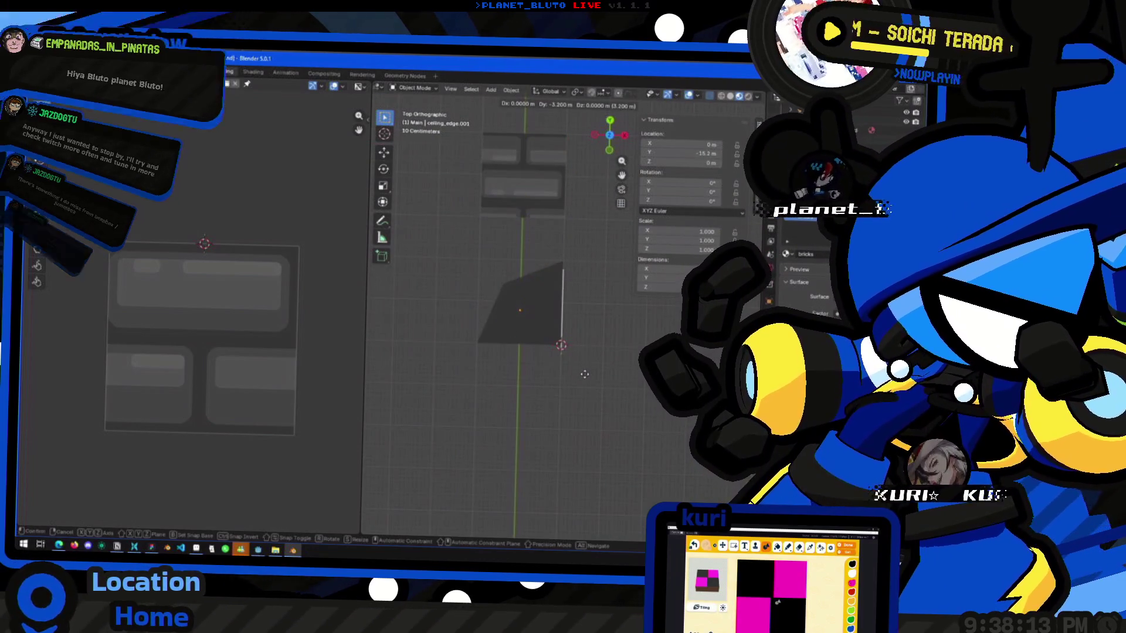
left_click(583, 370)
middle_click_drag(584, 369, 582, 288)
middle_click_drag(526, 334, 542, 356)
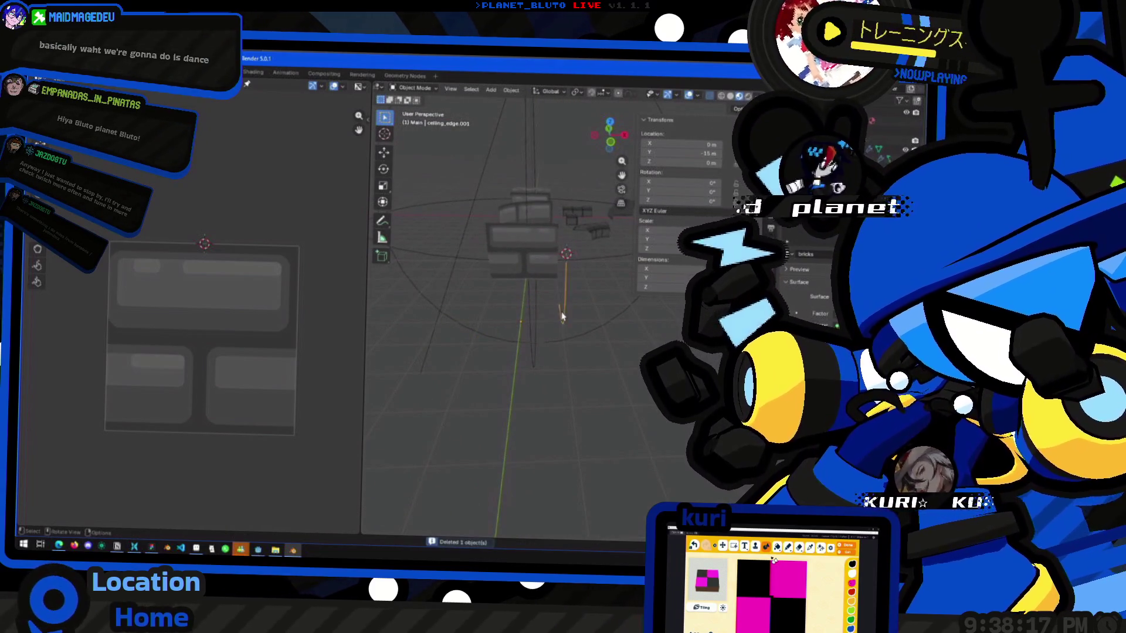
Sweep the edge with the Spin tool in top view to form a curved strip.
key("Tab")
middle_click_drag(561, 316, 572, 344)
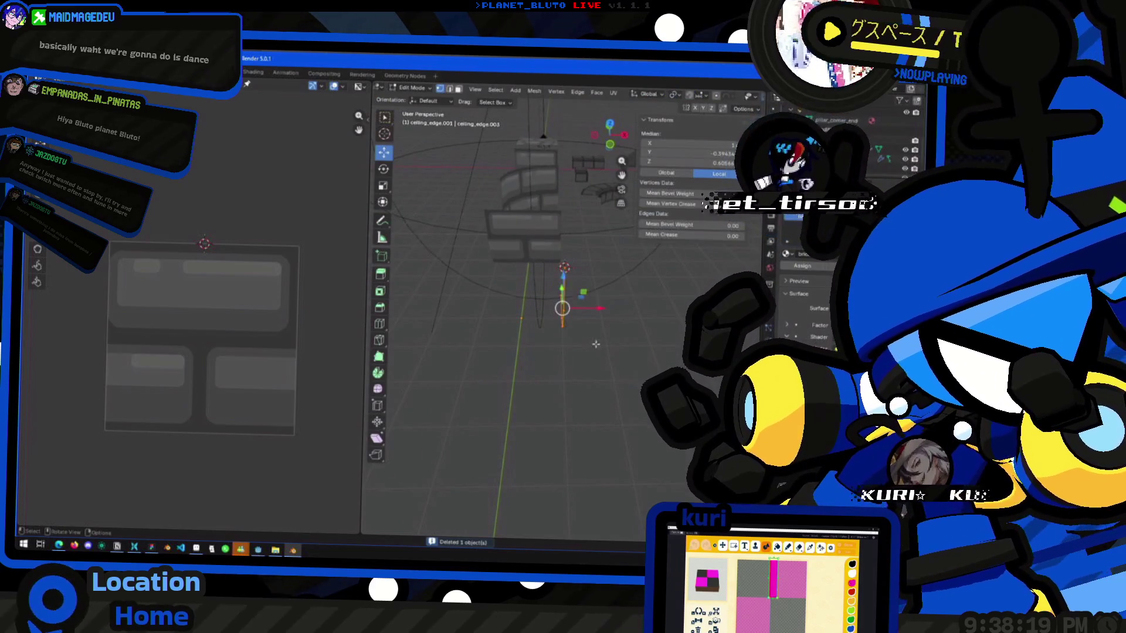
left_click(614, 126)
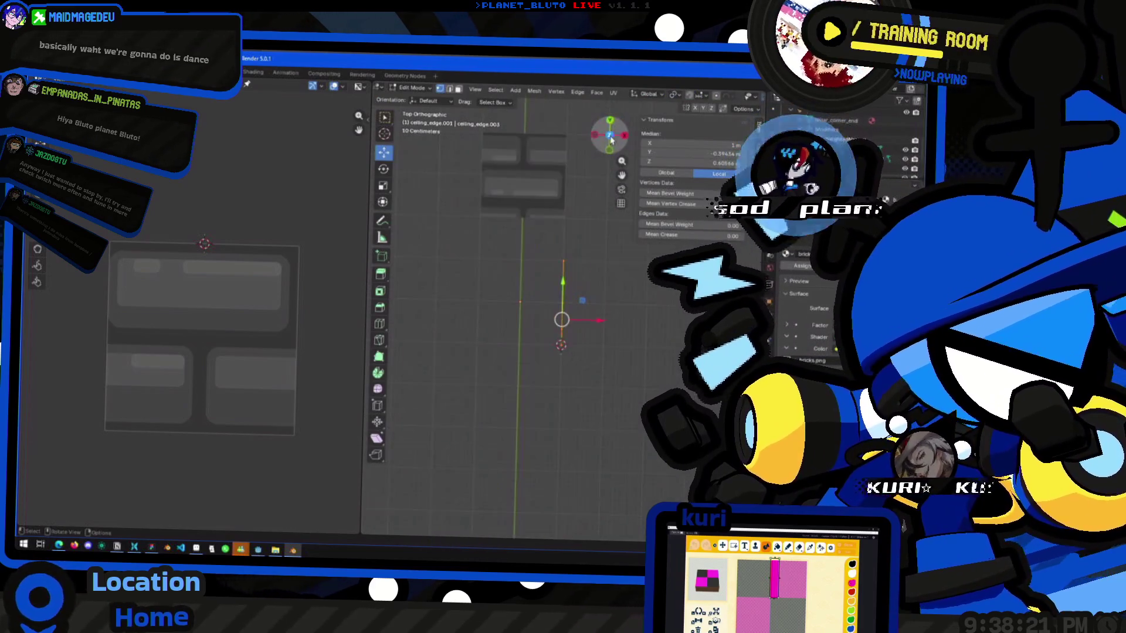
left_click(379, 372)
mouse_move(516, 299)
left_mouse_down()
mouse_move(484, 349)
mouse_move(475, 433)
left_mouse_up()
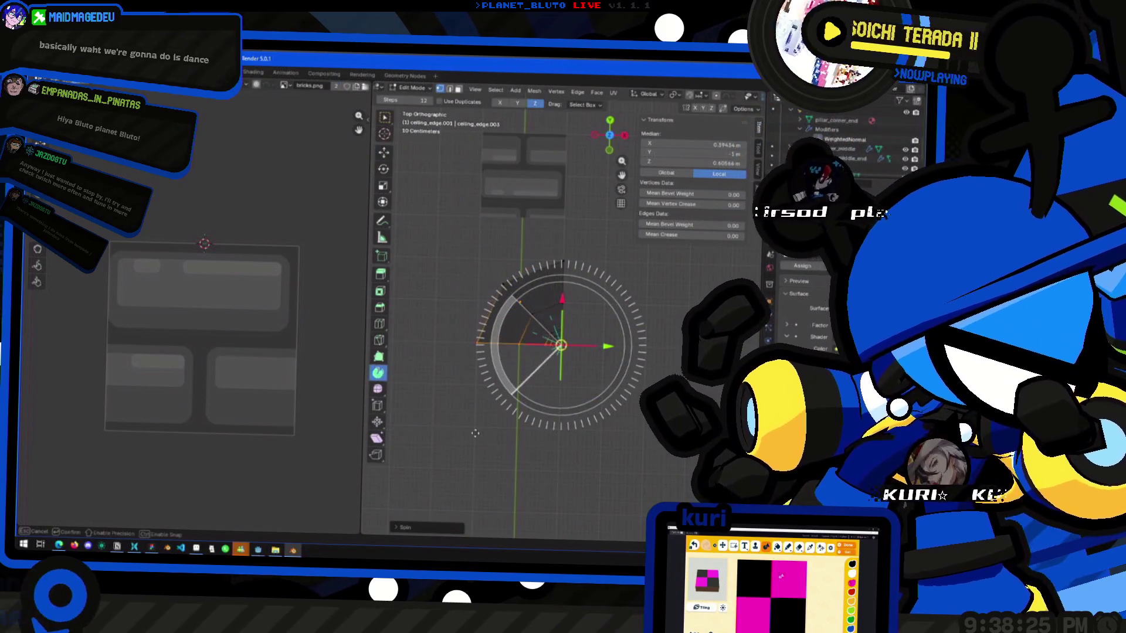
mouse_move(473, 432)
middle_mouse_down()
mouse_move(598, 367)
mouse_move(583, 354)
mouse_move(598, 346)
mouse_move(563, 343)
mouse_move(594, 298)
mouse_move(604, 344)
middle_mouse_up()
key("Tab")
key("Tab")
key("Tab")
left_click(593, 297)
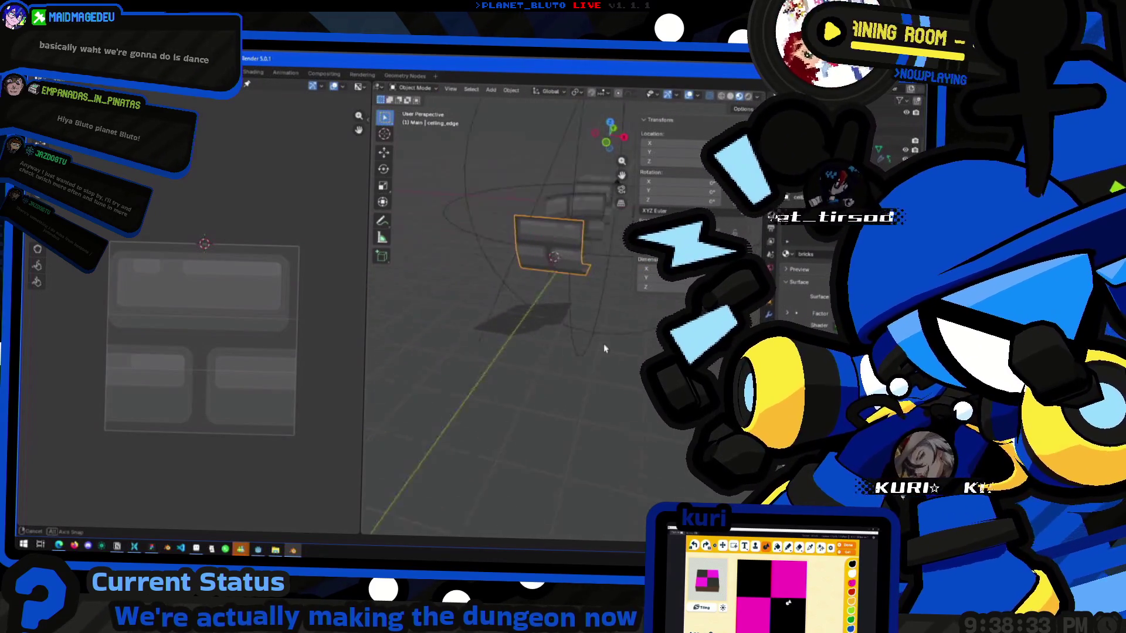
Place a linked copy of the brick piece at 2, -15.
key("shift+d")
key("Escape")
key("ctrl+z")
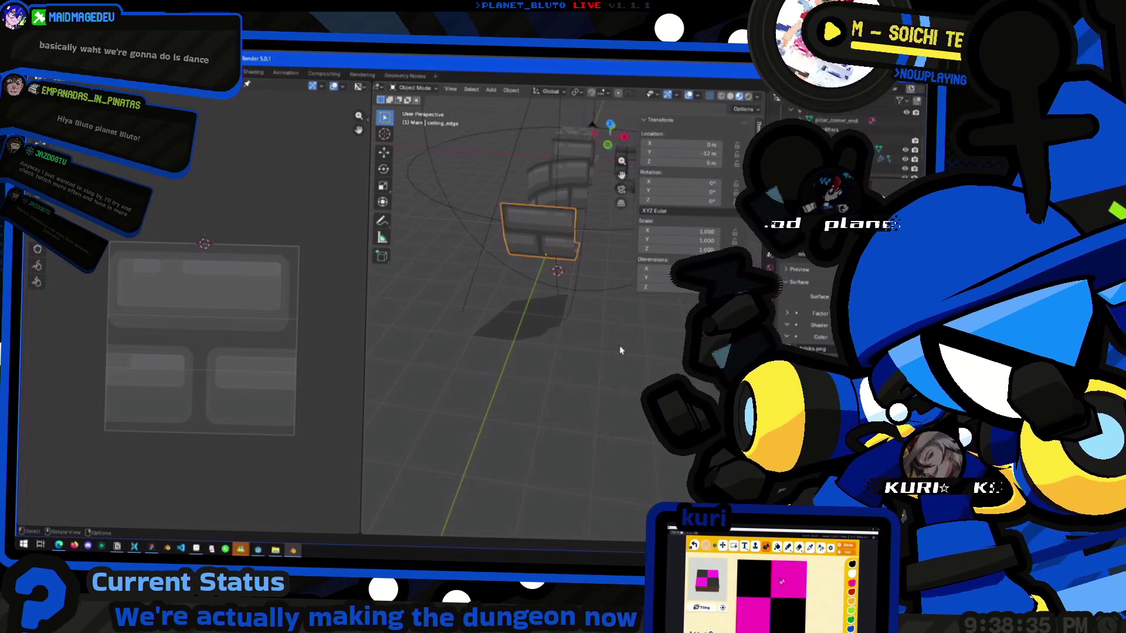
key("alt+d")
key("Escape")
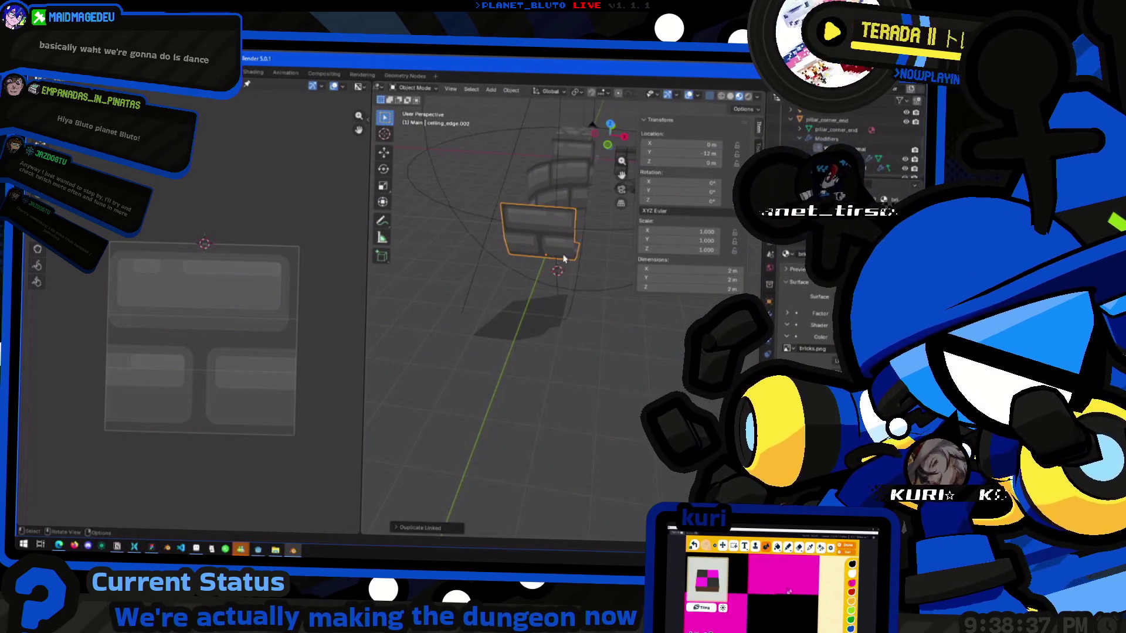
key("g")
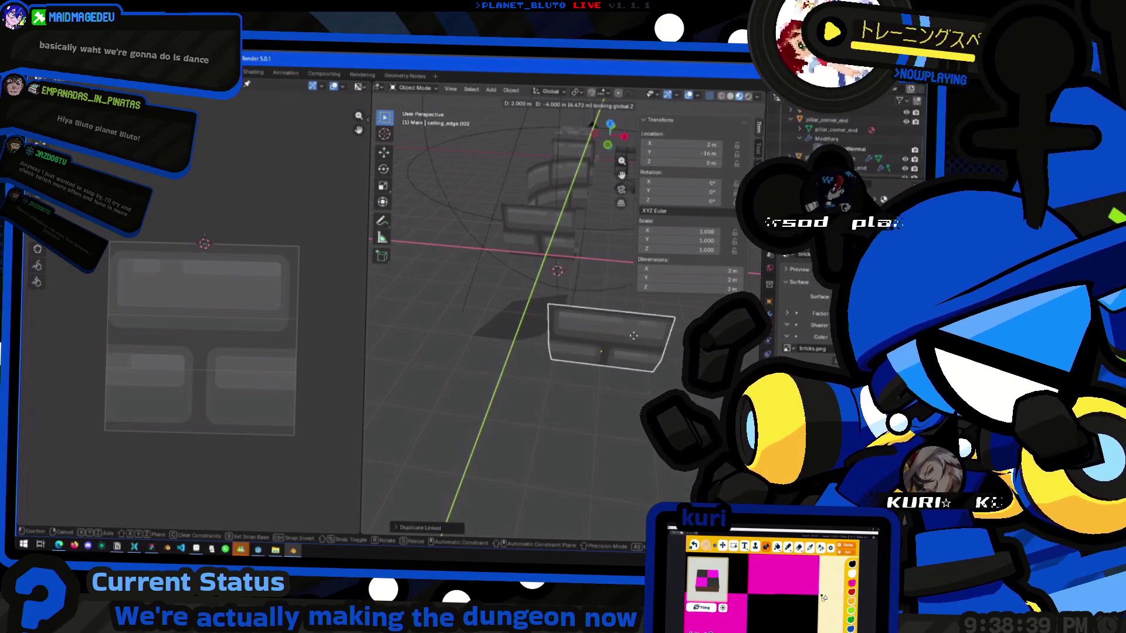
left_click(633, 368)
mouse_move(633, 368)
middle_mouse_down()
mouse_move(604, 338)
mouse_move(598, 352)
mouse_move(610, 346)
mouse_move(631, 381)
middle_mouse_up()
Add another linked copy, ceiling_edge.003, rotated 90° and placed at 0, -17.
key("alt+d")
key("Escape")
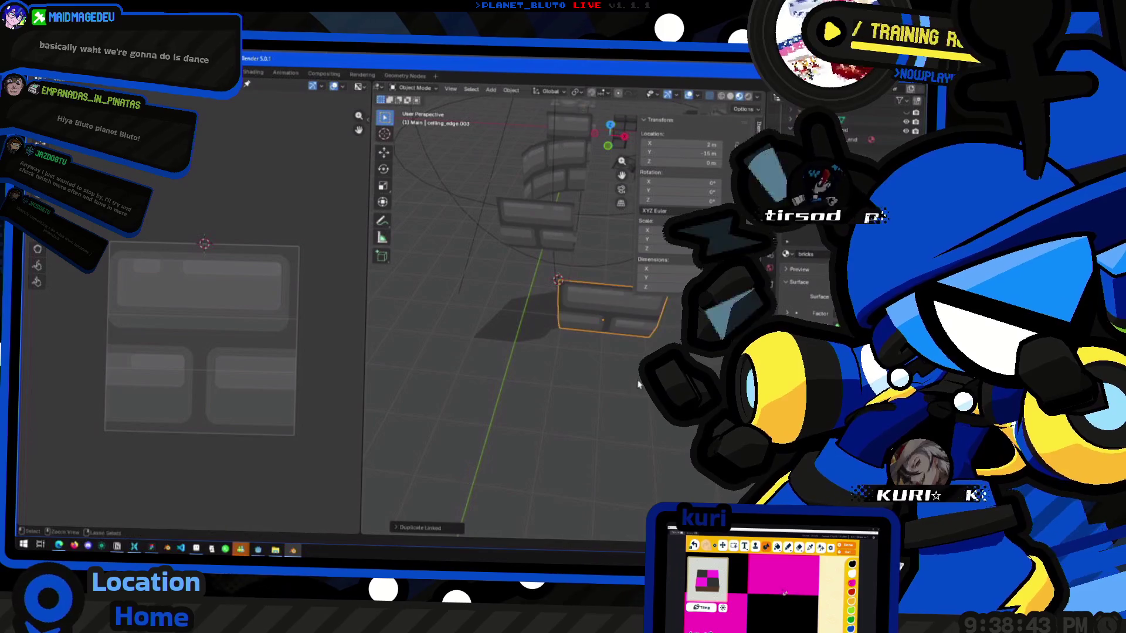
key("r")
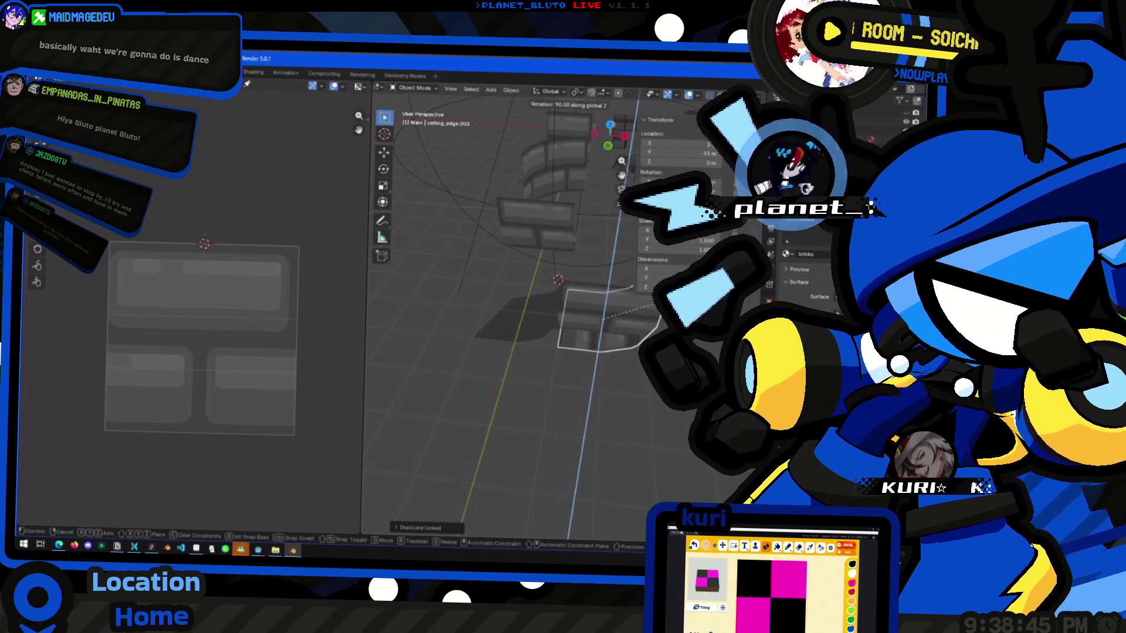
key("Return")
mouse_move(630, 382)
middle_mouse_down()
mouse_move(617, 347)
mouse_move(563, 351)
mouse_move(547, 317)
middle_mouse_up()
key("g")
key("shift+z")
left_click(577, 352)
mouse_move(507, 361)
middle_mouse_down()
mouse_move(498, 352)
mouse_move(516, 341)
mouse_move(528, 352)
mouse_move(542, 332)
mouse_move(550, 448)
mouse_move(455, 432)
mouse_move(484, 430)
middle_mouse_up()
Delete the spun piece and ceiling_edge.003, then undo the deletion.
left_click(545, 330)
key("Tab")
key("Tab")
mouse_move(528, 357)
middle_mouse_down()
mouse_move(540, 403)
mouse_move(495, 301)
mouse_move(550, 371)
mouse_move(546, 319)
mouse_move(517, 319)
mouse_move(536, 325)
mouse_move(541, 308)
mouse_move(547, 319)
mouse_move(522, 284)
mouse_move(498, 293)
mouse_move(487, 282)
mouse_move(477, 294)
mouse_move(455, 250)
mouse_move(549, 367)
mouse_move(551, 308)
mouse_move(519, 312)
mouse_move(528, 339)
mouse_move(520, 319)
mouse_move(568, 334)
mouse_move(655, 311)
mouse_move(530, 369)
mouse_move(520, 346)
mouse_move(545, 348)
middle_mouse_up()
left_click(529, 326)
key("Delete")
scroll(530, 368, "up", 3)
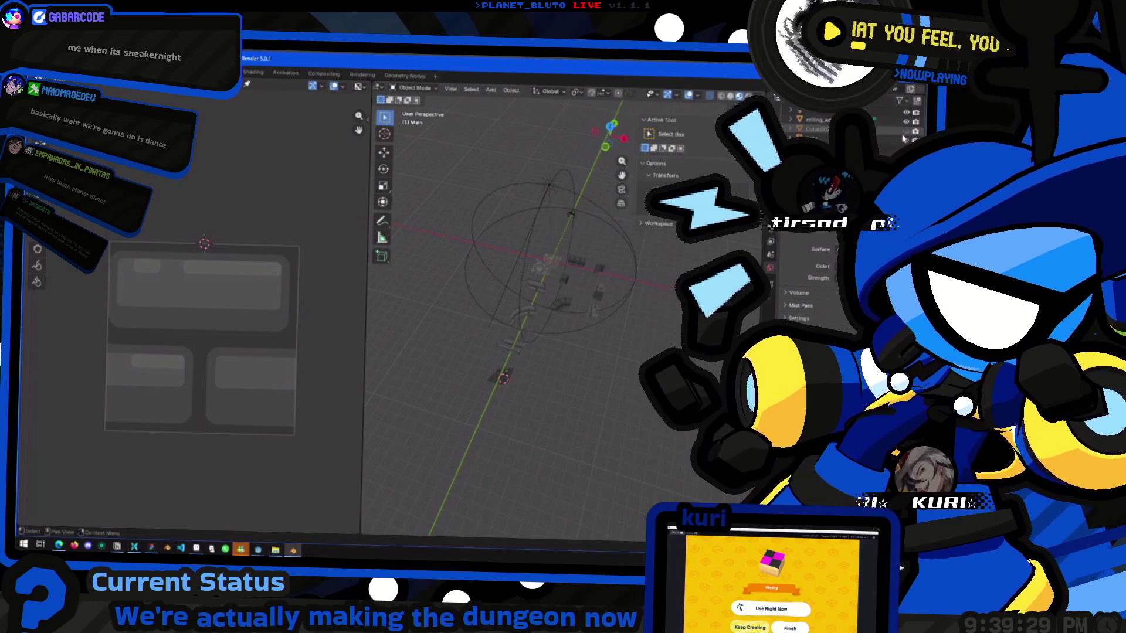
key("ctrl+z")
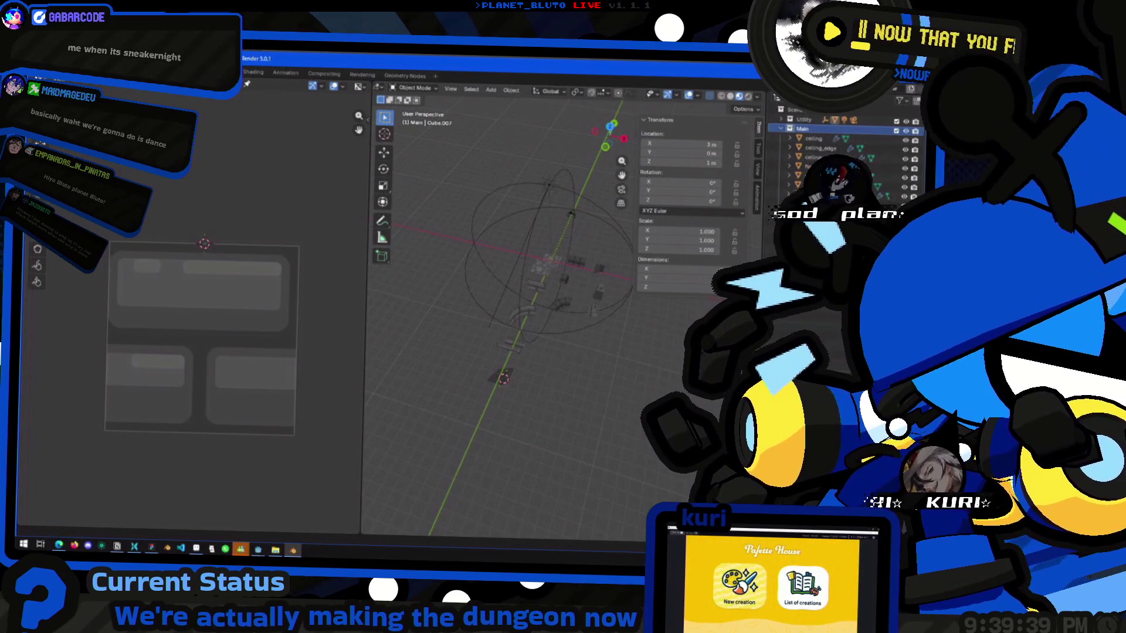
Save dungeon_tiles.blend and show the File menu's Export format list.
key("ctrl+s")
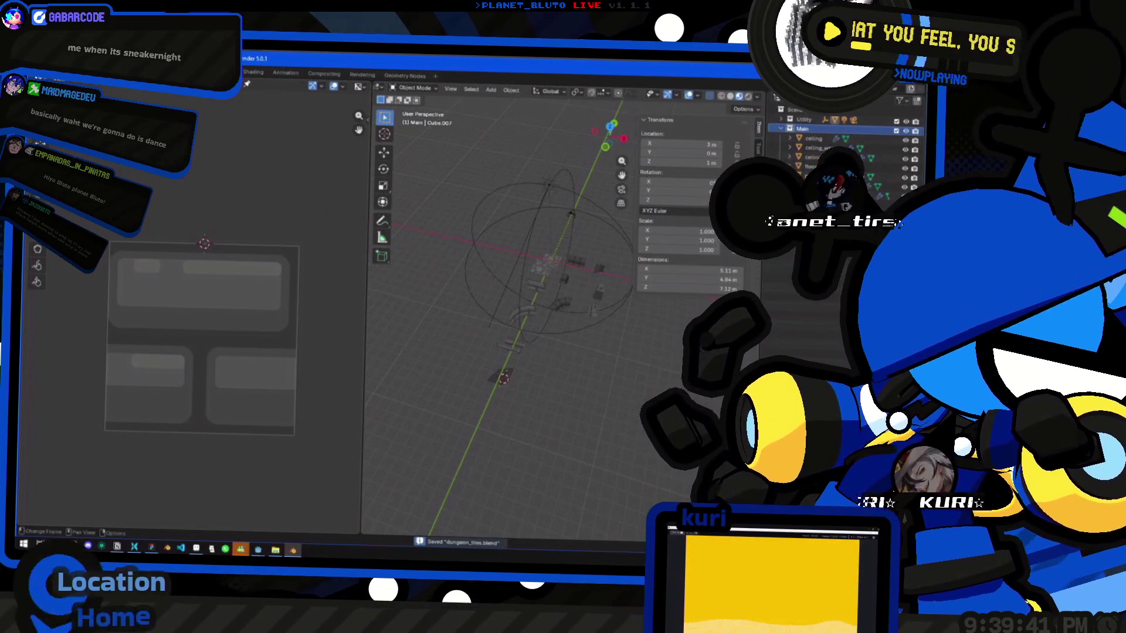
left_click(30, 72)
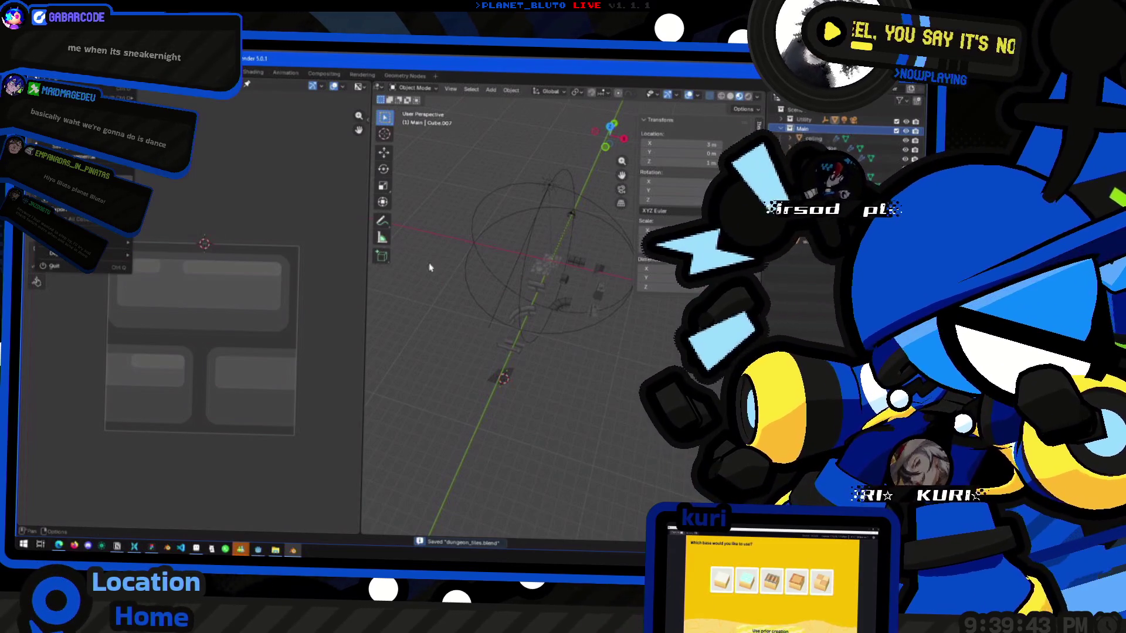
middle_click_drag(495, 301, 592, 186)
mouse_move(609, 128)
left_mouse_down()
mouse_move(527, 269)
mouse_move(533, 385)
mouse_move(510, 319)
mouse_move(494, 321)
mouse_move(499, 331)
left_mouse_up()
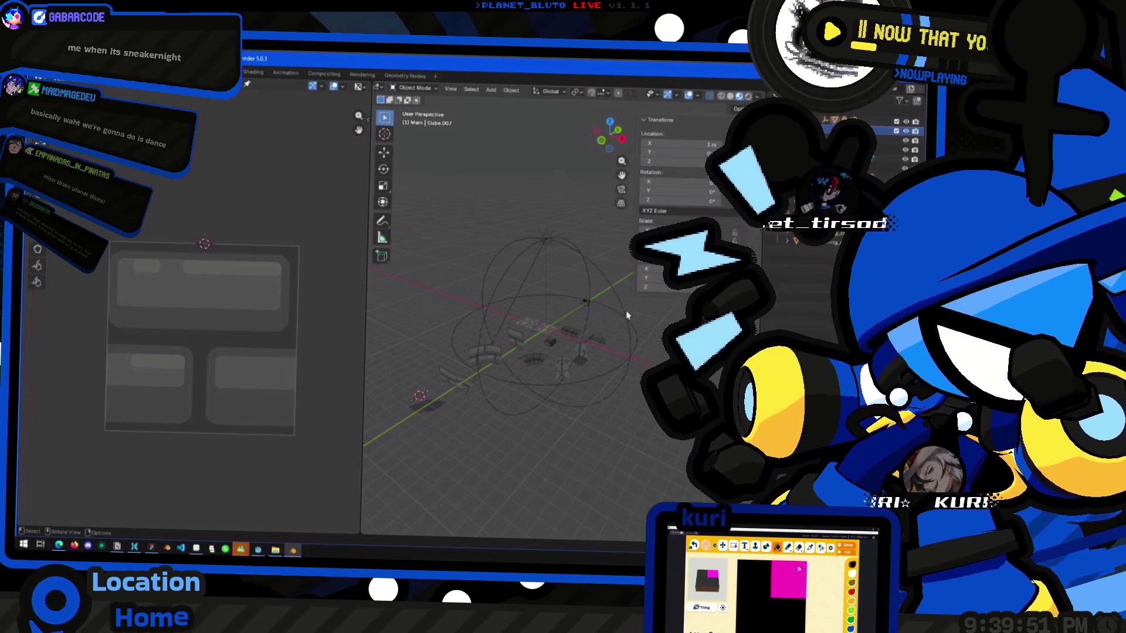
mouse_move(588, 366)
middle_mouse_down()
mouse_move(499, 340)
mouse_move(548, 357)
mouse_move(533, 395)
mouse_move(593, 370)
mouse_move(617, 374)
mouse_move(518, 380)
mouse_move(530, 387)
mouse_move(504, 372)
middle_mouse_up()
key("F4")
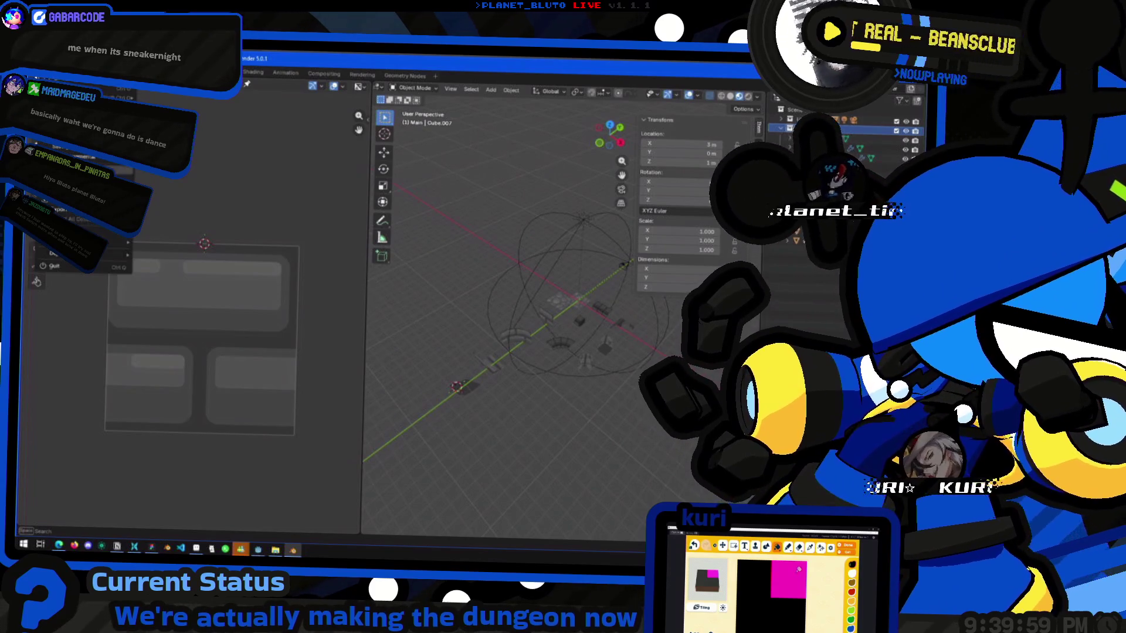
mouse_move(69, 216)
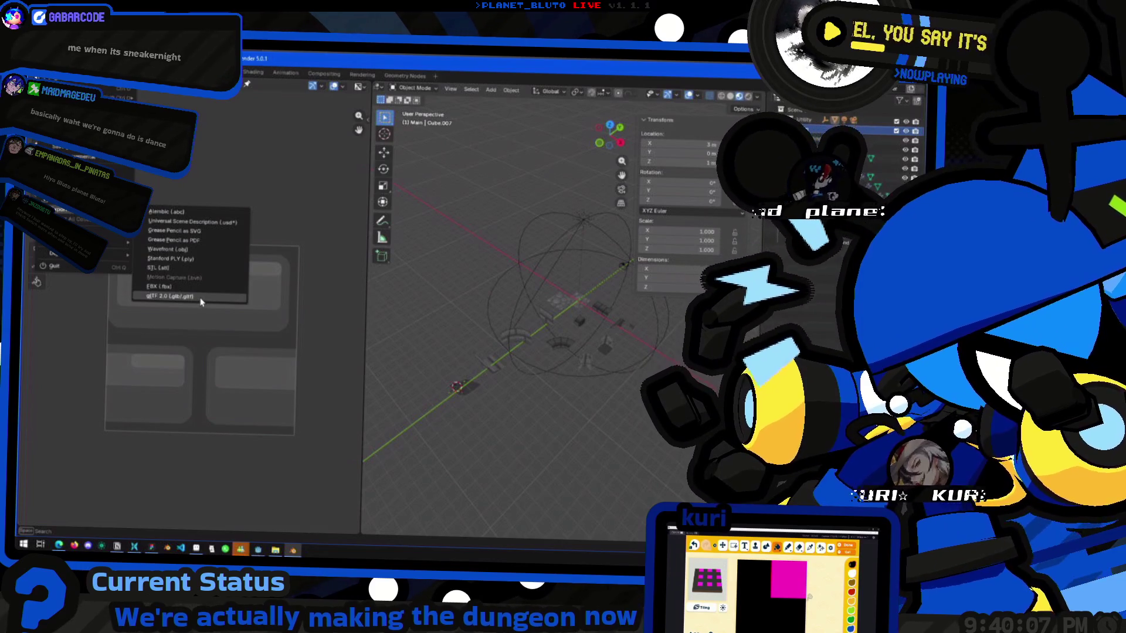
Open the Wavefront OBJ export dialog, enlarge it, and review its Materials, Grouping, Animation and Geometry panels.
left_click(201, 250)
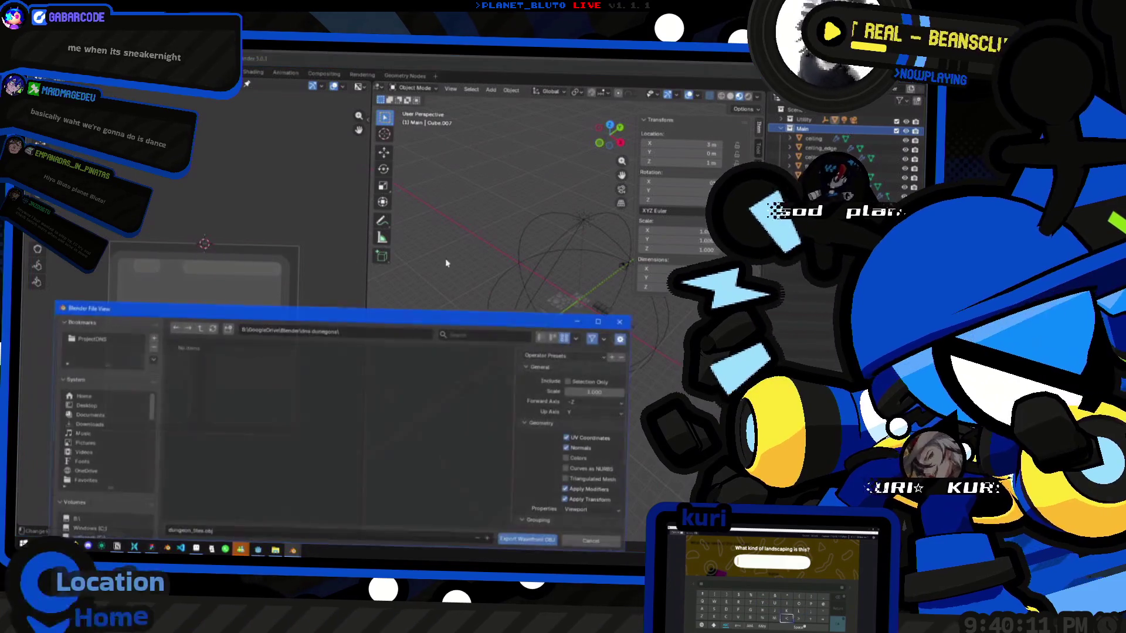
scroll(543, 349, "down", 5)
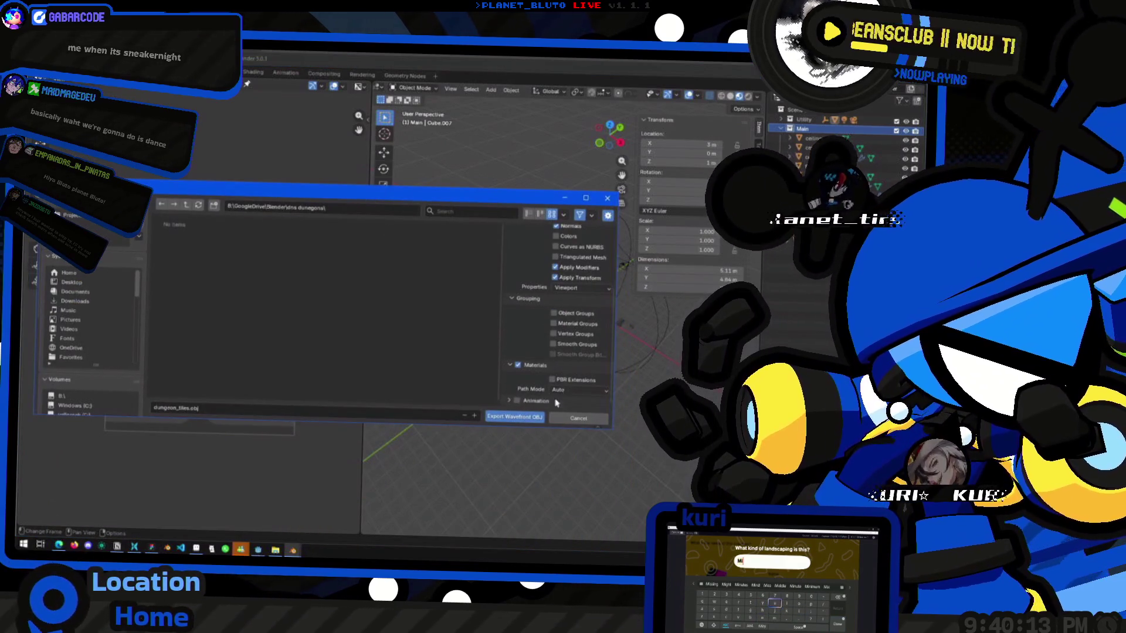
left_click_drag(512, 192, 512, 131)
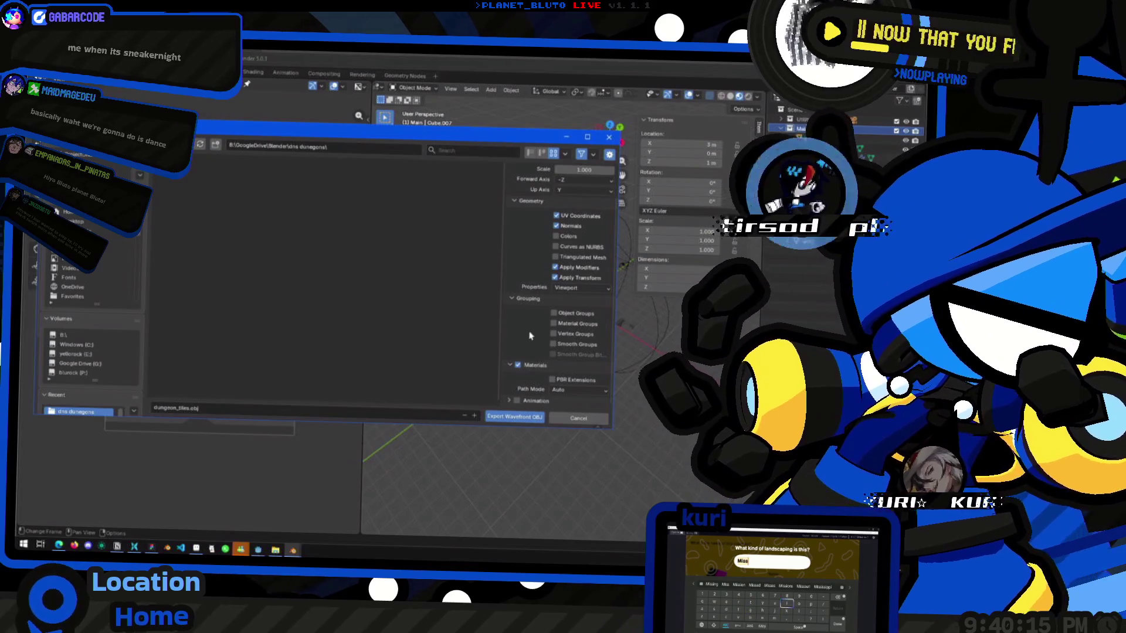
scroll(541, 313, "up", 3)
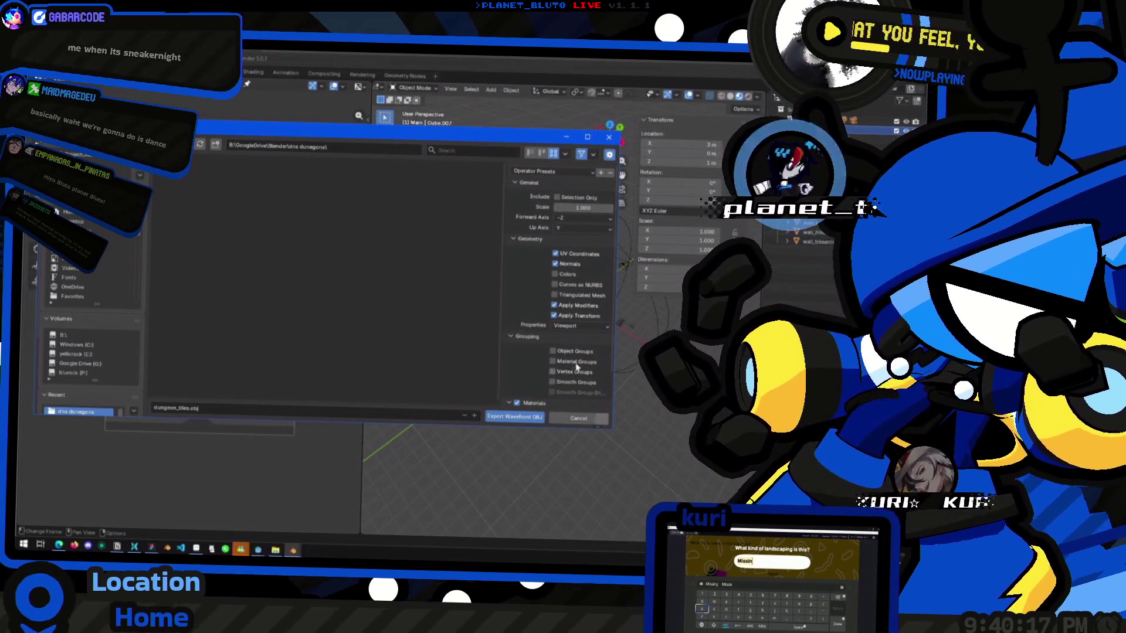
scroll(515, 344, "down", 3)
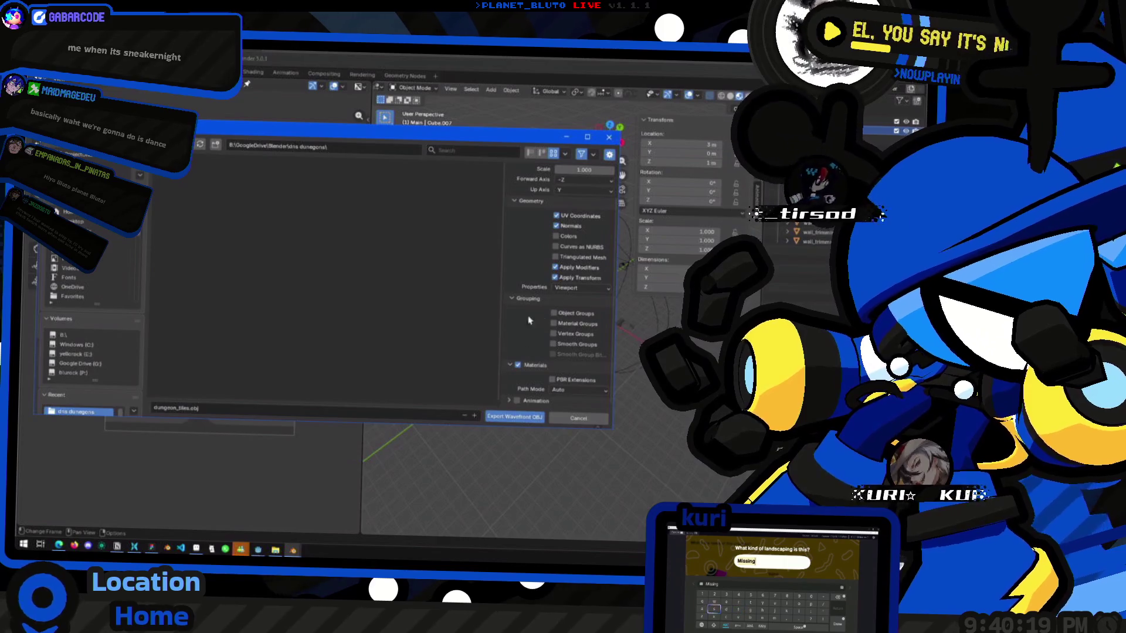
left_click(520, 366)
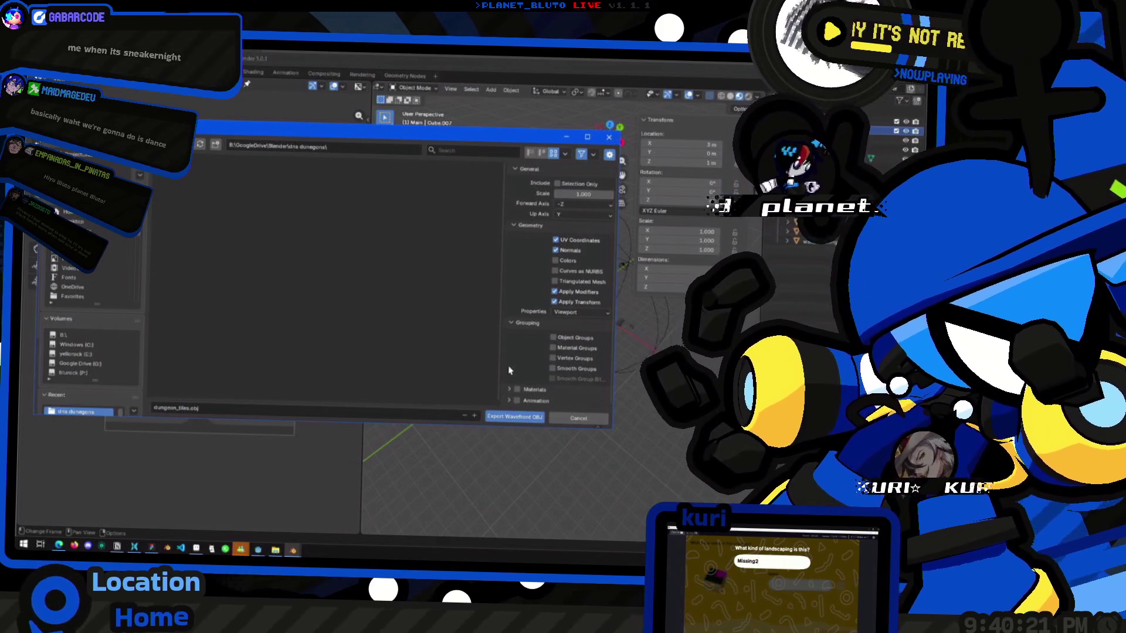
left_click(509, 391)
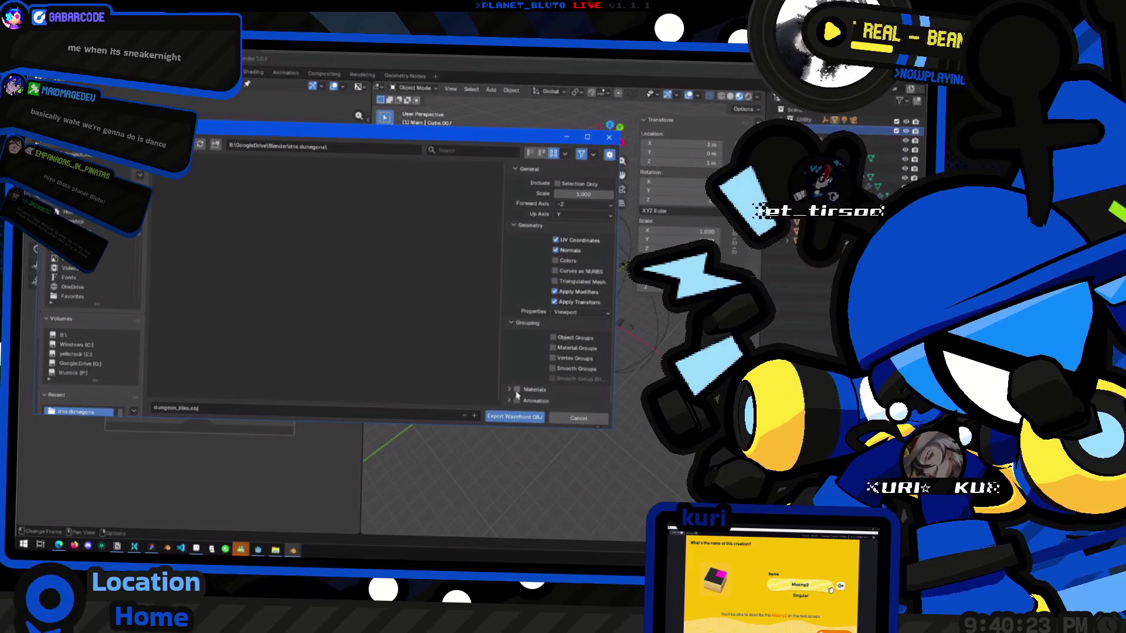
left_click(509, 323)
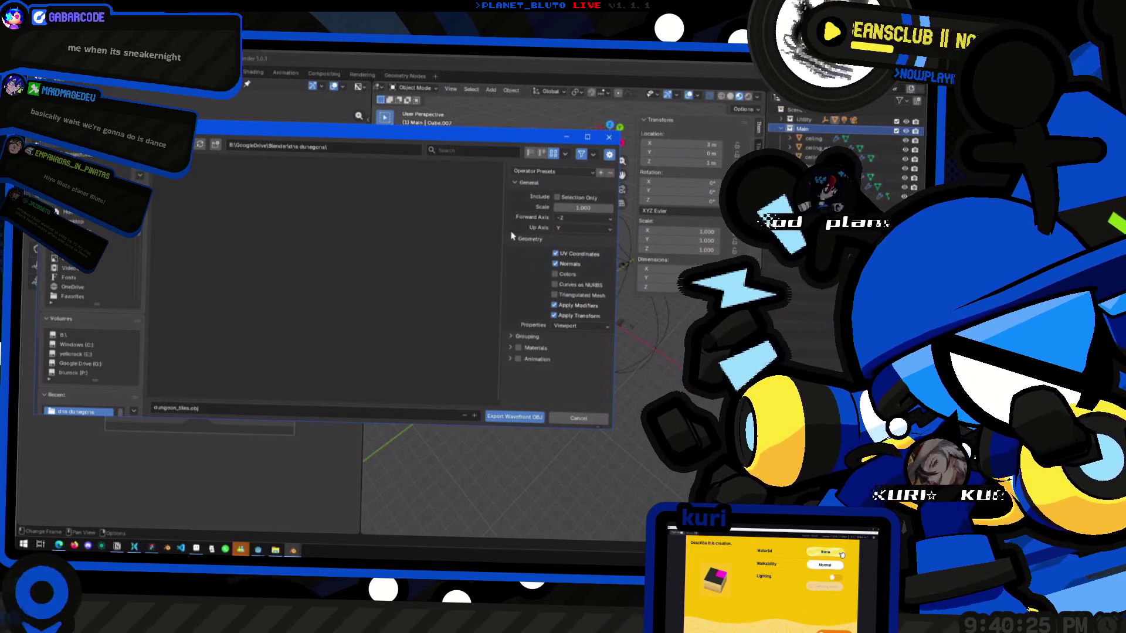
left_click(509, 359)
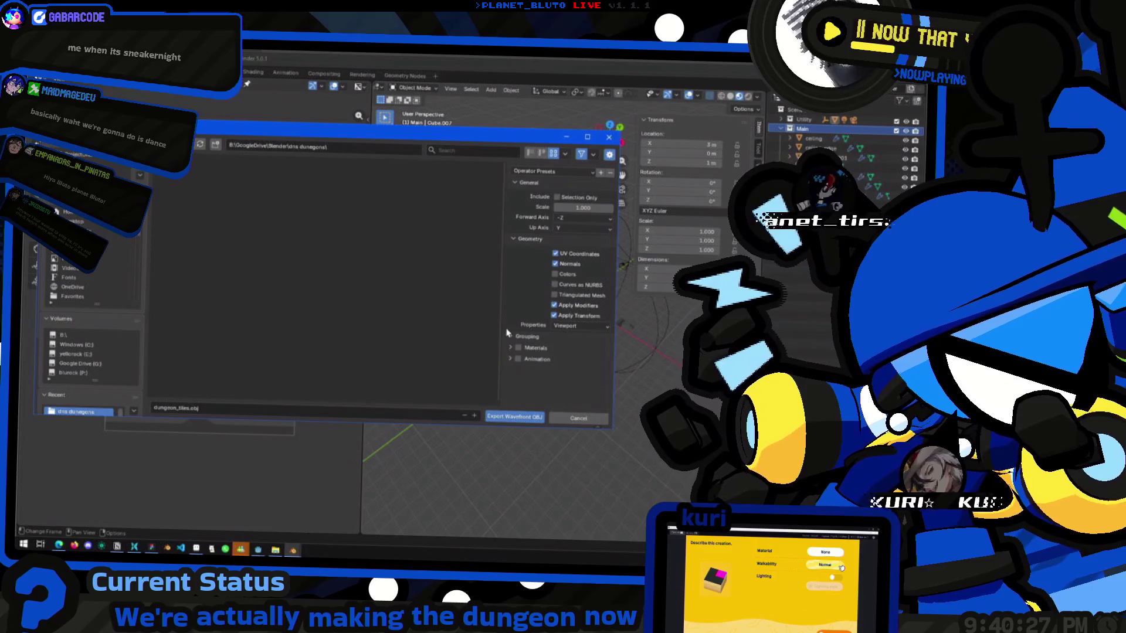
left_click(519, 241)
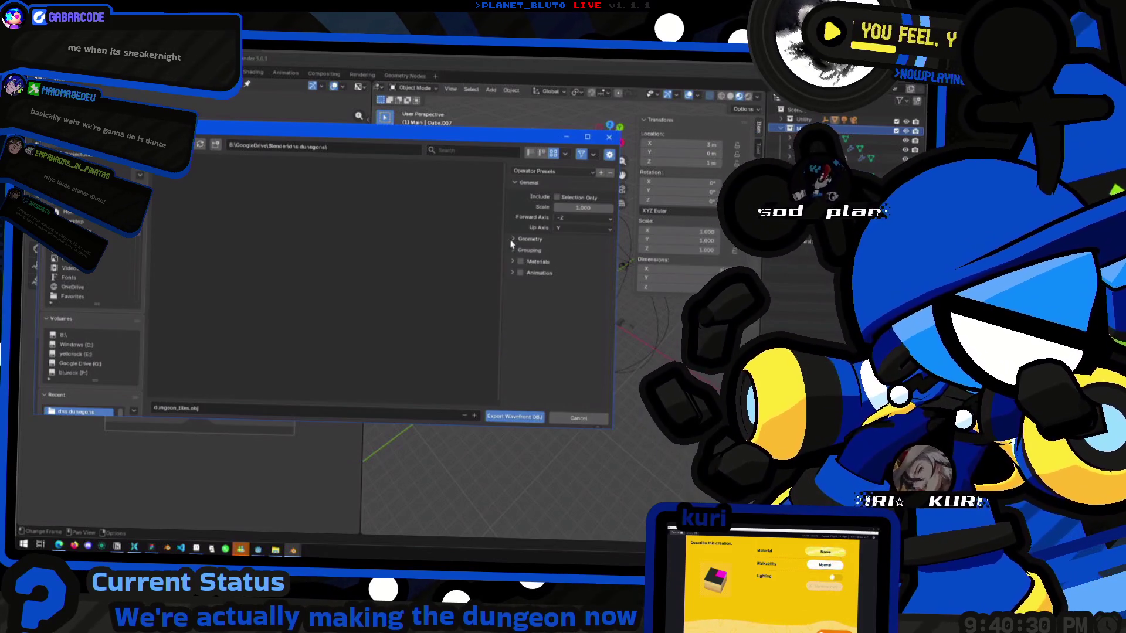
Keep Selection Only enabled and save the options as the default_tiles preset.
left_click(558, 200)
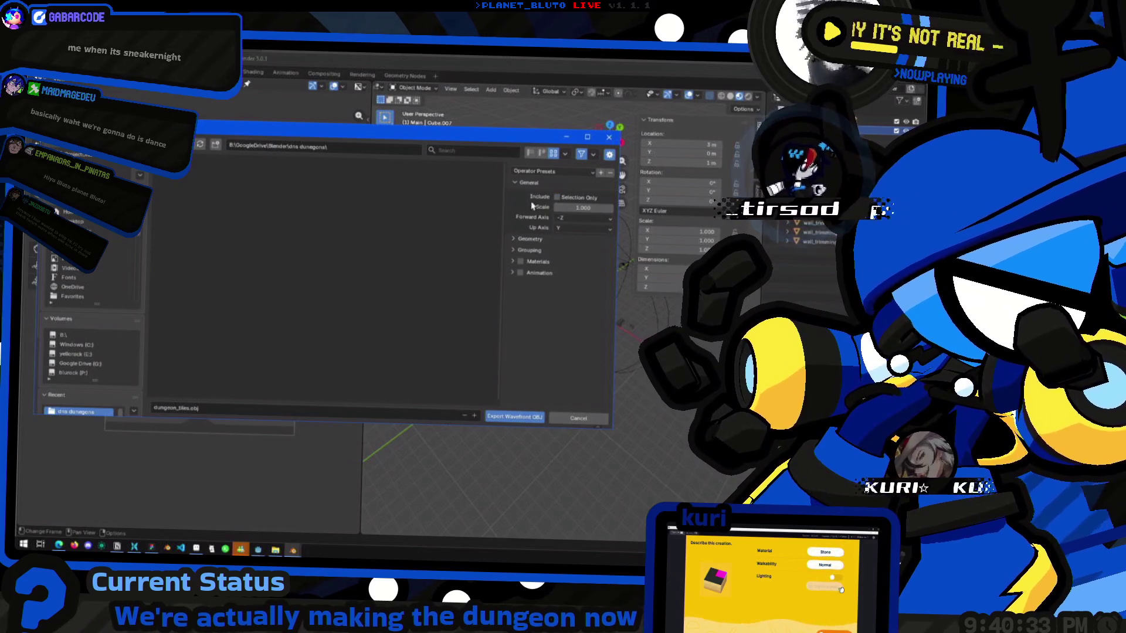
left_click(556, 197)
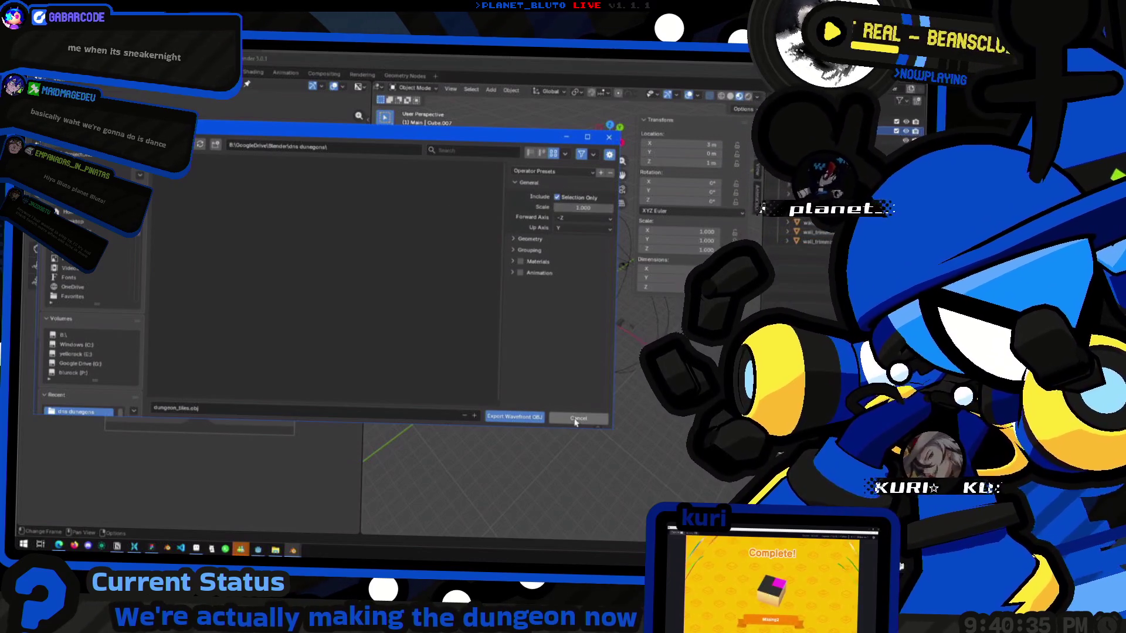
left_click(601, 173)
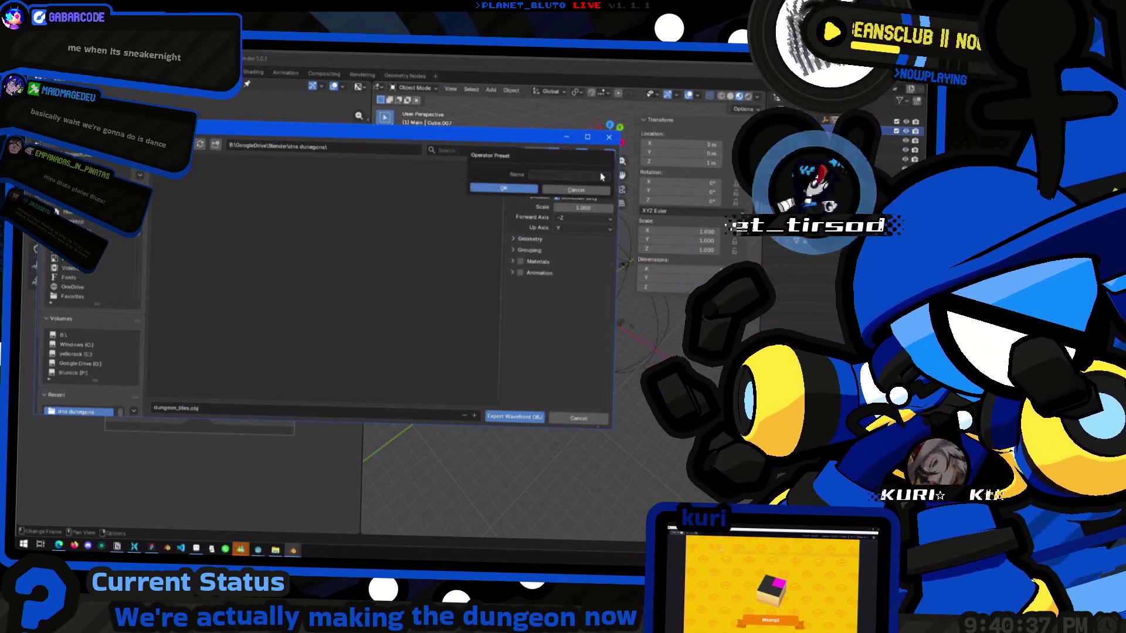
type("deault_tiles")
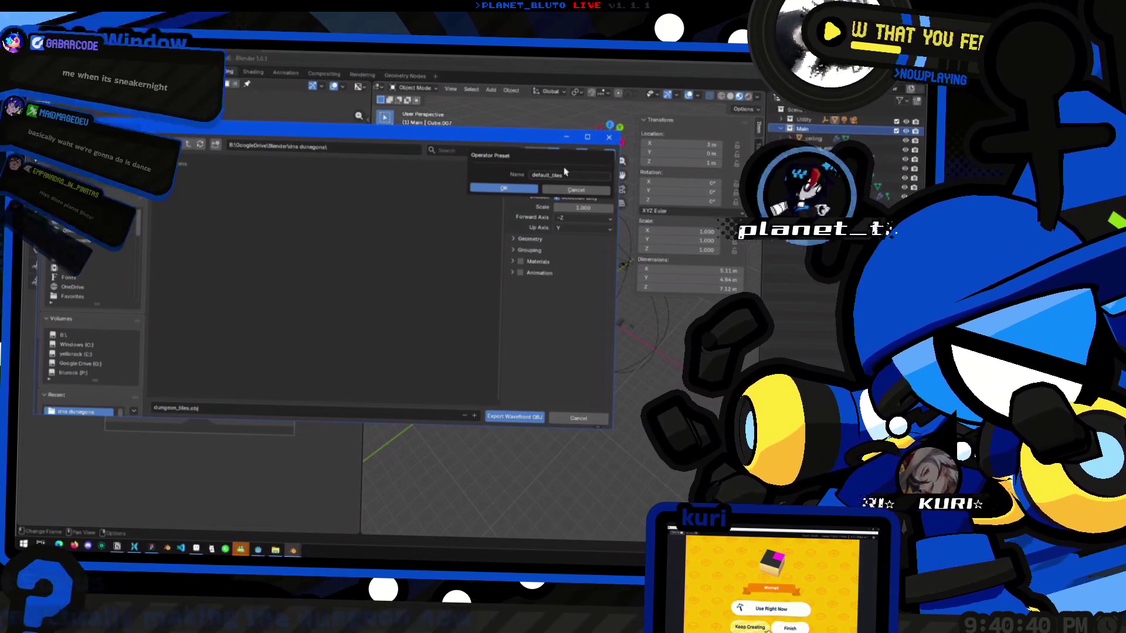
left_click(510, 188)
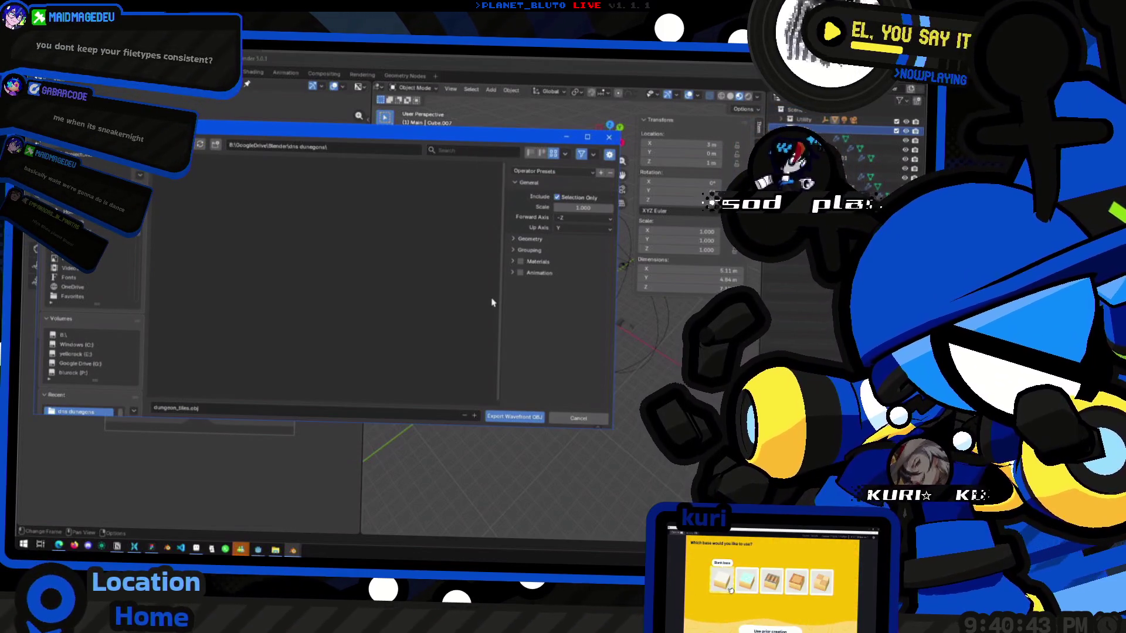
key("BackSpace")
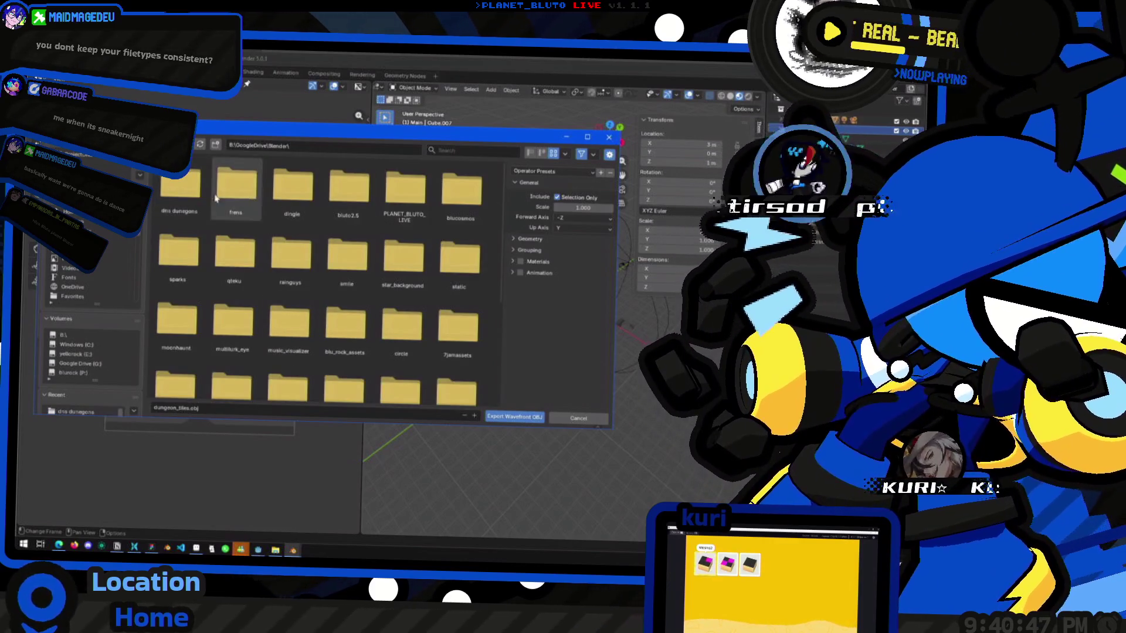
Browse to P:\Projects\ProjectDNS\objs and export the selection as dungeon_tiles.obj.
left_click(180, 191)
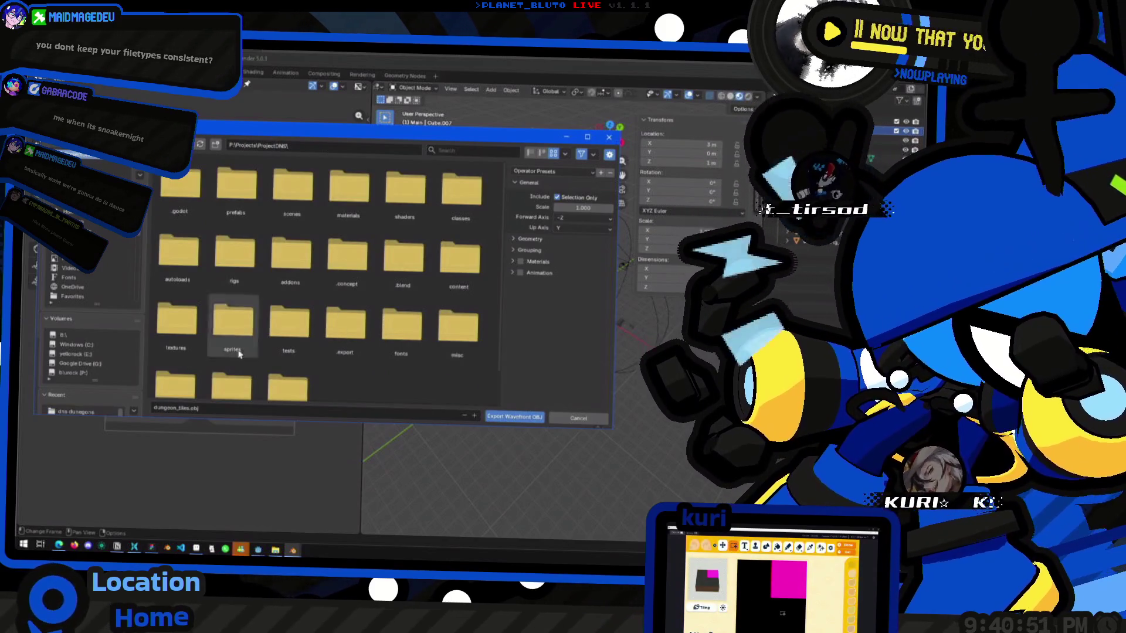
scroll(113, 348, "down", 4)
left_click(99, 319)
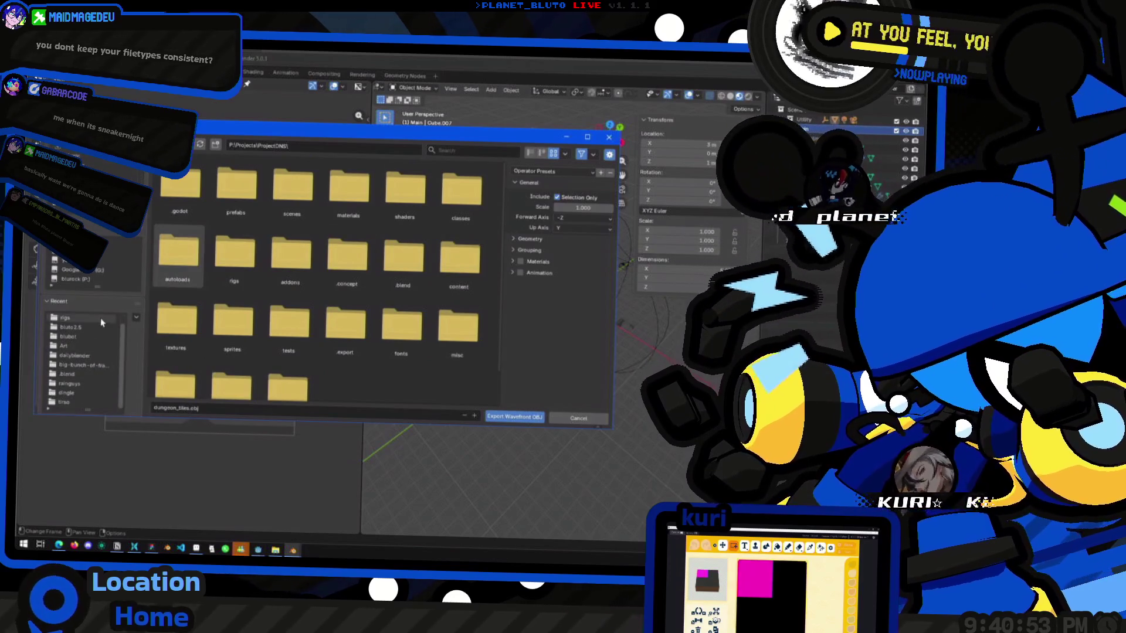
left_click(202, 148)
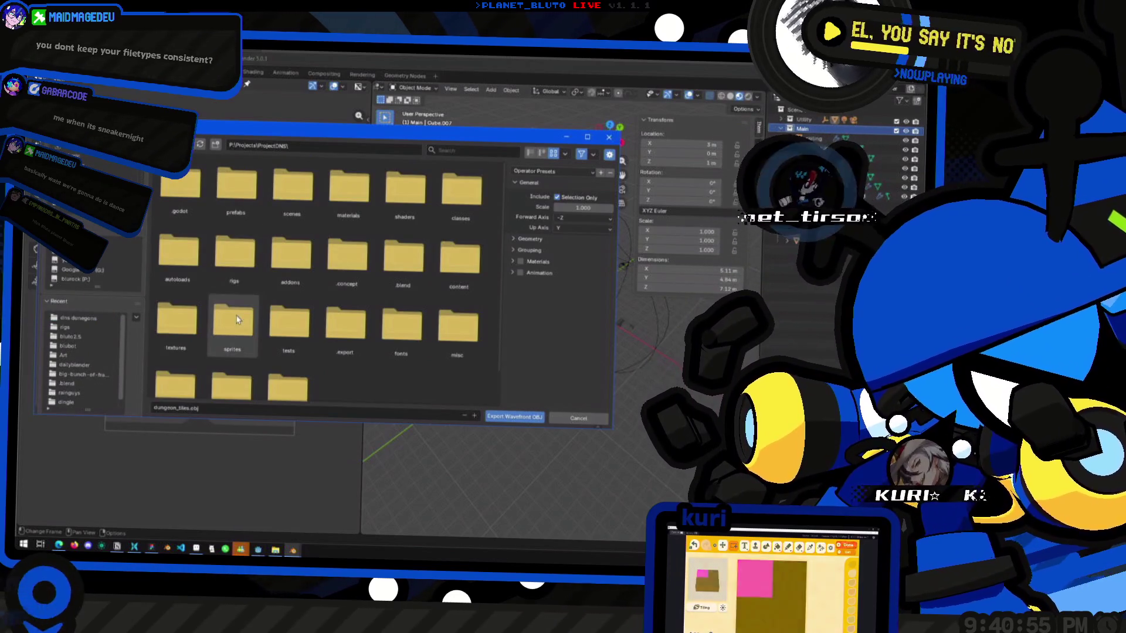
scroll(445, 340, "down", 1)
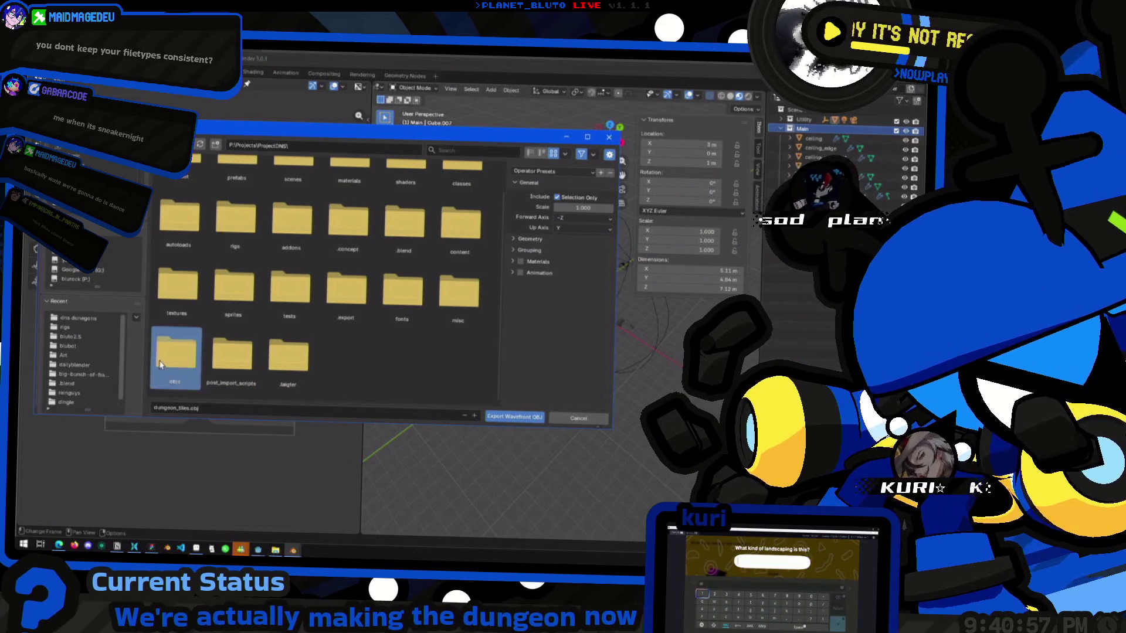
double_click(176, 363)
scroll(194, 268, "up", 1)
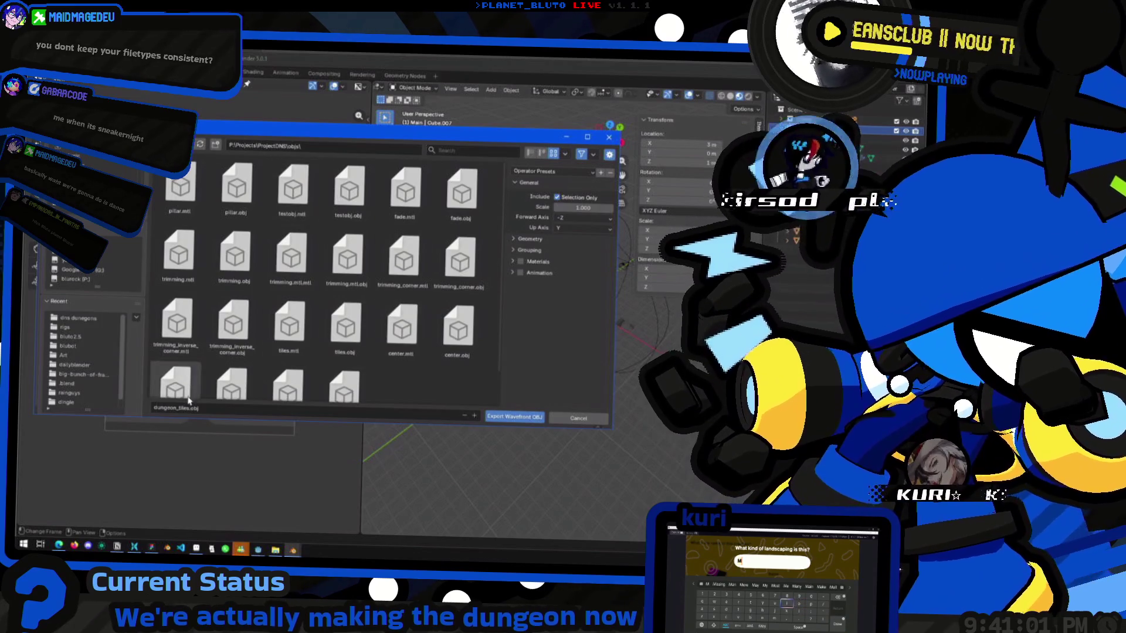
left_click(214, 407)
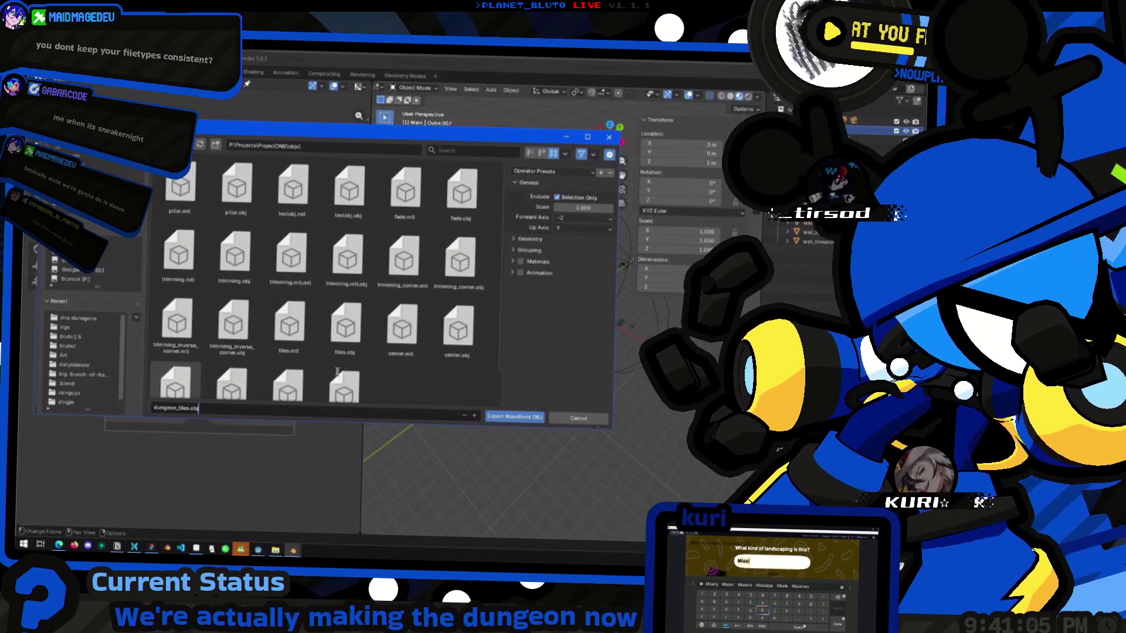
left_click(501, 420)
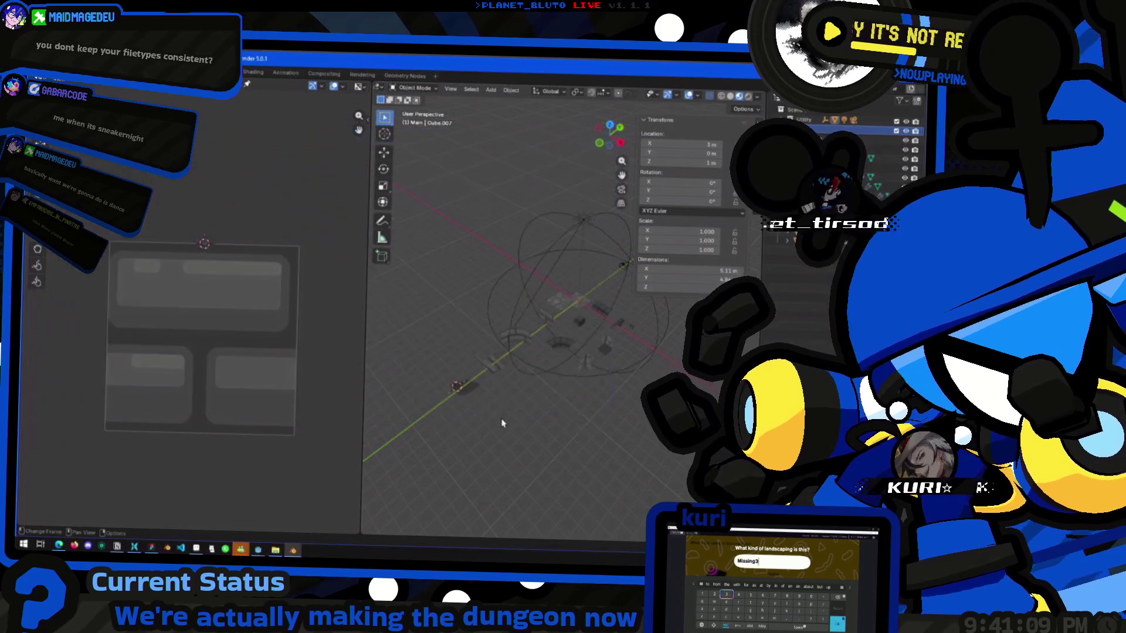
Orbit the view and add several tile pieces, including wall_trimming, to the selection.
middle_click_drag(555, 415, 451, 397)
middle_click_drag(501, 362, 526, 370)
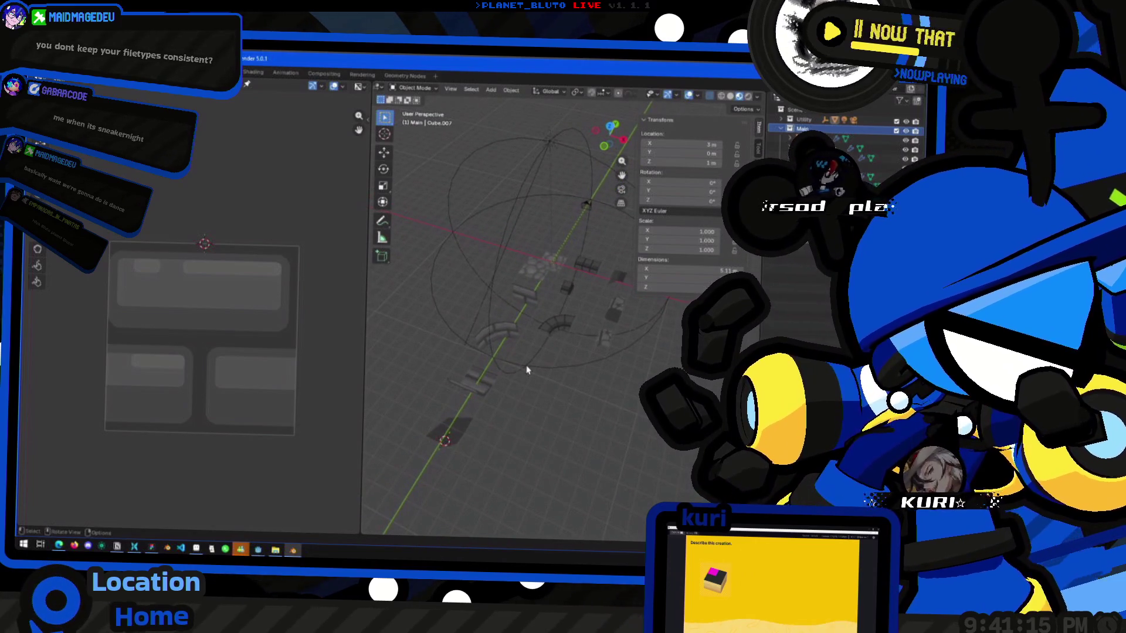
scroll(580, 366, "down", 2)
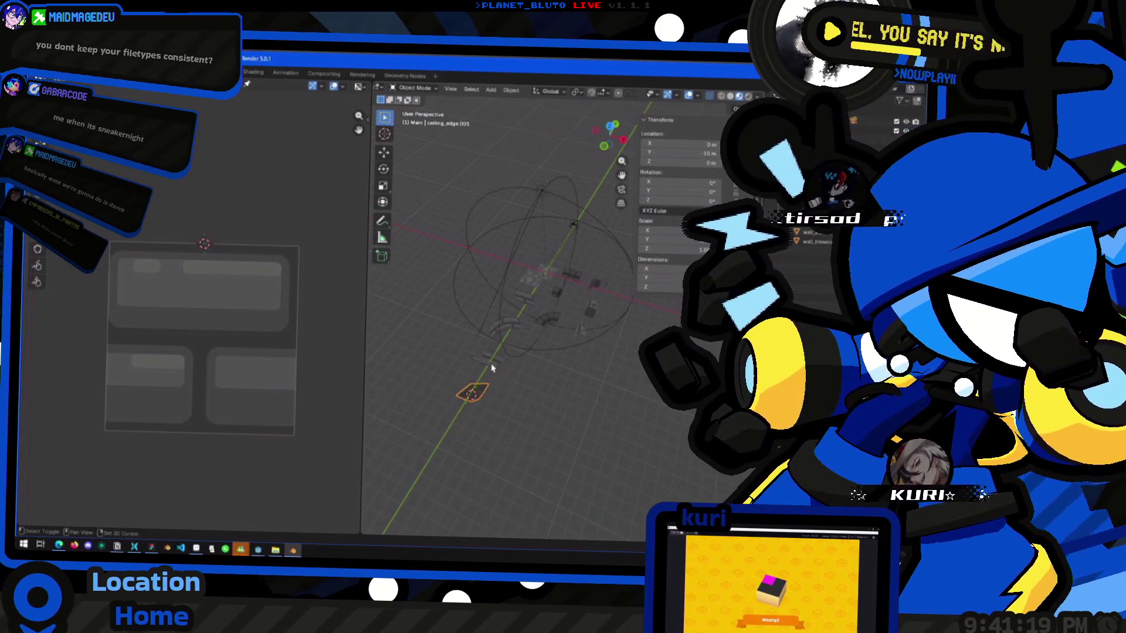
left_click(488, 358, "shift")
left_click(506, 326, "shift")
left_click(526, 296, "shift")
left_click(547, 272, "shift")
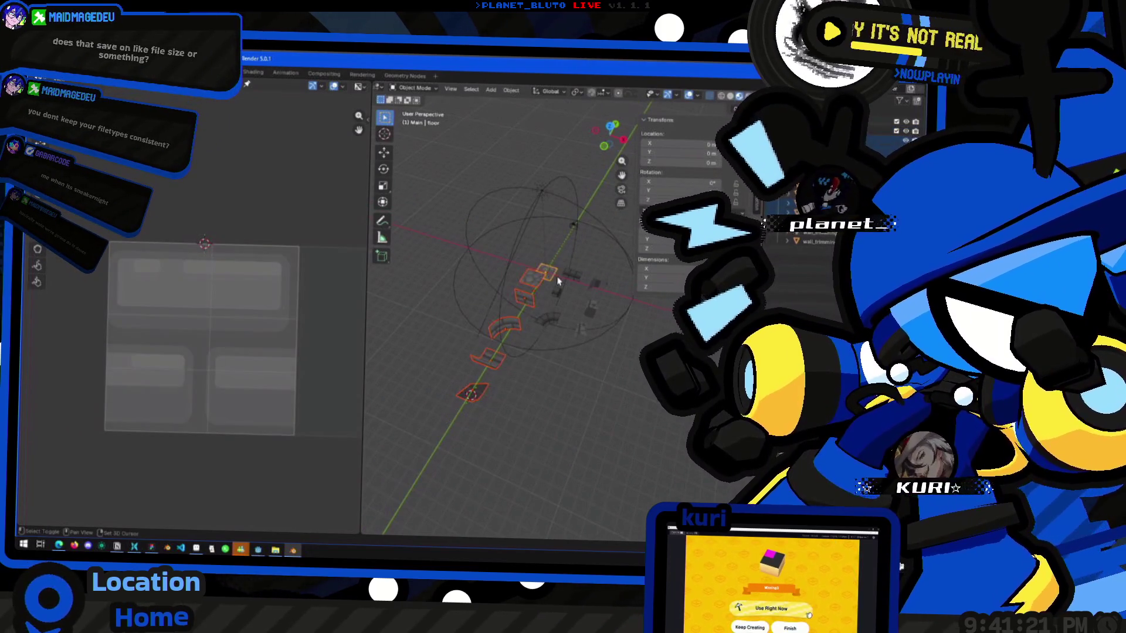
left_click(571, 278, "shift")
Clear the selection, orbit around the pieces, then select every object with A.
left_click(563, 312)
middle_click_drag(563, 312, 495, 330)
mouse_move(610, 133)
left_mouse_down()
mouse_move(535, 385)
mouse_move(500, 322)
mouse_move(551, 333)
mouse_move(524, 340)
left_mouse_up()
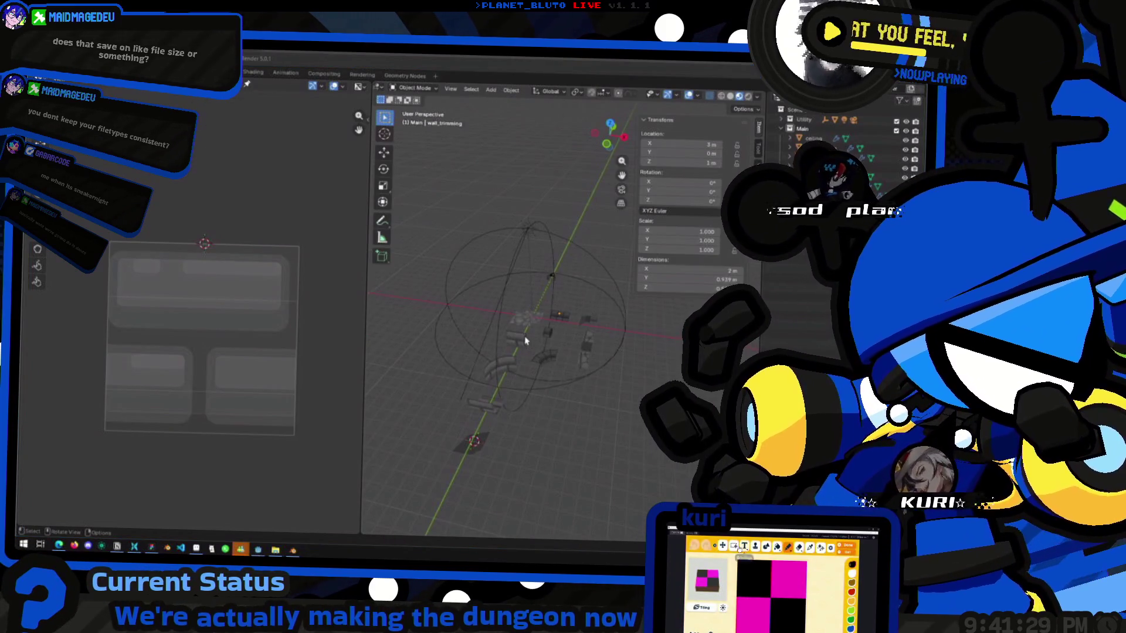
middle_click_drag(525, 340, 526, 368)
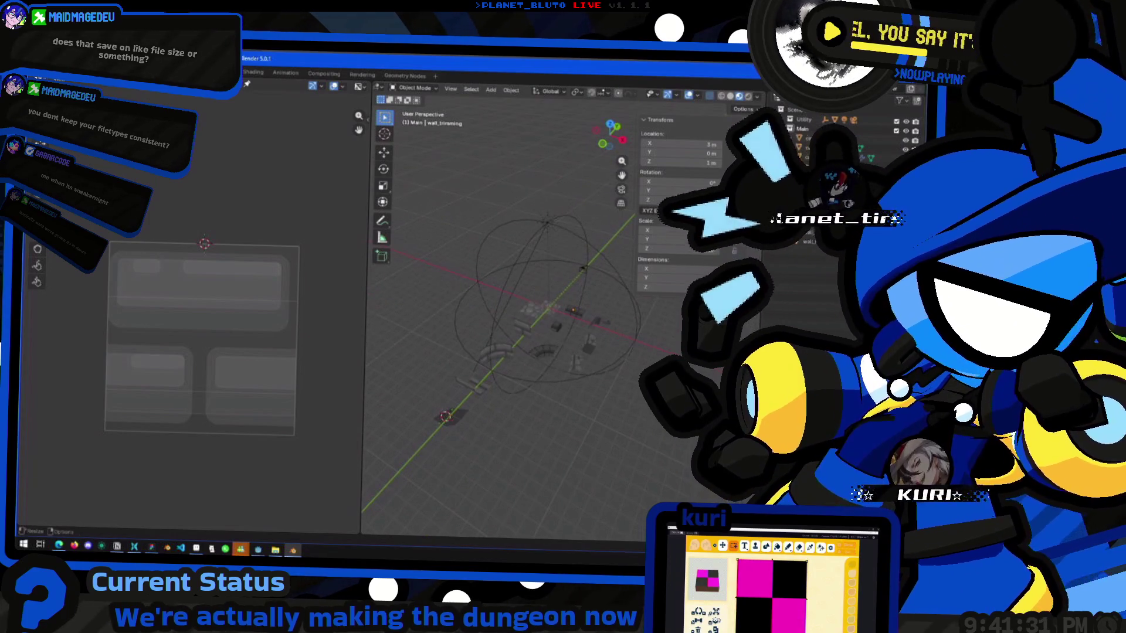
key("a")
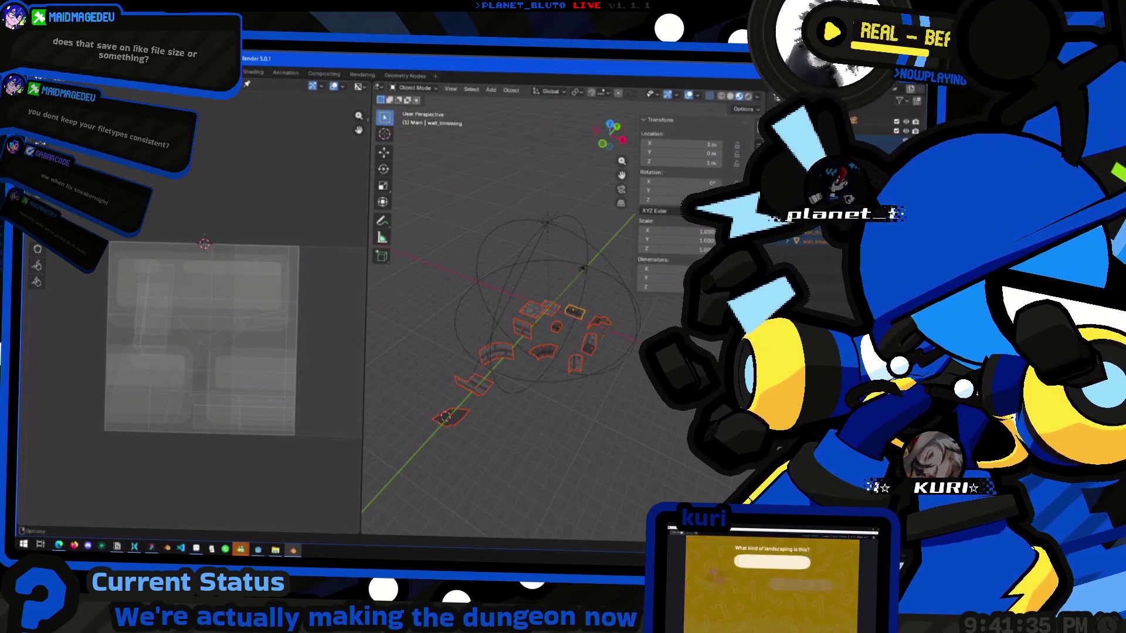
Export the tile pieces as Wavefront OBJ to dungeon_tiles.obj.
left_click(29, 70)
mouse_move(105, 216)
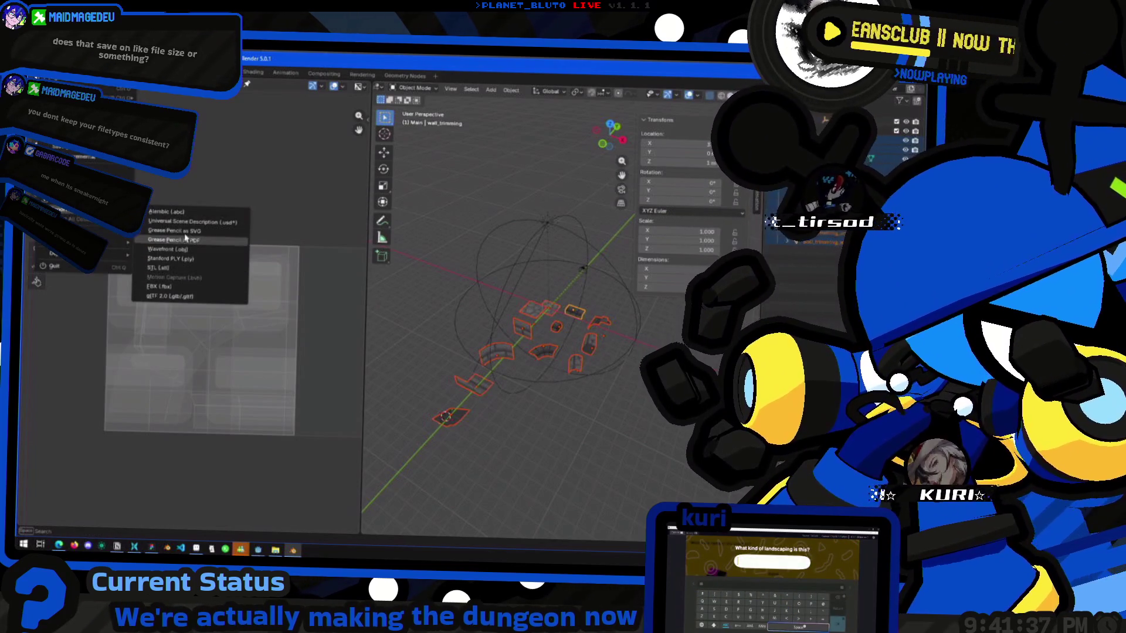
left_click(198, 252)
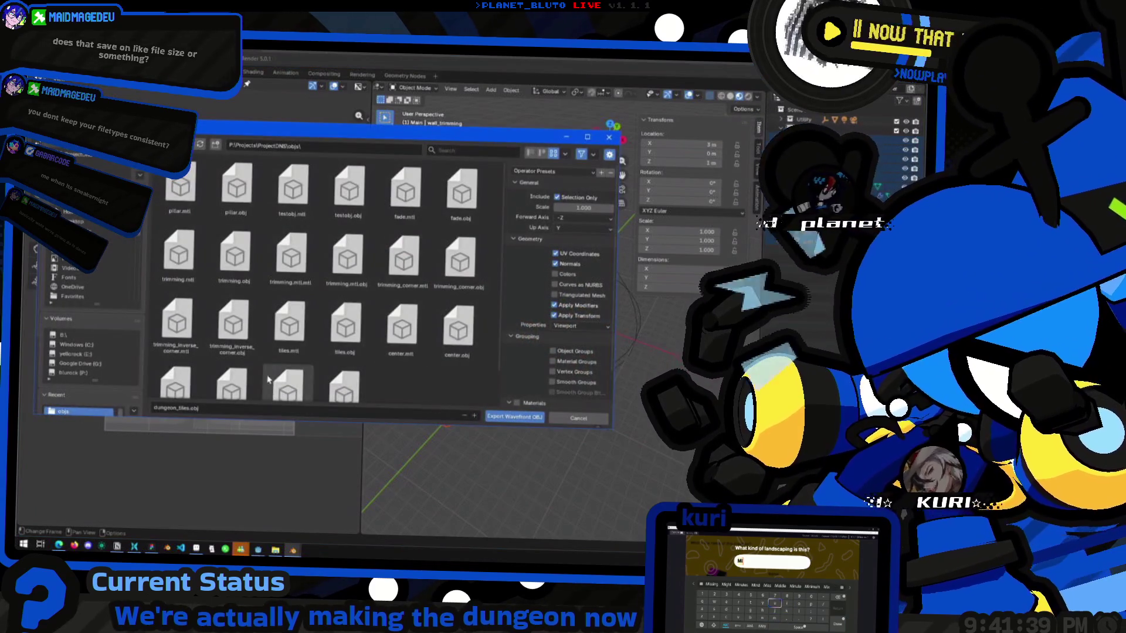
left_click(514, 416)
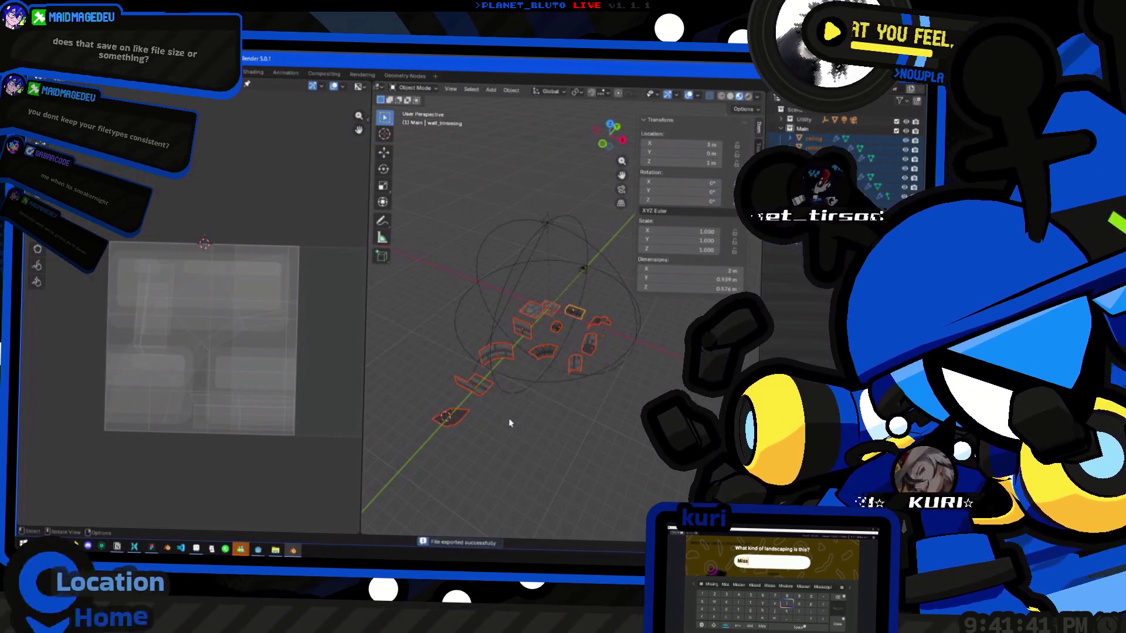
Re-export the OBJ over dungeon_tiles.obj and switch to the Godot editor.
left_click(36, 72)
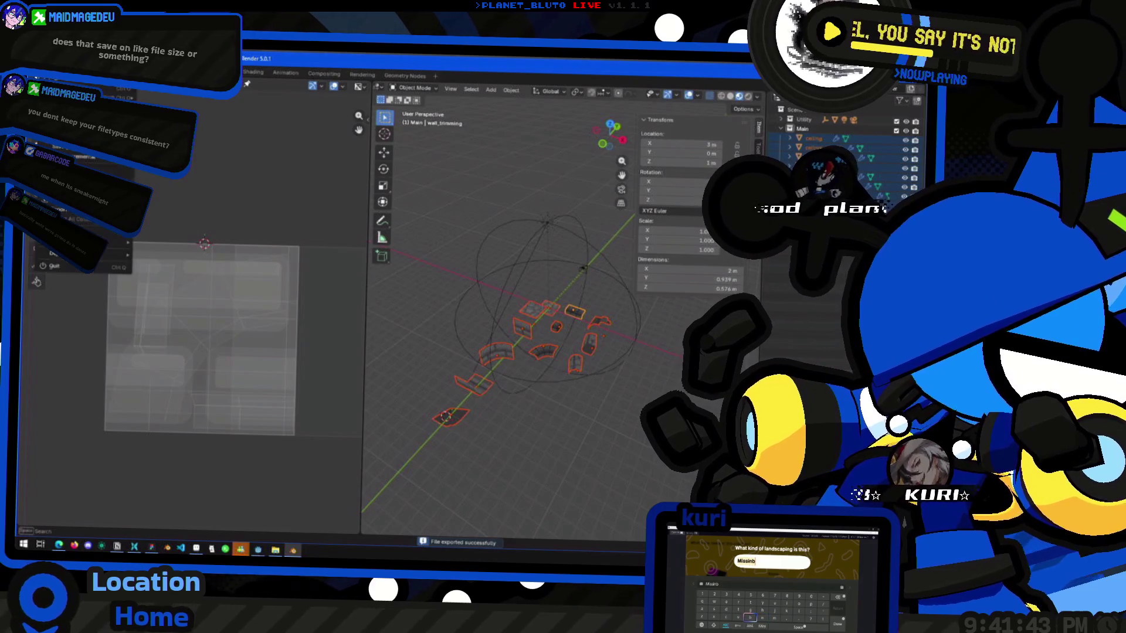
mouse_move(73, 217)
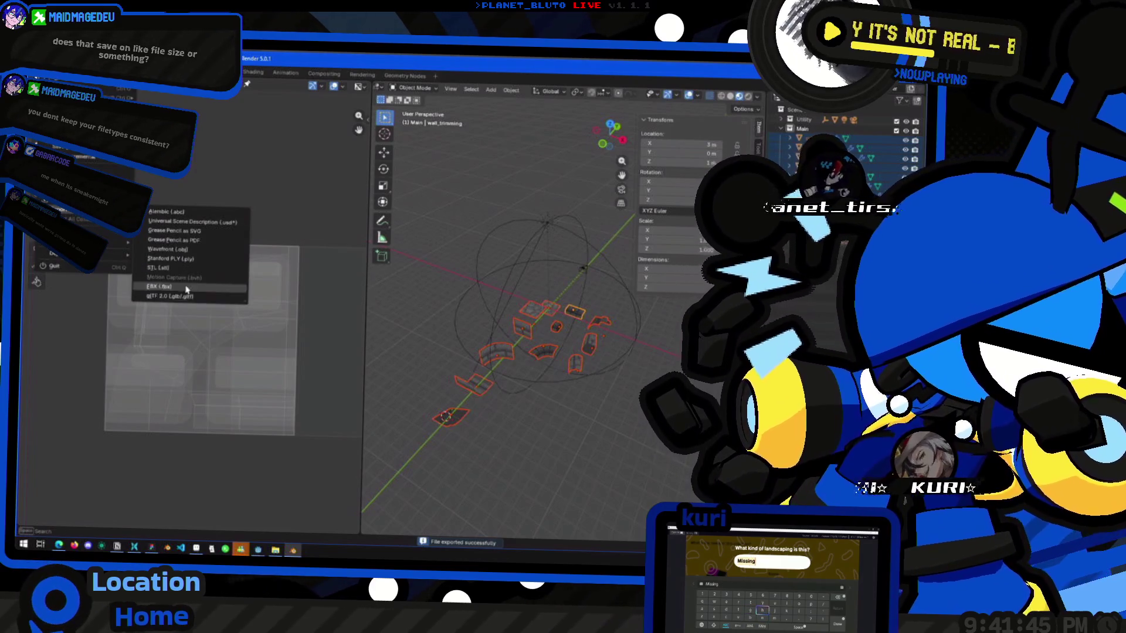
left_click(199, 249)
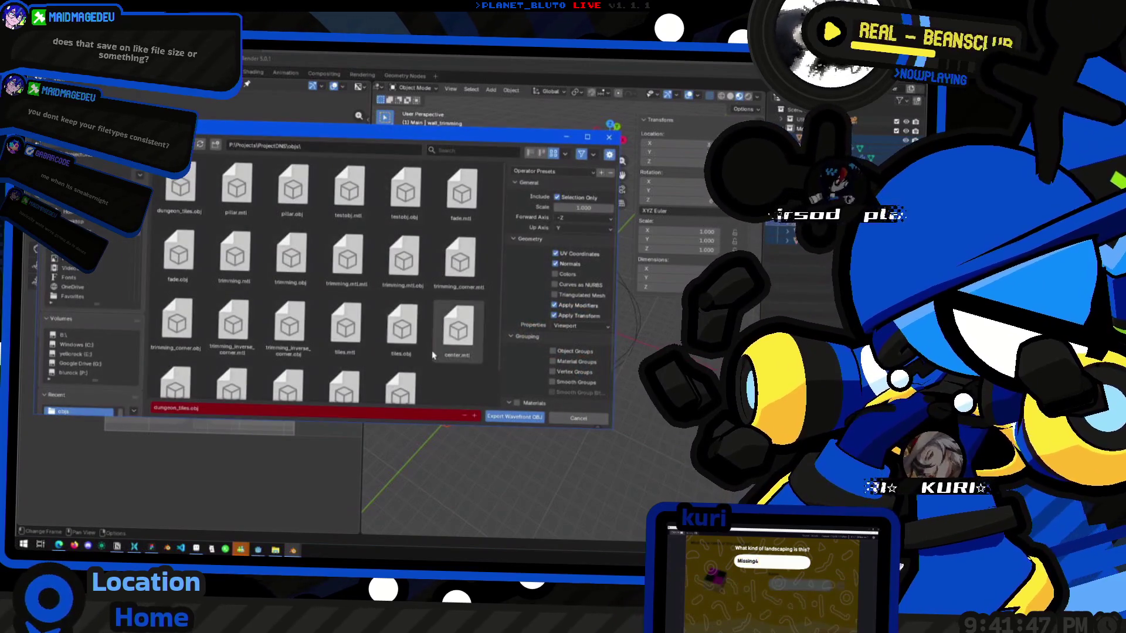
scroll(445, 318, "down", 2)
scroll(546, 275, "down", 2)
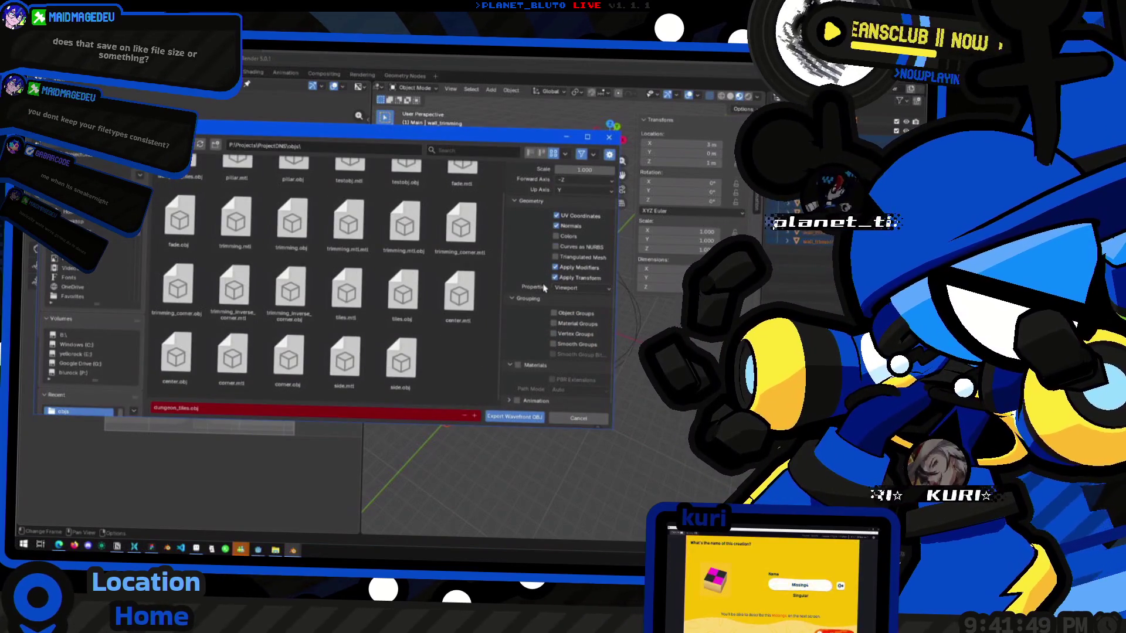
scroll(532, 324, "up", 2)
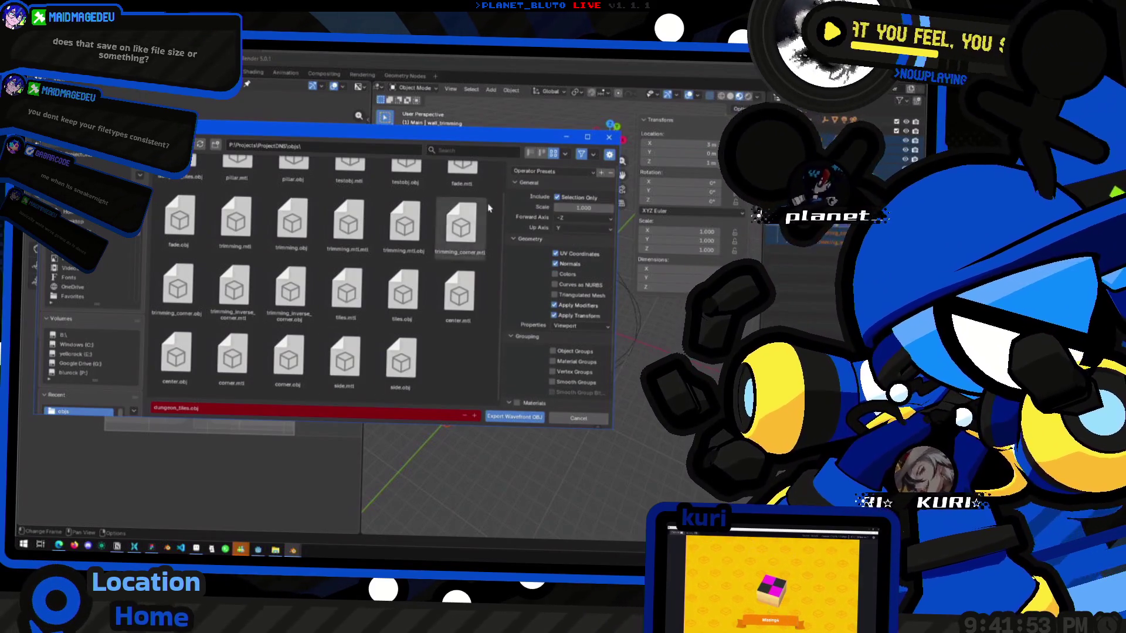
scroll(346, 293, "up", 1)
left_click(498, 418)
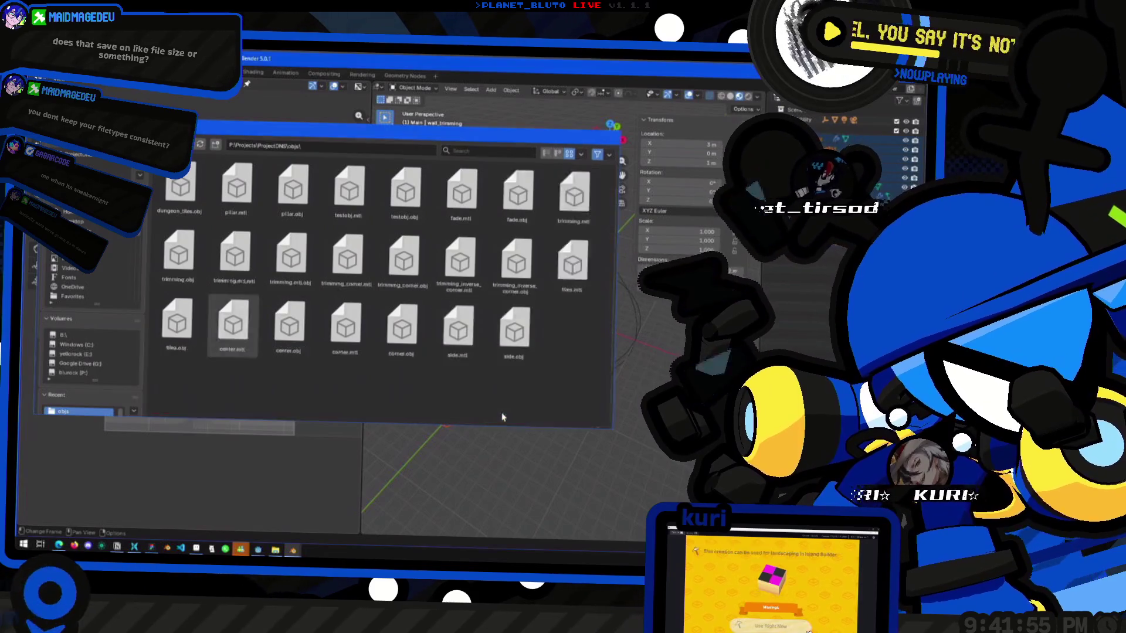
key("super+Tab")
left_click(609, 200)
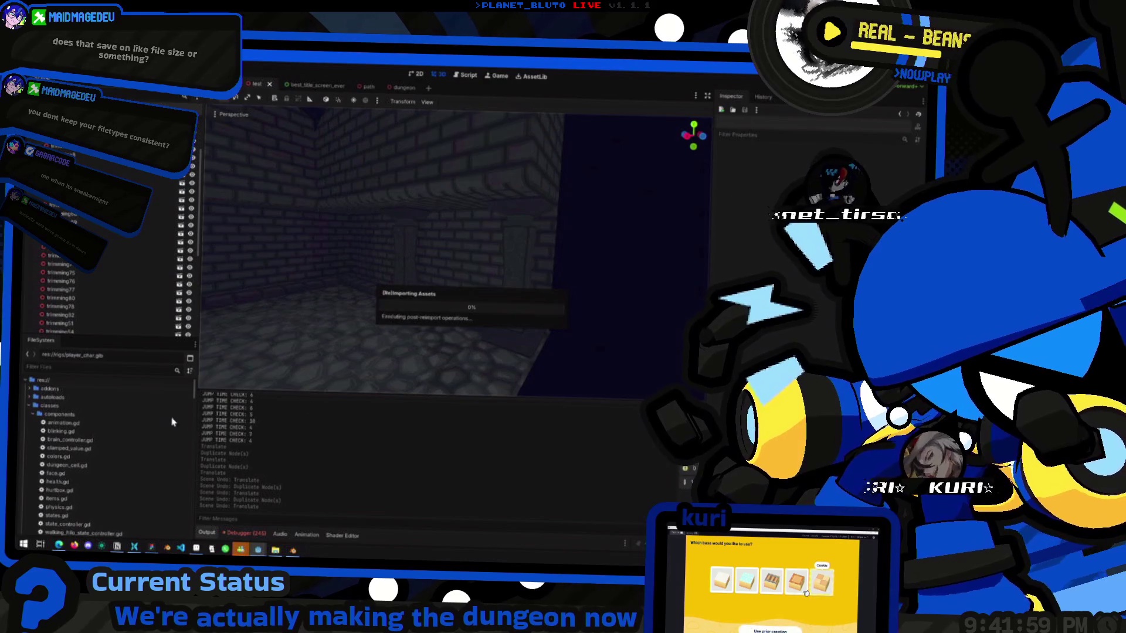
Create a new scene with a 3D root node, drop dungeon_tiles.obj into it and orbit around it.
scroll(121, 447, "down", 10)
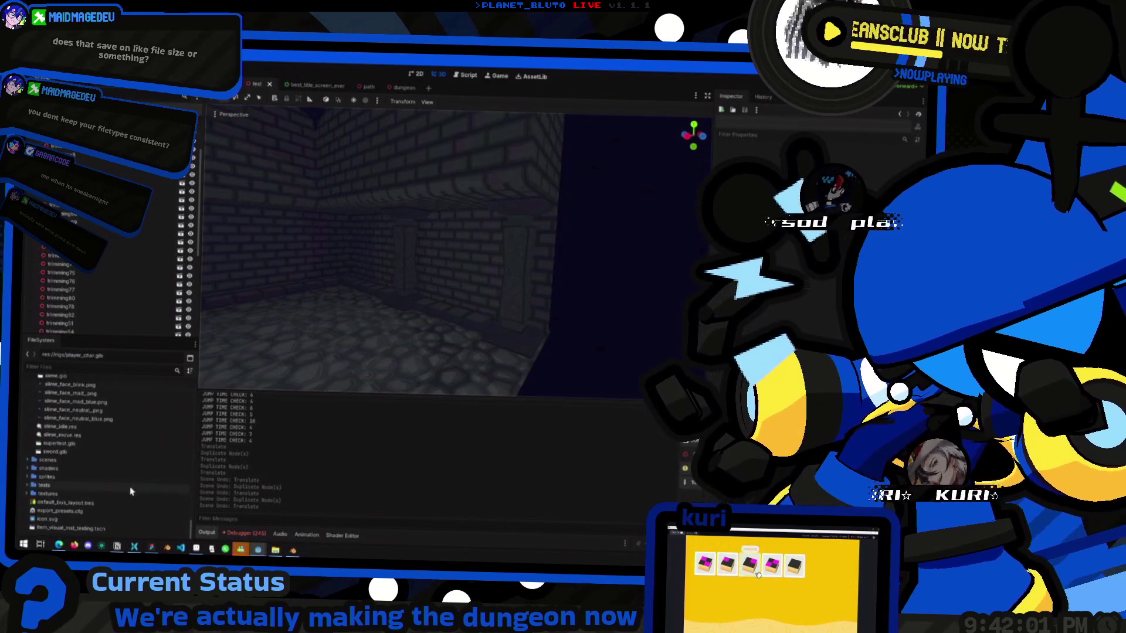
scroll(77, 499, "up", 10)
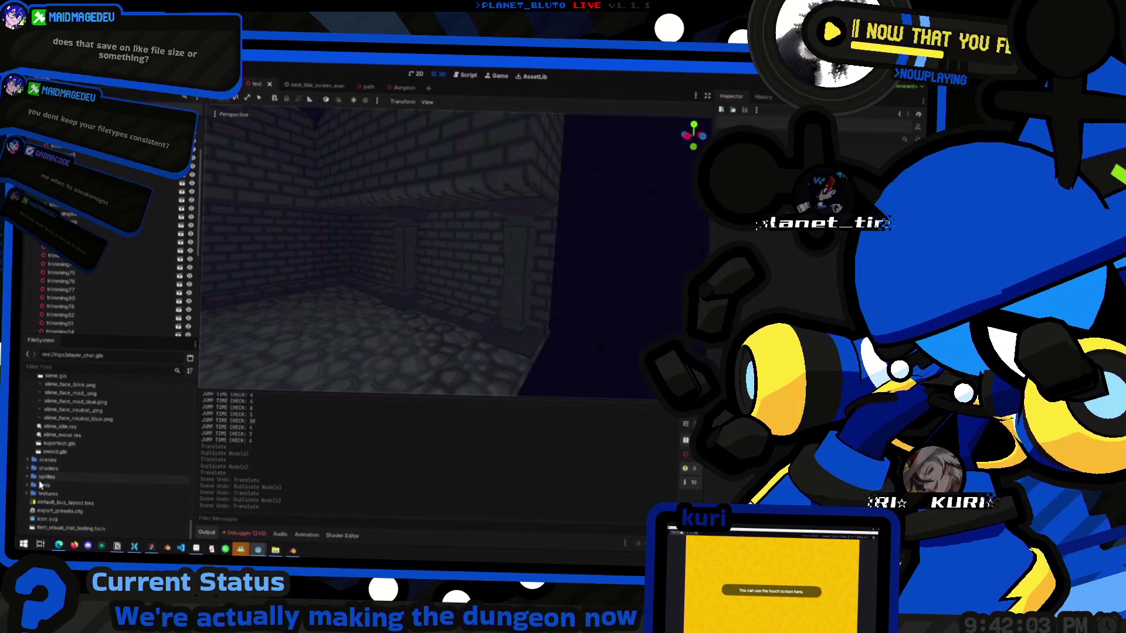
scroll(44, 481, "up", 5)
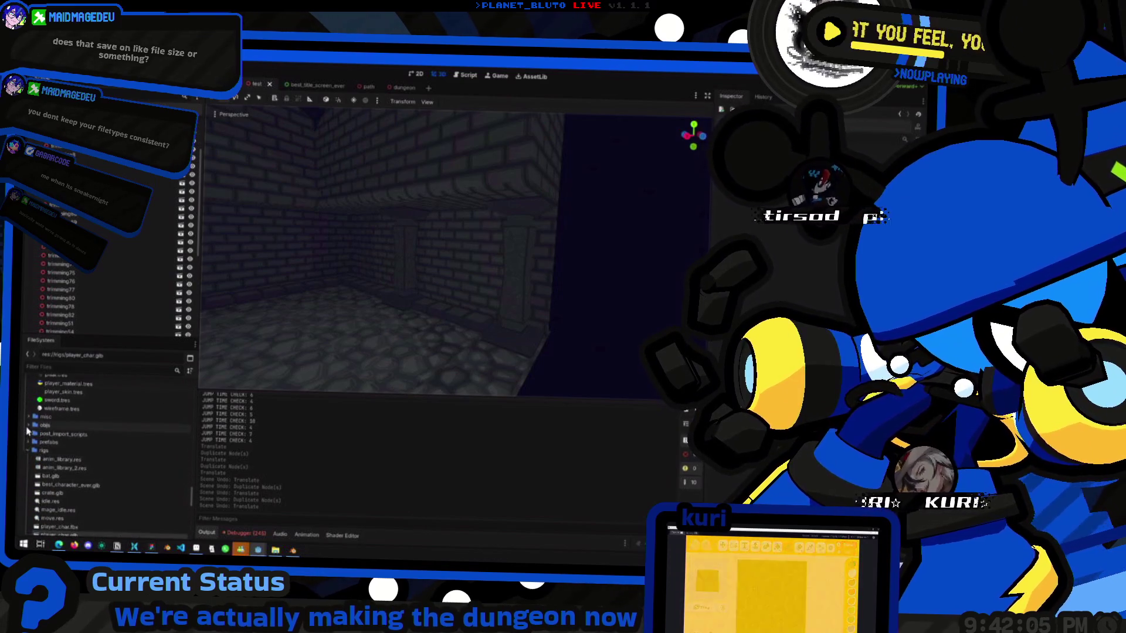
scroll(58, 475, "down", 3)
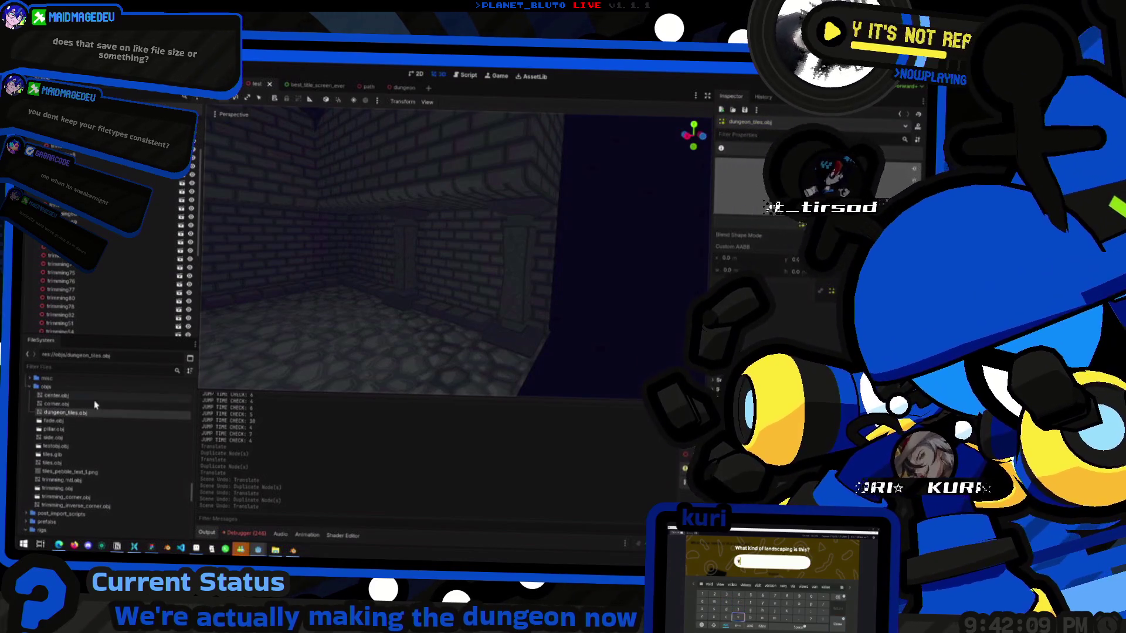
mouse_move(82, 418)
left_mouse_down()
mouse_move(452, 239)
mouse_move(468, 123)
left_mouse_up()
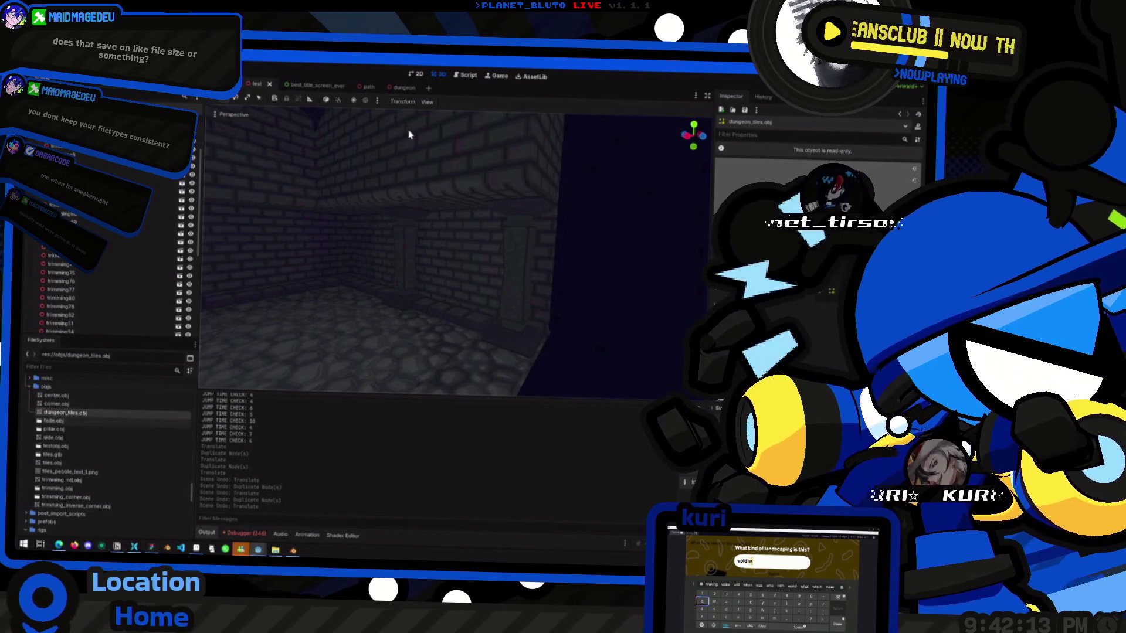
left_click(428, 88)
left_click(101, 162)
mouse_move(65, 413)
left_mouse_down()
mouse_move(117, 434)
mouse_move(352, 264)
mouse_move(446, 274)
left_mouse_up()
scroll(446, 274, "down", 6)
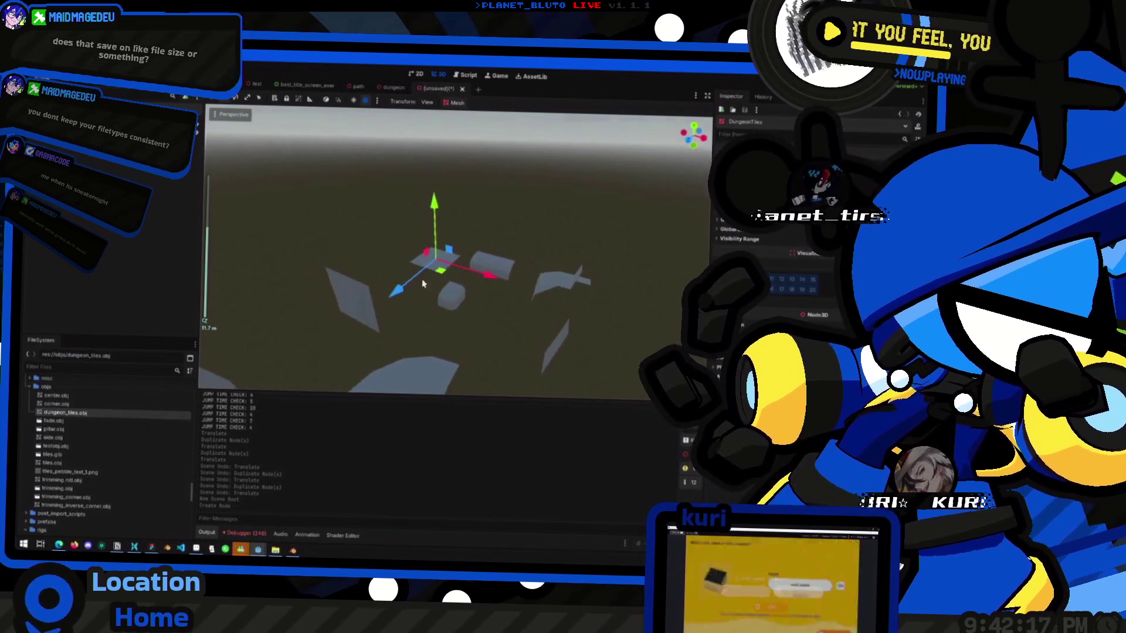
scroll(445, 274, "up", 5)
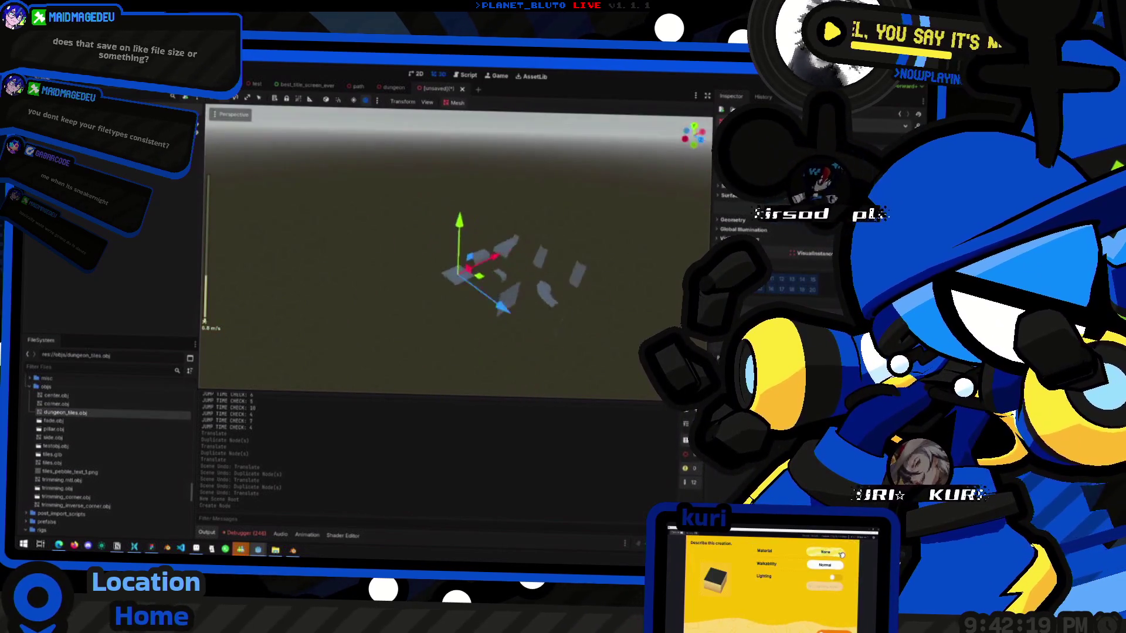
mouse_move(446, 274)
middle_mouse_down()
mouse_move(328, 264)
mouse_move(281, 241)
mouse_move(462, 319)
middle_mouse_up()
Back in Blender, apply a Mesh menu operation to ceiling_edge.001 in Edit Mode.
key("alt+Tab")
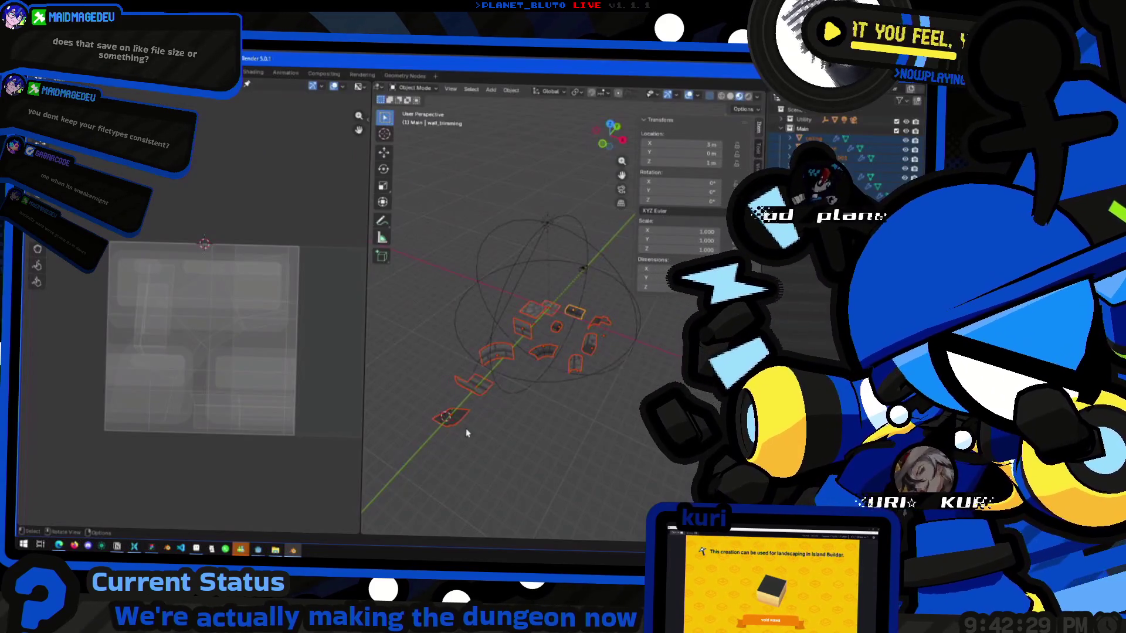
middle_click_drag(468, 434, 428, 367)
key("Tab")
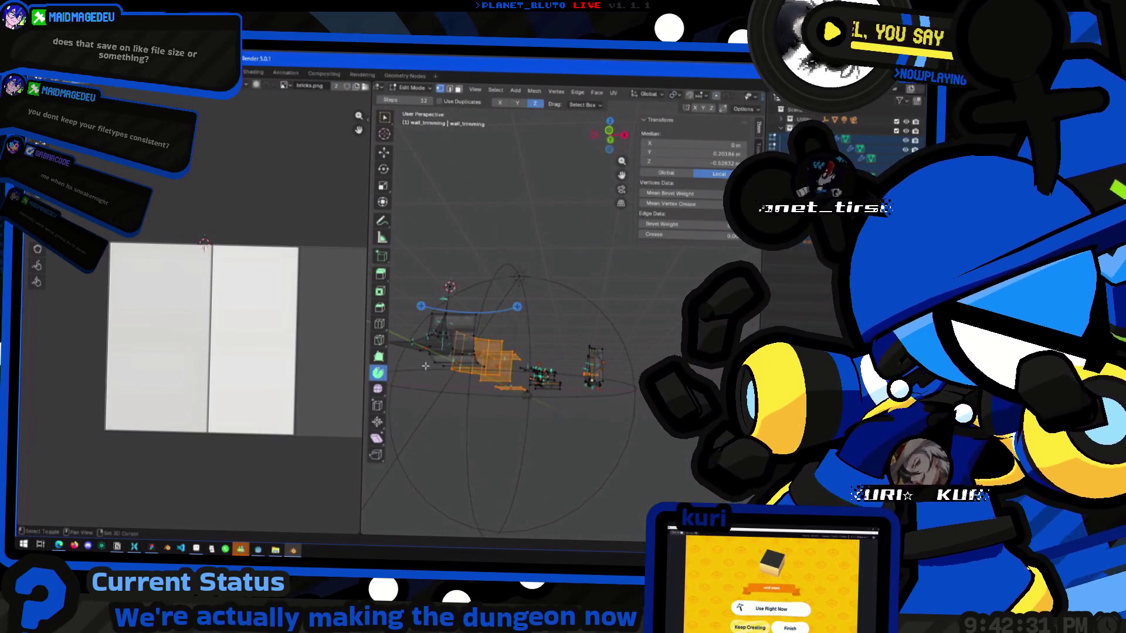
key("alt+Tab")
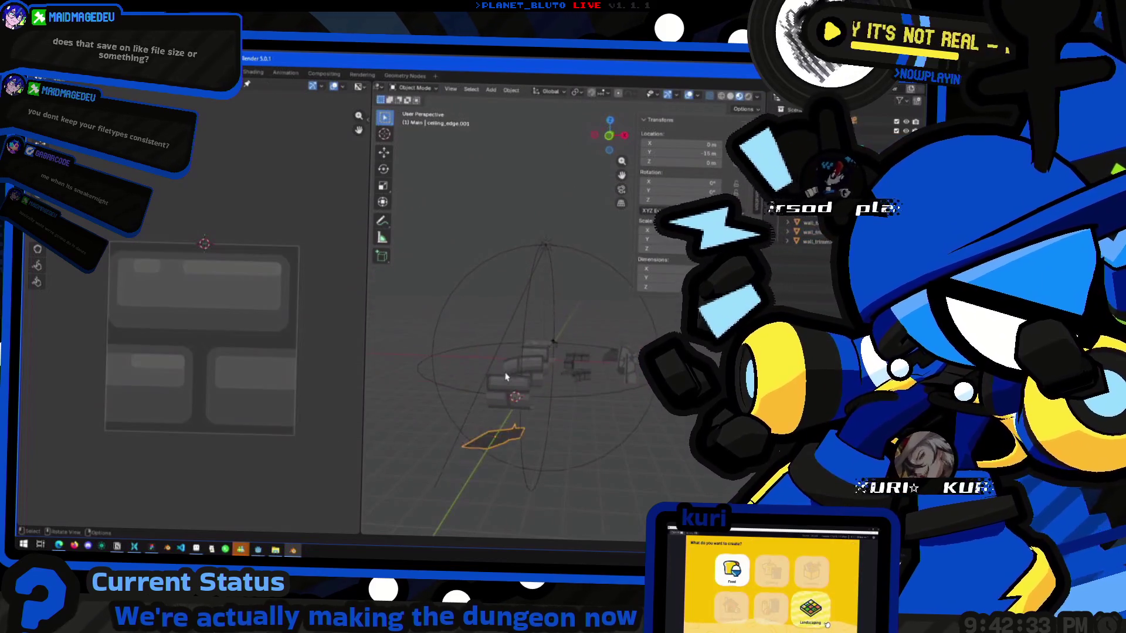
key("Tab")
left_click(526, 89)
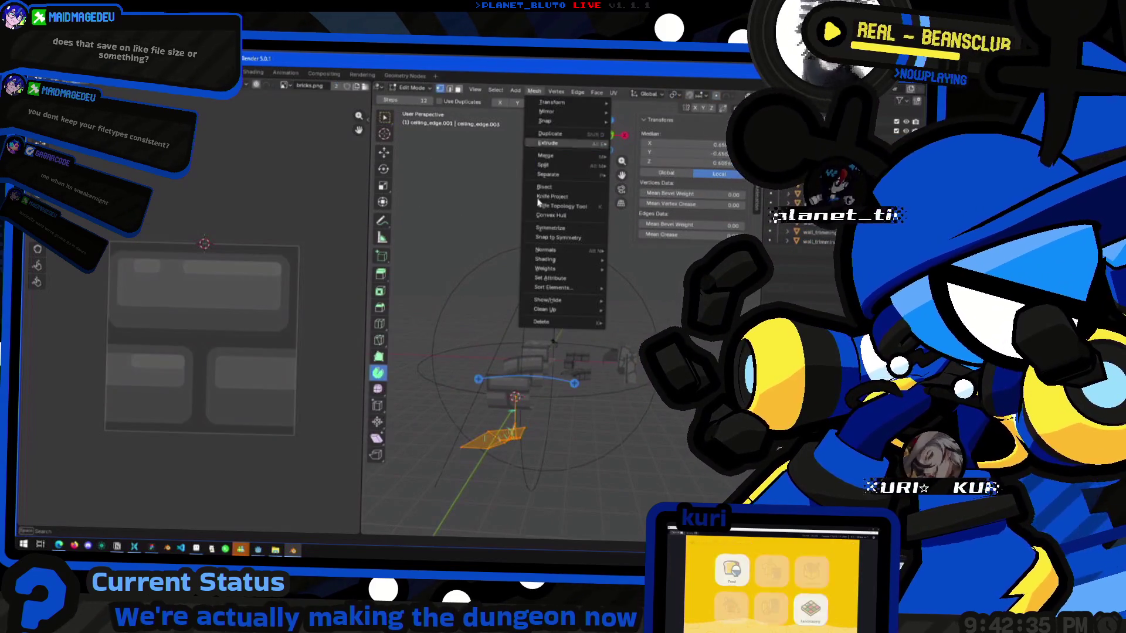
mouse_move(563, 246)
left_click(604, 250)
key("Tab")
Rename the ceiling edge piece to ceiling_edge_corner, then select the ceiling and floor pieces.
key("Tab")
mouse_move(562, 409)
middle_mouse_down()
mouse_move(458, 309)
mouse_move(512, 376)
mouse_move(555, 391)
mouse_move(546, 375)
mouse_move(536, 397)
mouse_move(607, 330)
middle_mouse_up()
key("Tab")
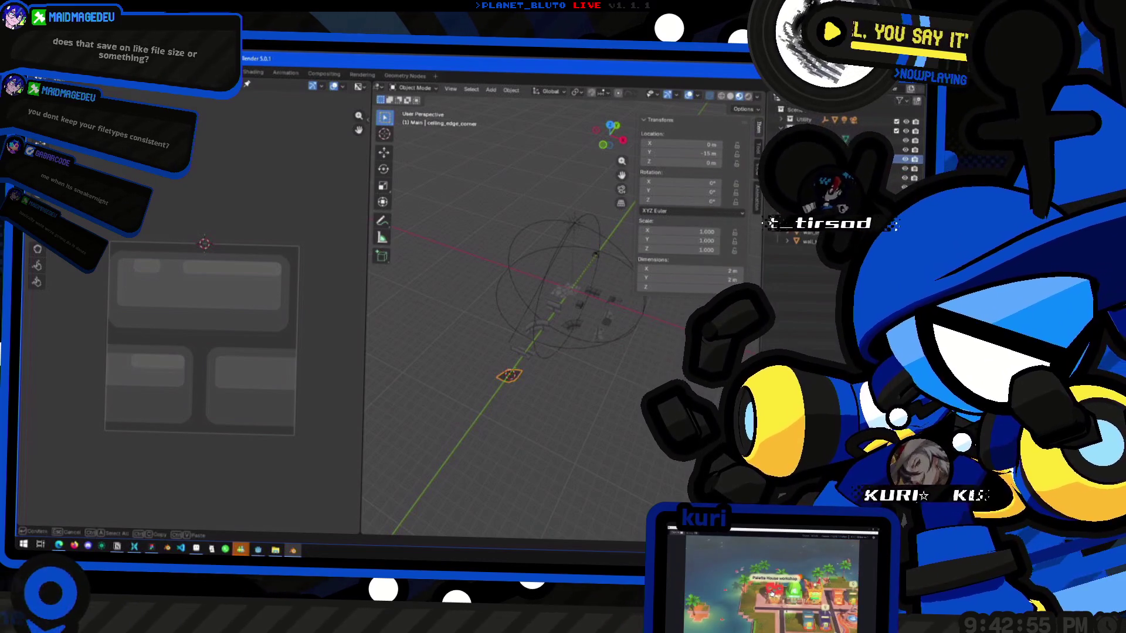
key("Return")
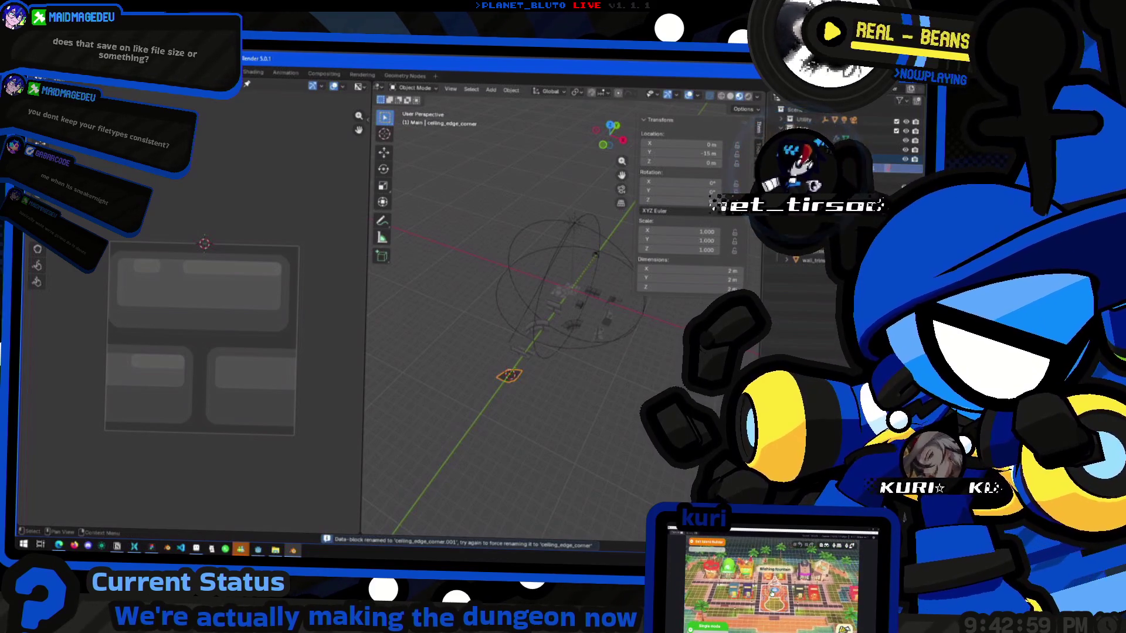
left_click(560, 292)
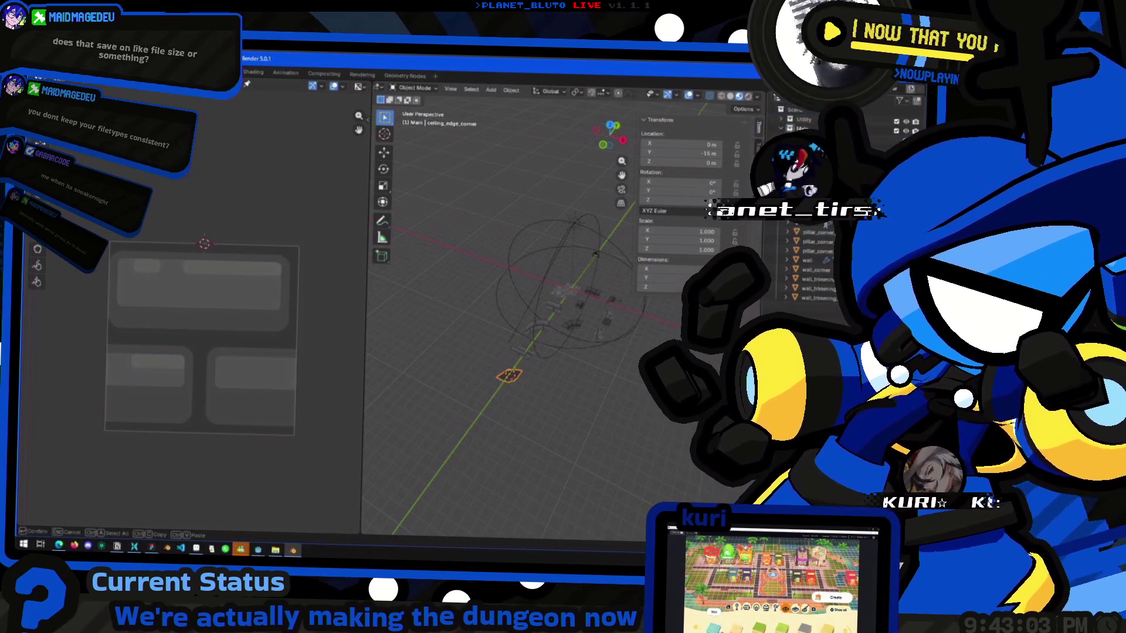
key("Return")
left_click(781, 227)
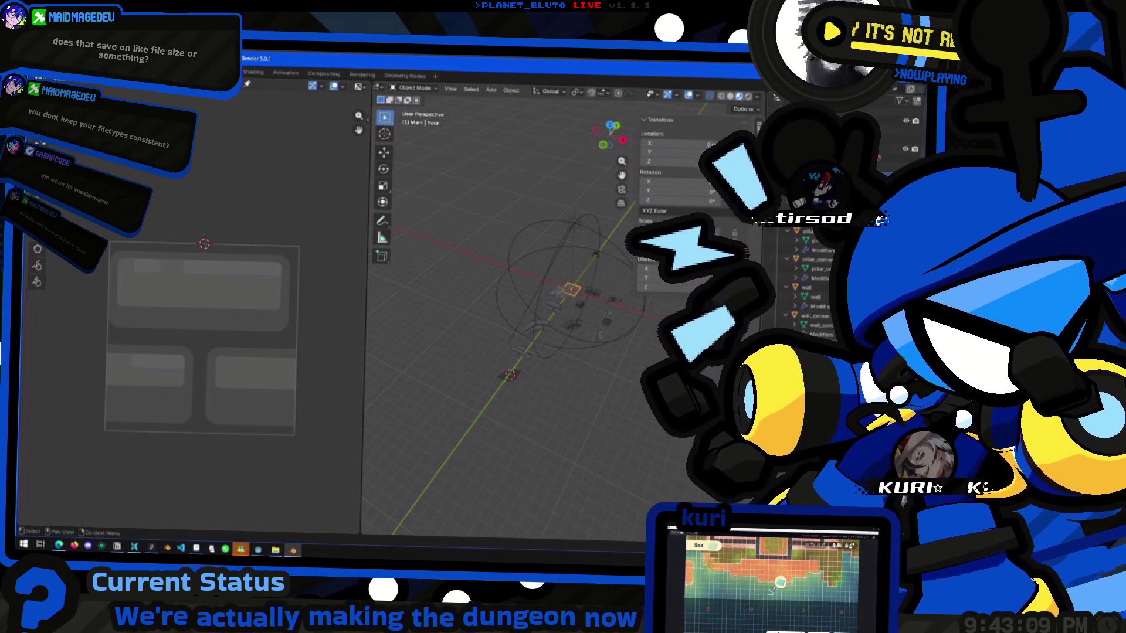
key("alt+Tab")
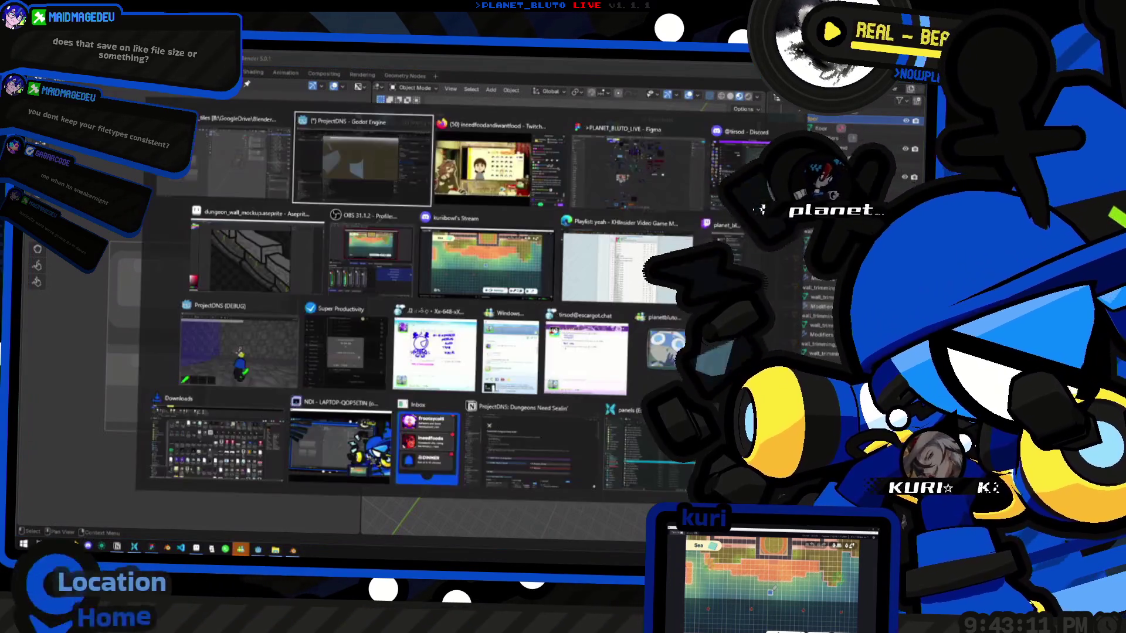
scroll(483, 251, "down", 5)
middle_click_drag(495, 287, 487, 295)
scroll(488, 294, "up", 2)
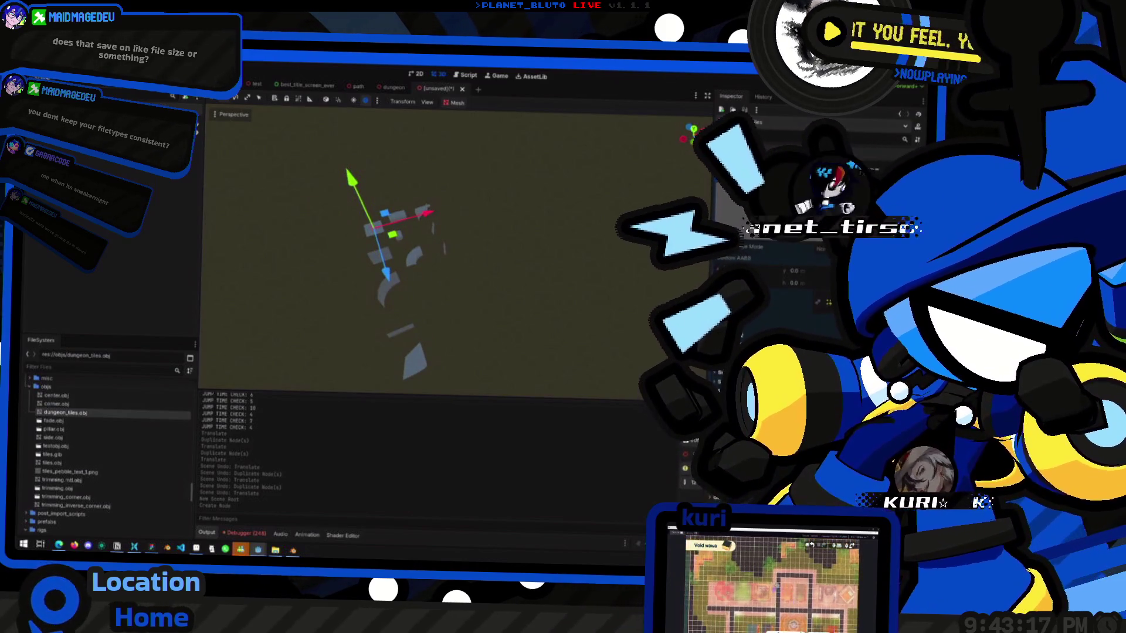
middle_click_drag(440, 238, 519, 246, "shift")
scroll(524, 247, "up", 3)
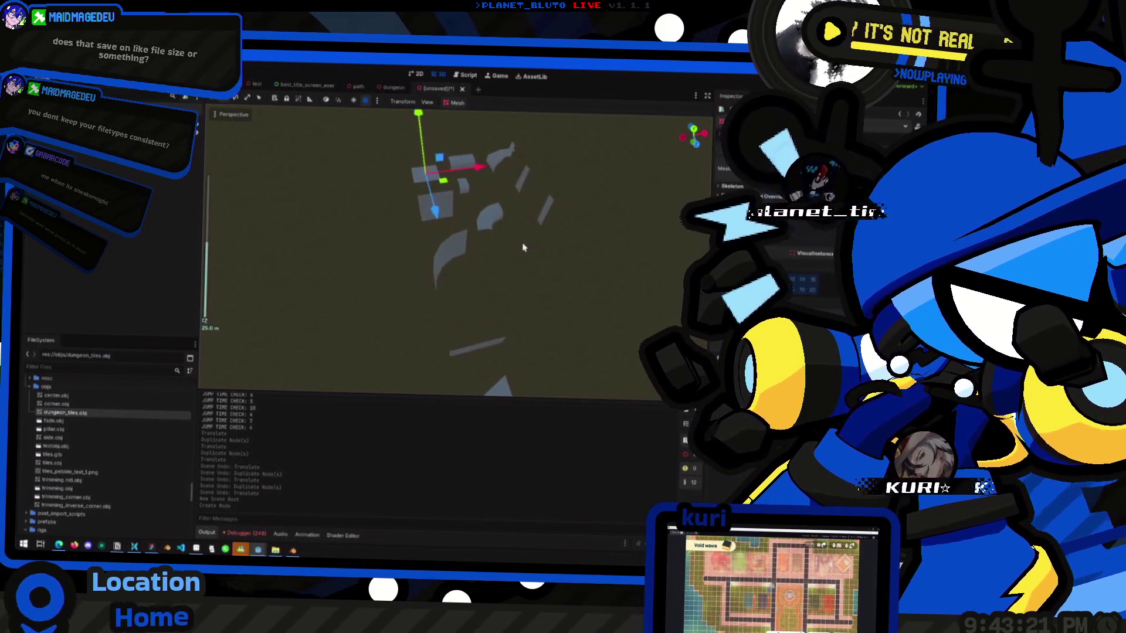
scroll(523, 248, "up", 2)
scroll(523, 248, "down", 5)
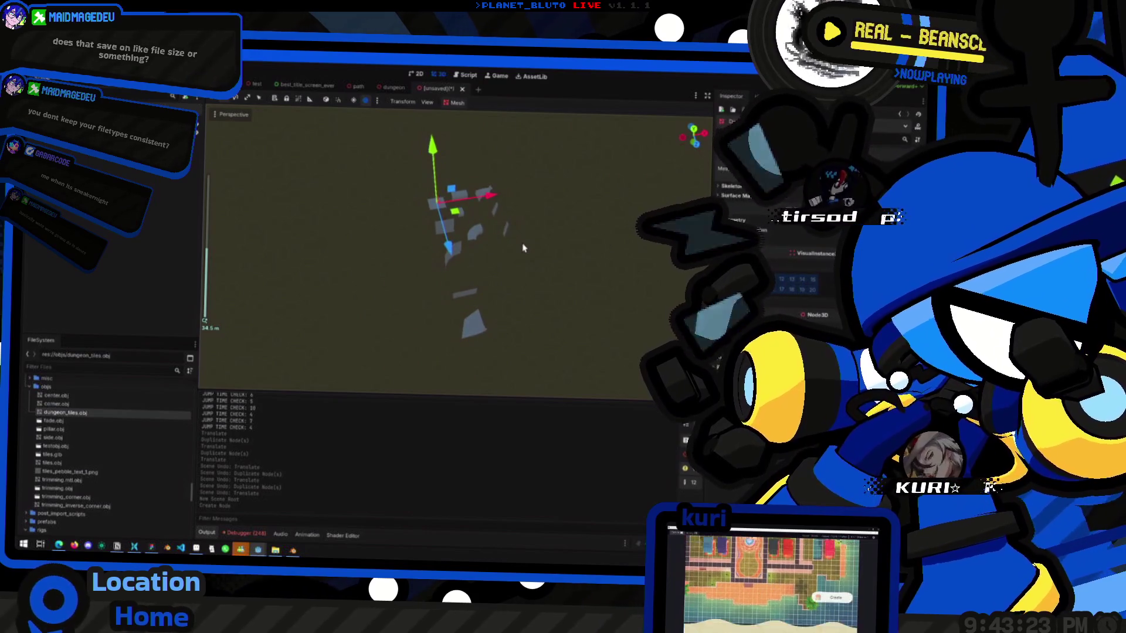
key("alt+Tab")
scroll(821, 281, "down", 3)
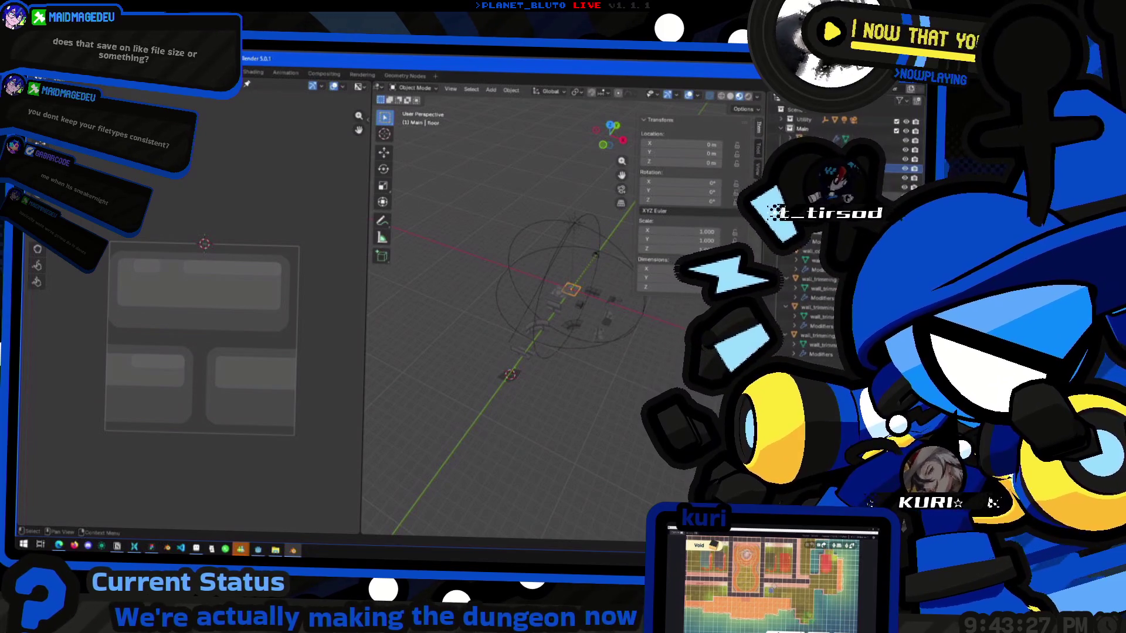
Select every object in the Main collection and open the glTF 2.0 exporter.
left_click(572, 326)
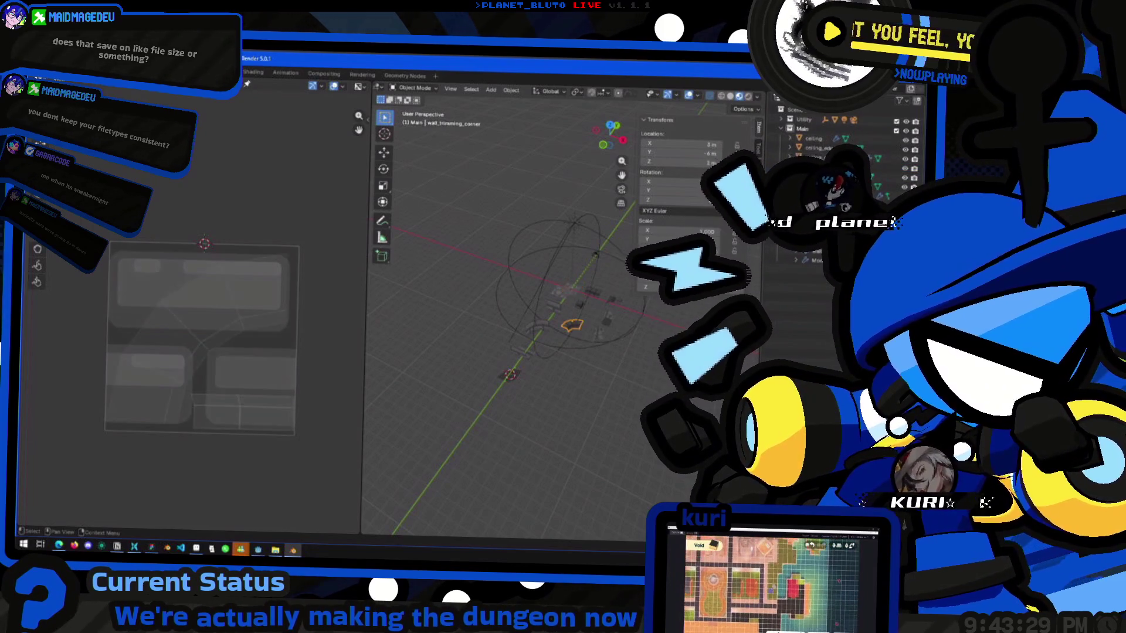
right_click(829, 129)
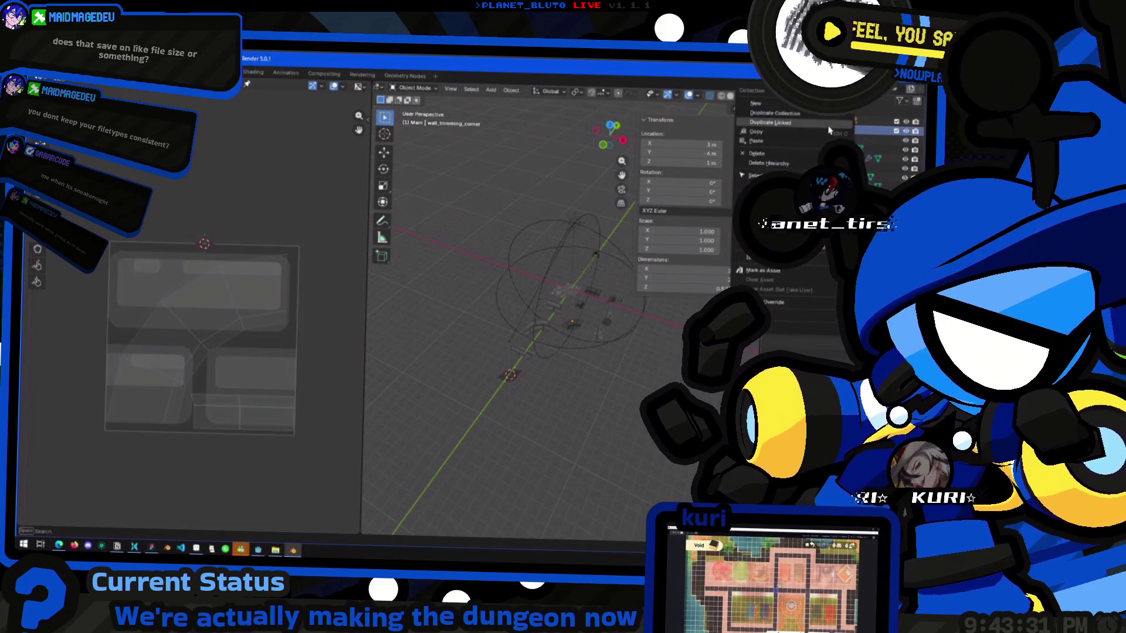
left_click(765, 175)
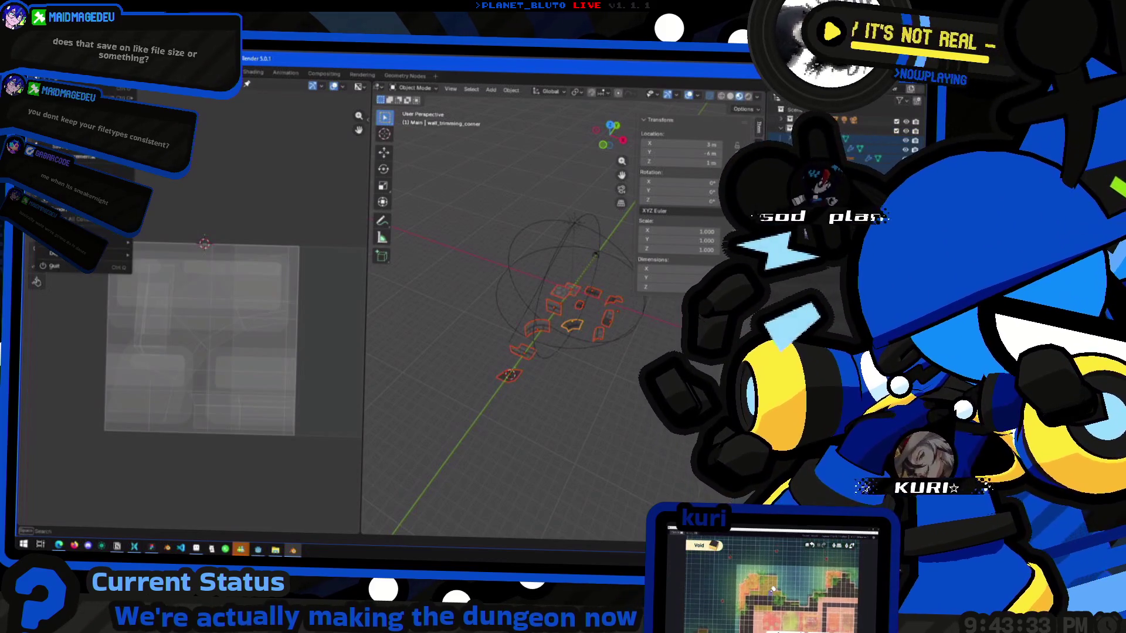
mouse_move(118, 210)
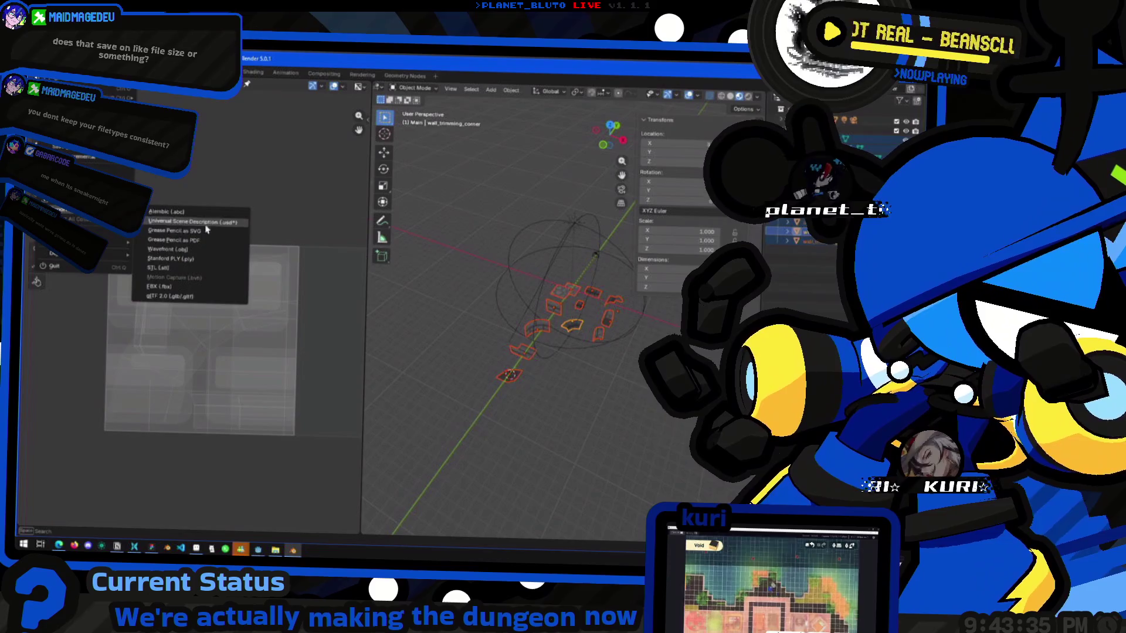
left_click(200, 297)
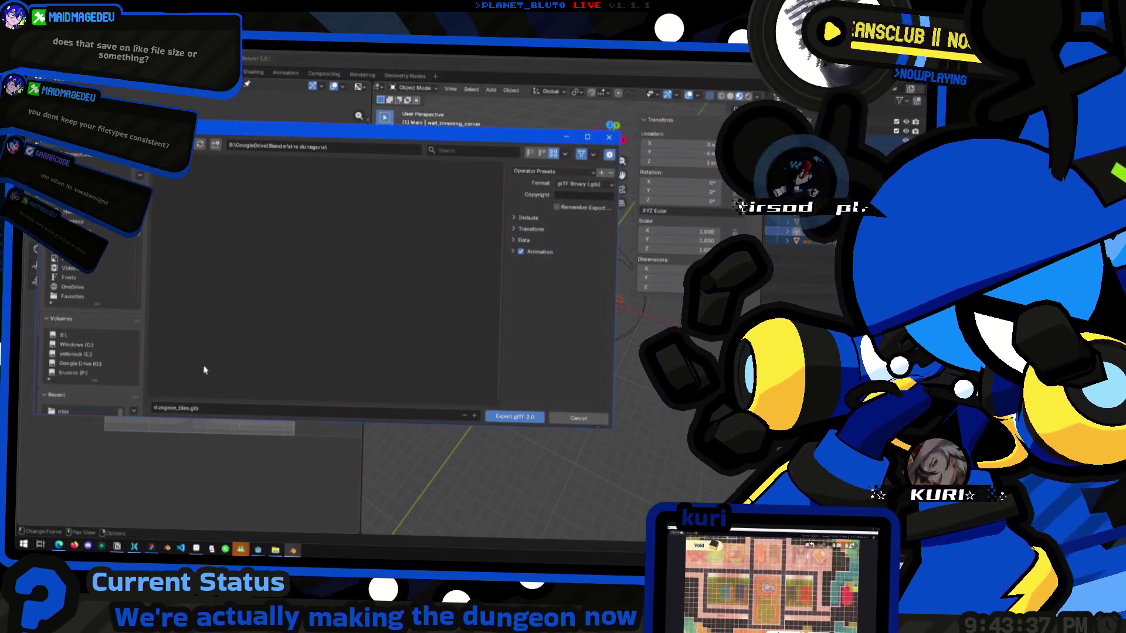
In the glTF export Material settings, keep materials unchanged and set Images to None.
left_click(530, 228)
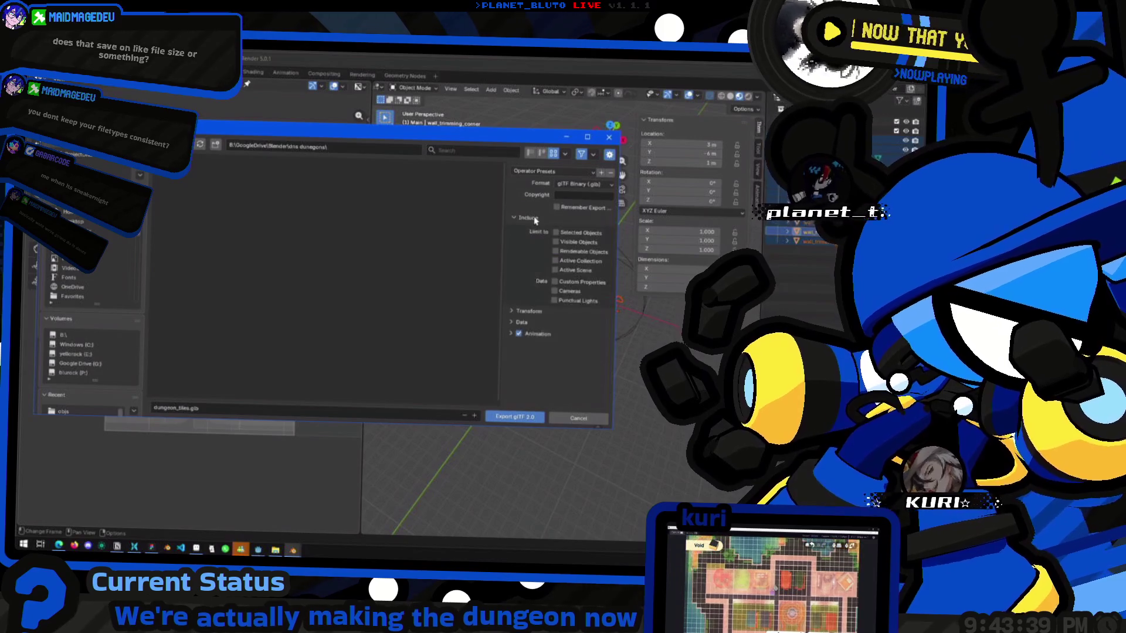
left_click(531, 229)
left_click(533, 241)
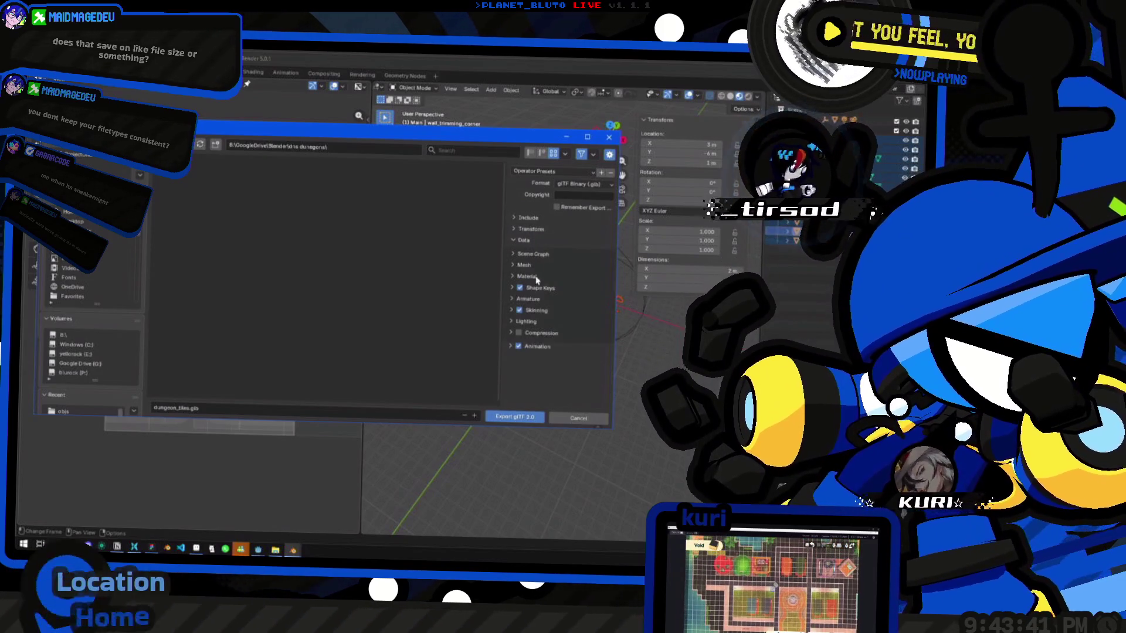
left_click(526, 277)
left_click(557, 293)
left_click(580, 293)
left_click(585, 295)
left_click(585, 295)
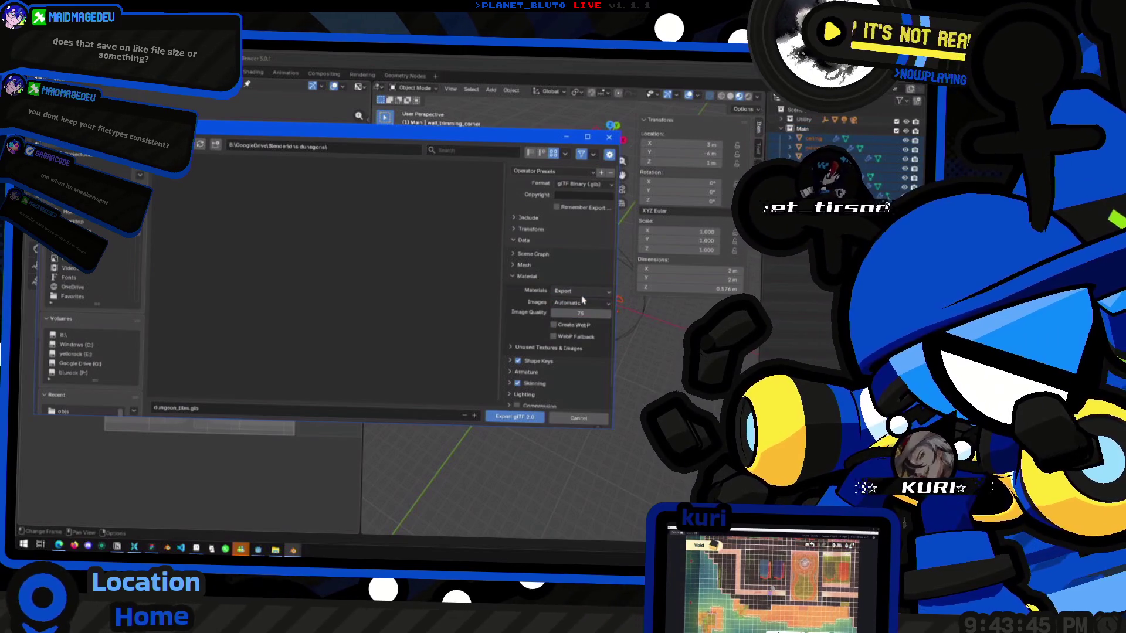
left_click(534, 348)
scroll(534, 349, "down", 2)
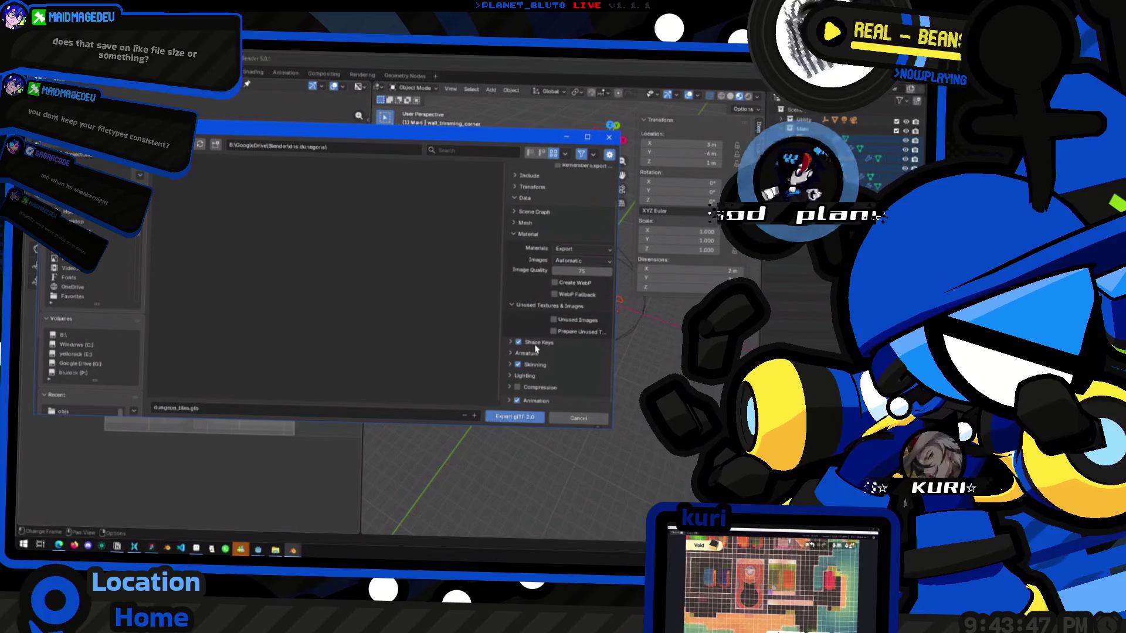
left_click(533, 311)
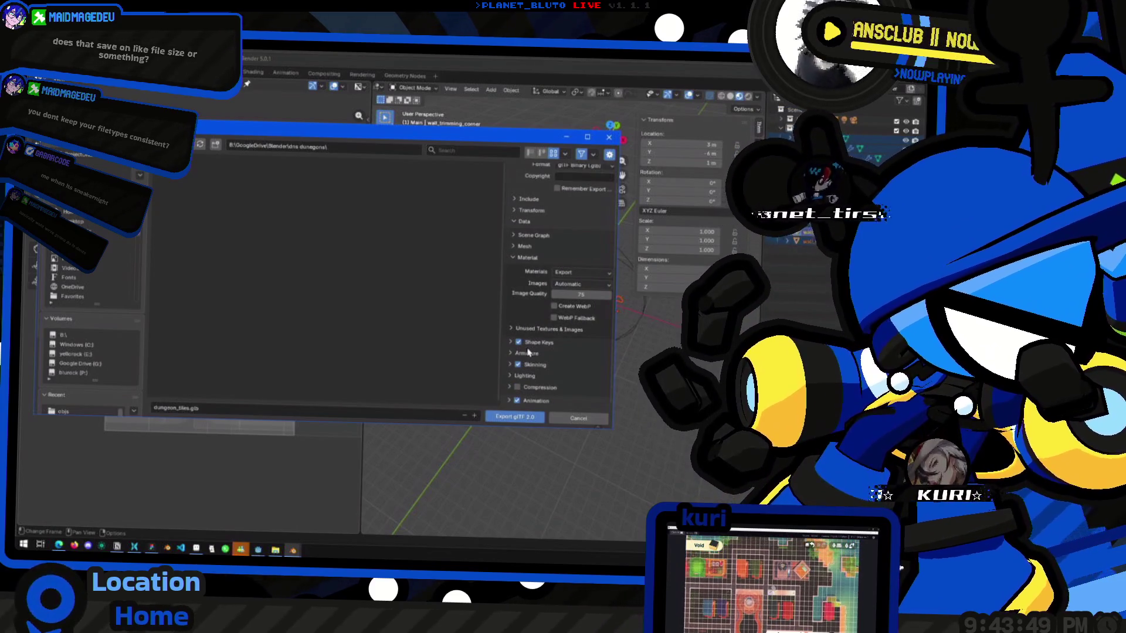
left_click(577, 283)
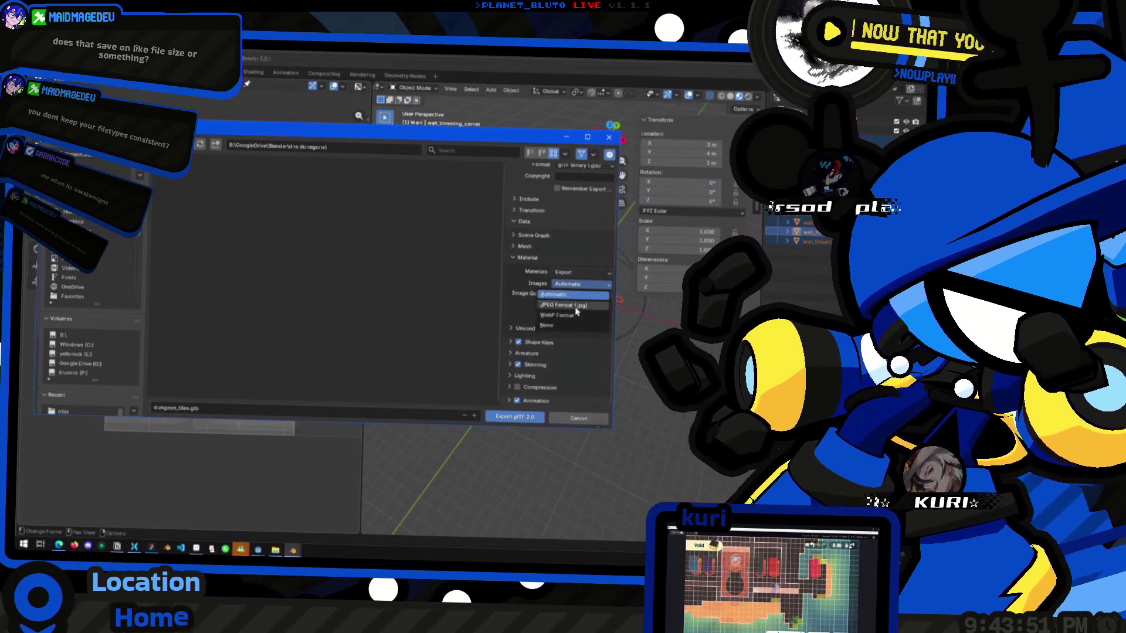
left_click(559, 327)
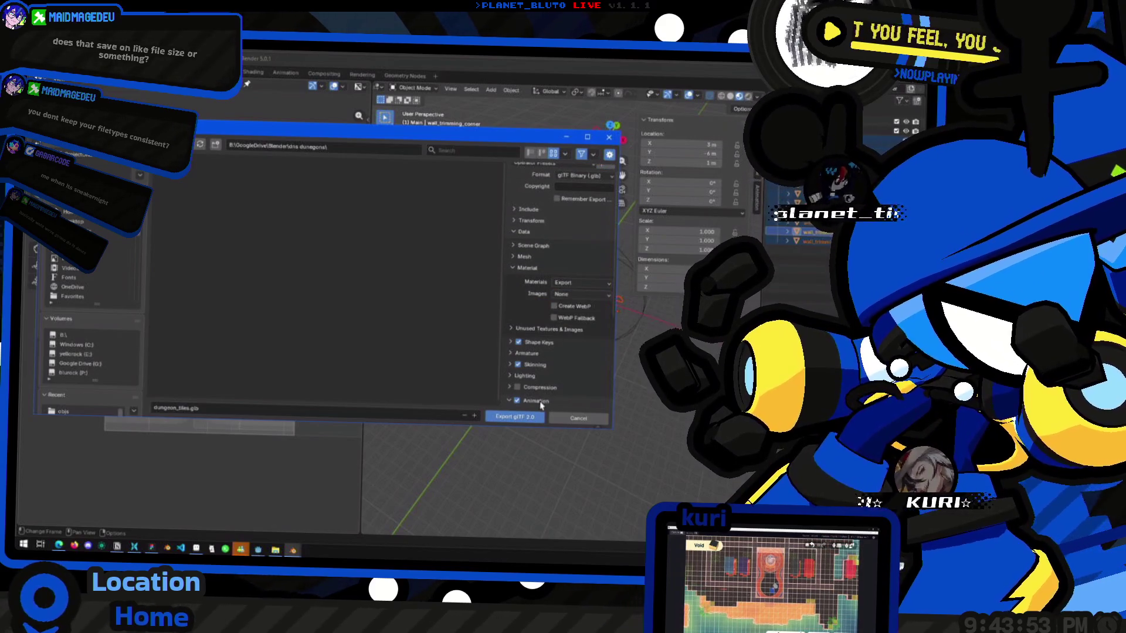
Uncheck Animation in the glTF export settings, also reviewing the Armature and Mesh panels.
left_click(540, 403)
scroll(548, 375, "down", 5)
scroll(541, 270, "up", 5)
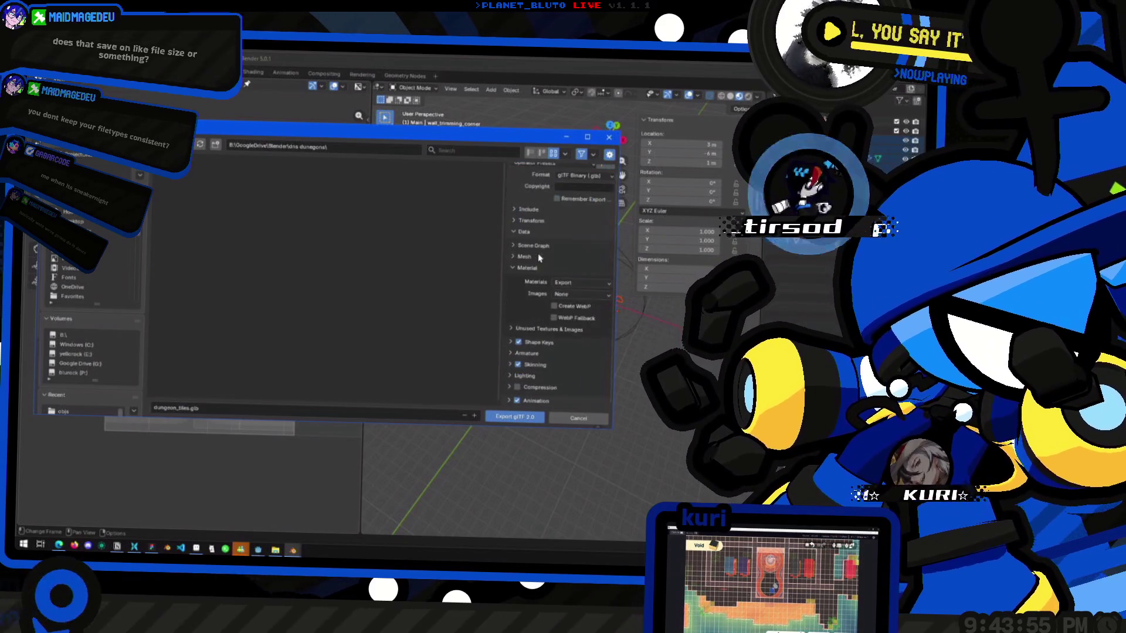
left_click(518, 401)
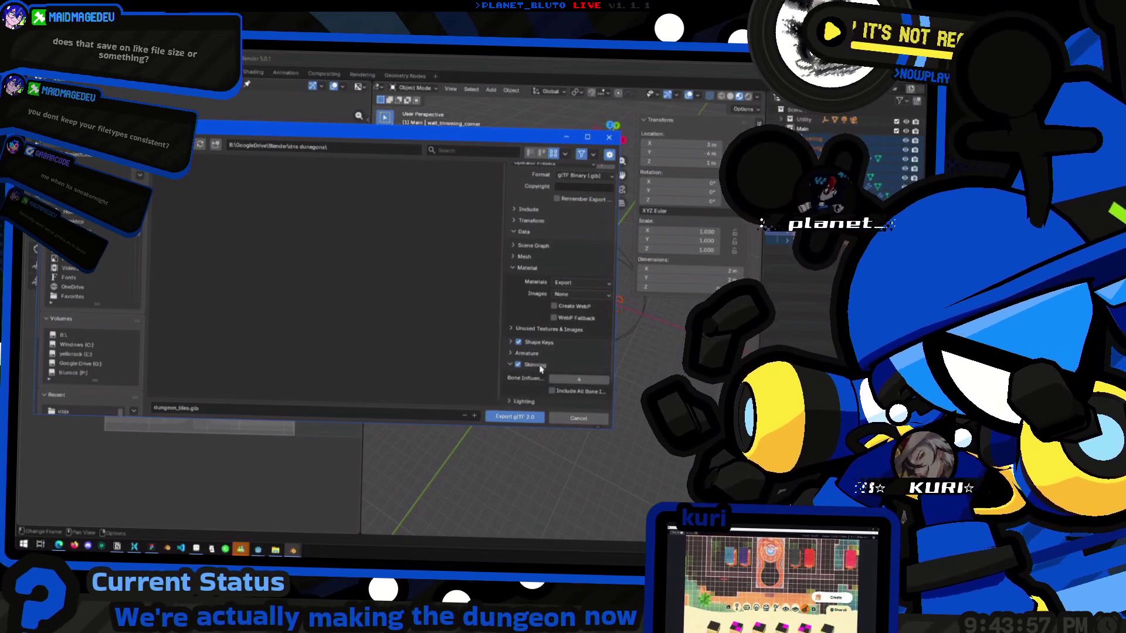
left_click(538, 355)
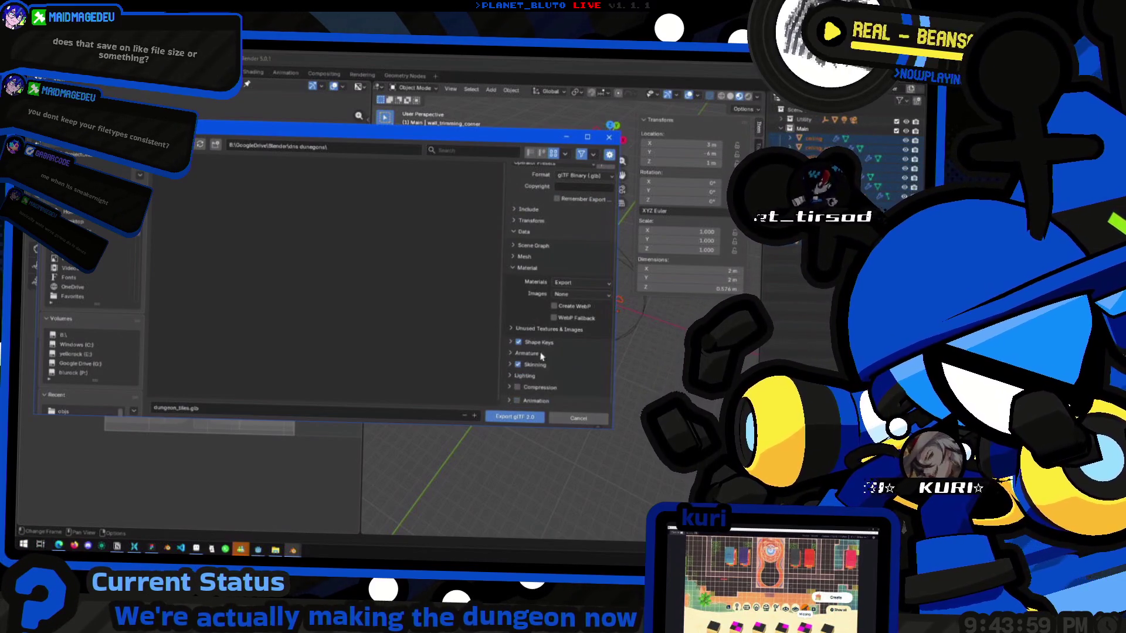
scroll(538, 328, "up", 1)
left_click(525, 265, "ctrl")
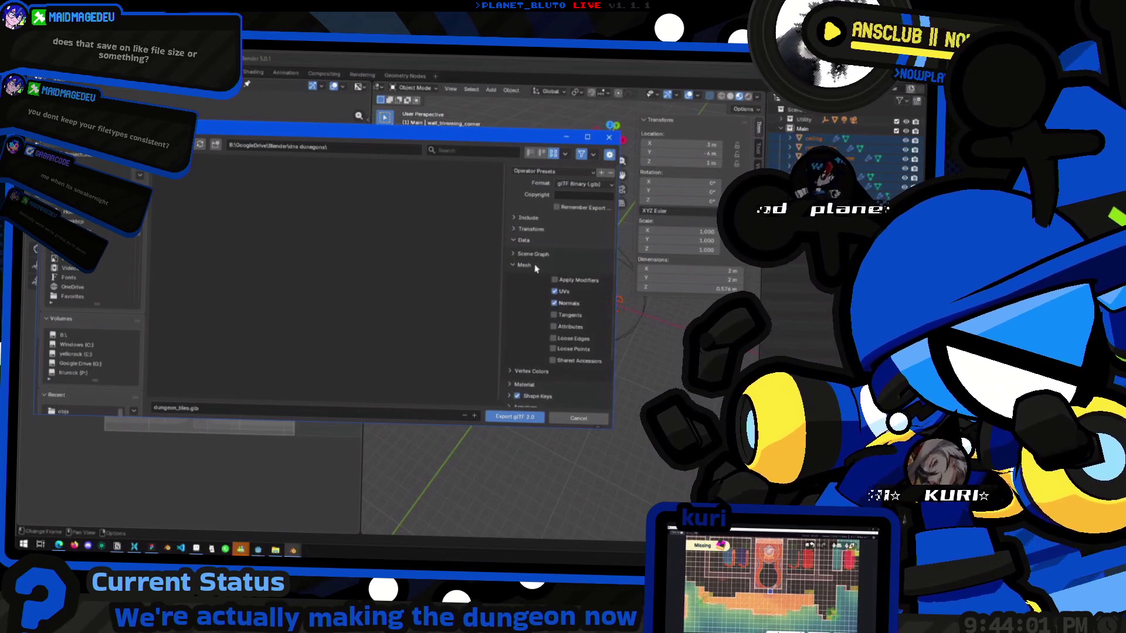
left_click(533, 268)
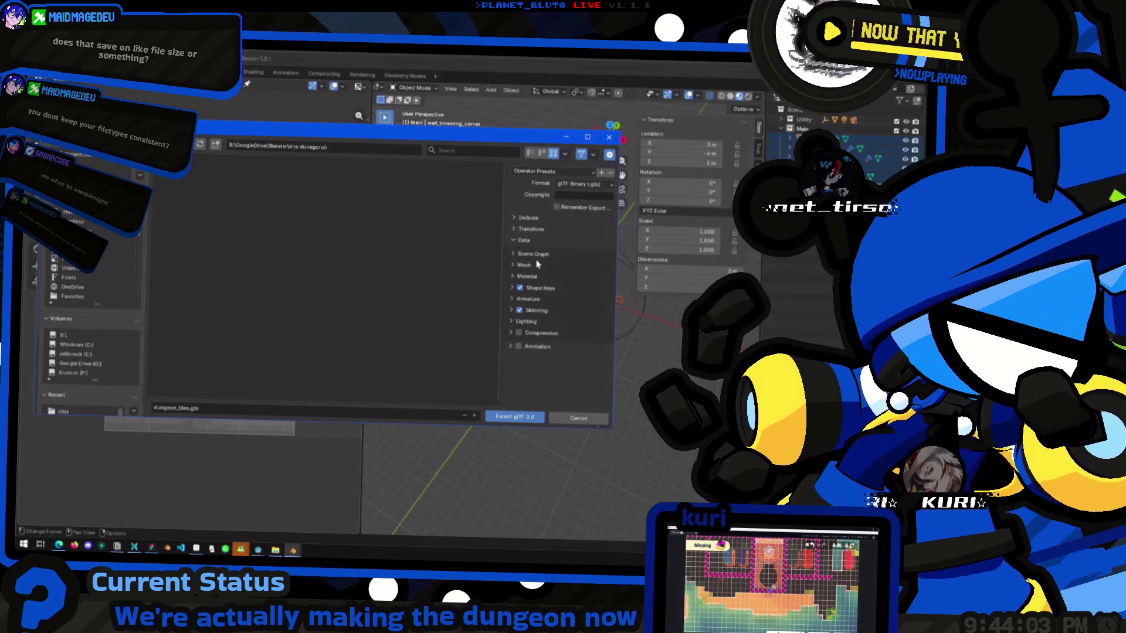